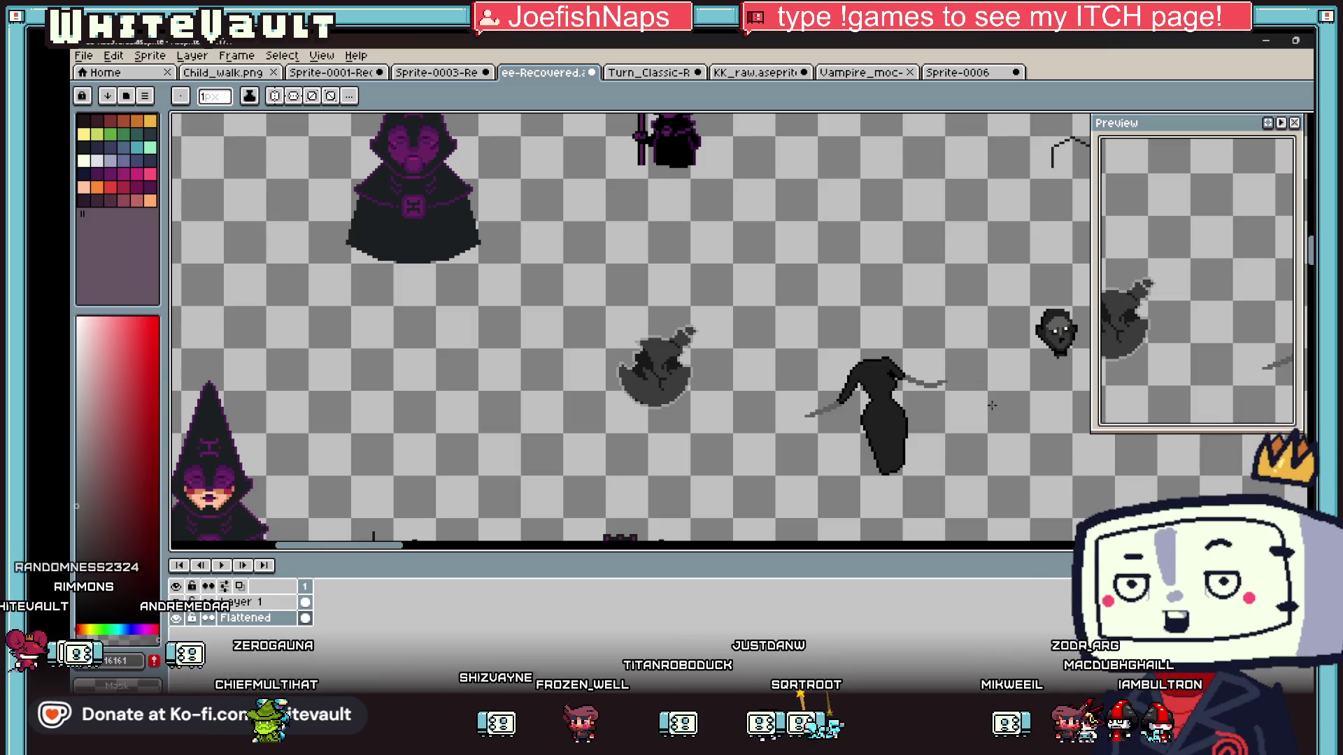
Step: Zoom in on the black silhouette and paint a rough gray head blob above its body
{"action": "scroll", "coordinate": [972, 343], "scroll_direction": "down", "scroll_amount": 3}
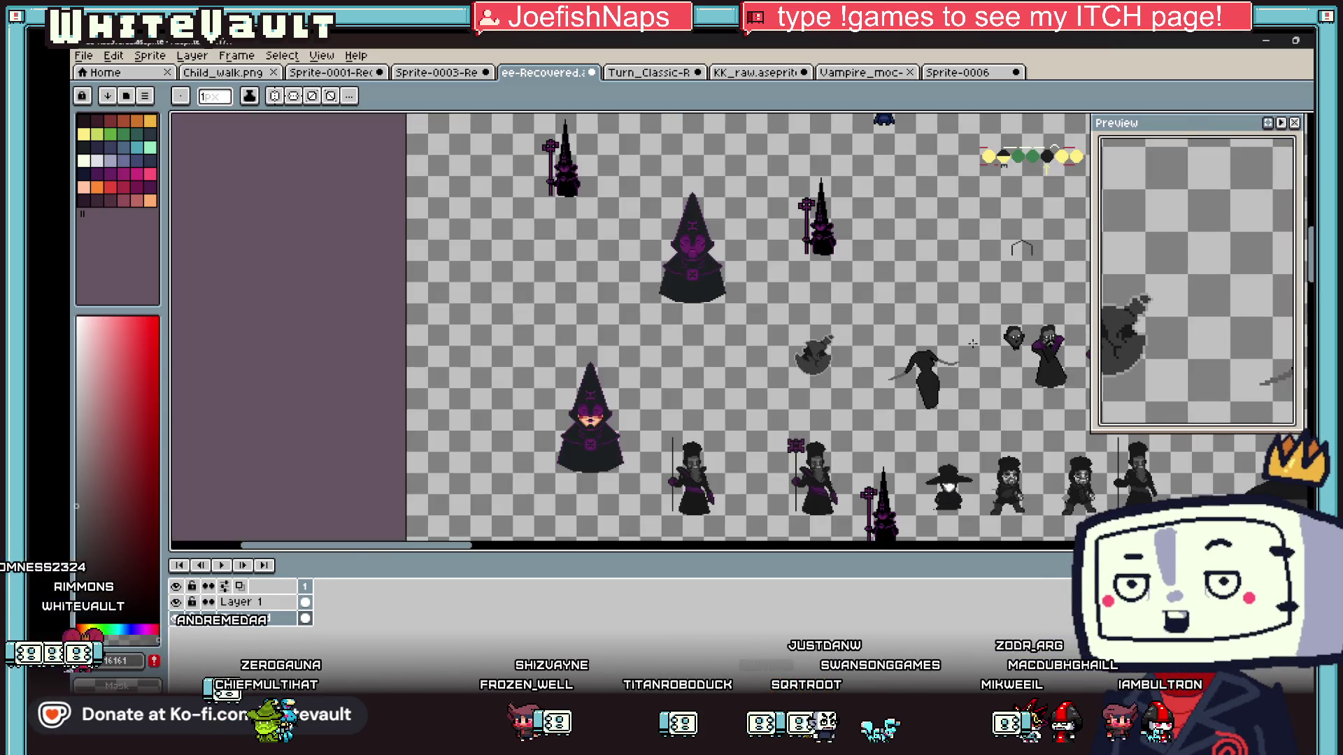
{"action": "scroll", "coordinate": [972, 343], "scroll_direction": "up", "scroll_amount": 3}
{"action": "scroll", "coordinate": [1026, 394], "scroll_direction": "down", "scroll_amount": 3}
{"action": "scroll", "coordinate": [1025, 394], "scroll_direction": "up", "scroll_amount": 3}
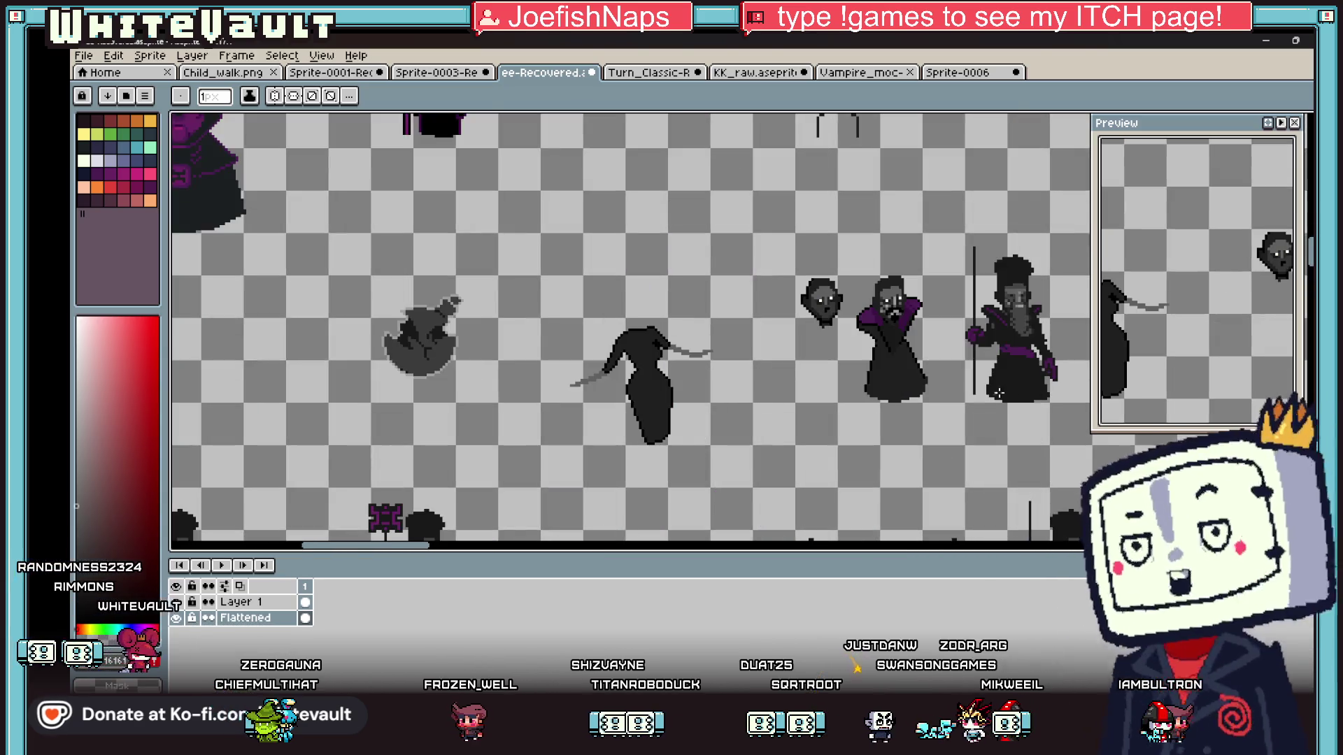
{"action": "scroll", "coordinate": [779, 375], "scroll_direction": "up", "scroll_amount": 1}
{"action": "scroll", "coordinate": [783, 378], "scroll_direction": "down", "scroll_amount": 1}
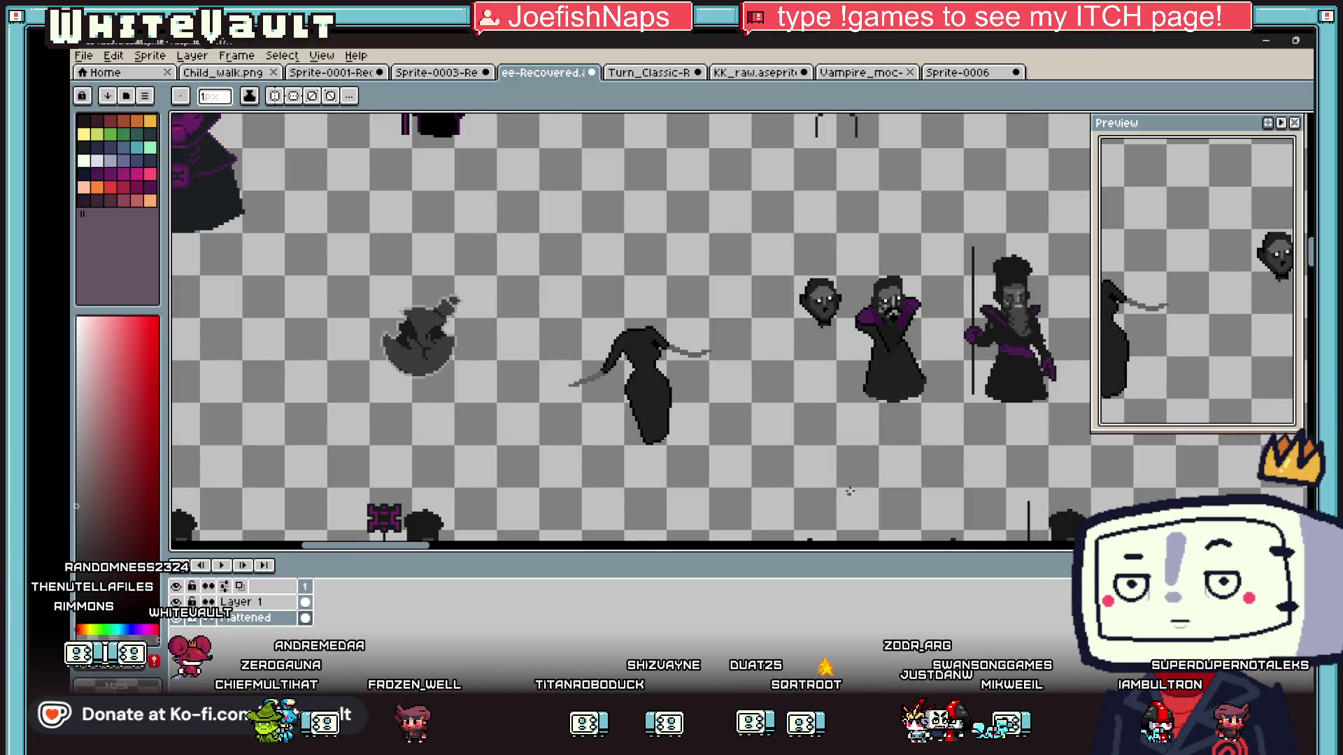
{"action": "left_click_drag", "start_coordinate": [419, 548], "coordinate": [440, 550]}
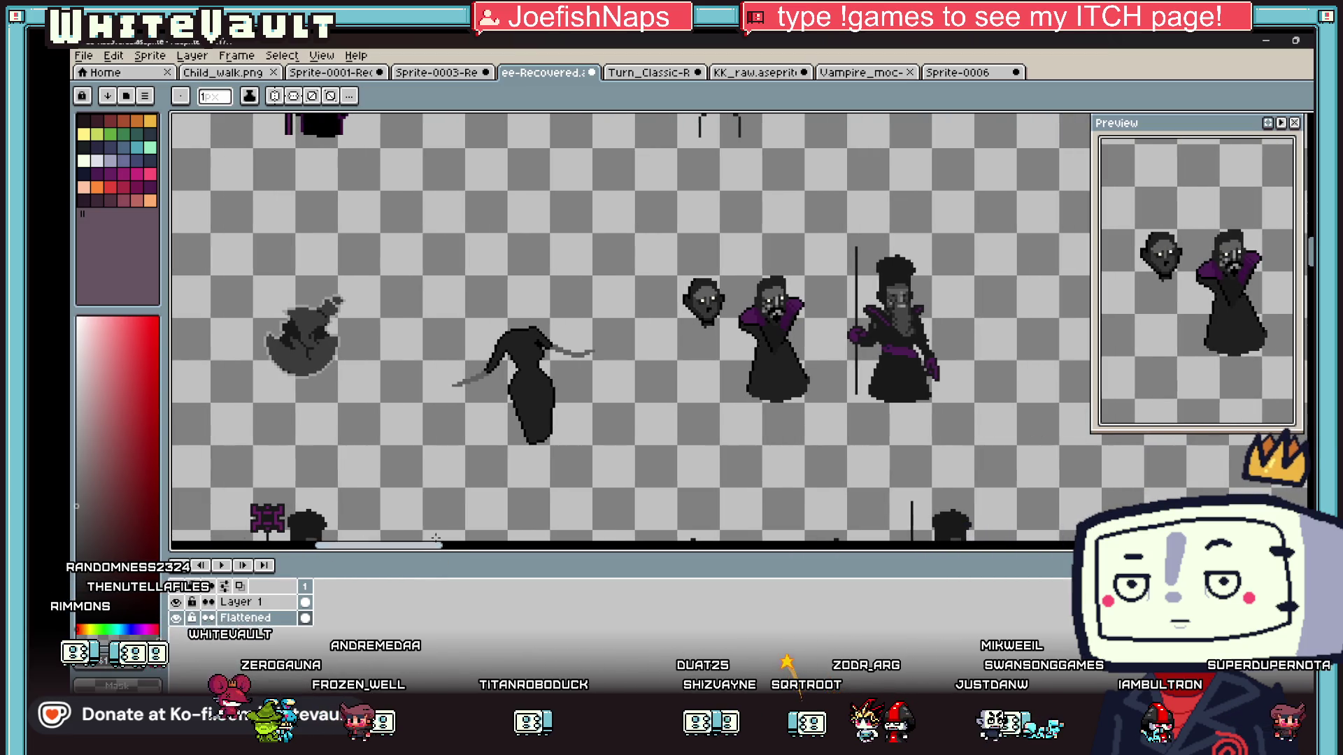
{"action": "scroll", "coordinate": [458, 307], "scroll_direction": "up", "scroll_amount": 1}
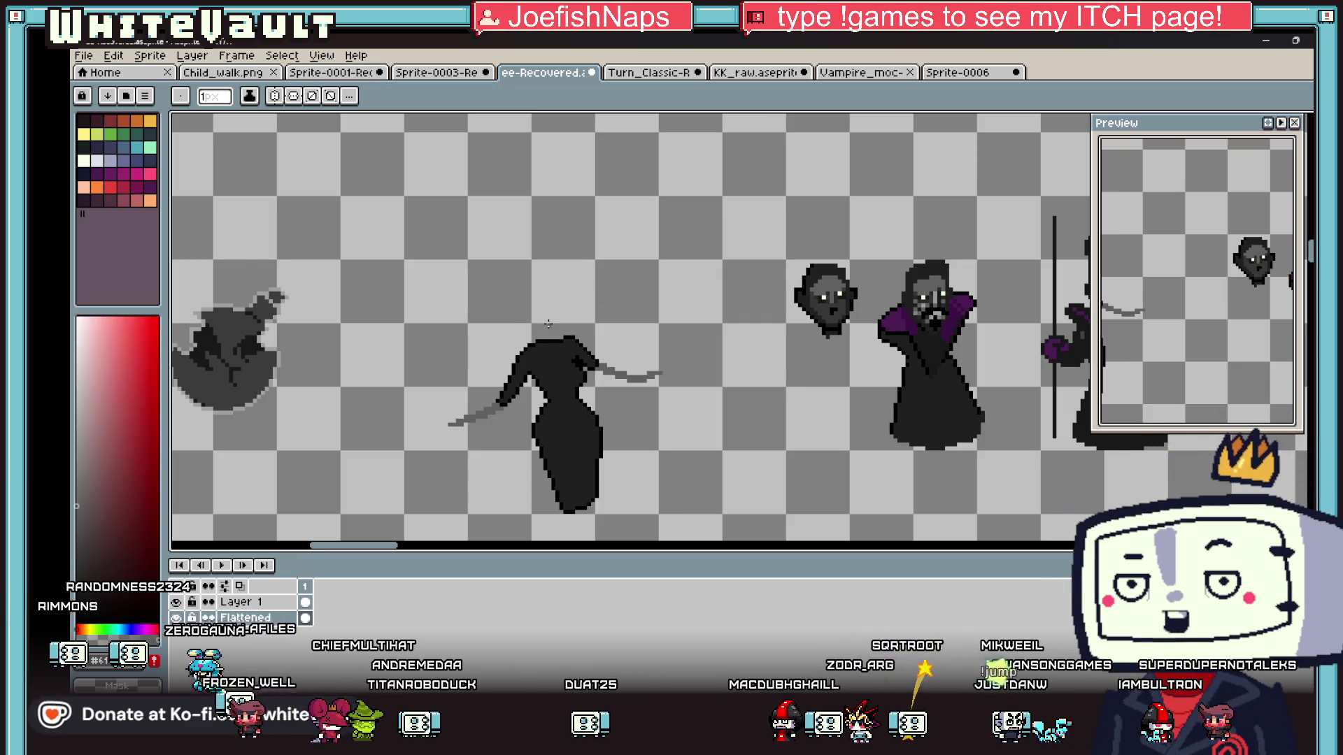
{"action": "scroll", "coordinate": [548, 323], "scroll_direction": "up", "scroll_amount": 3}
{"action": "scroll", "coordinate": [546, 305], "scroll_direction": "up", "scroll_amount": 11}
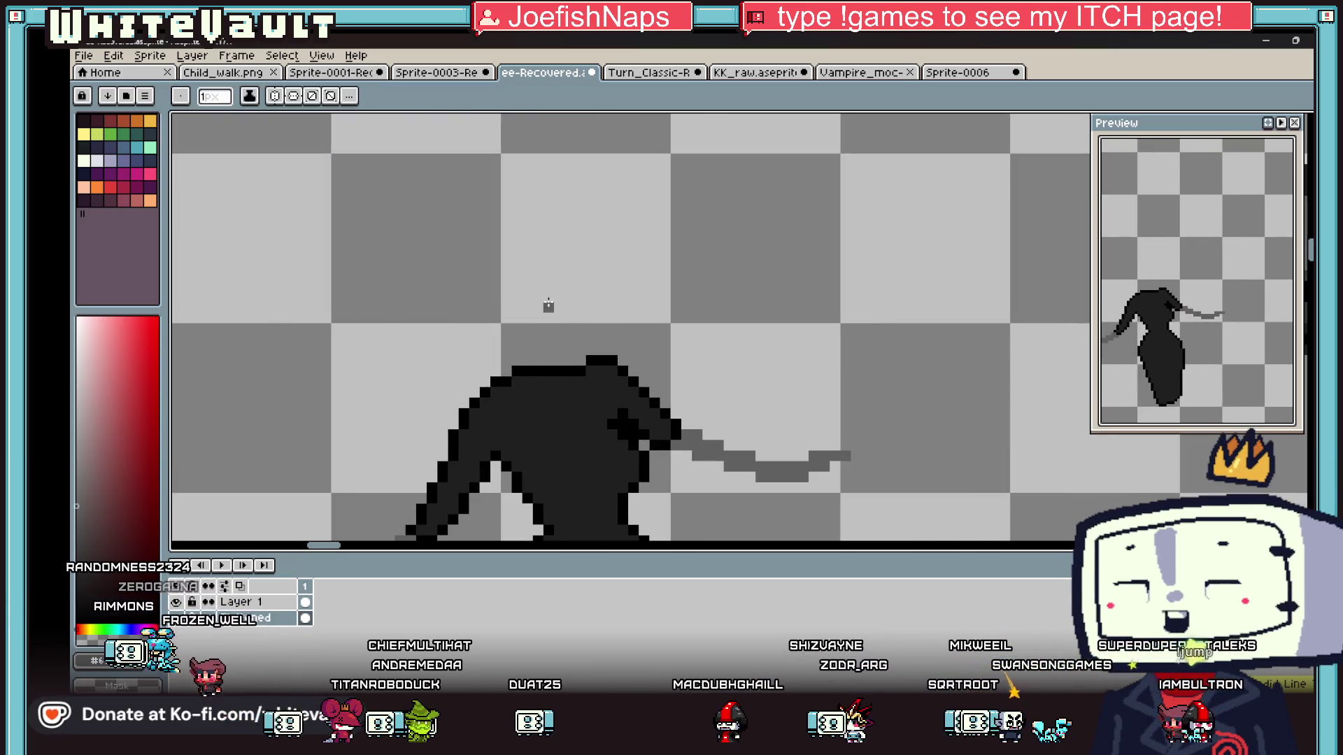
{"action": "scroll", "coordinate": [555, 285], "scroll_direction": "down", "scroll_amount": 1}
{"action": "left_click_drag", "start_coordinate": [540, 265], "coordinate": [613, 294]}
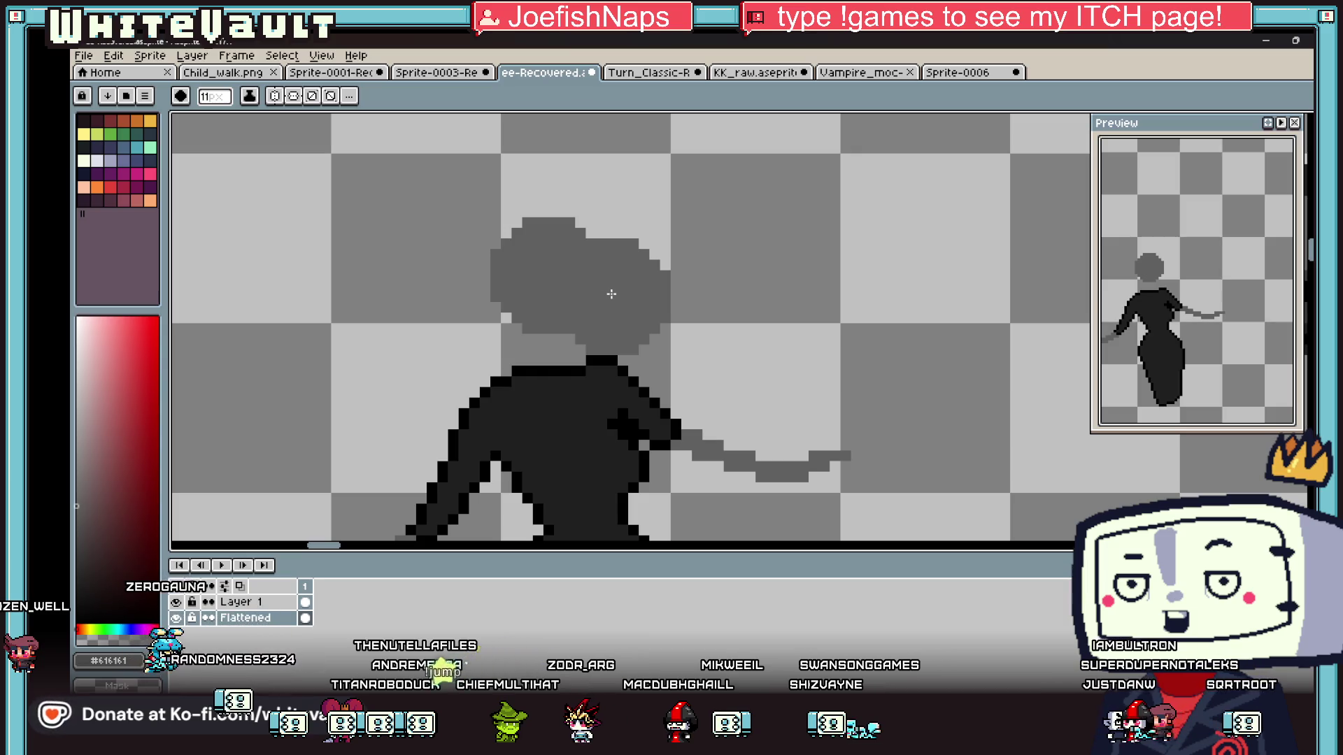
Step: Erase the edge of the gray head to round it off
{"action": "key", "text": "e"}
{"action": "left_click_drag", "start_coordinate": [613, 294], "coordinate": [591, 299]}
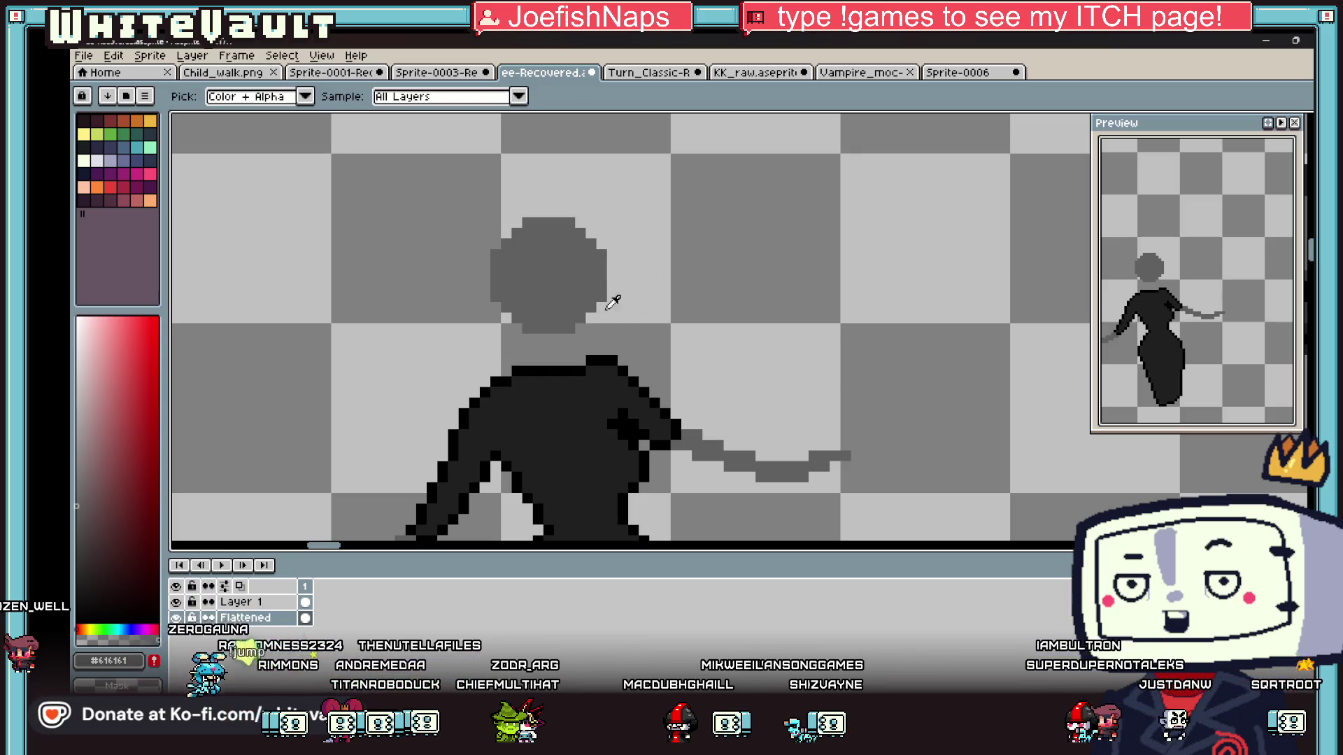
{"action": "key", "text": "i"}
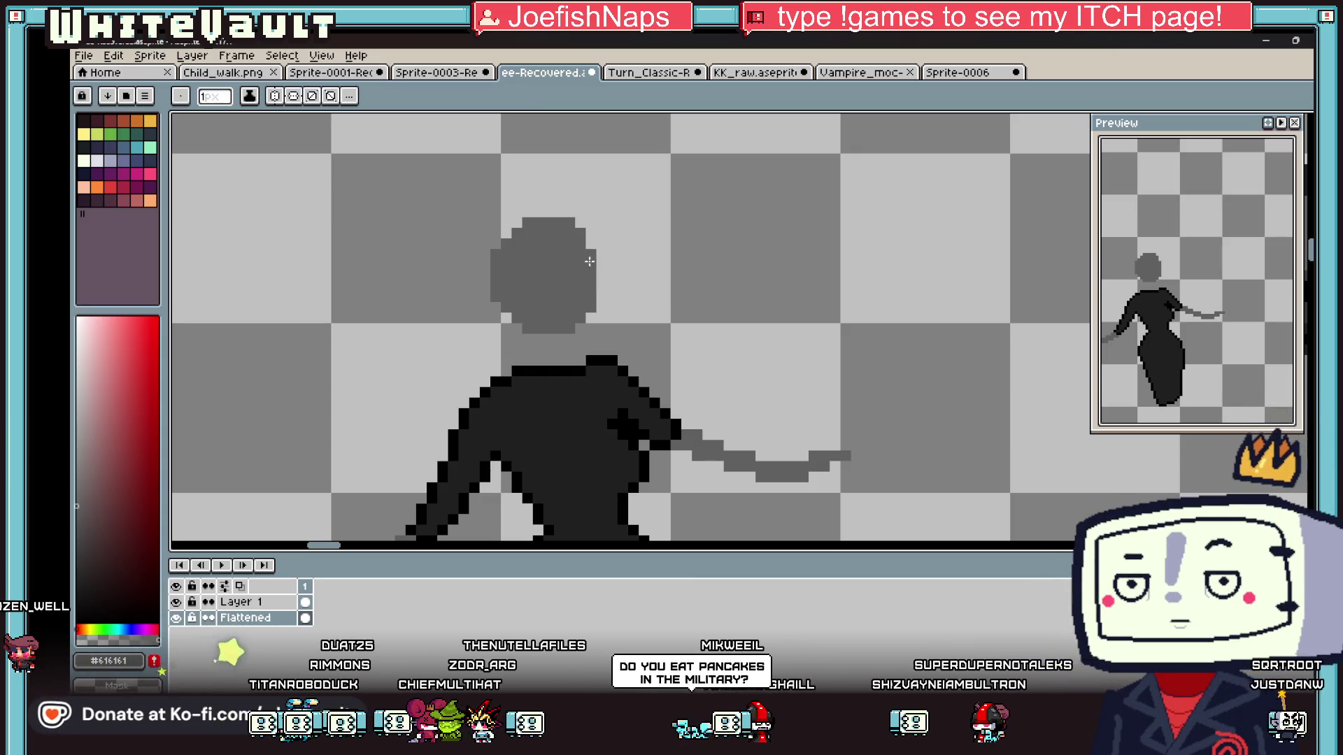
{"action": "scroll", "coordinate": [596, 245], "scroll_direction": "down", "scroll_amount": 3}
{"action": "scroll", "coordinate": [598, 248], "scroll_direction": "up", "scroll_amount": 3}
{"action": "scroll", "coordinate": [597, 247], "scroll_direction": "down", "scroll_amount": 3}
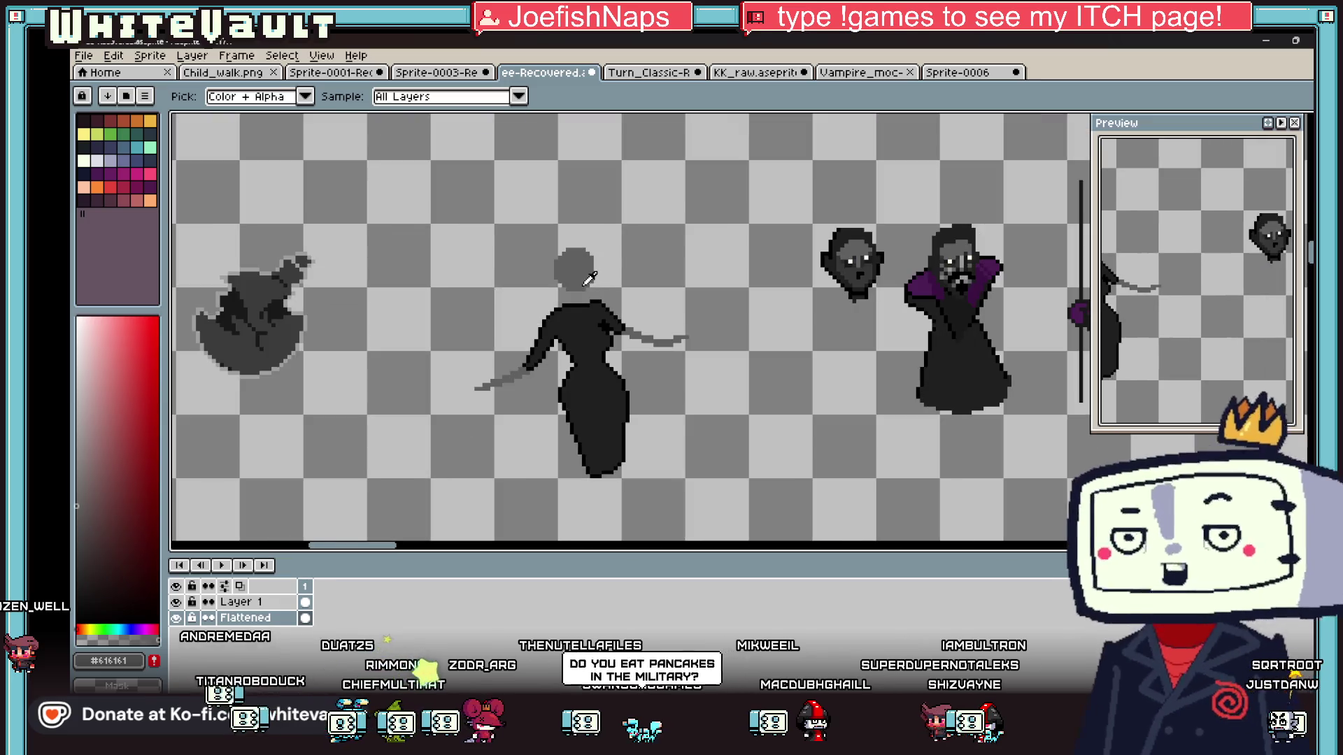
{"action": "scroll", "coordinate": [573, 350], "scroll_direction": "up", "scroll_amount": 2}
Step: Sample the near-black #1F1F1F body colour for the eye band
{"action": "key", "text": "b"}
{"action": "scroll", "coordinate": [573, 296], "scroll_direction": "up", "scroll_amount": 1}
{"action": "scroll", "coordinate": [573, 295], "scroll_direction": "up", "scroll_amount": 1}
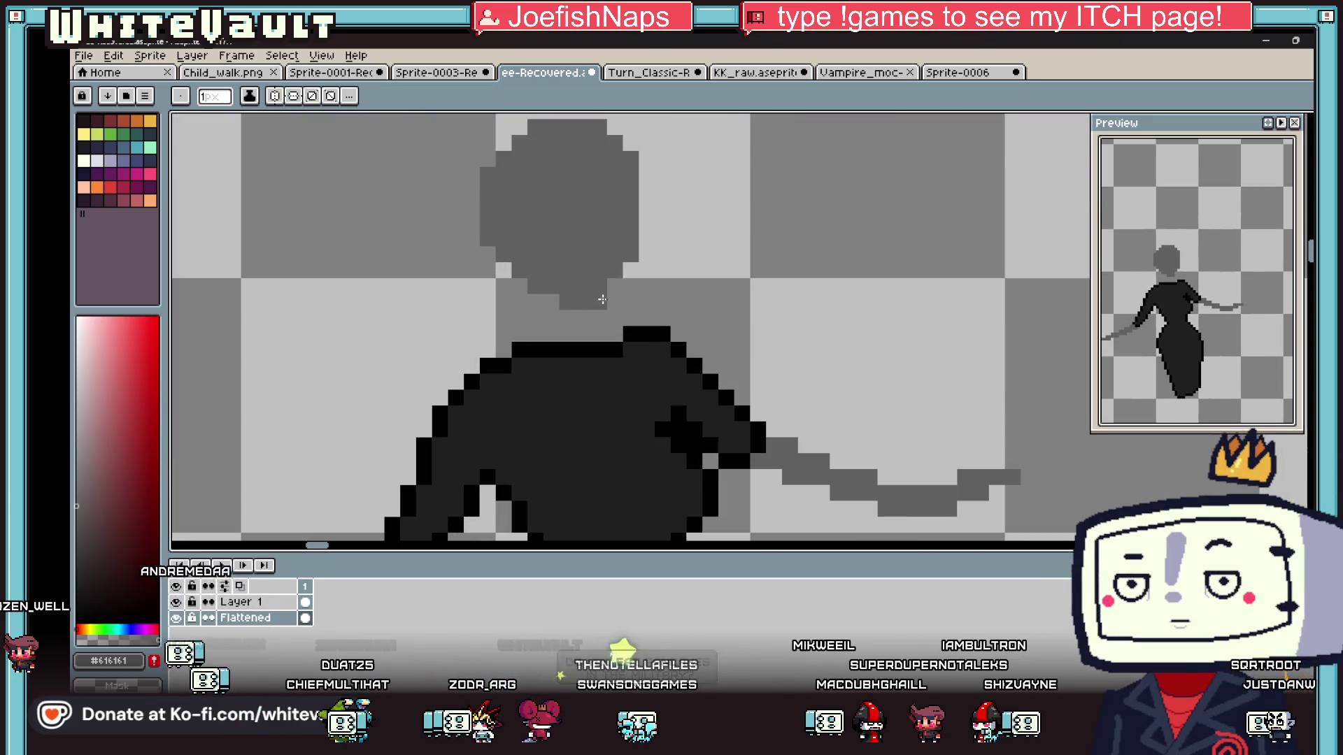
{"action": "scroll", "coordinate": [699, 260], "scroll_direction": "down", "scroll_amount": 2}
{"action": "key", "text": "i"}
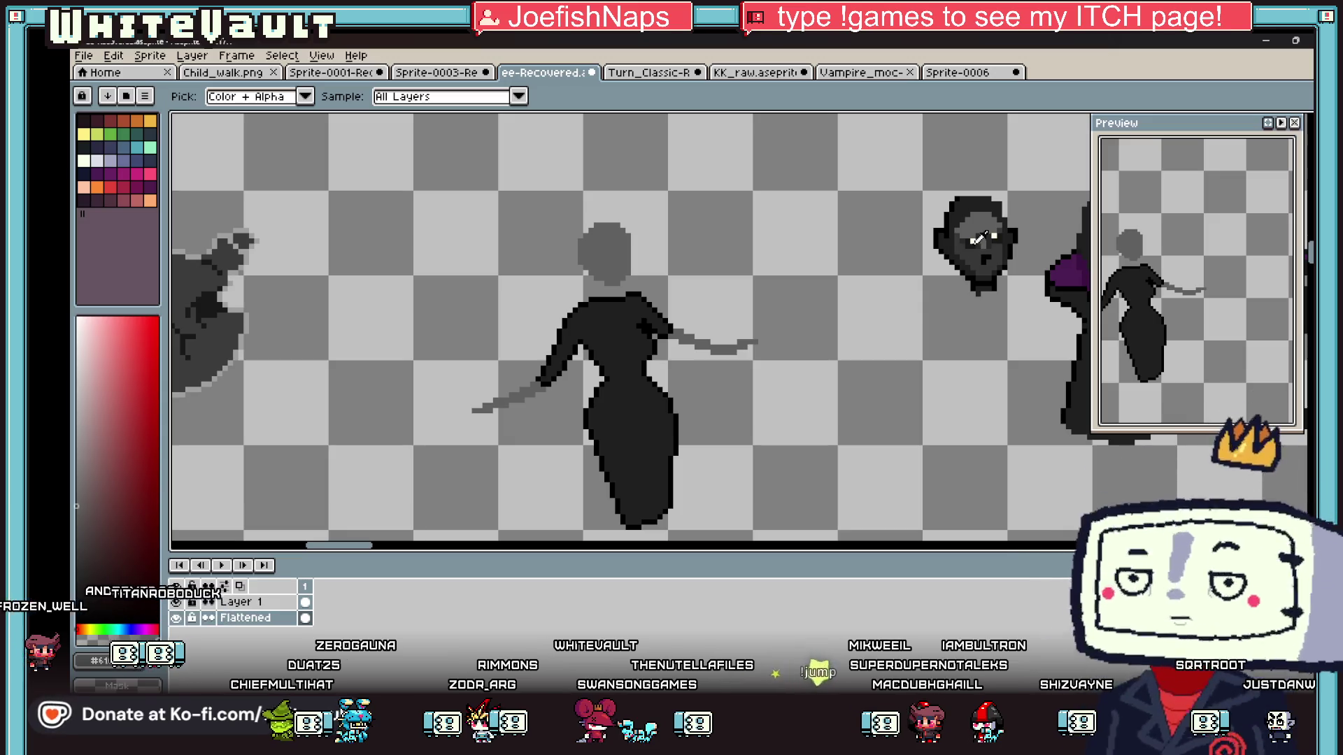
{"action": "key", "text": "b"}
{"action": "scroll", "coordinate": [597, 255], "scroll_direction": "up", "scroll_amount": 1}
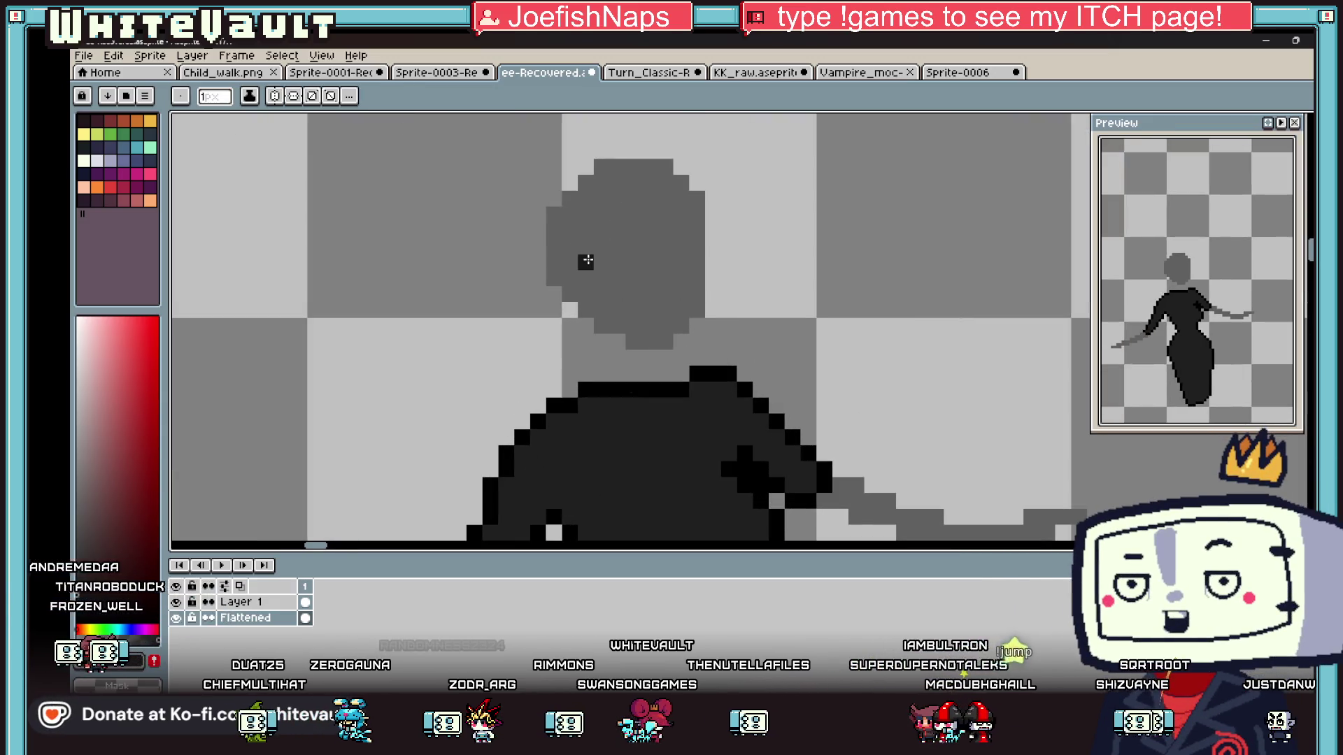
{"action": "scroll", "coordinate": [748, 301], "scroll_direction": "down", "scroll_amount": 1}
{"action": "key", "text": "i"}
{"action": "left_click", "coordinate": [1049, 264]}
Step: Sample the figure's colour and the head's gray to paint the dark eye band
{"action": "key", "text": "b"}
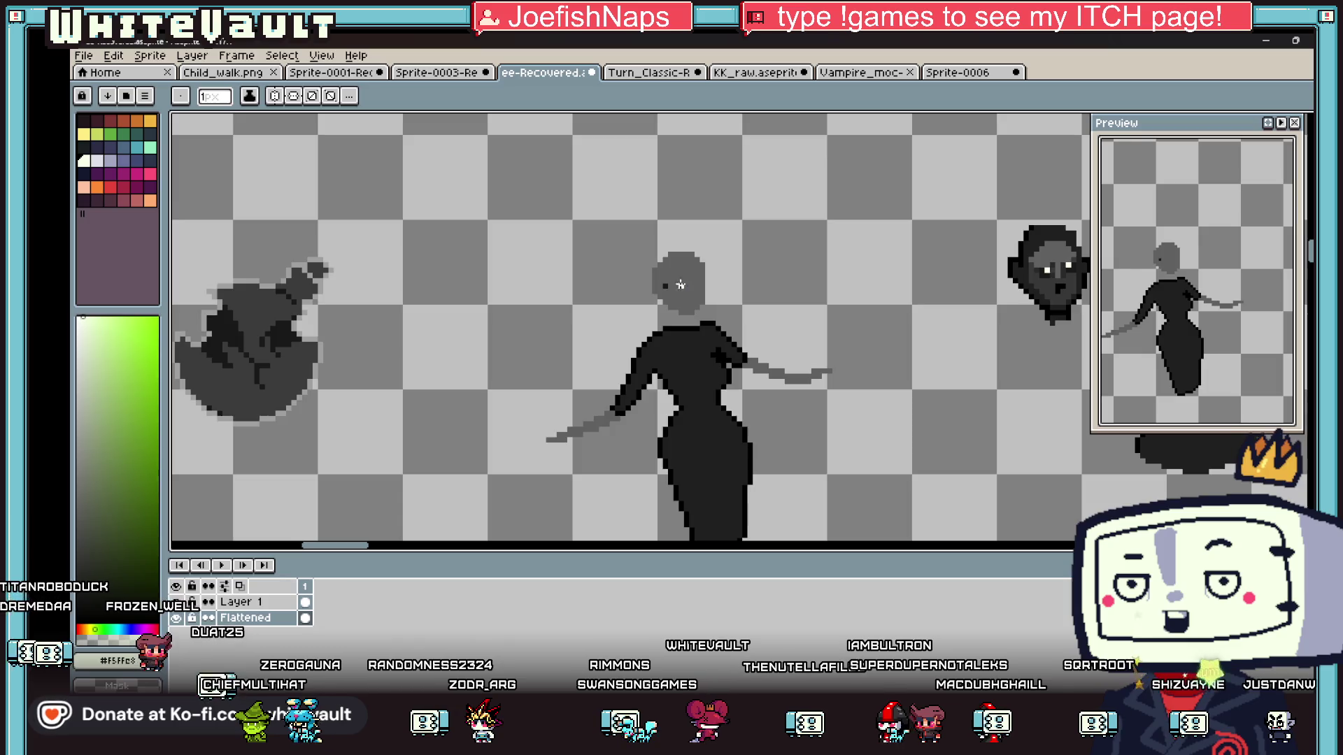
{"action": "scroll", "coordinate": [682, 284], "scroll_direction": "up", "scroll_amount": 1}
{"action": "key", "text": "i"}
{"action": "left_click", "coordinate": [690, 387]}
{"action": "key", "text": "b"}
{"action": "key", "text": "i"}
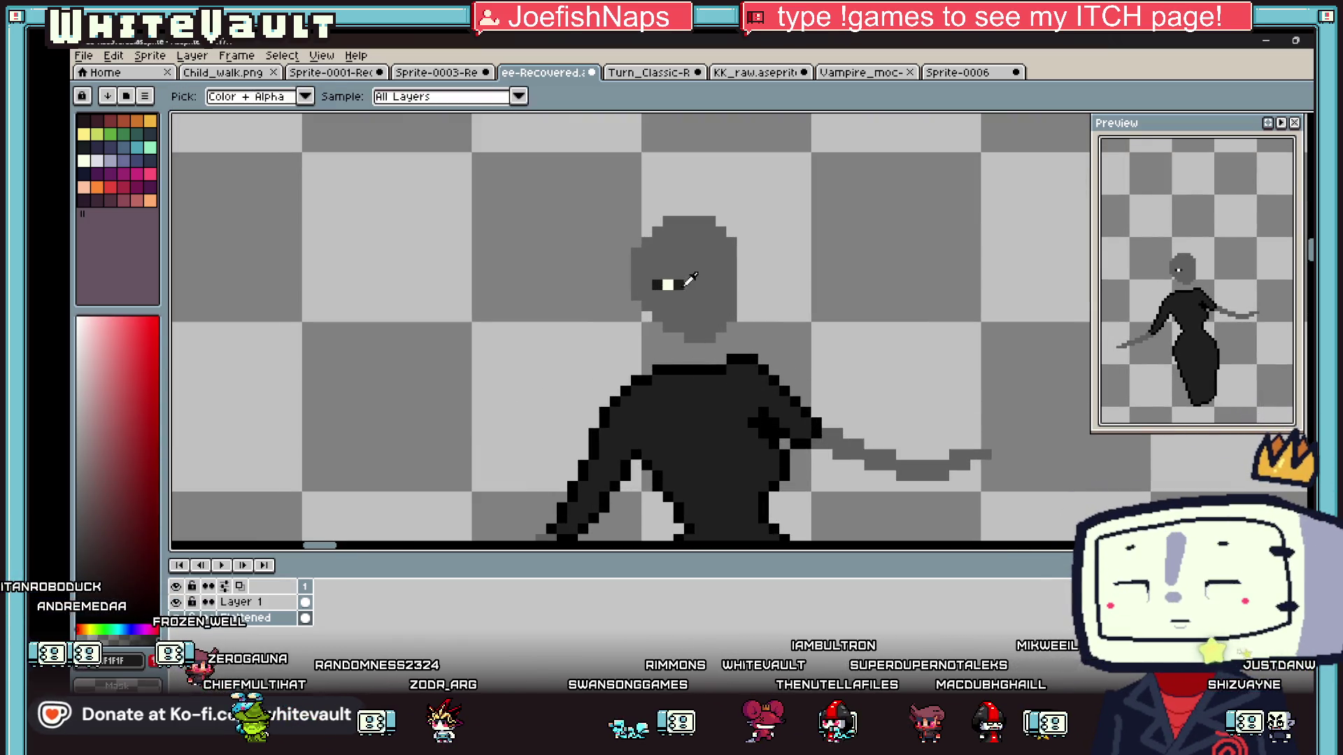
{"action": "left_click", "coordinate": [675, 277]}
{"action": "key", "text": "b"}
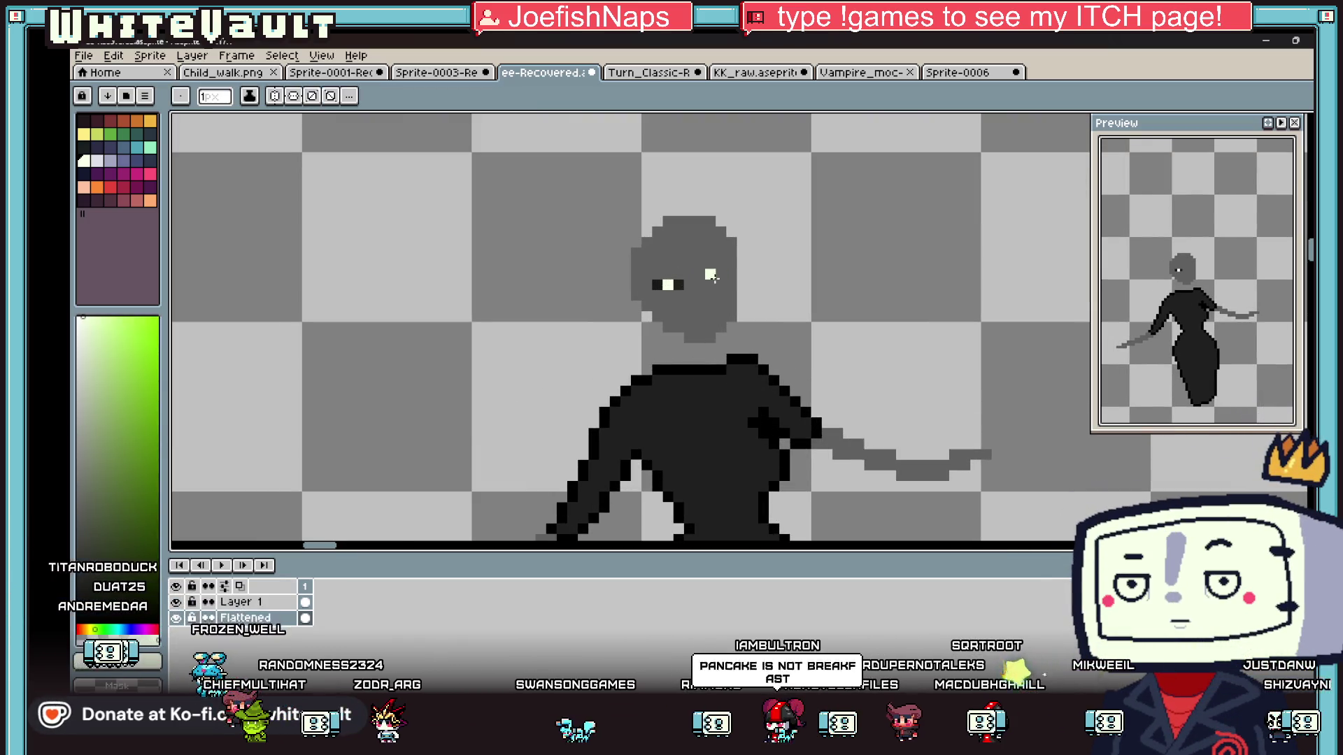
Step: Pick another canvas colour to finish the two pale eye pixels
{"action": "key", "text": "i"}
{"action": "left_click", "coordinate": [710, 283]}
{"action": "key", "text": "b"}
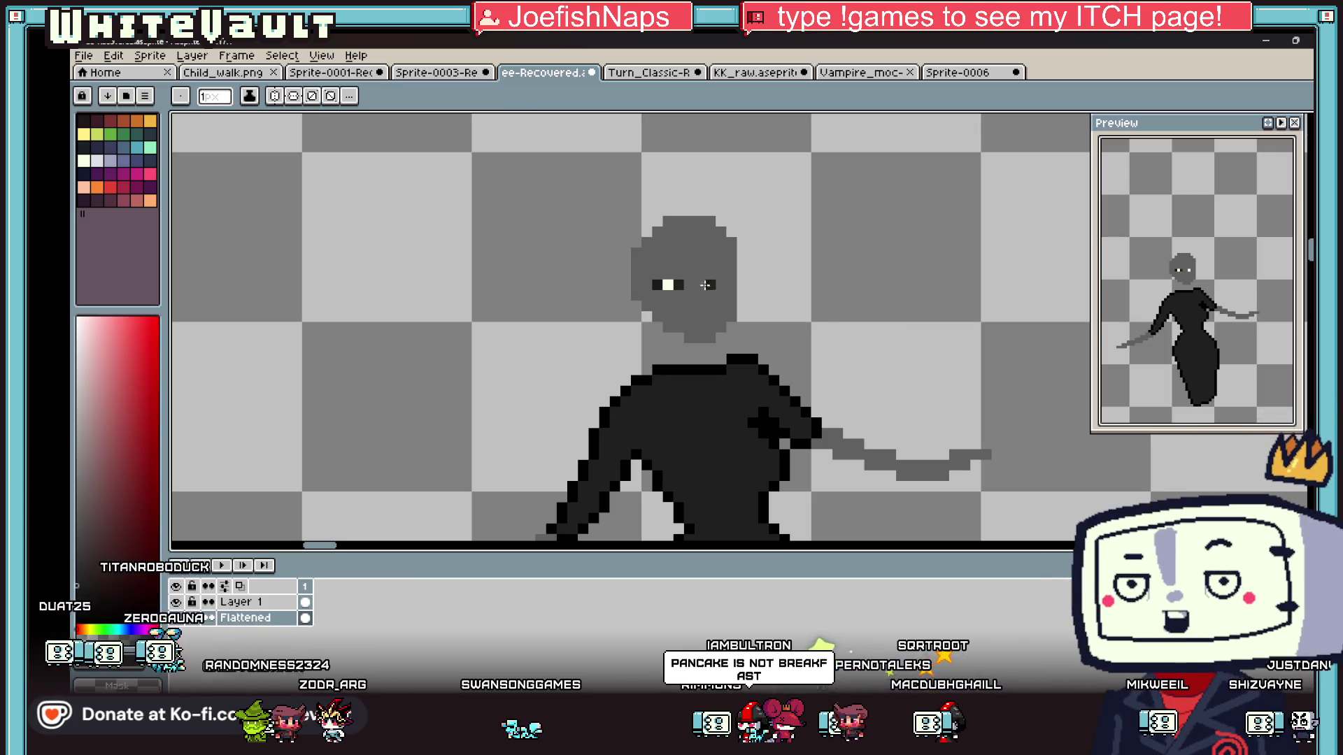
{"action": "key", "text": "i"}
{"action": "scroll", "coordinate": [769, 281], "scroll_direction": "down", "scroll_amount": 3}
{"action": "scroll", "coordinate": [769, 281], "scroll_direction": "up", "scroll_amount": 1}
{"action": "scroll", "coordinate": [769, 282], "scroll_direction": "up", "scroll_amount": 1}
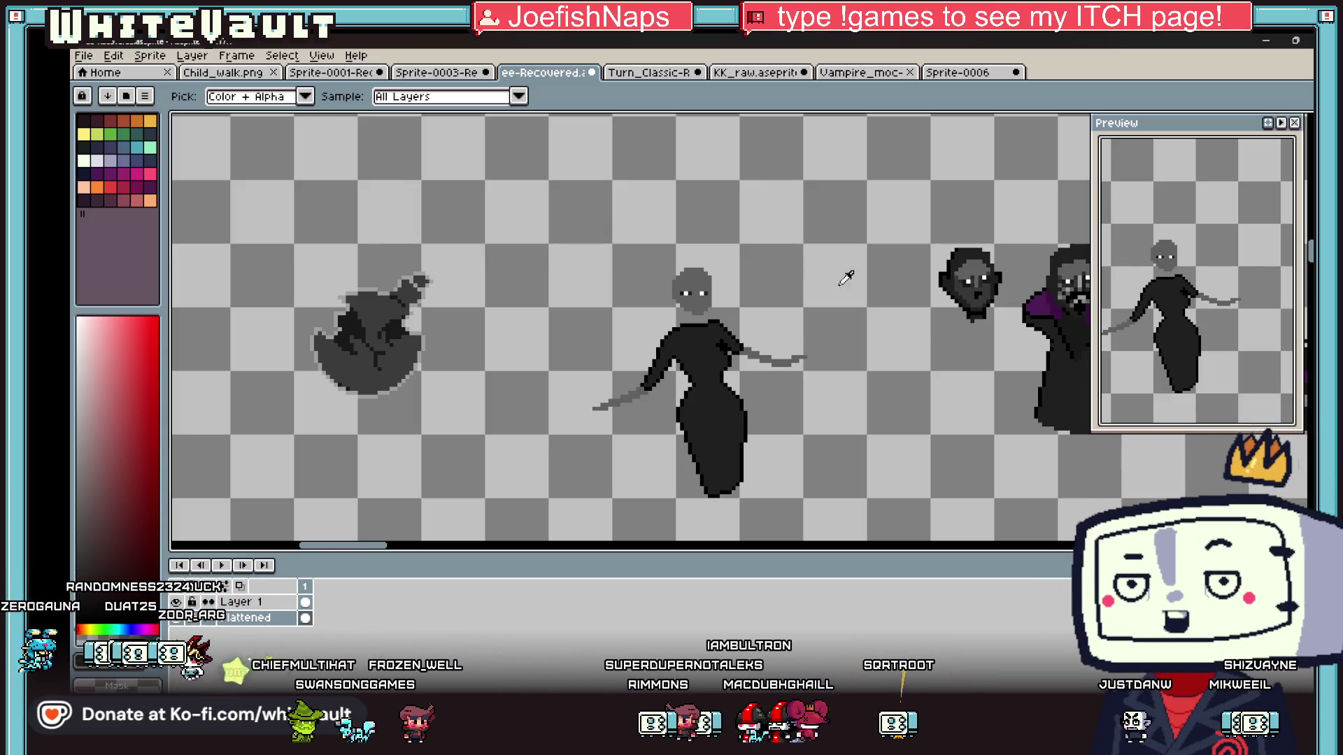
Step: Draw a dark nose line and a dark line from the left eye to the nose
{"action": "scroll", "coordinate": [986, 282], "scroll_direction": "up", "scroll_amount": 1}
{"action": "scroll", "coordinate": [501, 321], "scroll_direction": "up", "scroll_amount": 2}
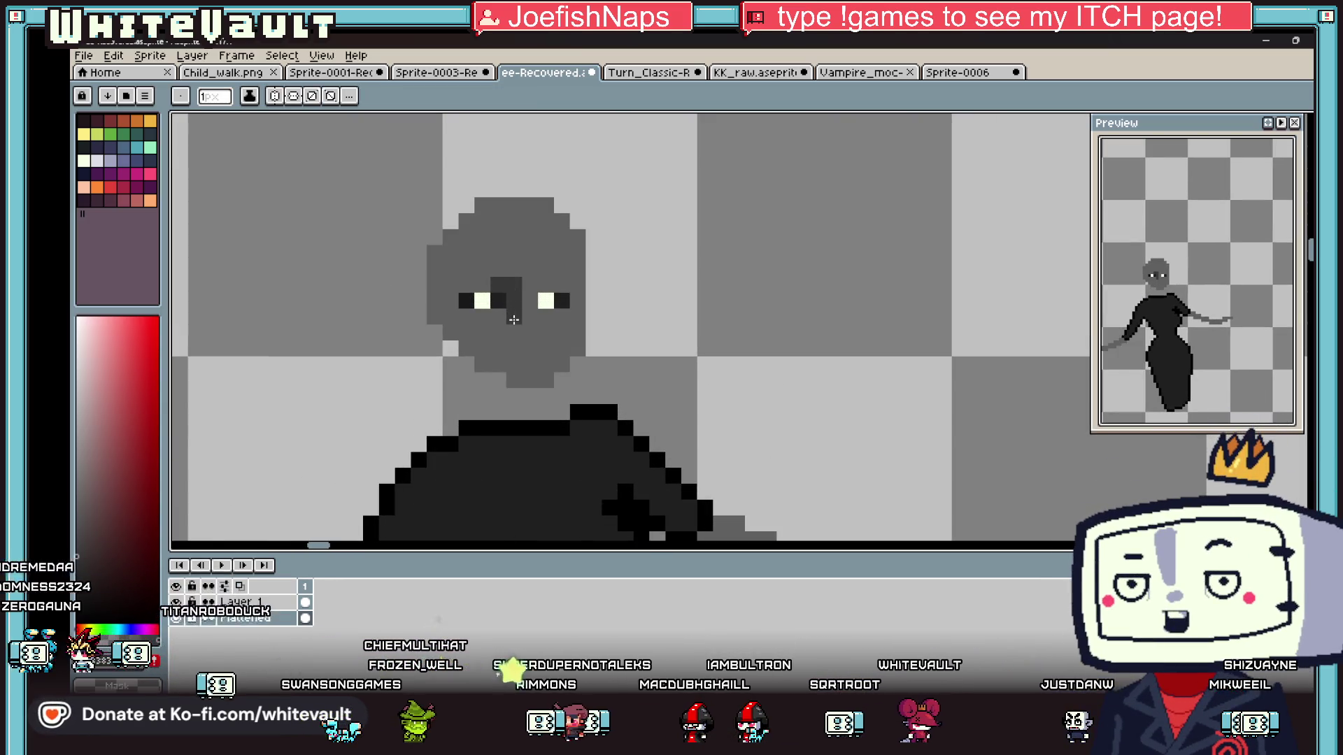
{"action": "left_click_drag", "start_coordinate": [514, 328], "coordinate": [531, 337]}
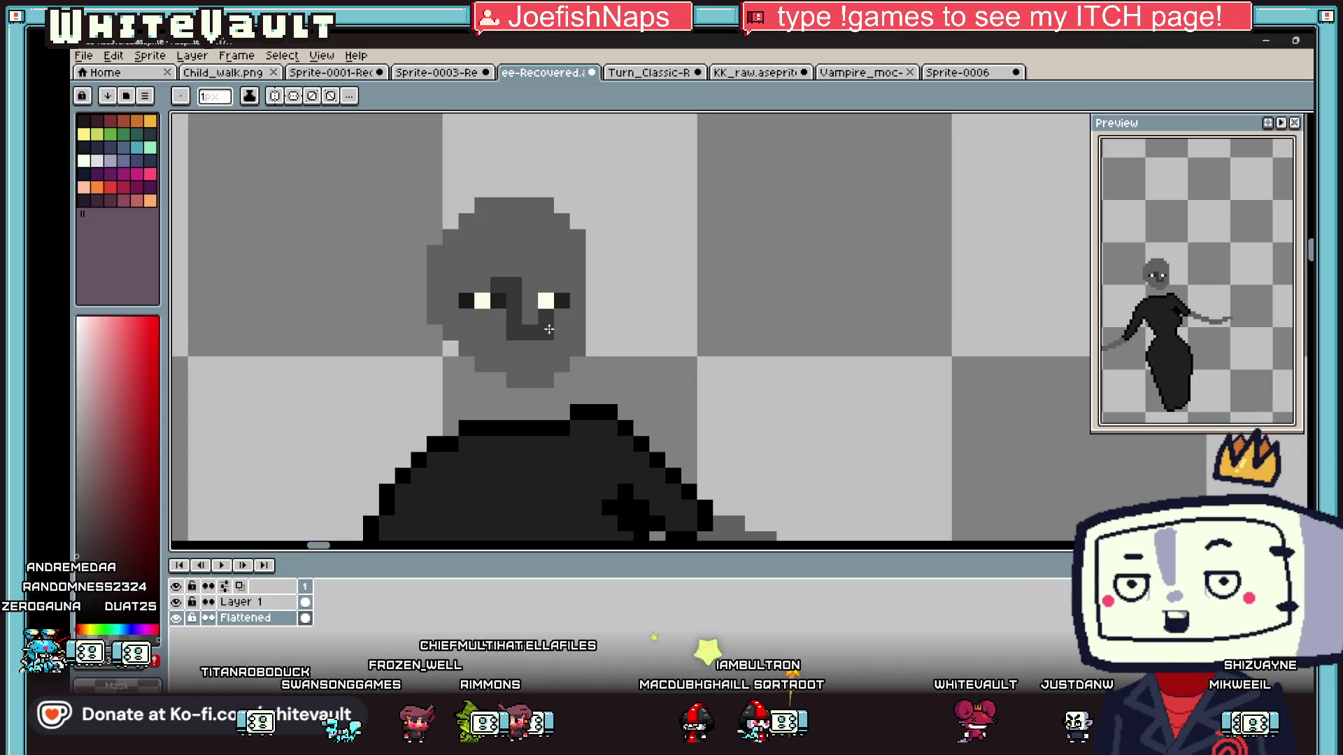
{"action": "left_click_drag", "start_coordinate": [451, 315], "coordinate": [498, 333]}
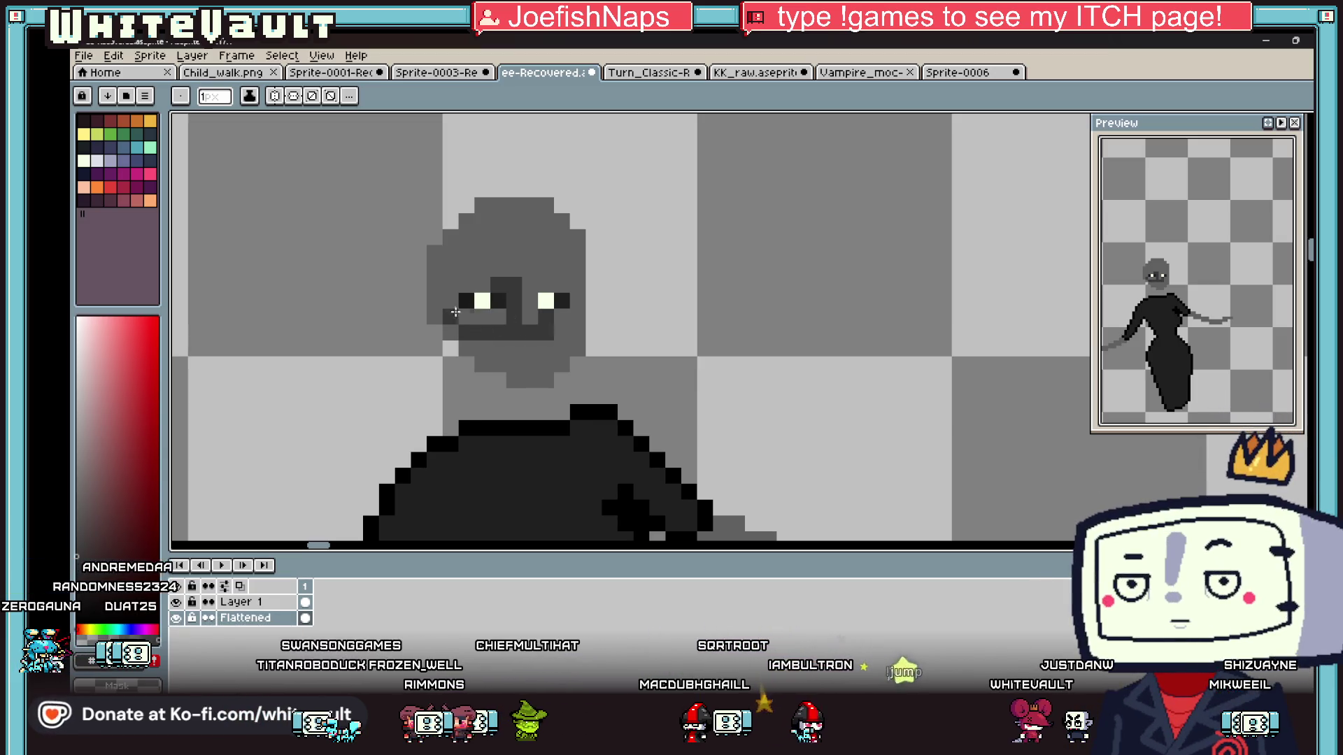
{"action": "left_click", "coordinate": [433, 305]}
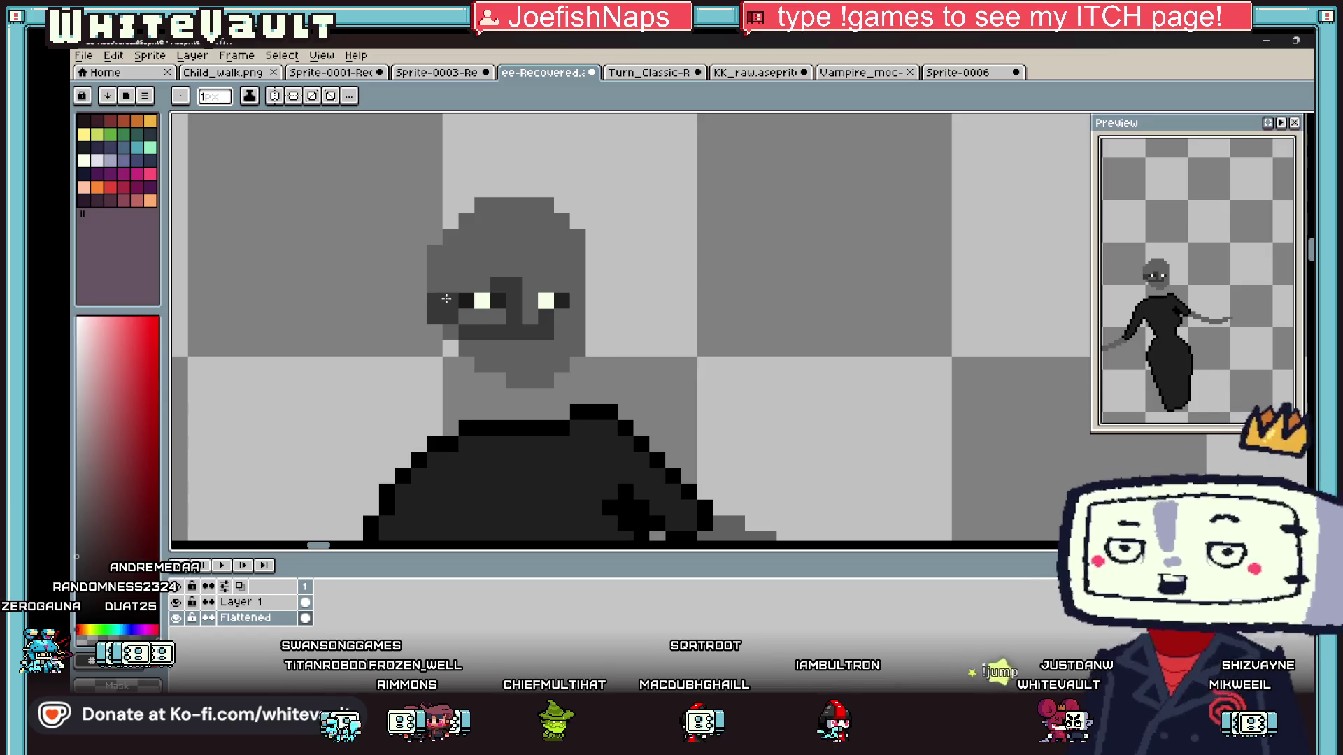
Step: Flood-fill the lower face with darker gray below the eyes
{"action": "key", "text": "g"}
{"action": "left_click", "coordinate": [575, 301]}
{"action": "scroll", "coordinate": [570, 315], "scroll_direction": "down", "scroll_amount": 5}
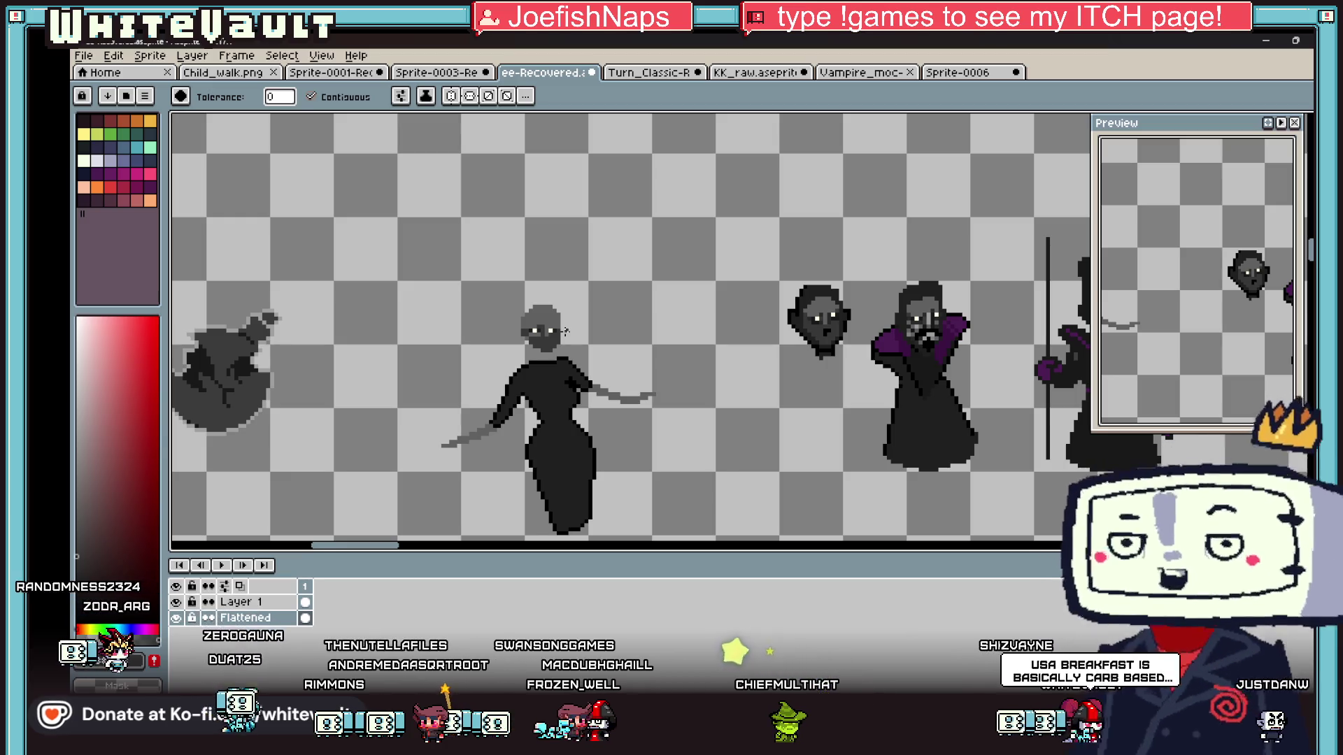
{"action": "key", "text": "i"}
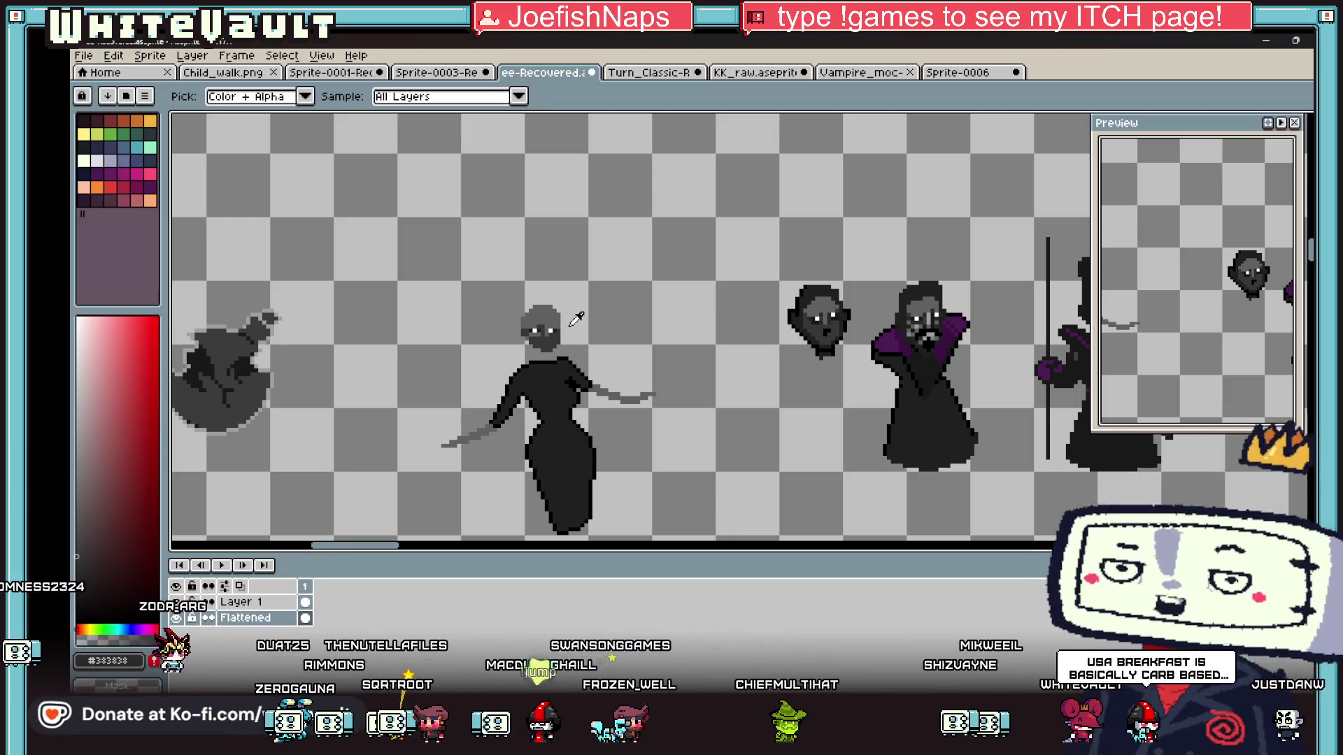
{"action": "scroll", "coordinate": [570, 319], "scroll_direction": "up", "scroll_amount": 4}
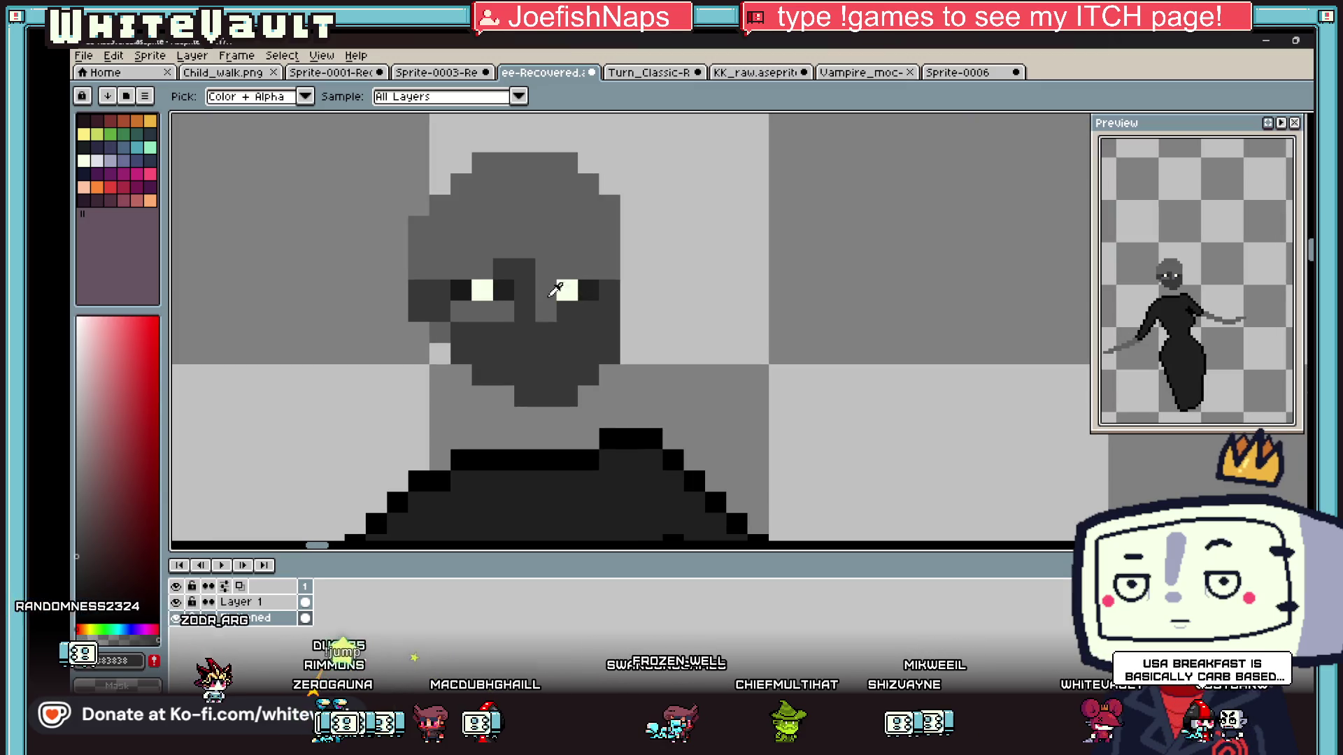
{"action": "scroll", "coordinate": [594, 314], "scroll_direction": "down", "scroll_amount": 4}
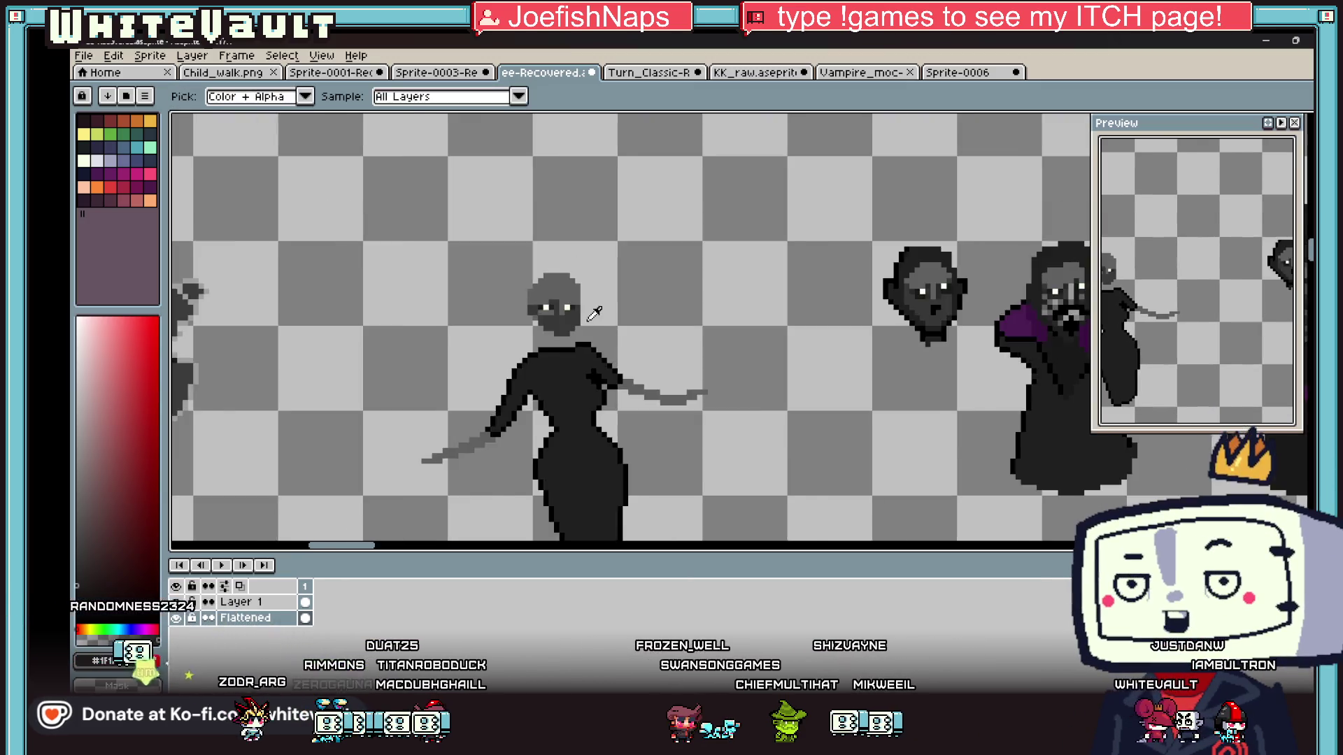
{"action": "scroll", "coordinate": [595, 314], "scroll_direction": "down", "scroll_amount": 2}
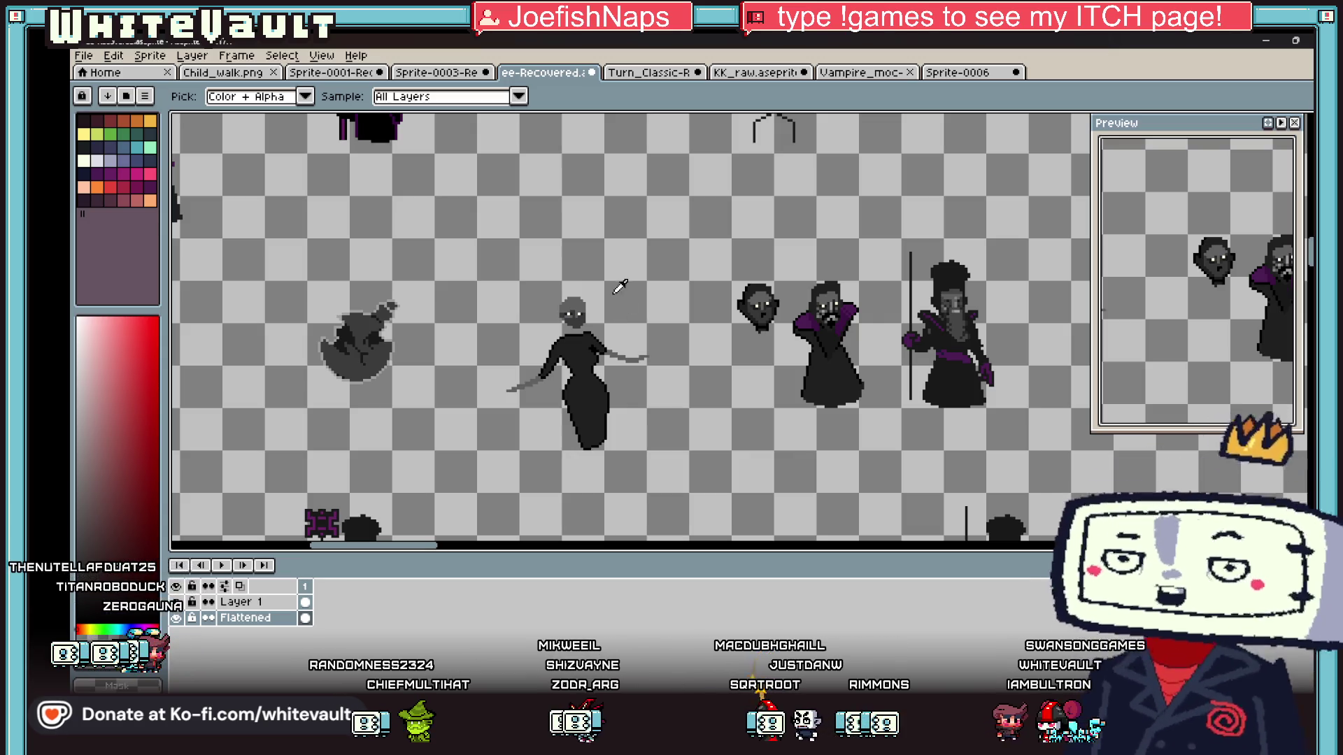
Step: Reshape the left eye's white highlight and darken the pixels around it
{"action": "scroll", "coordinate": [618, 316], "scroll_direction": "up", "scroll_amount": 3}
{"action": "scroll", "coordinate": [601, 297], "scroll_direction": "down", "scroll_amount": 1}
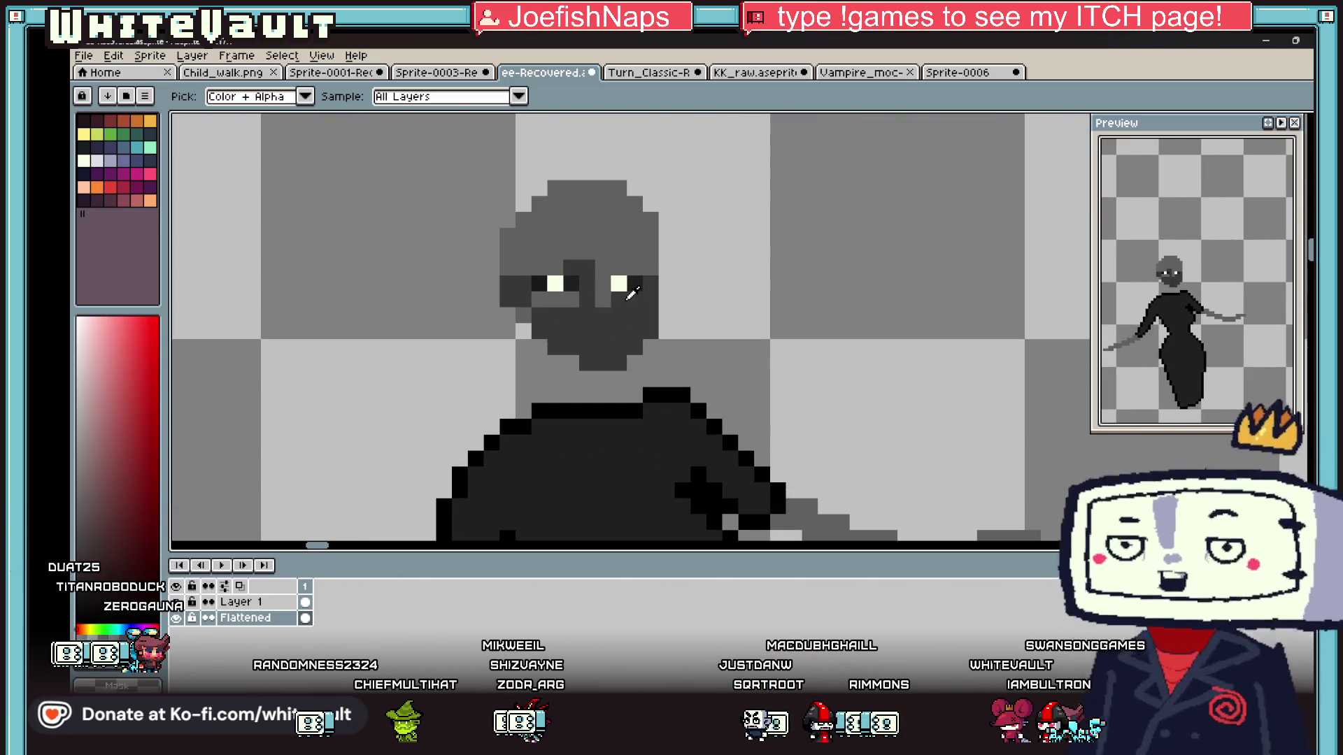
{"action": "scroll", "coordinate": [845, 391], "scroll_direction": "down", "scroll_amount": 1}
{"action": "scroll", "coordinate": [845, 392], "scroll_direction": "down", "scroll_amount": 2}
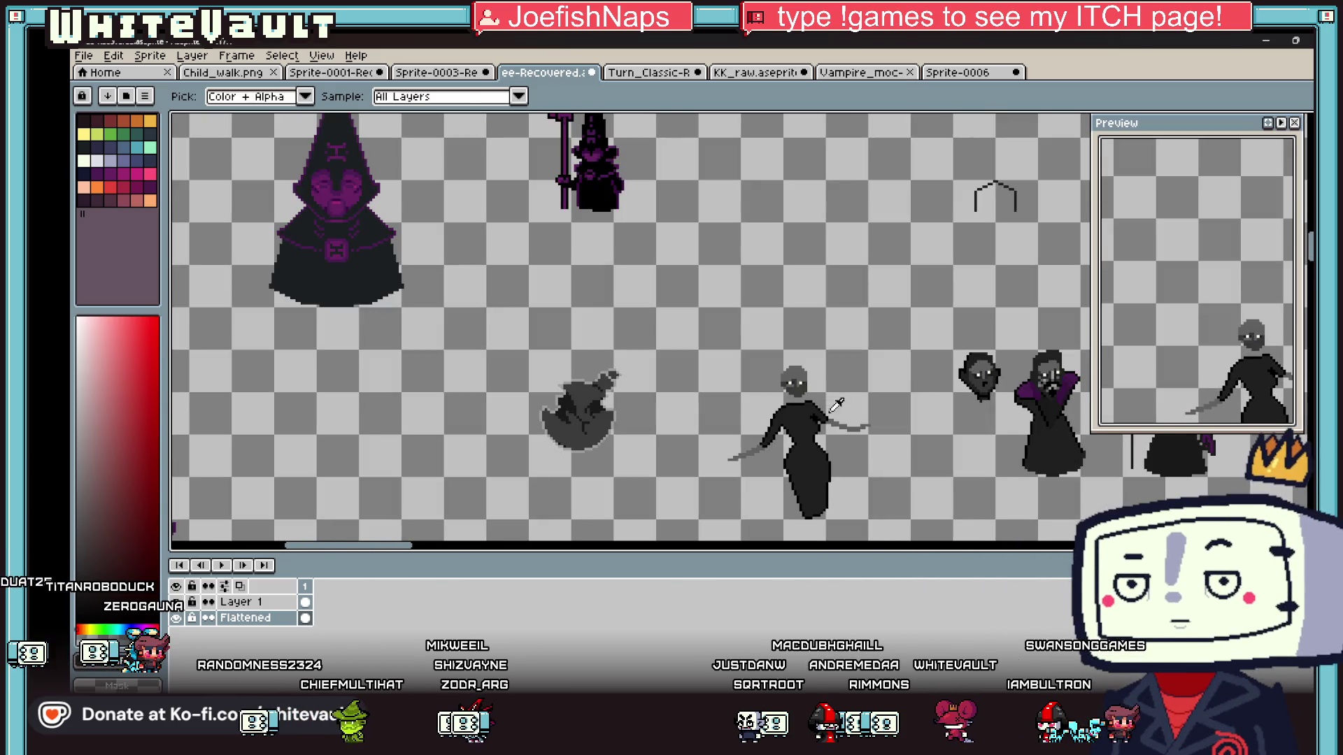
{"action": "scroll", "coordinate": [770, 392], "scroll_direction": "up", "scroll_amount": 3}
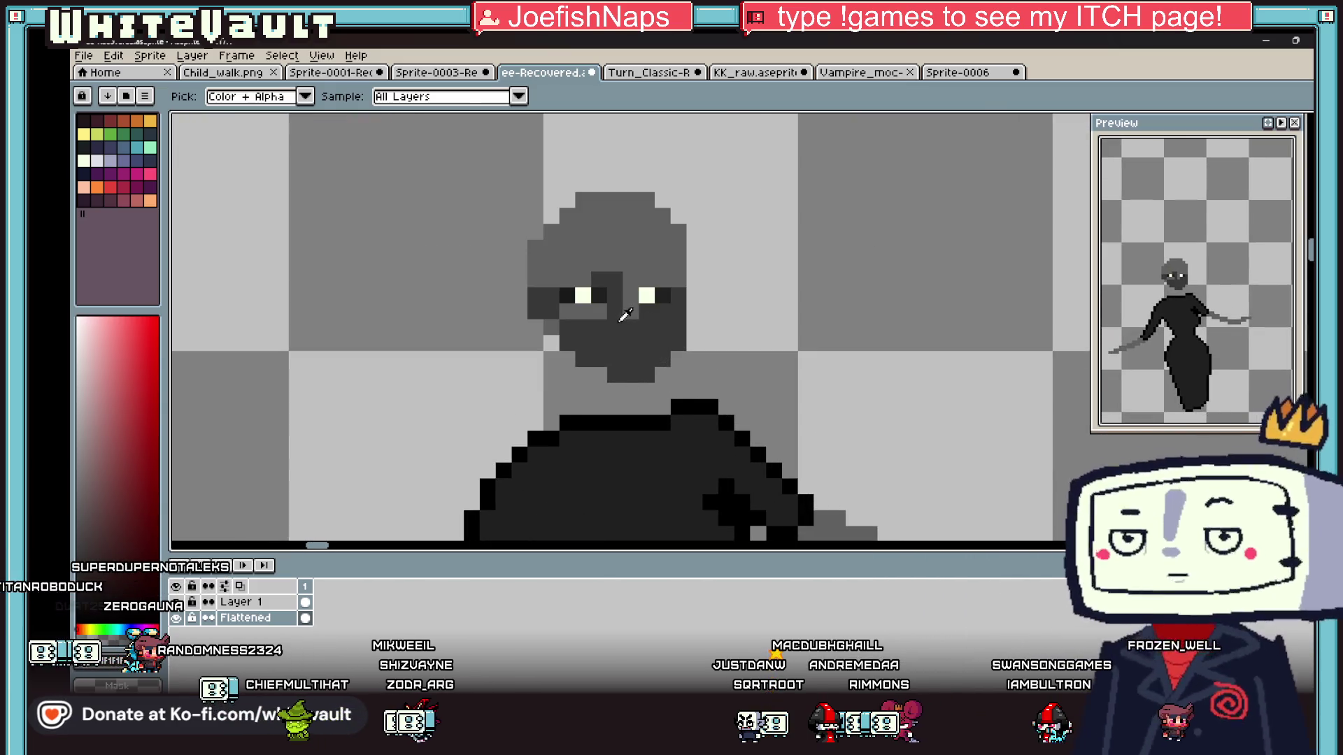
{"action": "left_click", "coordinate": [583, 295], "text": "alt"}
{"action": "left_click", "coordinate": [583, 279]}
{"action": "left_click", "coordinate": [575, 296]}
Step: Make the right eye's highlight two pixels tall and darken nearby pixels with #1F1F1F
{"action": "left_click", "coordinate": [647, 280]}
{"action": "left_click", "coordinate": [646, 296], "text": "alt"}
{"action": "left_click", "coordinate": [662, 296], "text": "alt"}
{"action": "left_click", "coordinate": [662, 280]}
{"action": "left_click", "coordinate": [649, 283], "text": "alt"}
{"action": "left_click", "coordinate": [665, 293], "text": "alt"}
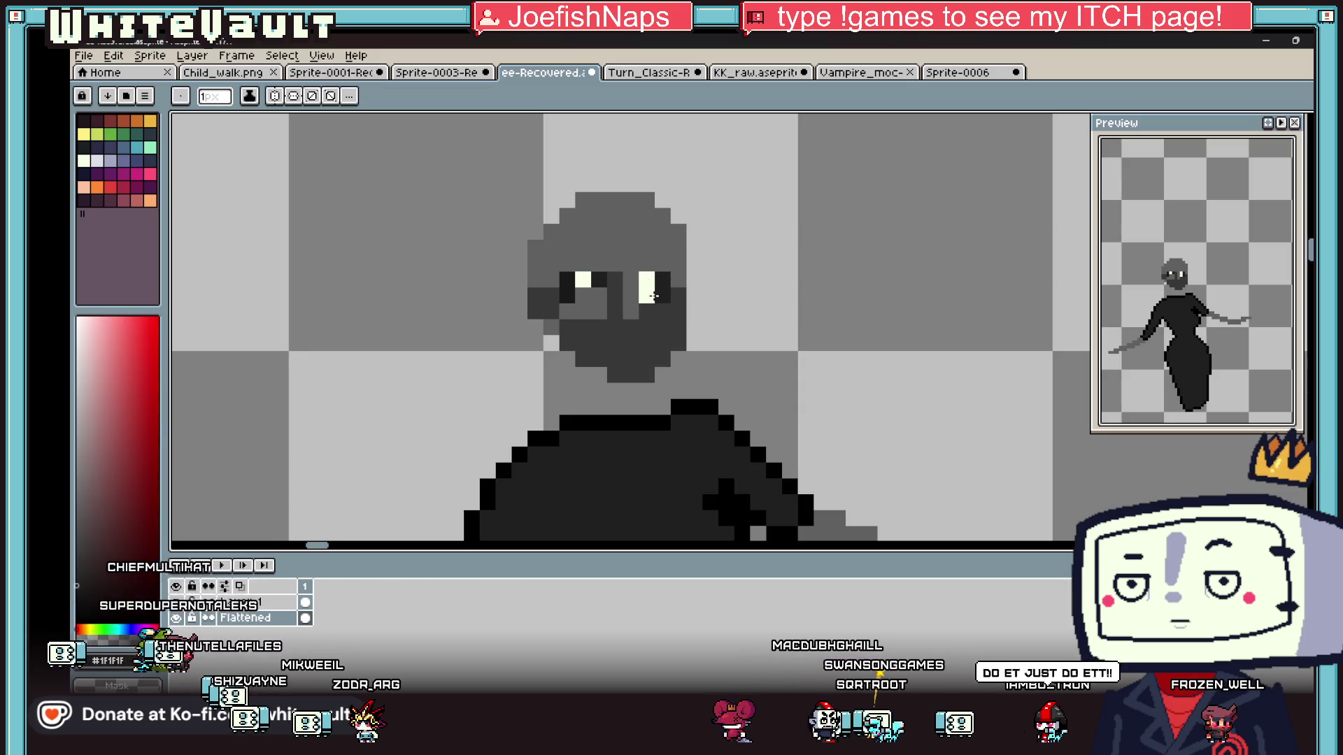
{"action": "left_click", "coordinate": [653, 303], "text": "alt"}
{"action": "left_click", "coordinate": [588, 293]}
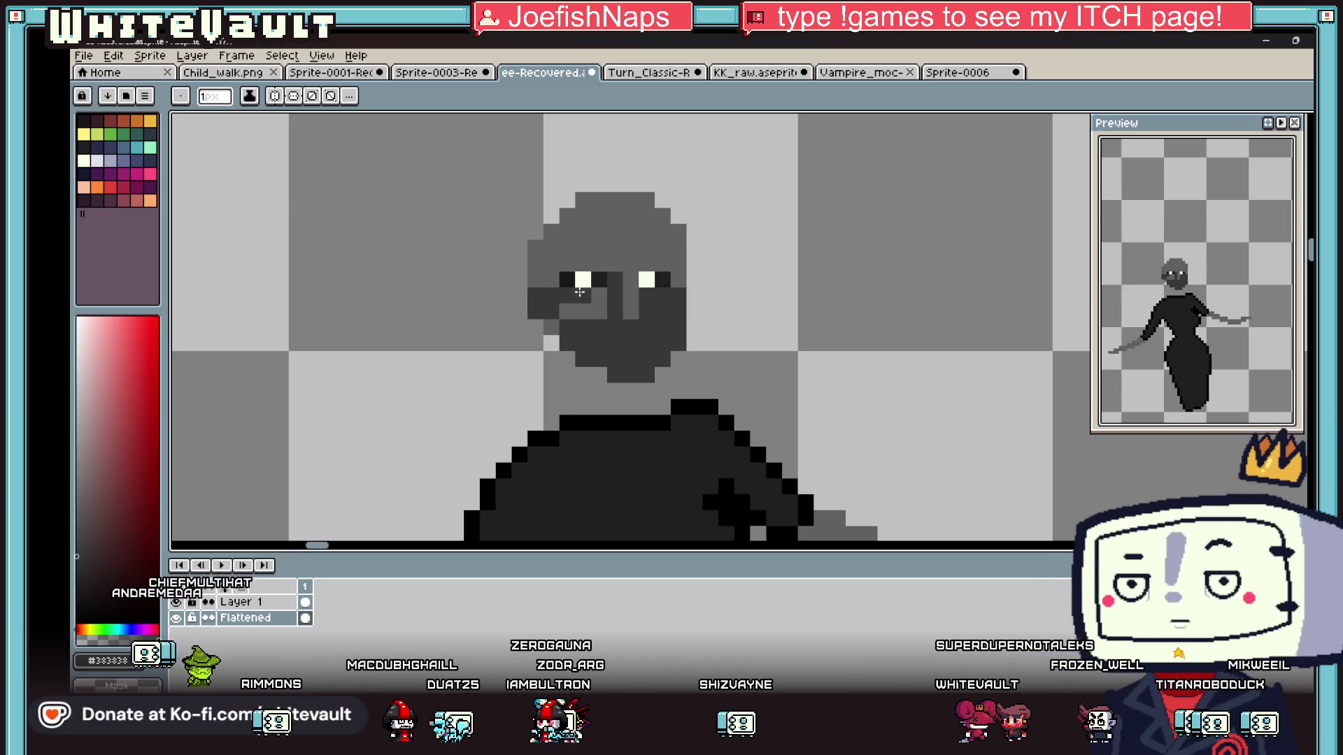
Step: Draw black outlines down the head's left and right sides
{"action": "scroll", "coordinate": [675, 319], "scroll_direction": "down", "scroll_amount": 4}
{"action": "scroll", "coordinate": [608, 260], "scroll_direction": "up", "scroll_amount": 3}
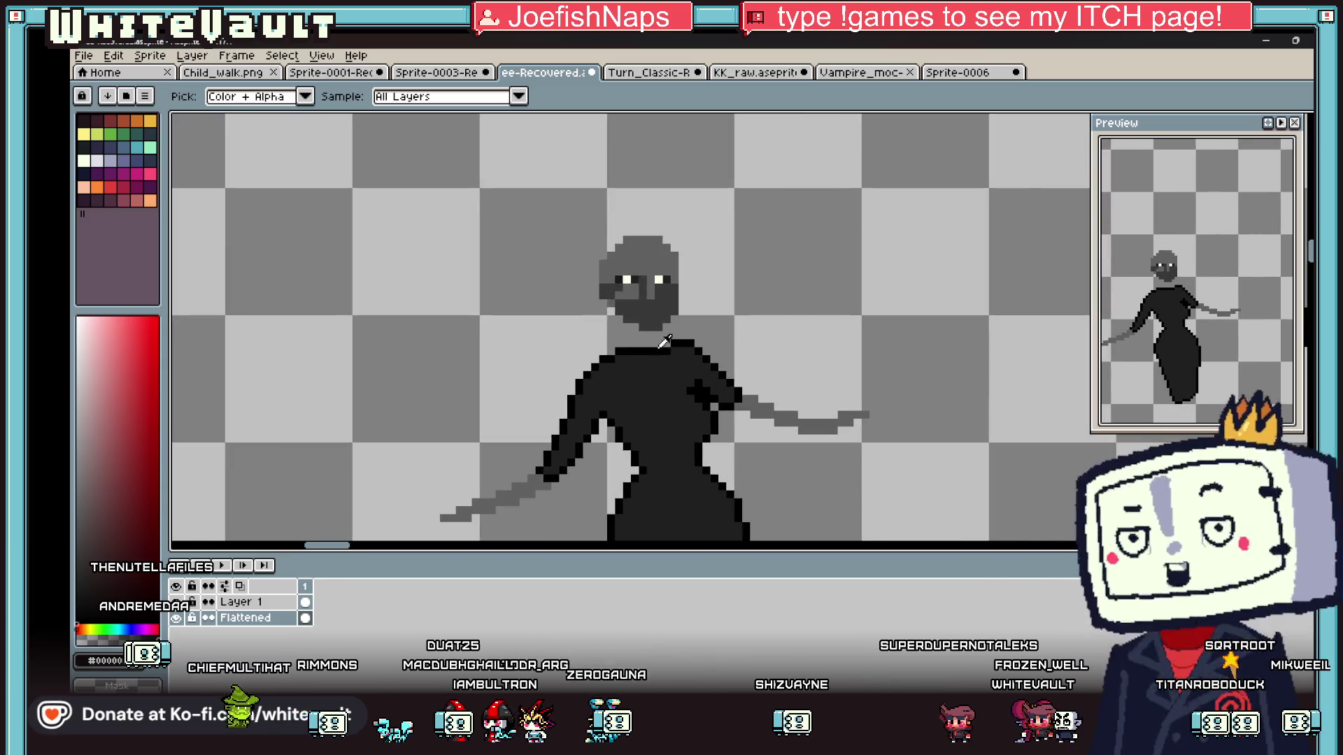
{"action": "scroll", "coordinate": [608, 260], "scroll_direction": "up", "scroll_amount": 3}
{"action": "mouse_move", "coordinate": [602, 265]}
{"action": "left_mouse_down"}
{"action": "mouse_move", "coordinate": [601, 410]}
{"action": "mouse_move", "coordinate": [675, 478]}
{"action": "left_mouse_up"}
{"action": "scroll", "coordinate": [731, 426], "scroll_direction": "down", "scroll_amount": 3}
{"action": "scroll", "coordinate": [691, 390], "scroll_direction": "up", "scroll_amount": 3}
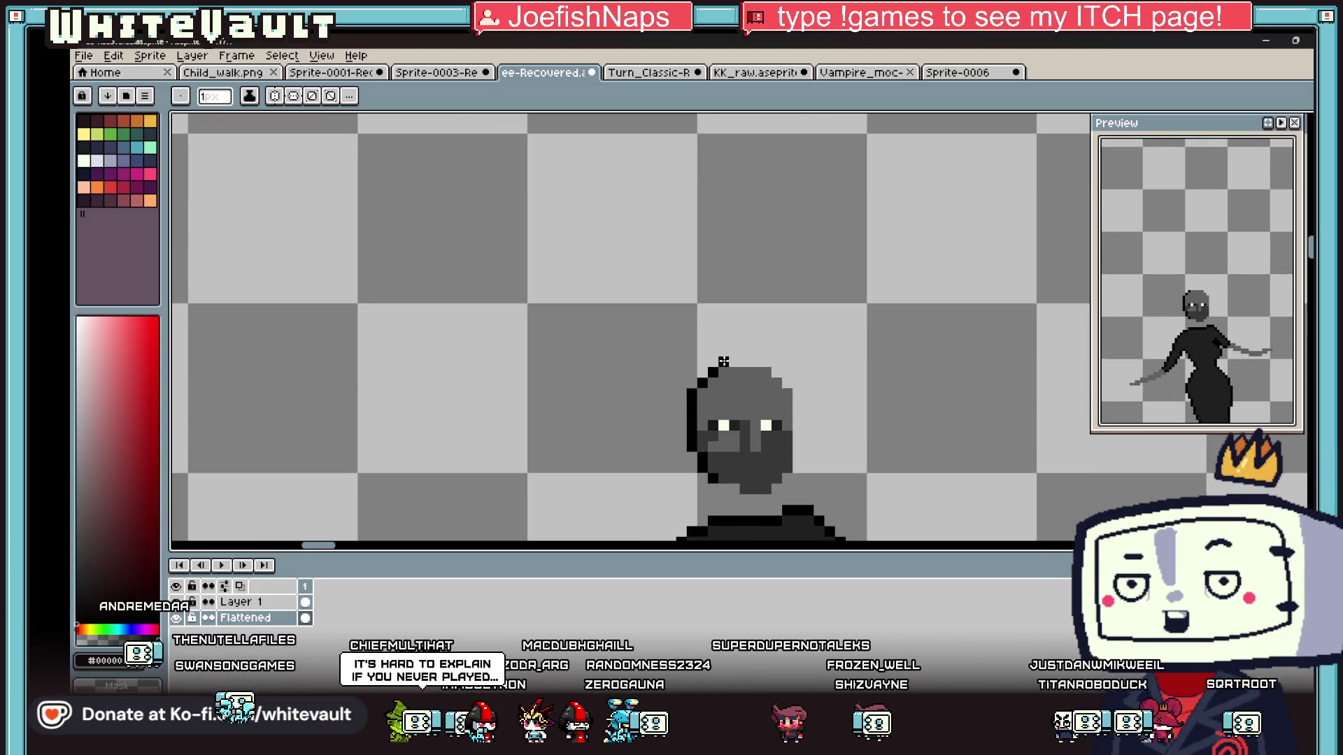
{"action": "left_click_drag", "start_coordinate": [786, 383], "coordinate": [807, 428]}
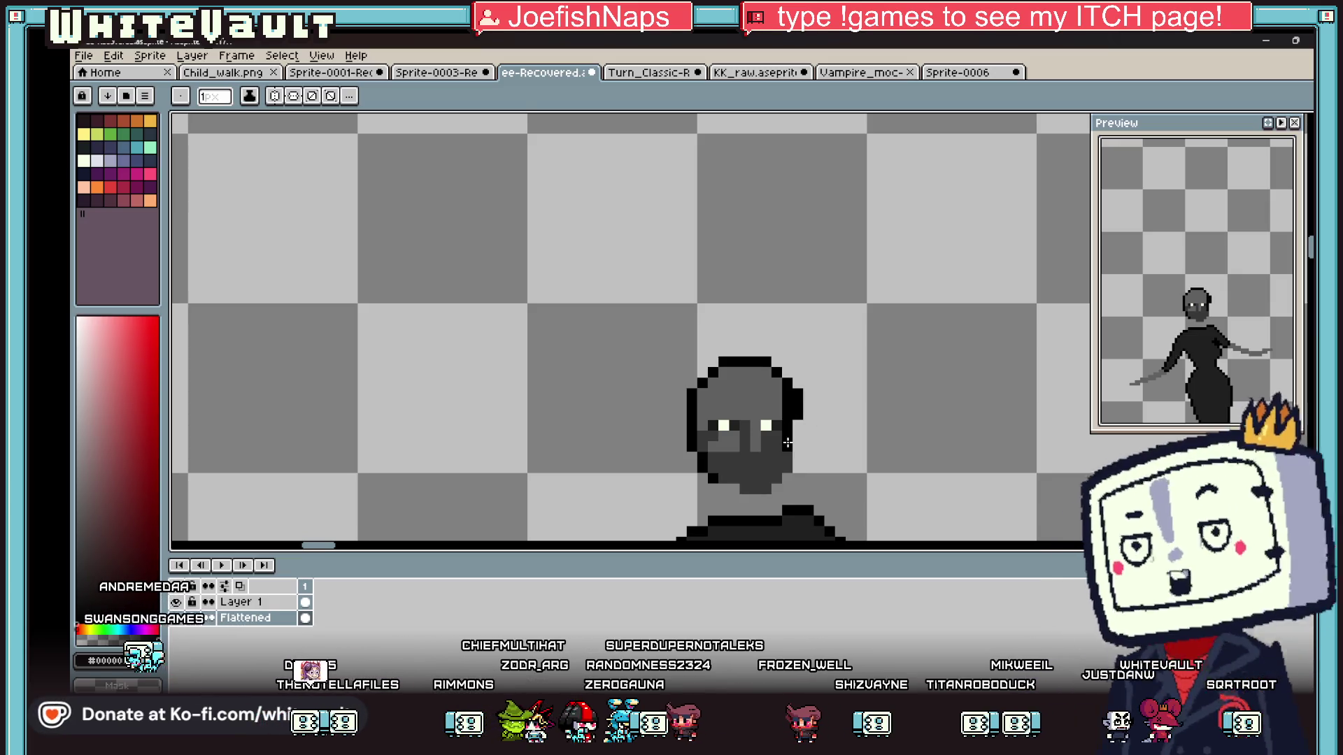
Step: Draw a black chin line across the jaw
{"action": "scroll", "coordinate": [793, 453], "scroll_direction": "down", "scroll_amount": 2}
{"action": "scroll", "coordinate": [793, 453], "scroll_direction": "up", "scroll_amount": 2}
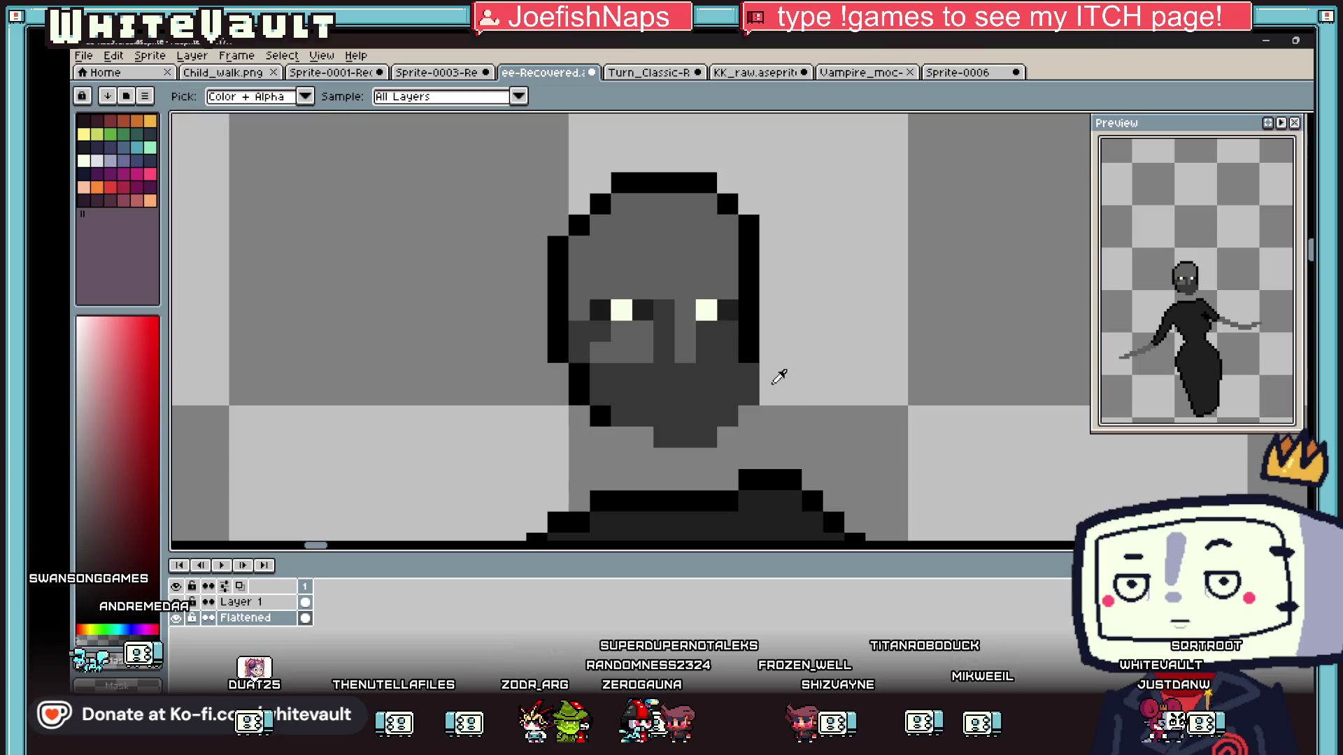
{"action": "left_click", "coordinate": [707, 436]}
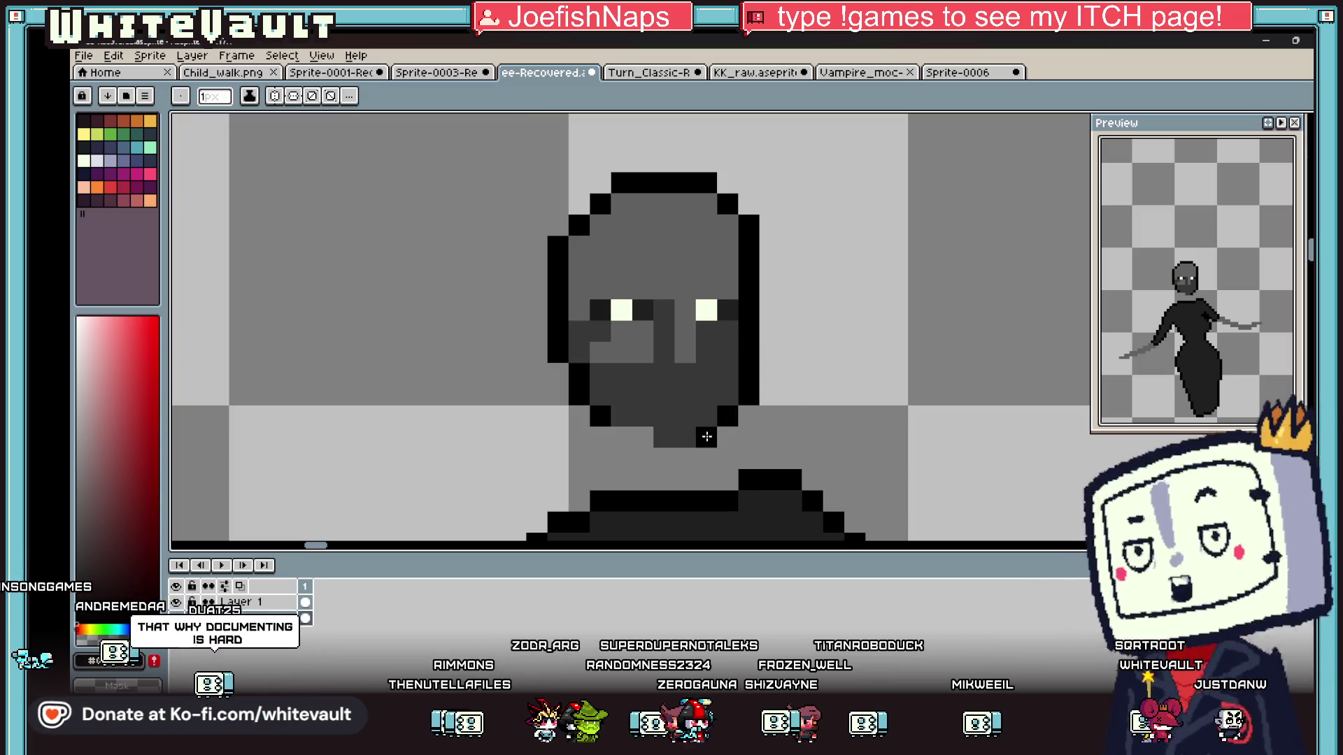
{"action": "mouse_move", "coordinate": [622, 416]}
{"action": "left_mouse_down"}
{"action": "mouse_move", "coordinate": [648, 438]}
{"action": "mouse_move", "coordinate": [700, 439]}
{"action": "left_mouse_up"}
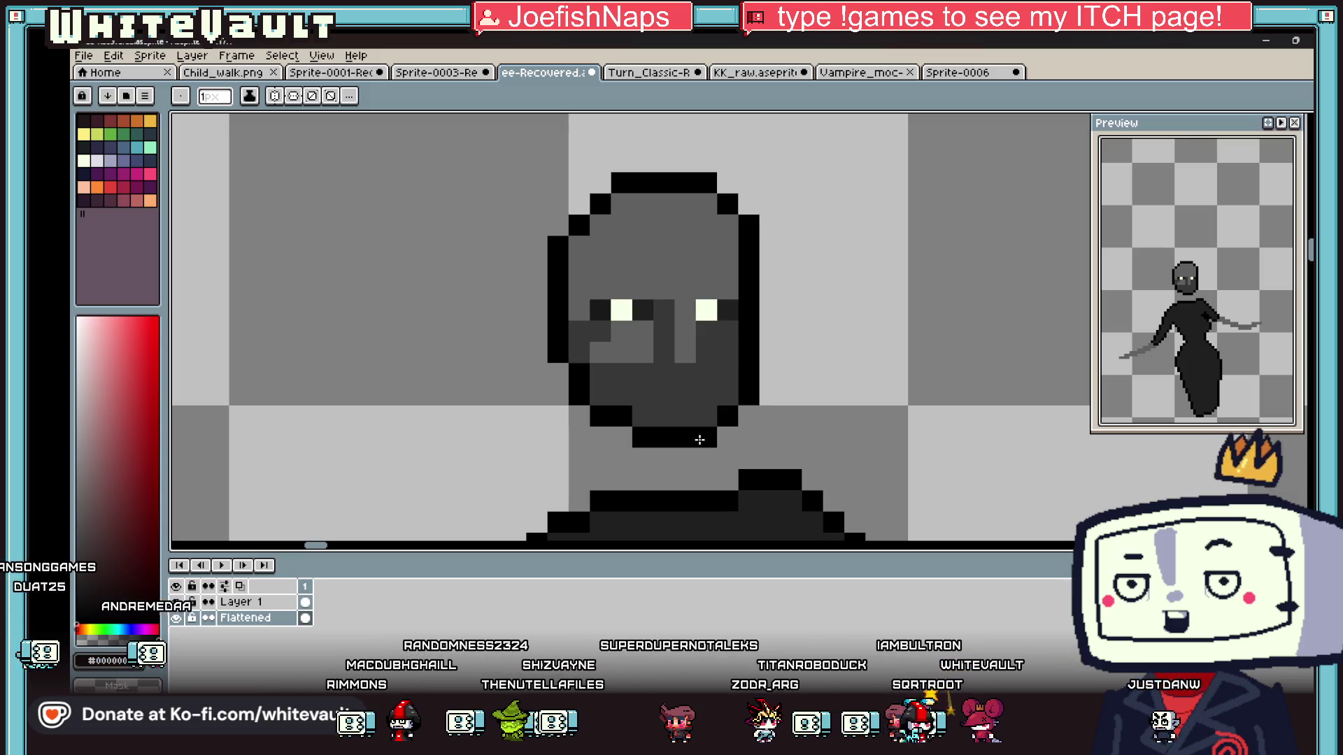
Step: Tidy the right eye, painting stray pale pixels with the dark grey #383838
{"action": "key", "text": "i"}
{"action": "scroll", "coordinate": [735, 343], "scroll_direction": "down", "scroll_amount": 3}
{"action": "scroll", "coordinate": [750, 343], "scroll_direction": "up", "scroll_amount": 3}
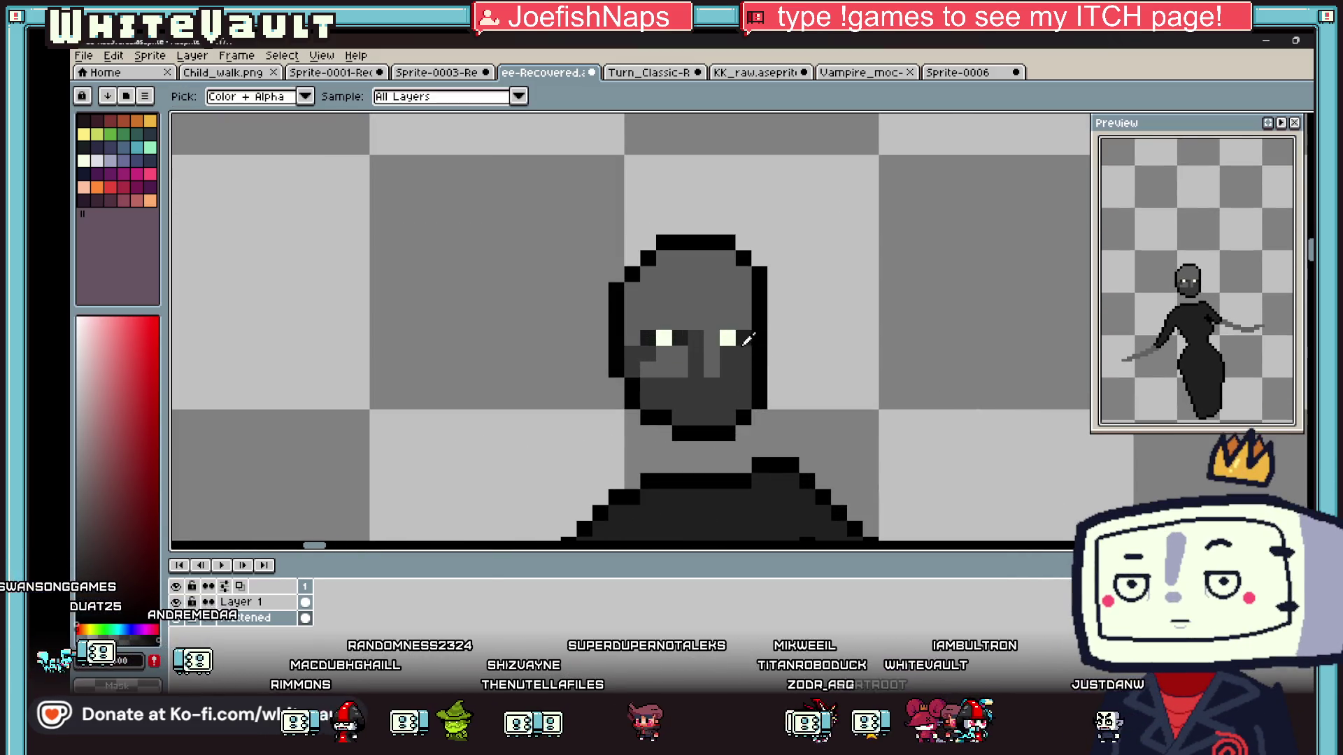
{"action": "key", "text": "b"}
{"action": "left_click", "coordinate": [711, 322]}
{"action": "left_click", "coordinate": [728, 338], "text": "alt"}
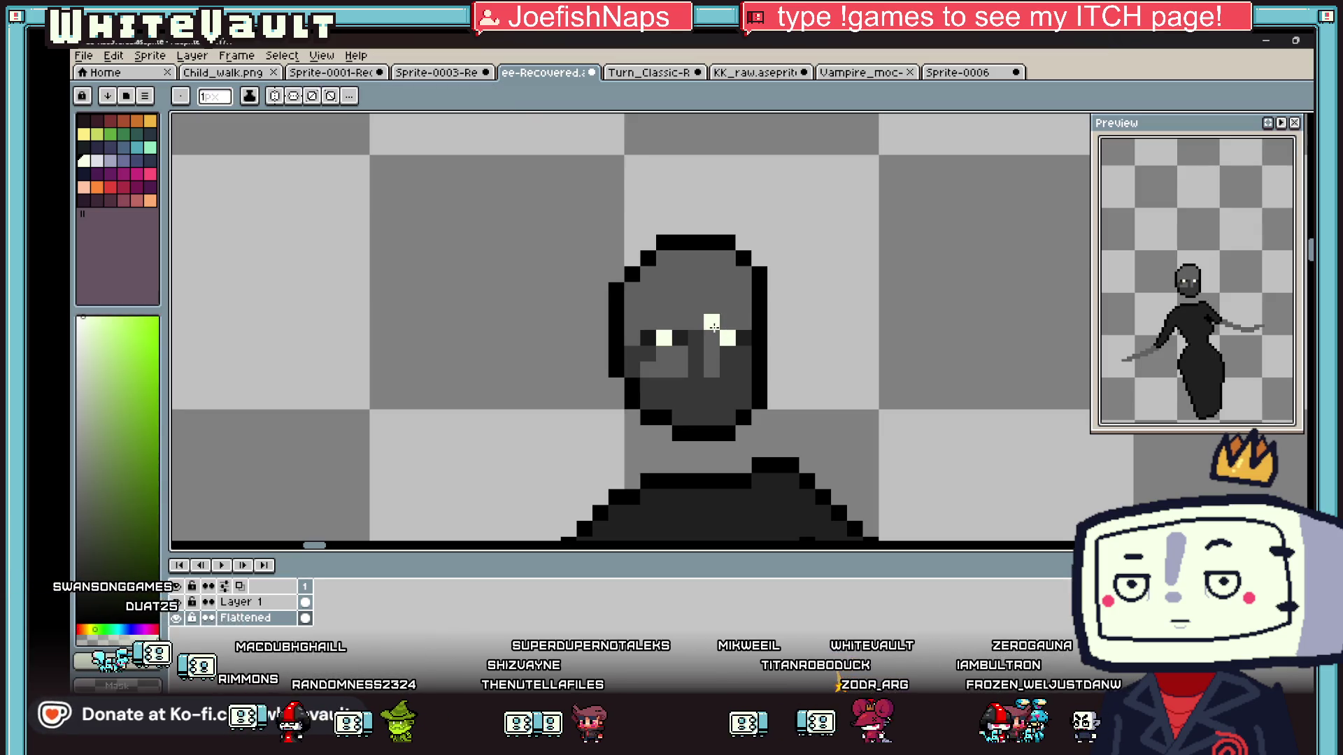
{"action": "left_click", "coordinate": [680, 338], "text": "alt"}
{"action": "left_click", "coordinate": [728, 322]}
{"action": "left_click", "coordinate": [743, 341], "text": "alt"}
{"action": "left_click", "coordinate": [728, 338]}
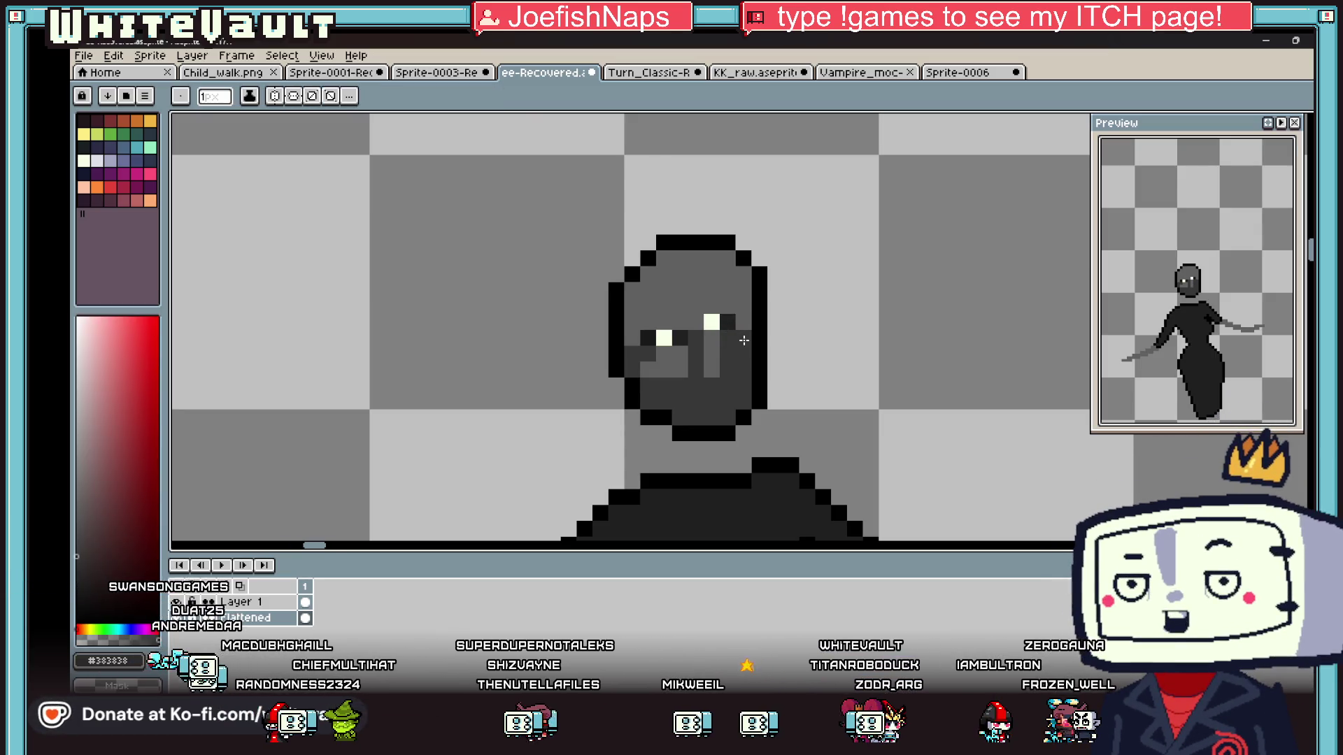
Step: Fill the column inside the head's right outline with pure black #000000
{"action": "left_click", "coordinate": [761, 326], "text": "alt"}
{"action": "mouse_move", "coordinate": [743, 275]}
{"action": "left_mouse_down"}
{"action": "mouse_move", "coordinate": [743, 402]}
{"action": "mouse_move", "coordinate": [760, 274]}
{"action": "left_mouse_up"}
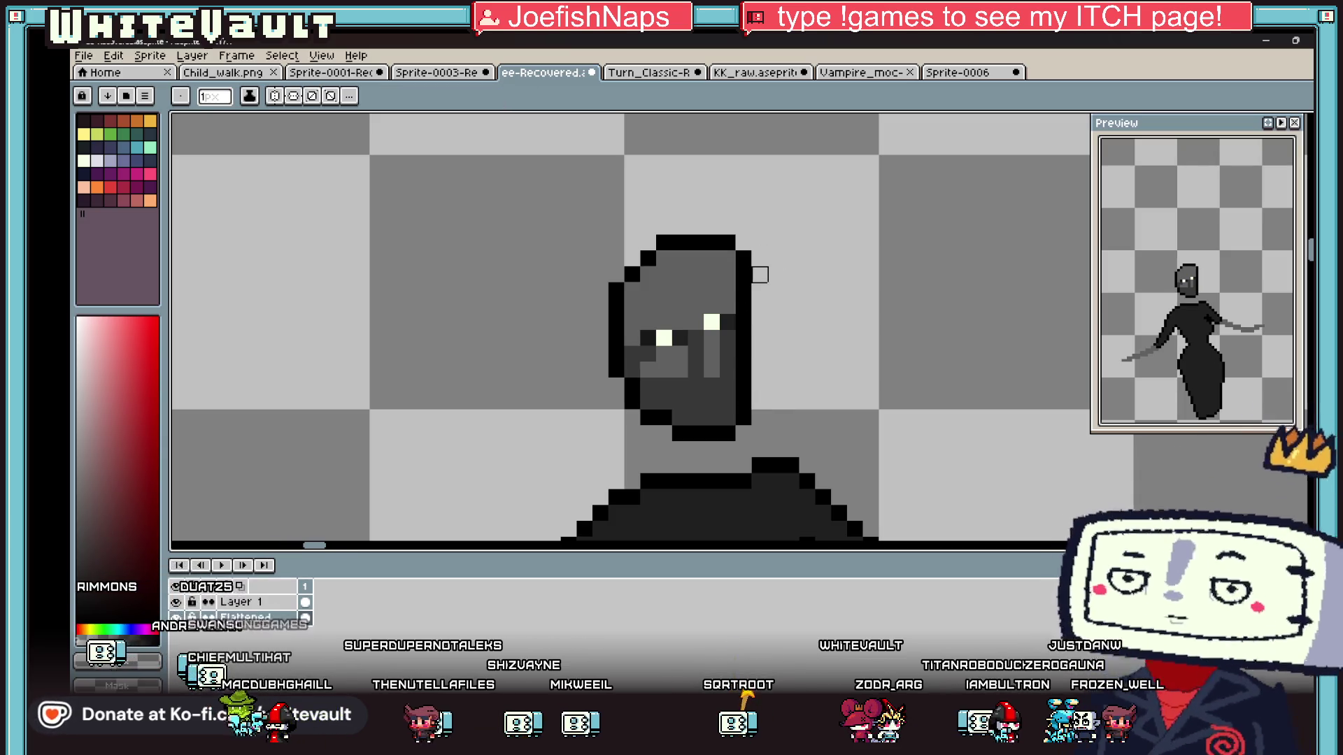
{"action": "scroll", "coordinate": [843, 225], "scroll_direction": "down", "scroll_amount": 5}
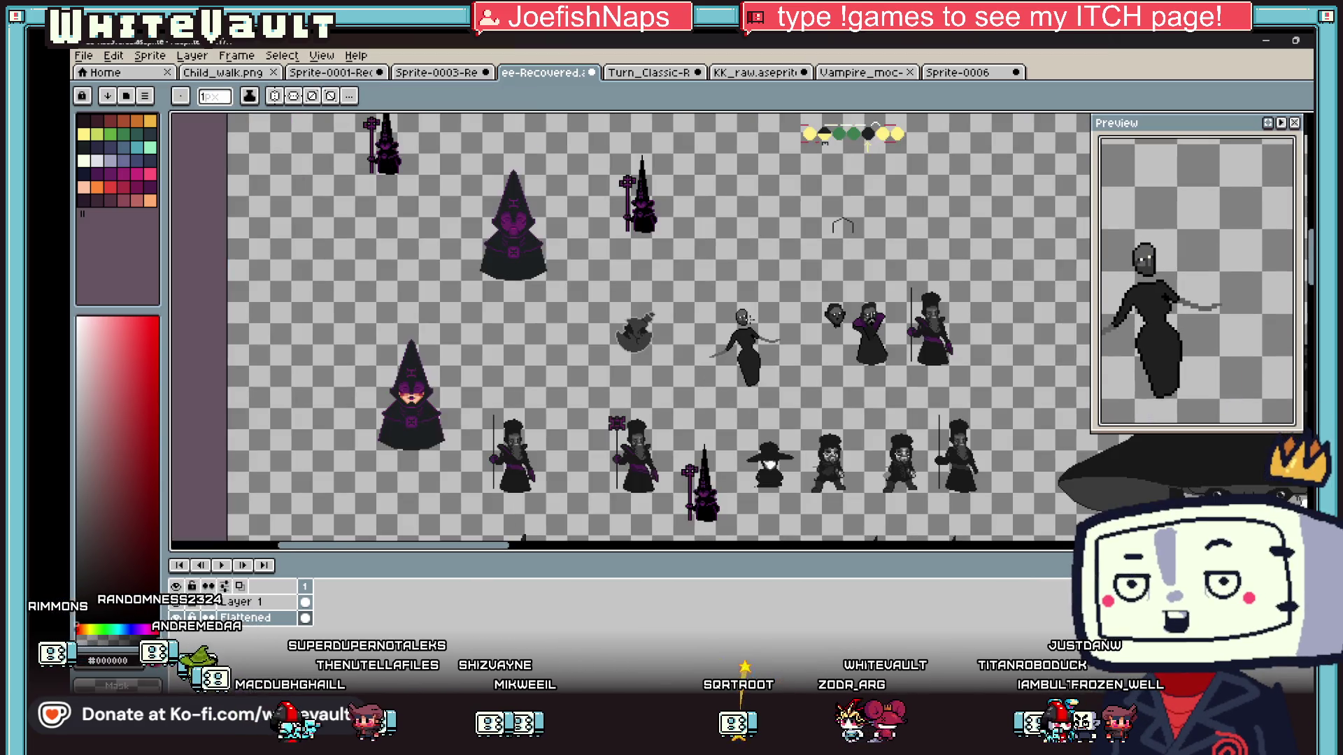
Step: Raise the pencil brush from 1 px to 4 px and paint a black hood stroke beside the head
{"action": "key", "text": "v"}
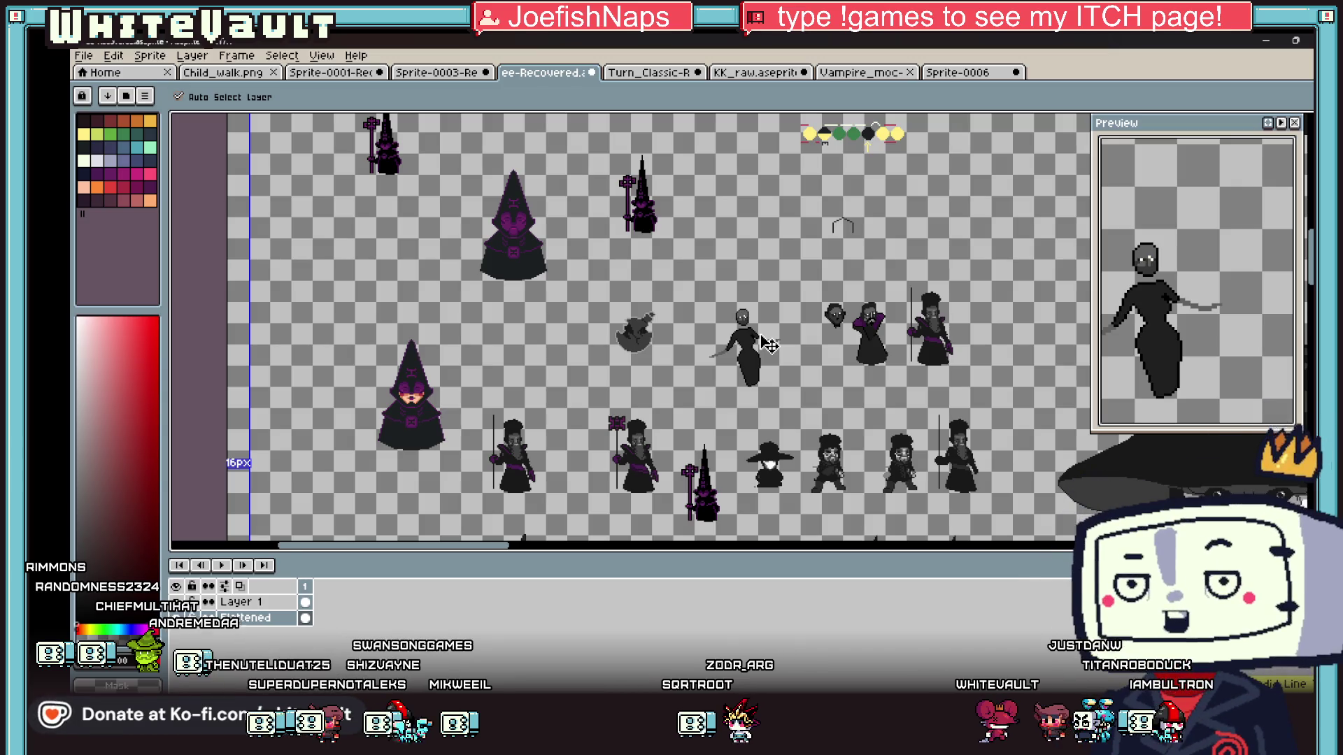
{"action": "key", "text": "b"}
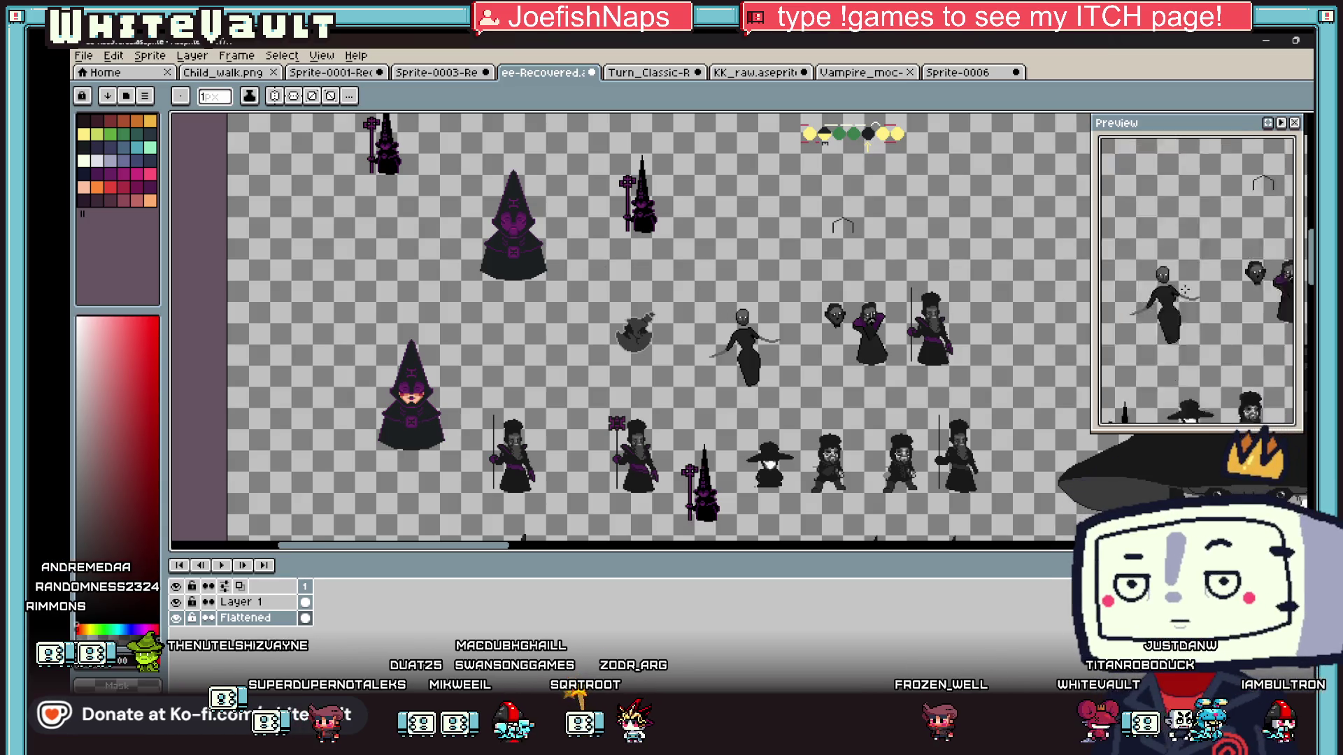
{"action": "scroll", "coordinate": [1172, 343], "scroll_direction": "down", "scroll_amount": 2}
{"action": "scroll", "coordinate": [1171, 343], "scroll_direction": "up", "scroll_amount": 5}
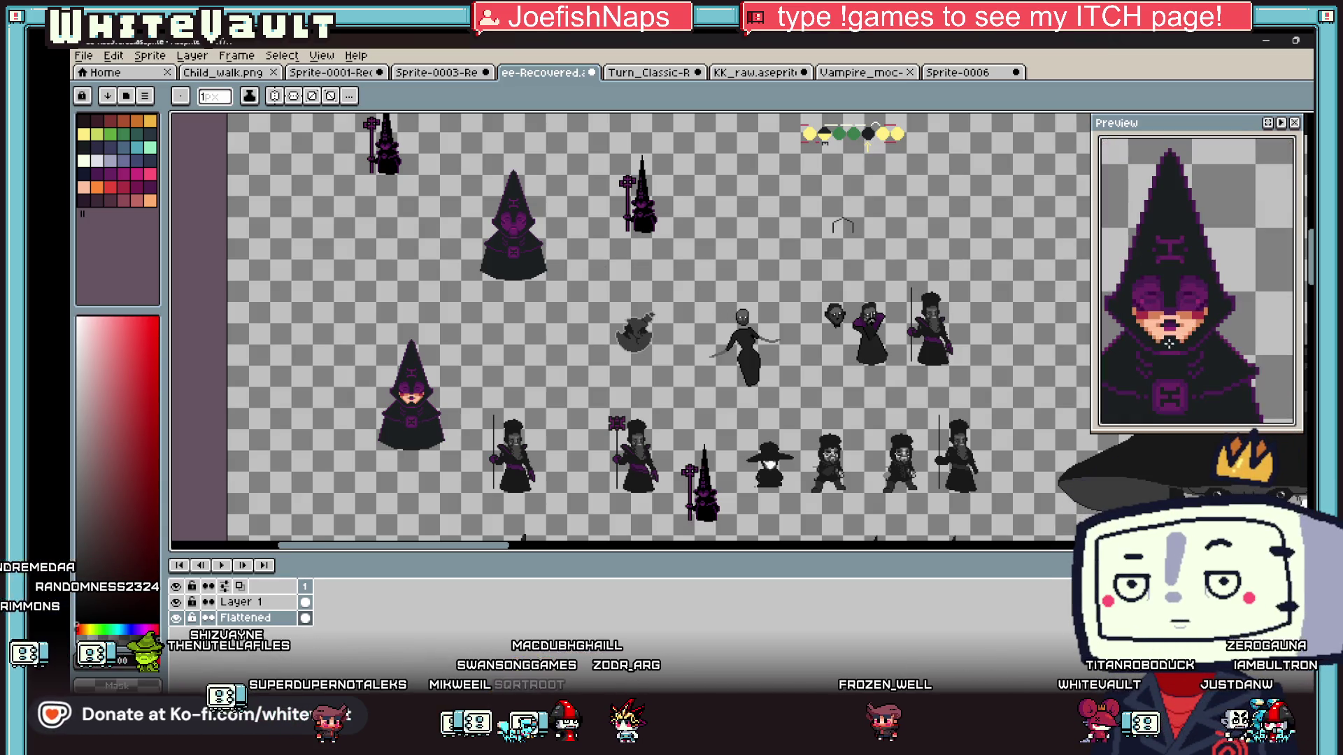
{"action": "scroll", "coordinate": [1171, 342], "scroll_direction": "up", "scroll_amount": 1}
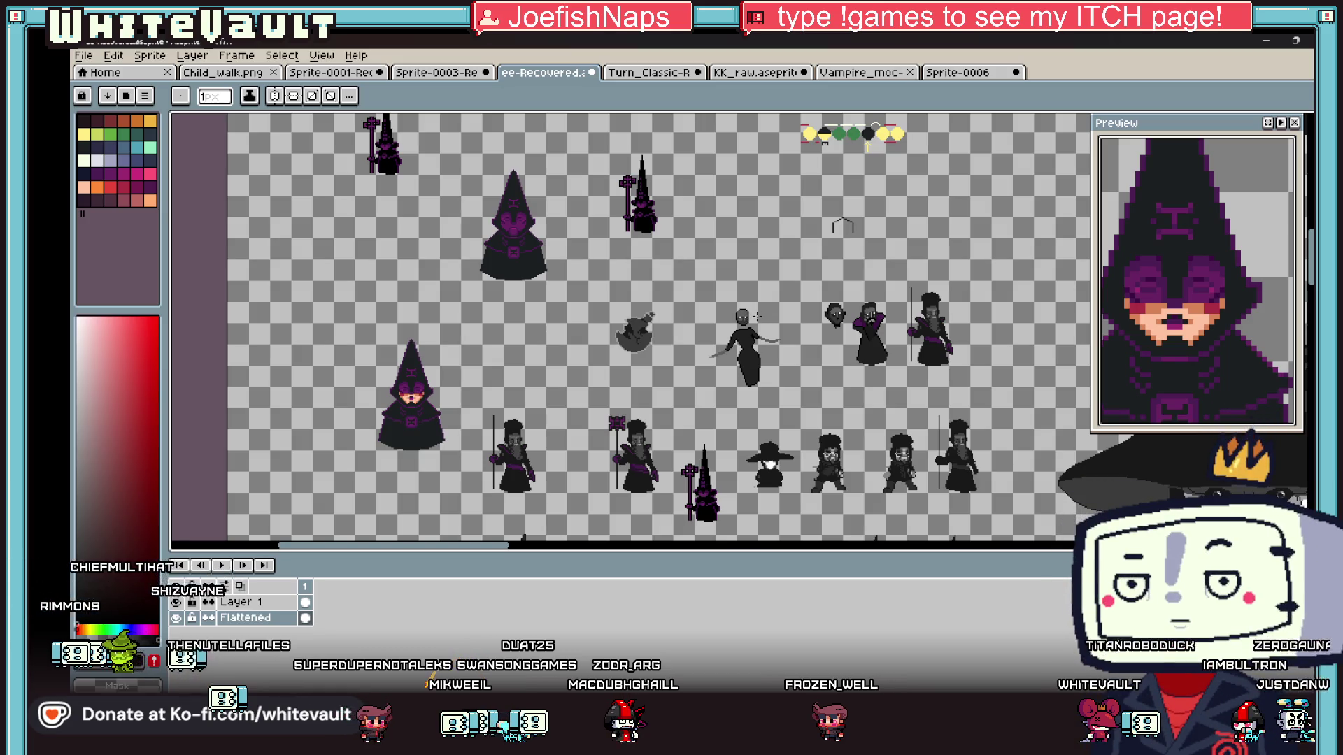
{"action": "scroll", "coordinate": [758, 316], "scroll_direction": "up", "scroll_amount": 5}
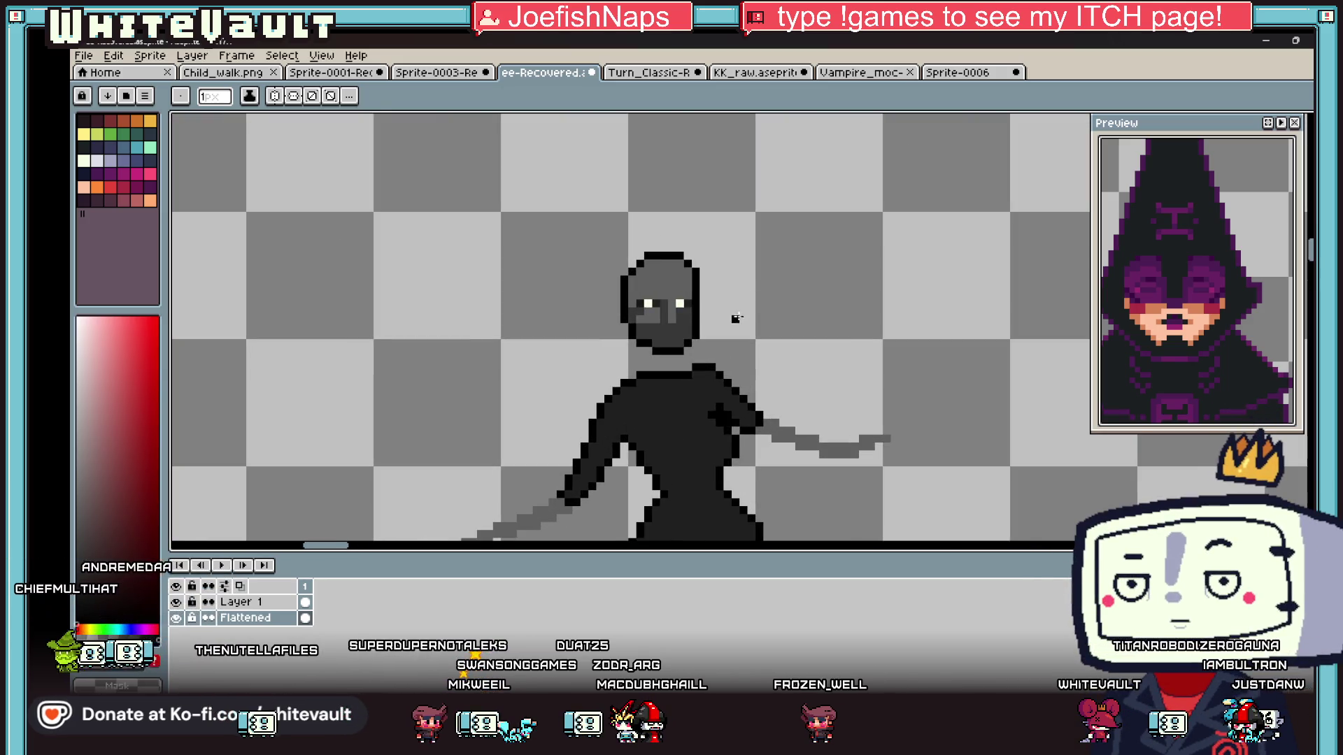
{"action": "scroll", "coordinate": [689, 380], "scroll_direction": "up", "scroll_amount": 2}
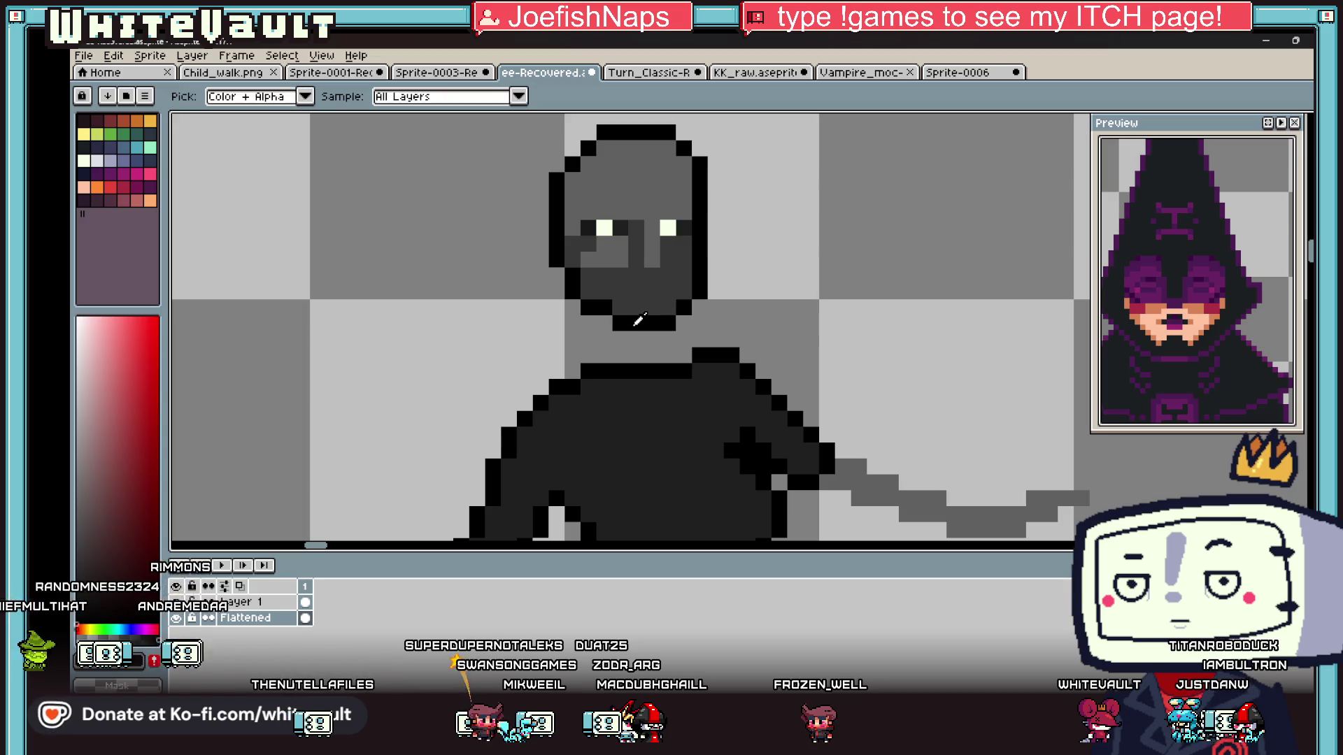
{"action": "scroll", "coordinate": [632, 326], "scroll_direction": "down", "scroll_amount": 2}
{"action": "key", "text": "plus"}
{"action": "key", "text": "plus"}
{"action": "key", "text": "plus"}
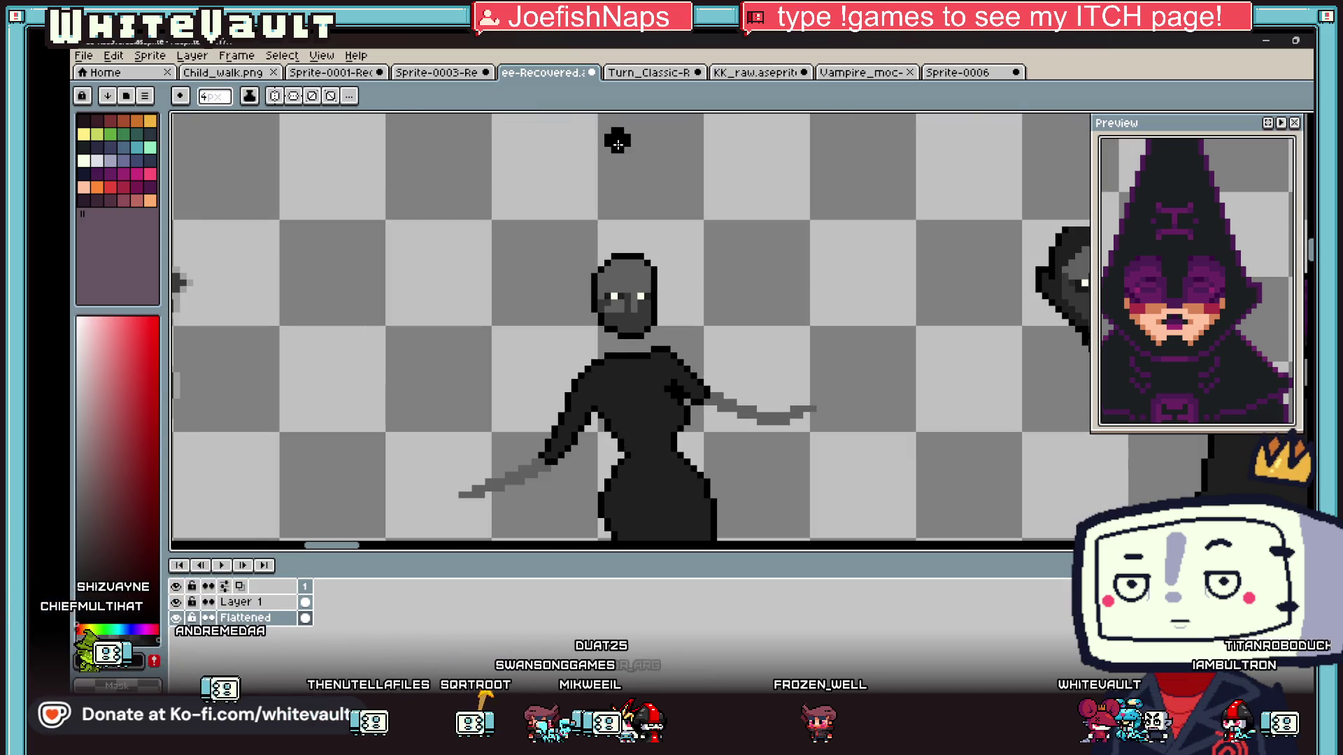
{"action": "mouse_move", "coordinate": [584, 278]}
{"action": "left_mouse_down"}
{"action": "mouse_move", "coordinate": [580, 289]}
{"action": "mouse_move", "coordinate": [601, 130]}
{"action": "mouse_move", "coordinate": [649, 269]}
{"action": "left_mouse_up"}
Step: Undo the stray stroke, shrink the brush to 2 px, and draw the hood's left edge
{"action": "key", "text": "ctrl+z"}
{"action": "key", "text": "minus"}
{"action": "key", "text": "minus"}
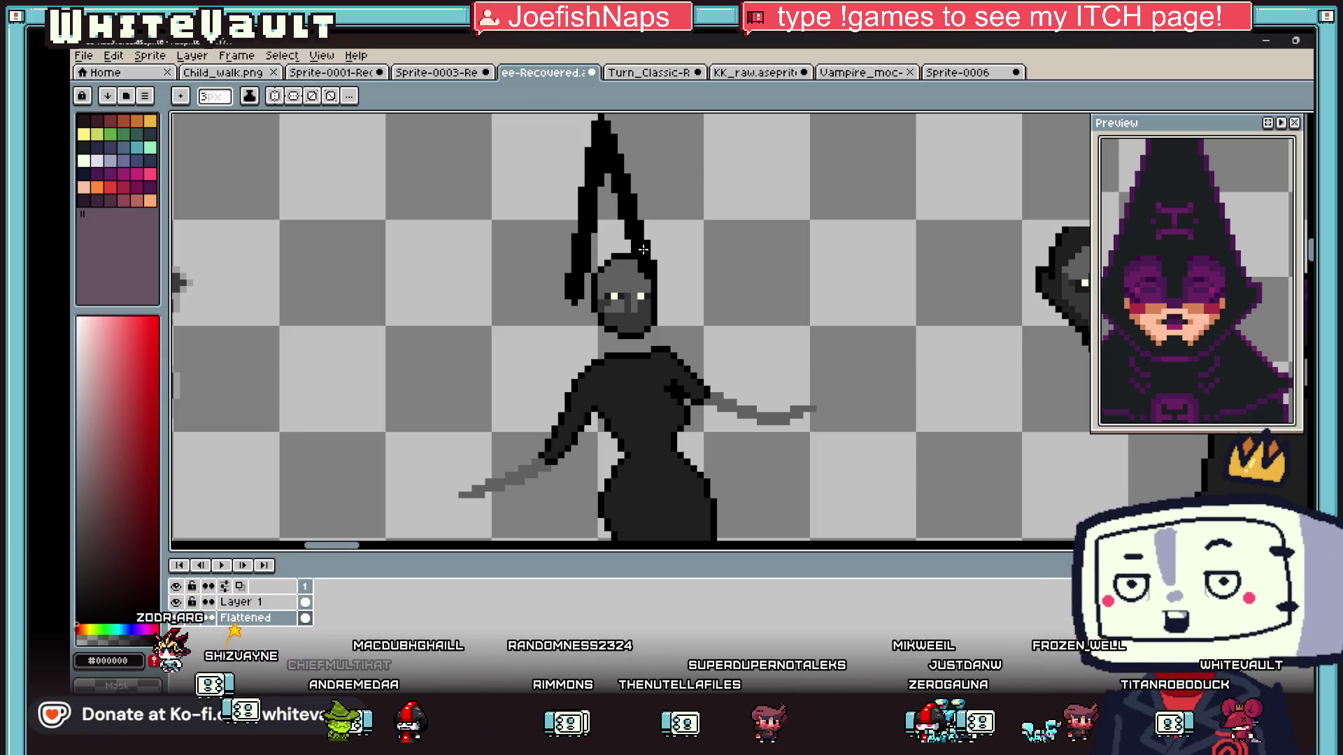
{"action": "scroll", "coordinate": [577, 297], "scroll_direction": "up", "scroll_amount": 2}
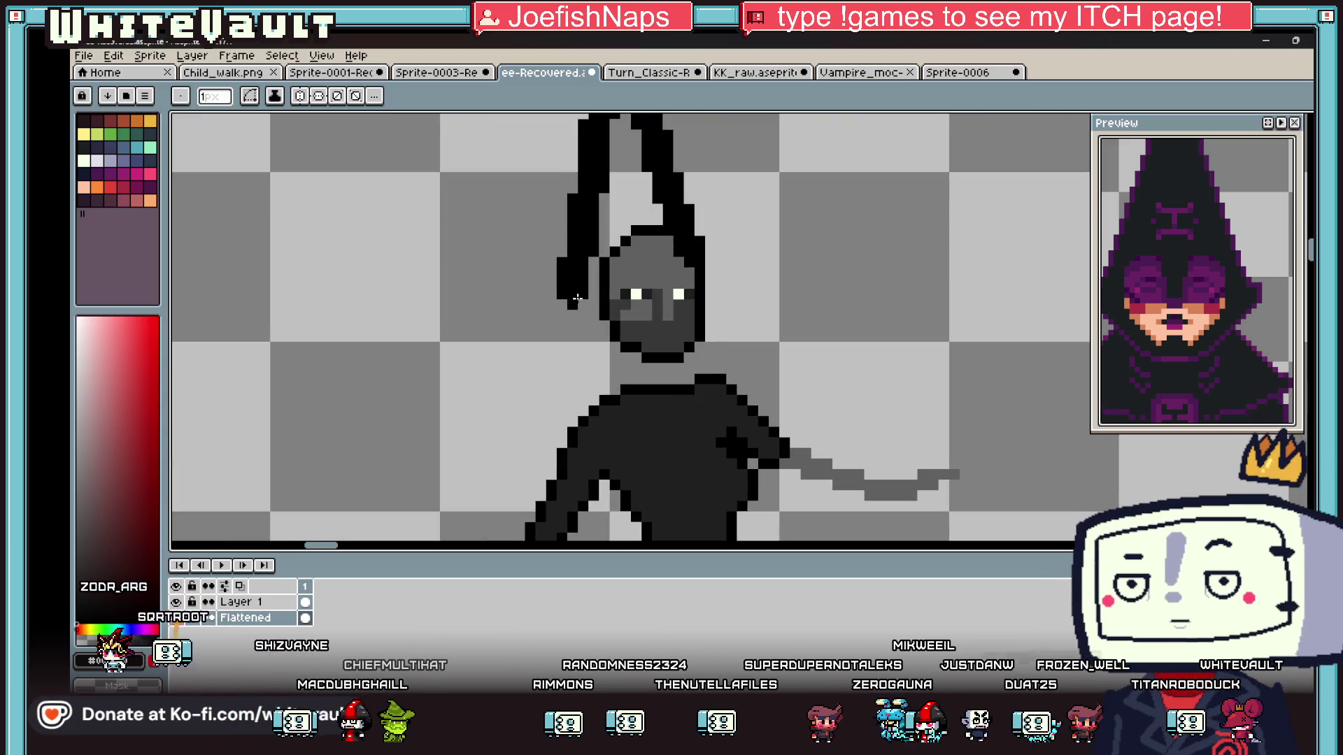
{"action": "key", "text": "i"}
{"action": "key", "text": "b"}
{"action": "left_click_drag", "start_coordinate": [593, 260], "coordinate": [591, 340]}
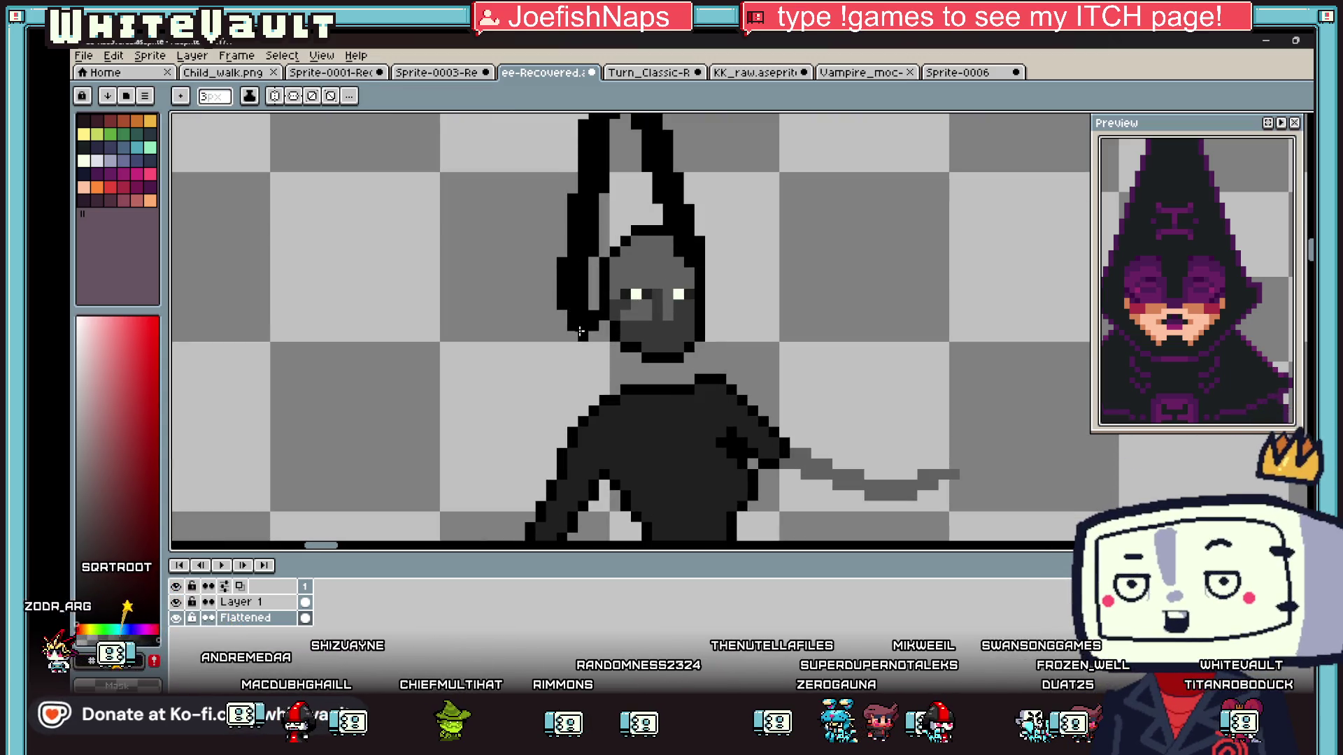
Step: Flood-fill the neck gap and the hood between its outlines solid black
{"action": "key", "text": "g"}
{"action": "left_click", "coordinate": [665, 366]}
{"action": "left_click", "coordinate": [628, 221]}
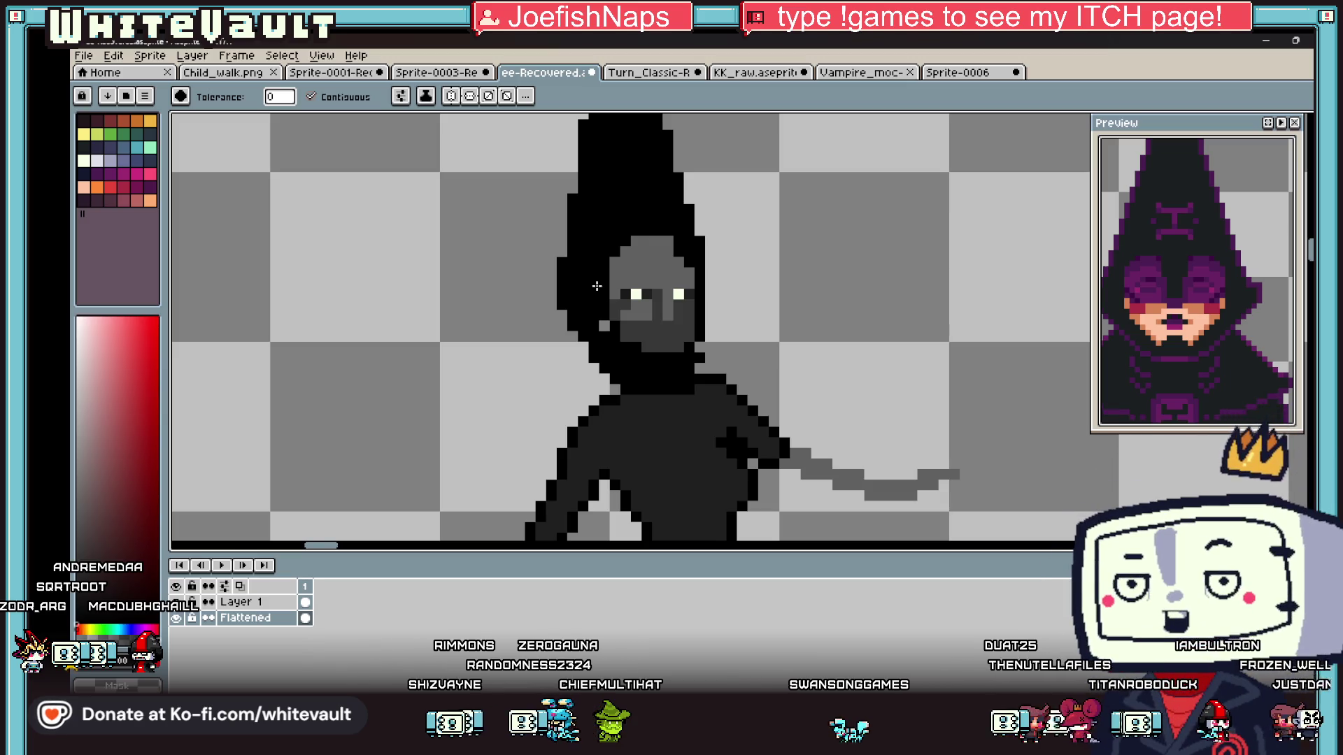
{"action": "key", "text": "b"}
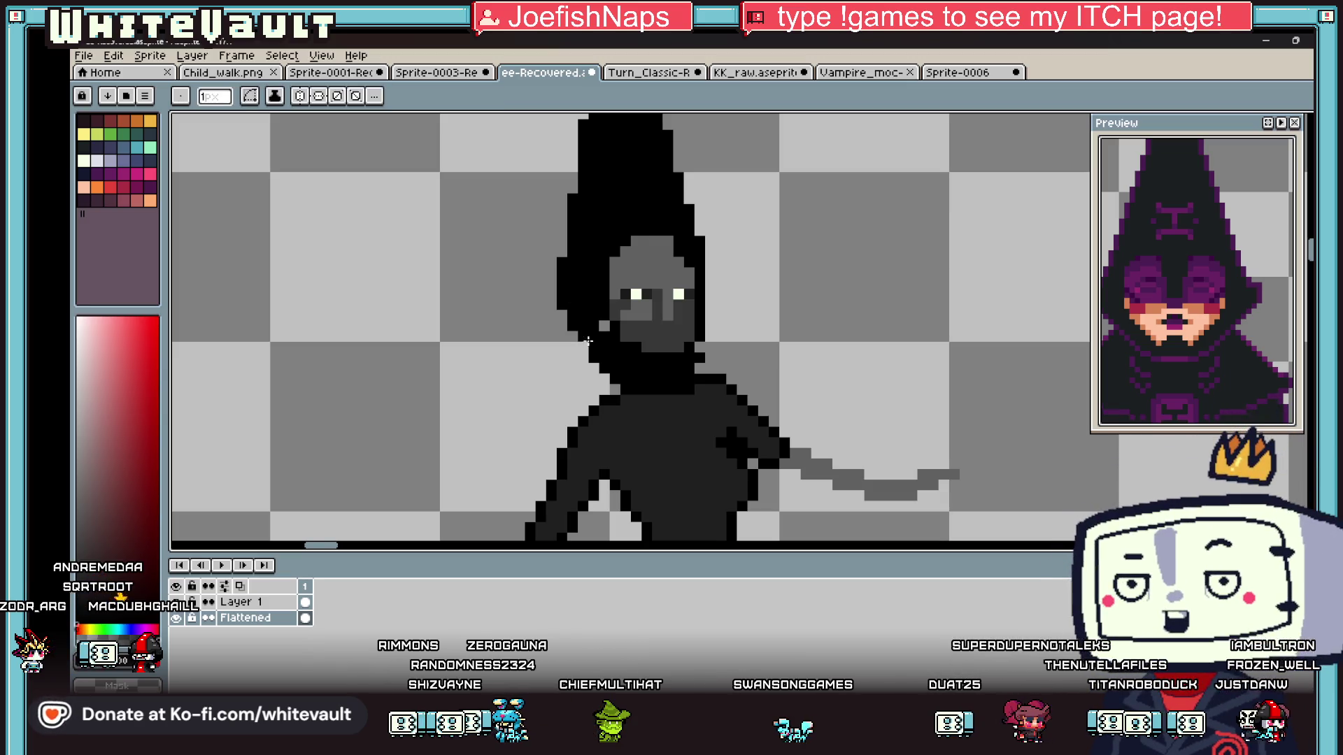
{"action": "key", "text": "i"}
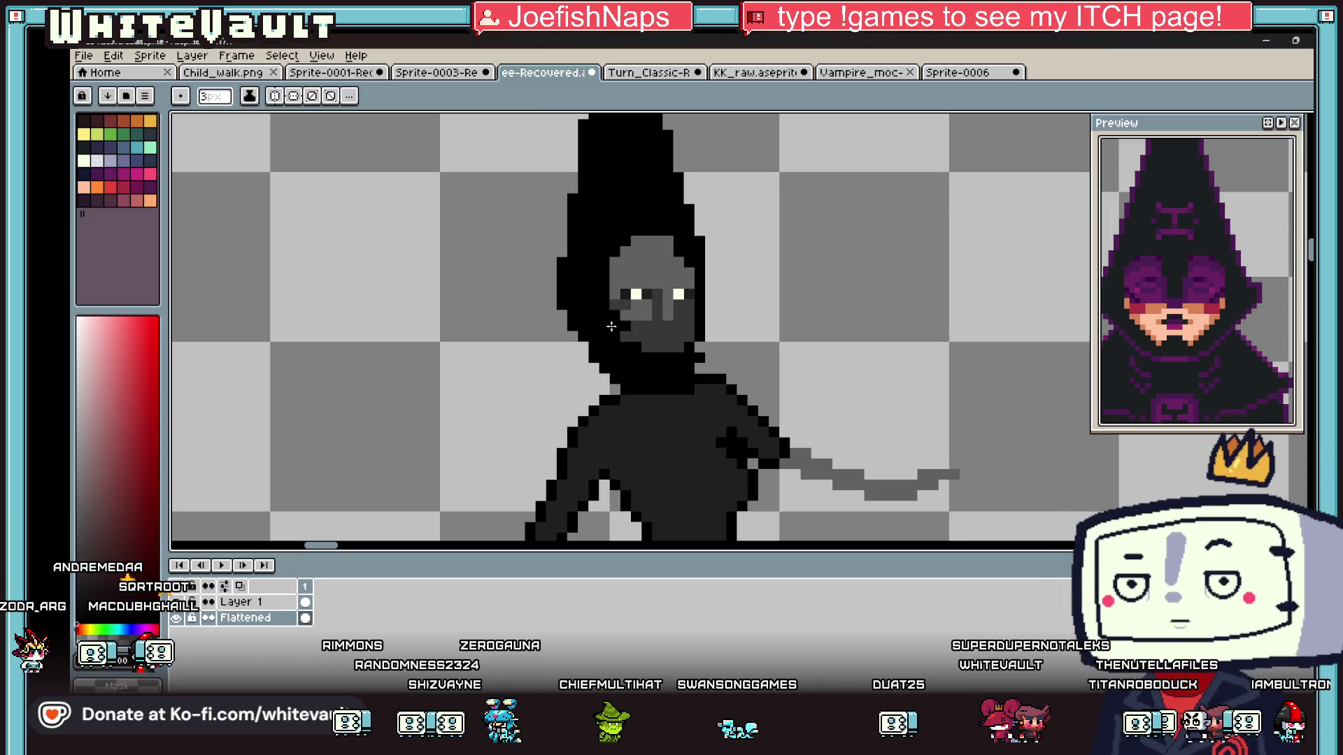
{"action": "scroll", "coordinate": [656, 367], "scroll_direction": "down", "scroll_amount": 3}
{"action": "key", "text": "b"}
{"action": "scroll", "coordinate": [622, 365], "scroll_direction": "up", "scroll_amount": 3}
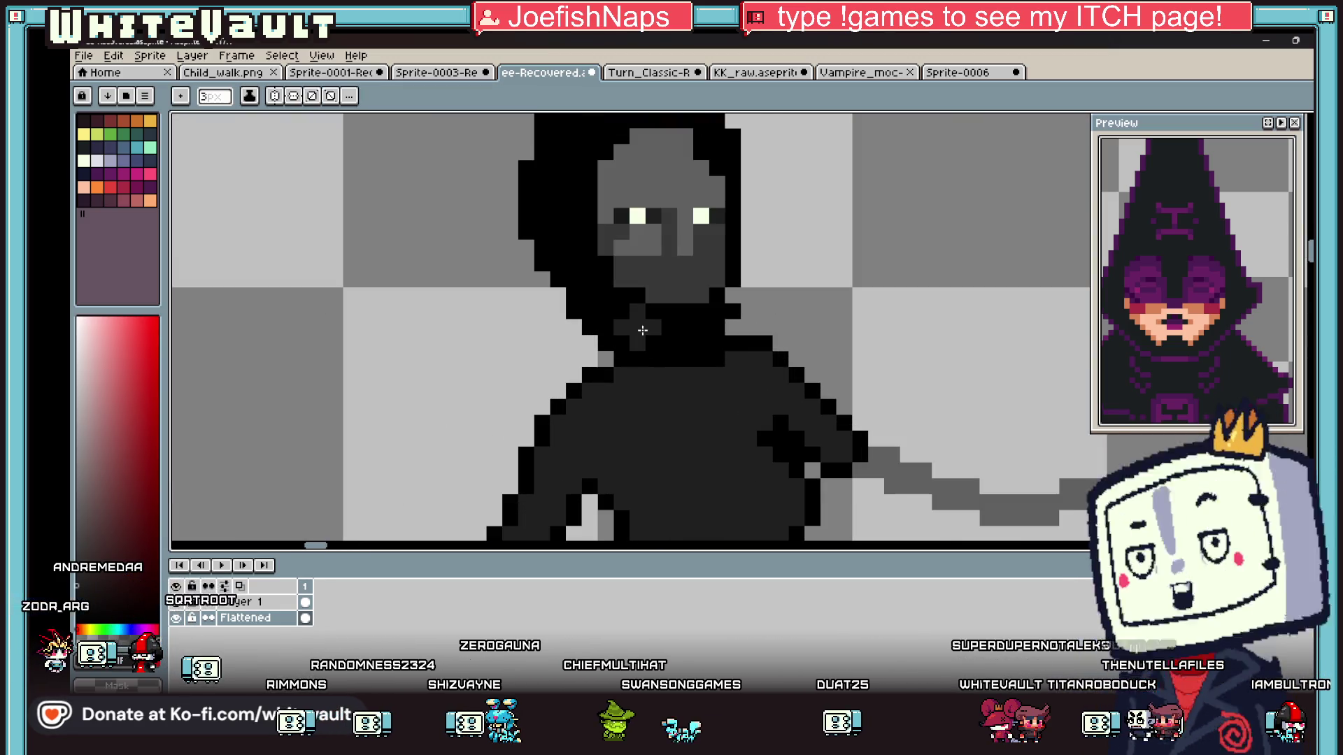
{"action": "key", "text": "minus"}
{"action": "key", "text": "minus"}
{"action": "left_click_drag", "start_coordinate": [708, 342], "coordinate": [625, 343]}
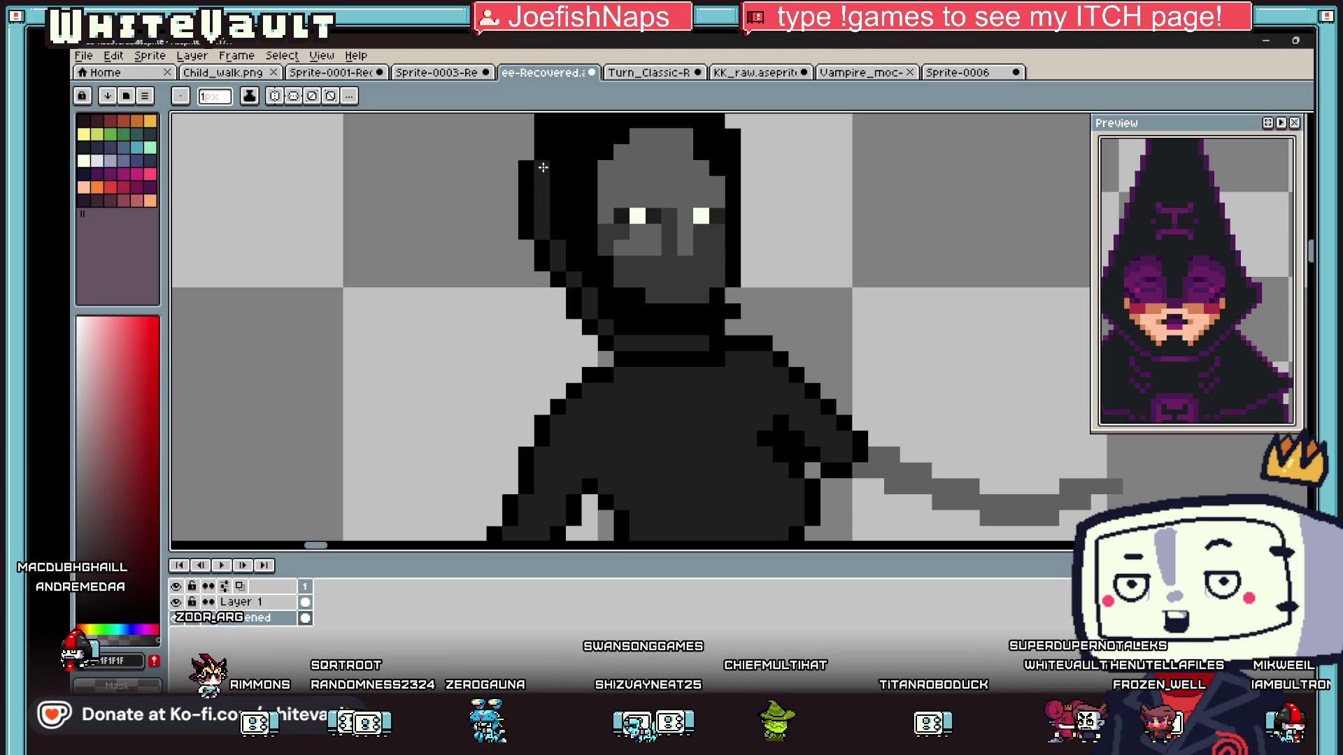
{"action": "scroll", "coordinate": [543, 167], "scroll_direction": "down", "scroll_amount": 5}
{"action": "scroll", "coordinate": [561, 145], "scroll_direction": "up", "scroll_amount": 3}
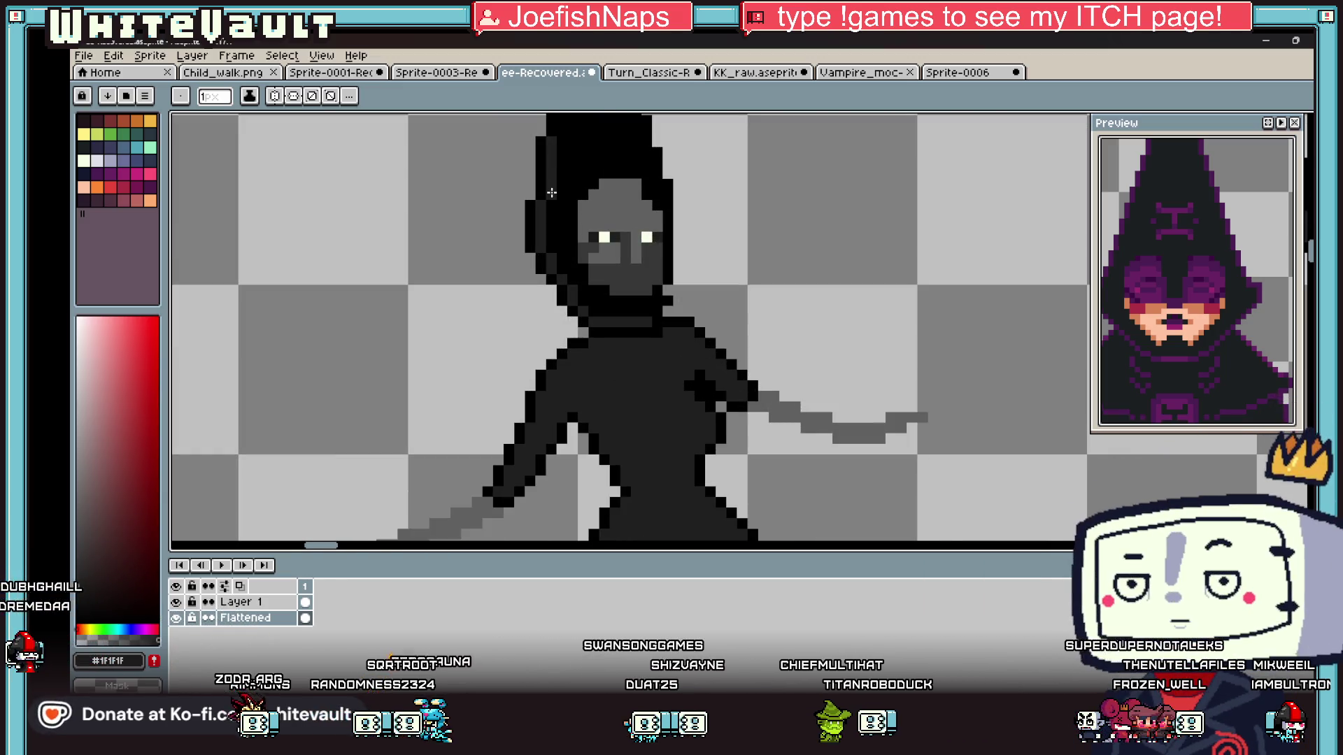
{"action": "scroll", "coordinate": [552, 192], "scroll_direction": "down", "scroll_amount": 3}
{"action": "scroll", "coordinate": [548, 164], "scroll_direction": "up", "scroll_amount": 3}
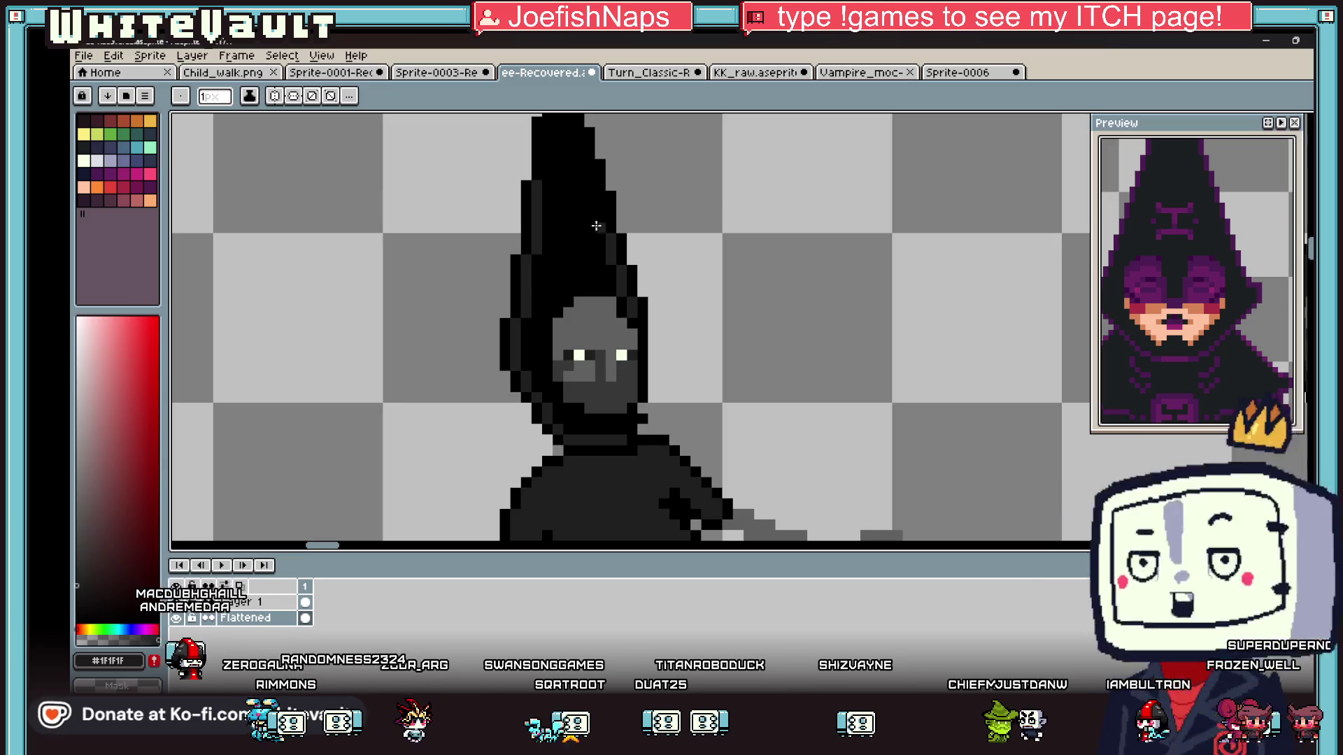
Step: Draw a dark-grey shading stripe down the tall hood
{"action": "scroll", "coordinate": [581, 196], "scroll_direction": "down", "scroll_amount": 3}
{"action": "scroll", "coordinate": [555, 159], "scroll_direction": "up", "scroll_amount": 4}
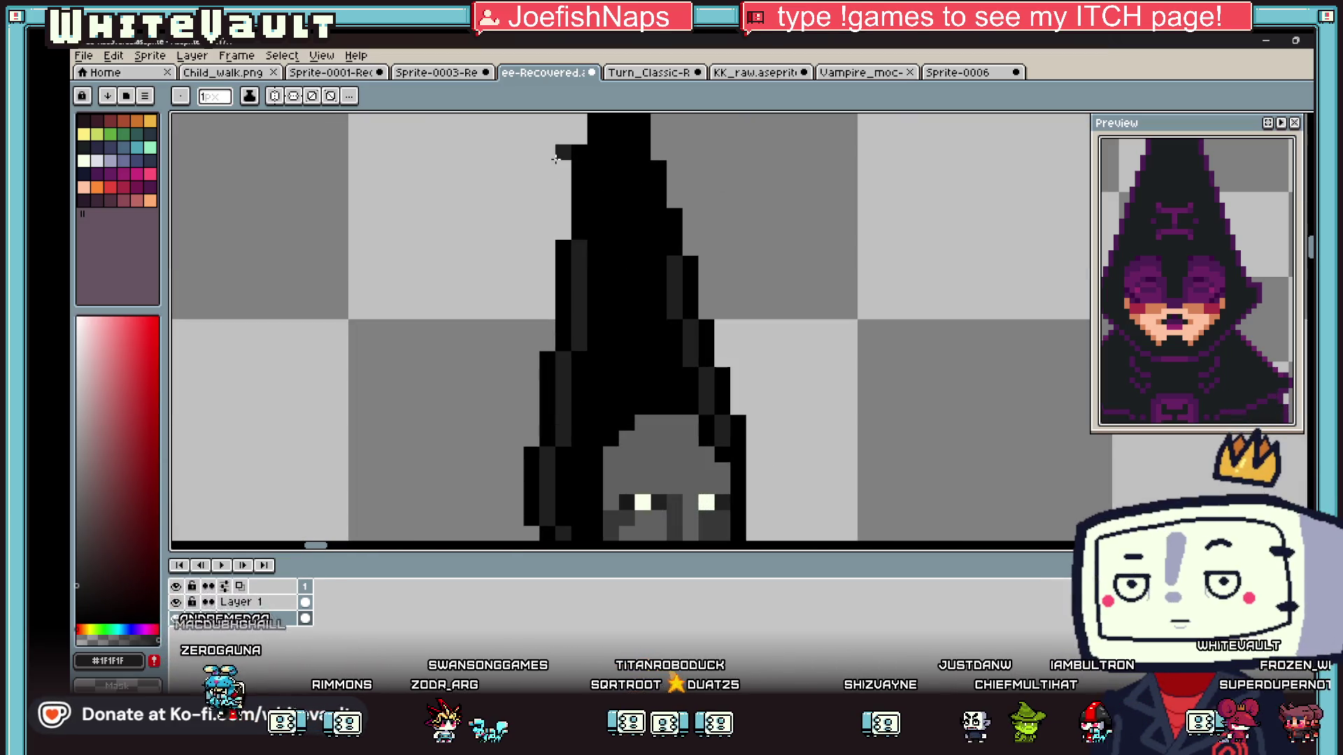
{"action": "left_click_drag", "start_coordinate": [595, 156], "coordinate": [596, 234]}
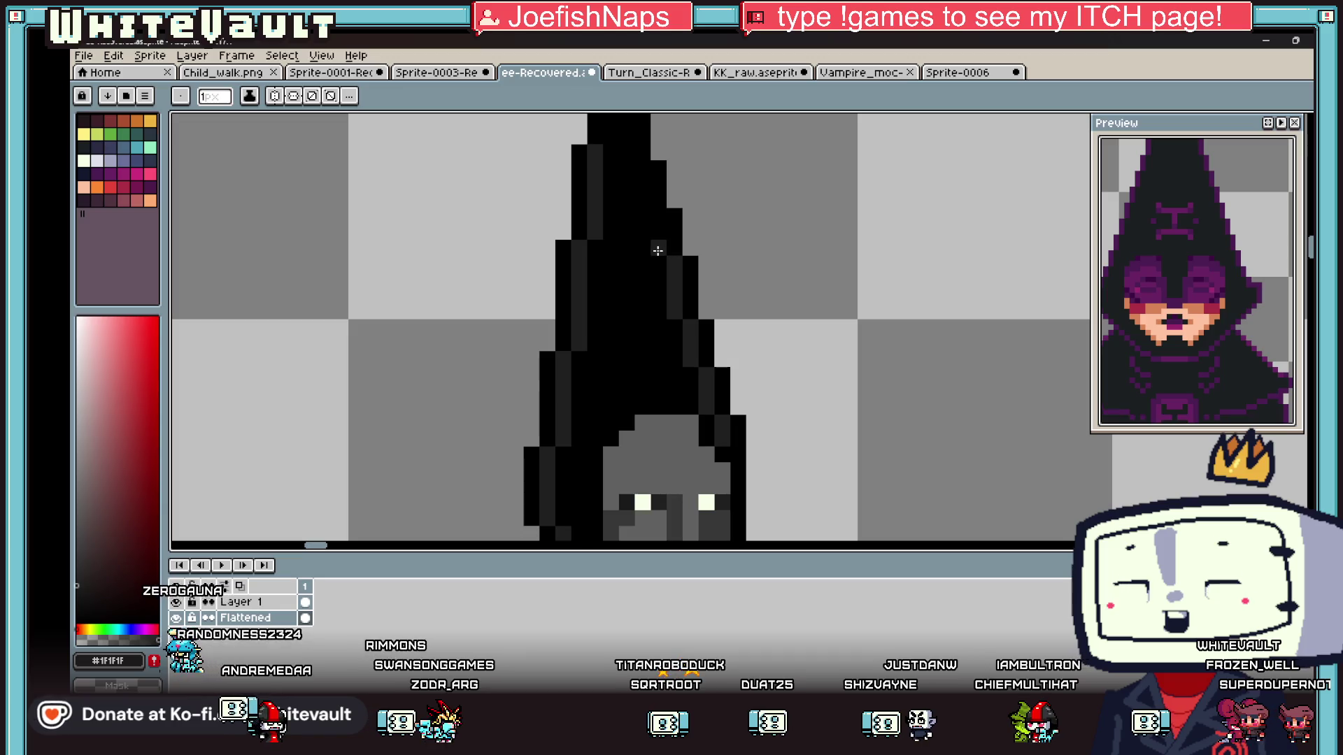
{"action": "scroll", "coordinate": [644, 211], "scroll_direction": "down", "scroll_amount": 3}
{"action": "scroll", "coordinate": [626, 149], "scroll_direction": "up", "scroll_amount": 3}
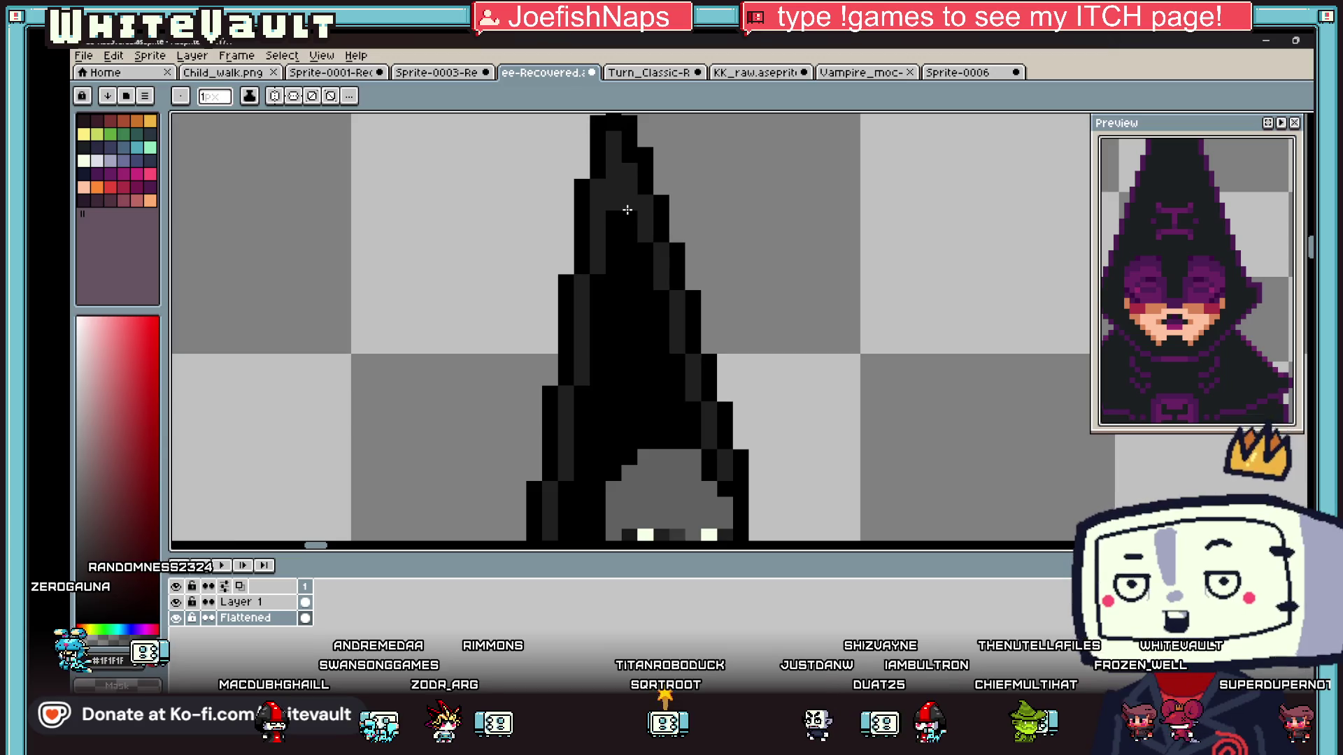
{"action": "scroll", "coordinate": [619, 161], "scroll_direction": "down", "scroll_amount": 3}
{"action": "scroll", "coordinate": [637, 300], "scroll_direction": "up", "scroll_amount": 2}
Step: Select the face with the rectangular marquee and move it lower inside the hood
{"action": "key", "text": "g"}
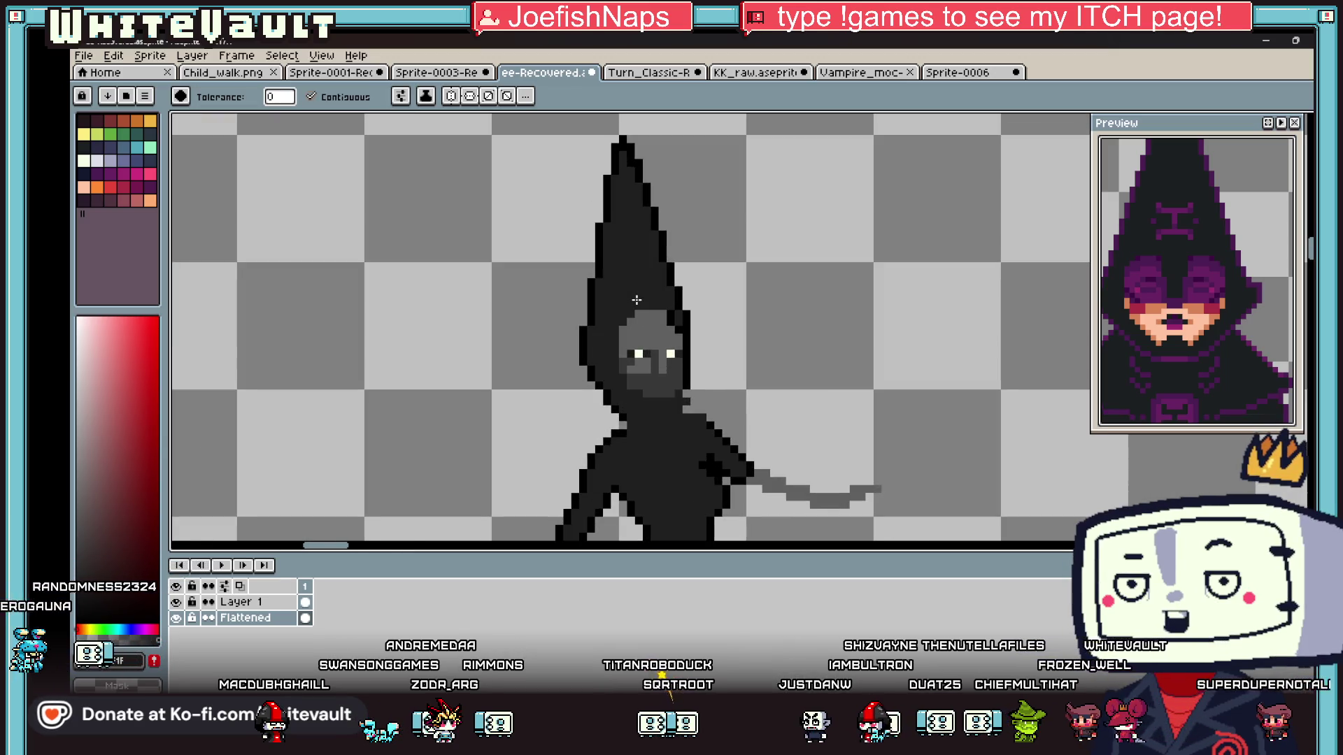
{"action": "scroll", "coordinate": [637, 300], "scroll_direction": "down", "scroll_amount": 3}
{"action": "scroll", "coordinate": [595, 314], "scroll_direction": "up", "scroll_amount": 2}
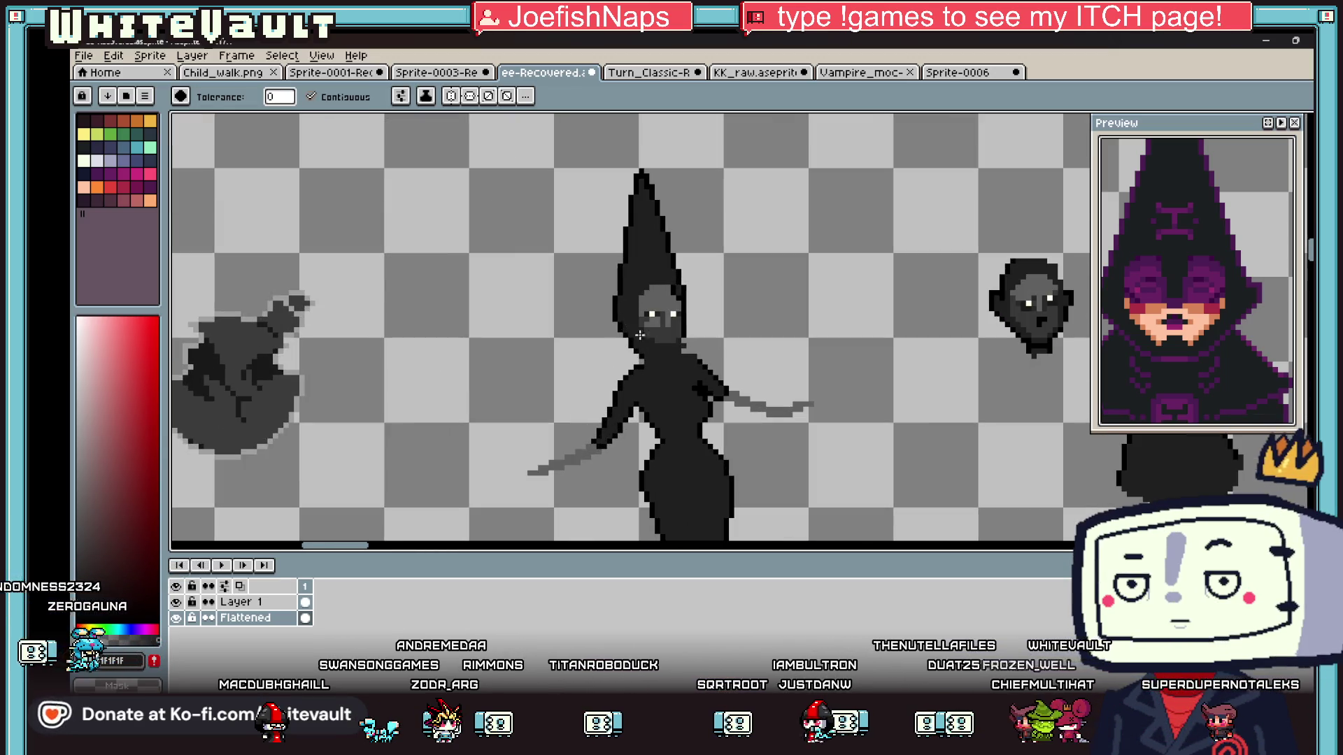
{"action": "key", "text": "m"}
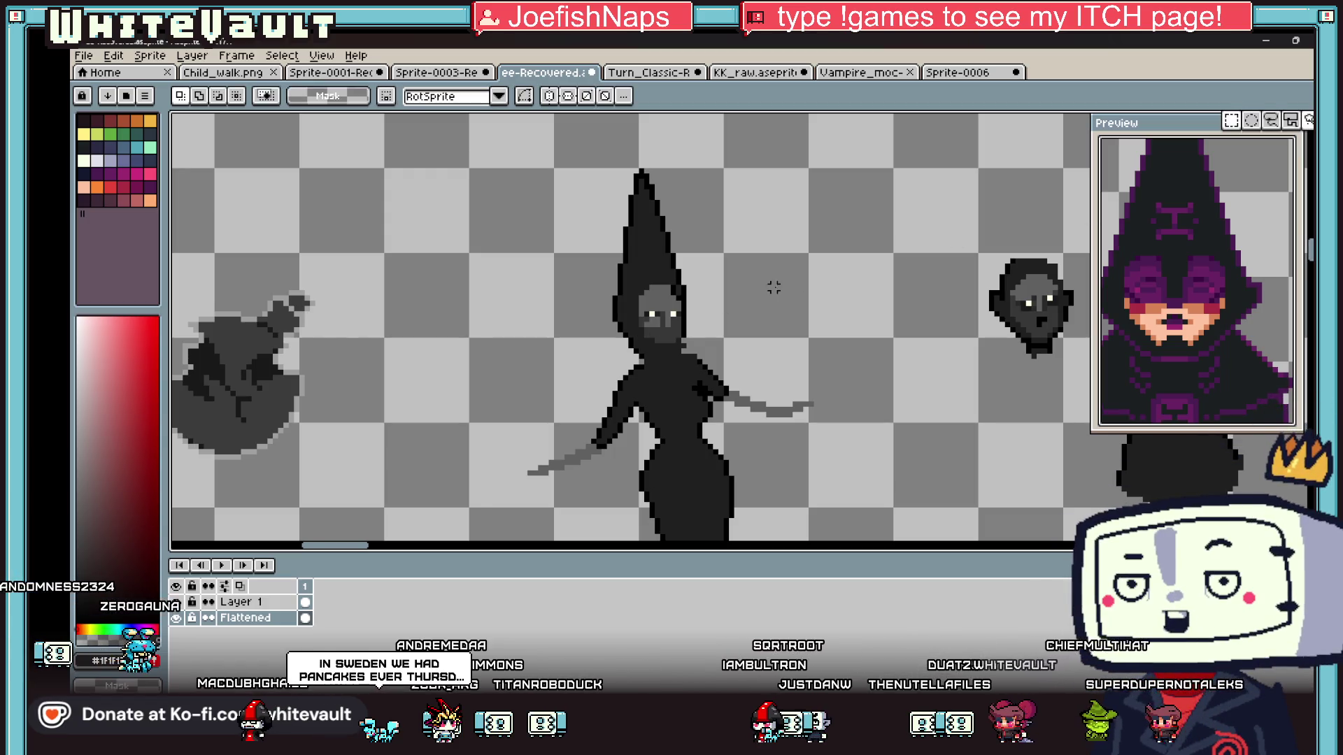
{"action": "scroll", "coordinate": [695, 308], "scroll_direction": "up", "scroll_amount": 1}
{"action": "left_click_drag", "start_coordinate": [606, 277], "coordinate": [666, 382]}
{"action": "key", "text": "Return"}
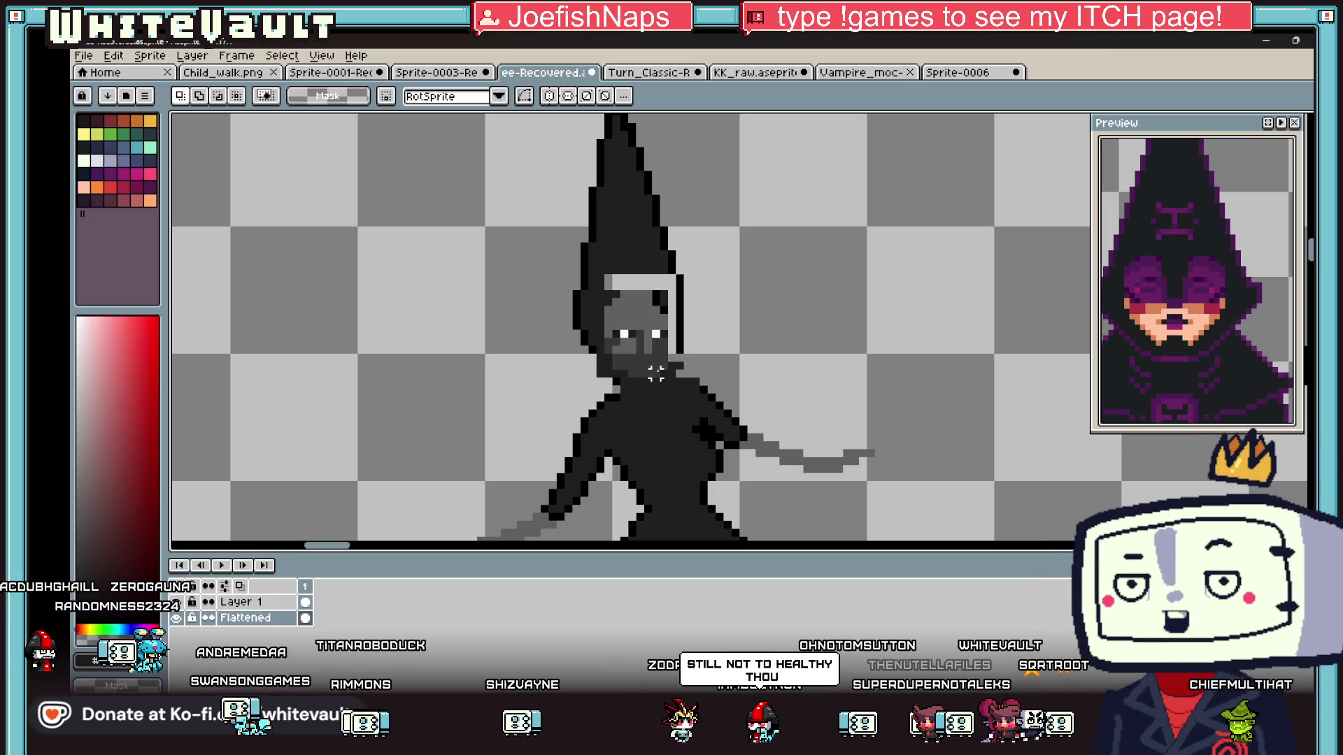
{"action": "scroll", "coordinate": [656, 374], "scroll_direction": "down", "scroll_amount": 5}
Step: Extend the hood's black outline on both sides, close its gap, and fill the hood dark grey
{"action": "key", "text": "i"}
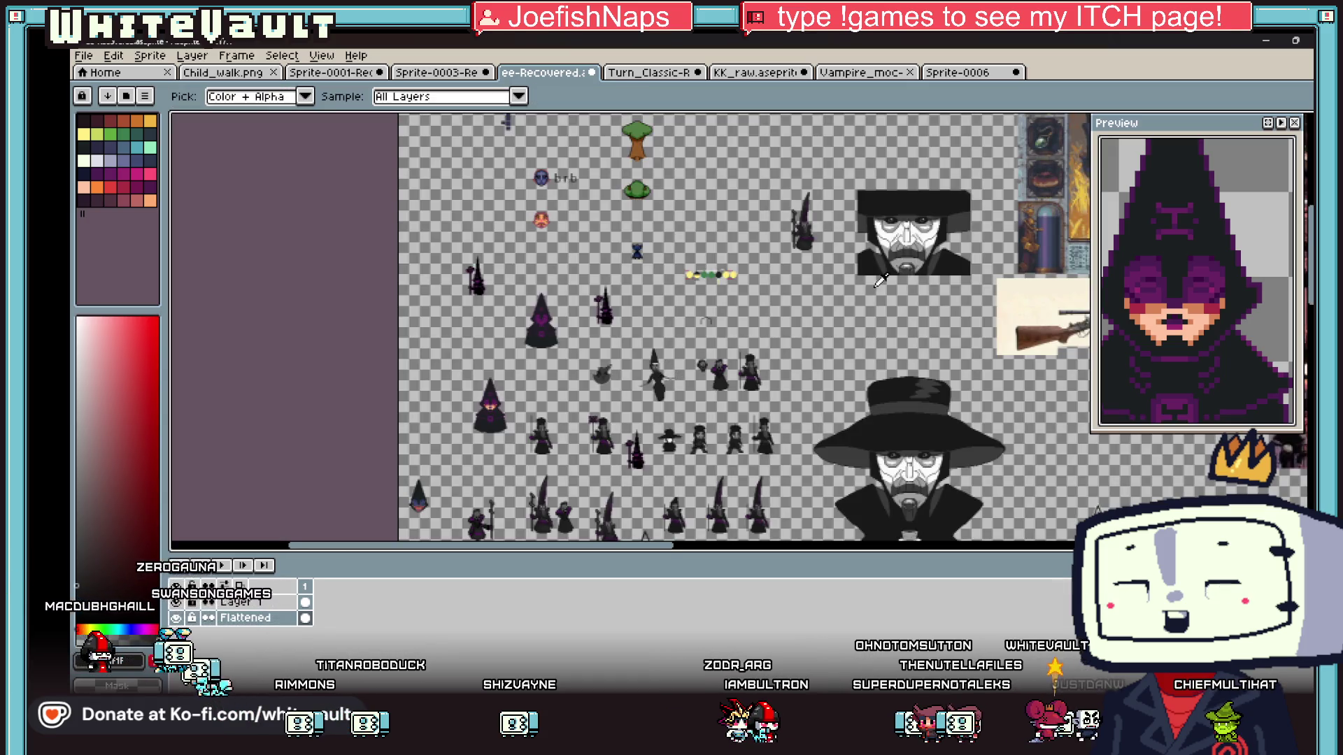
{"action": "scroll", "coordinate": [661, 367], "scroll_direction": "up", "scroll_amount": 6}
{"action": "key", "text": "b"}
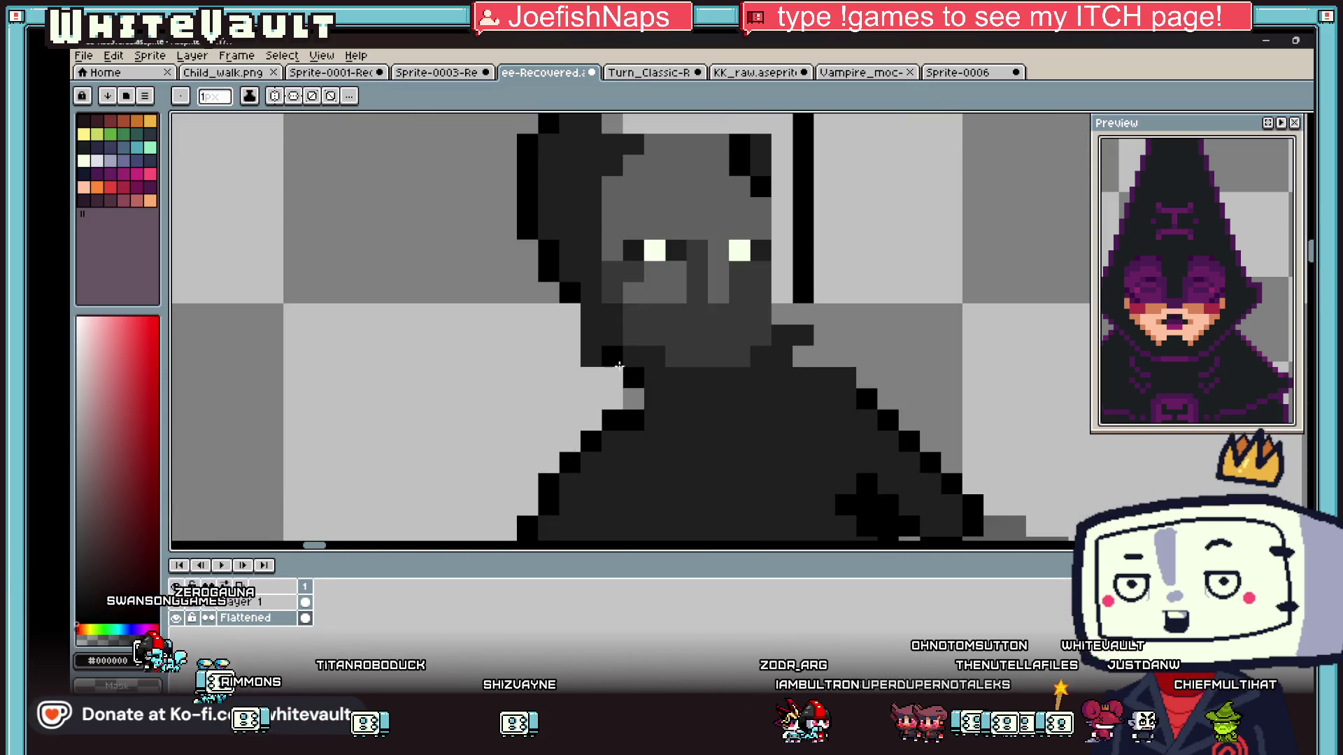
{"action": "left_click", "coordinate": [570, 314]}
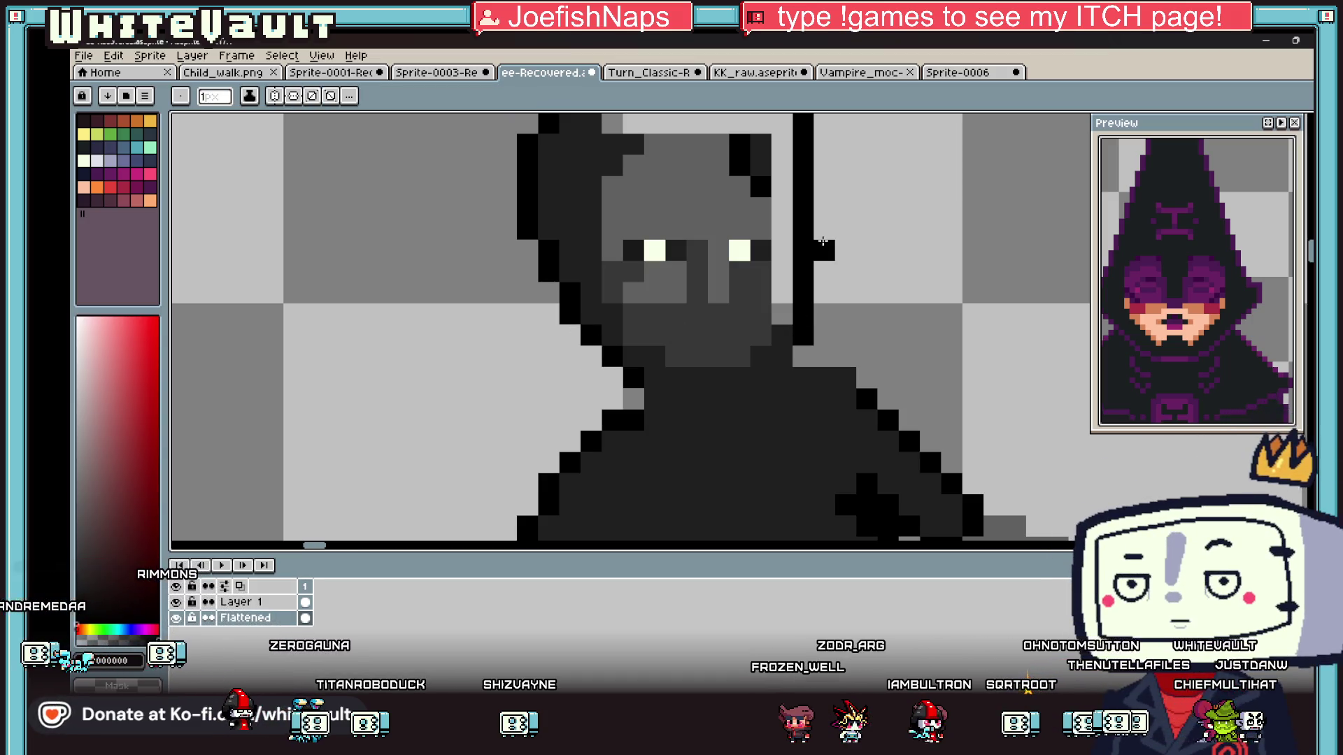
{"action": "left_click_drag", "start_coordinate": [823, 242], "coordinate": [824, 292]}
{"action": "left_click", "coordinate": [803, 208]}
{"action": "key", "text": "g"}
{"action": "left_click", "coordinate": [786, 277]}
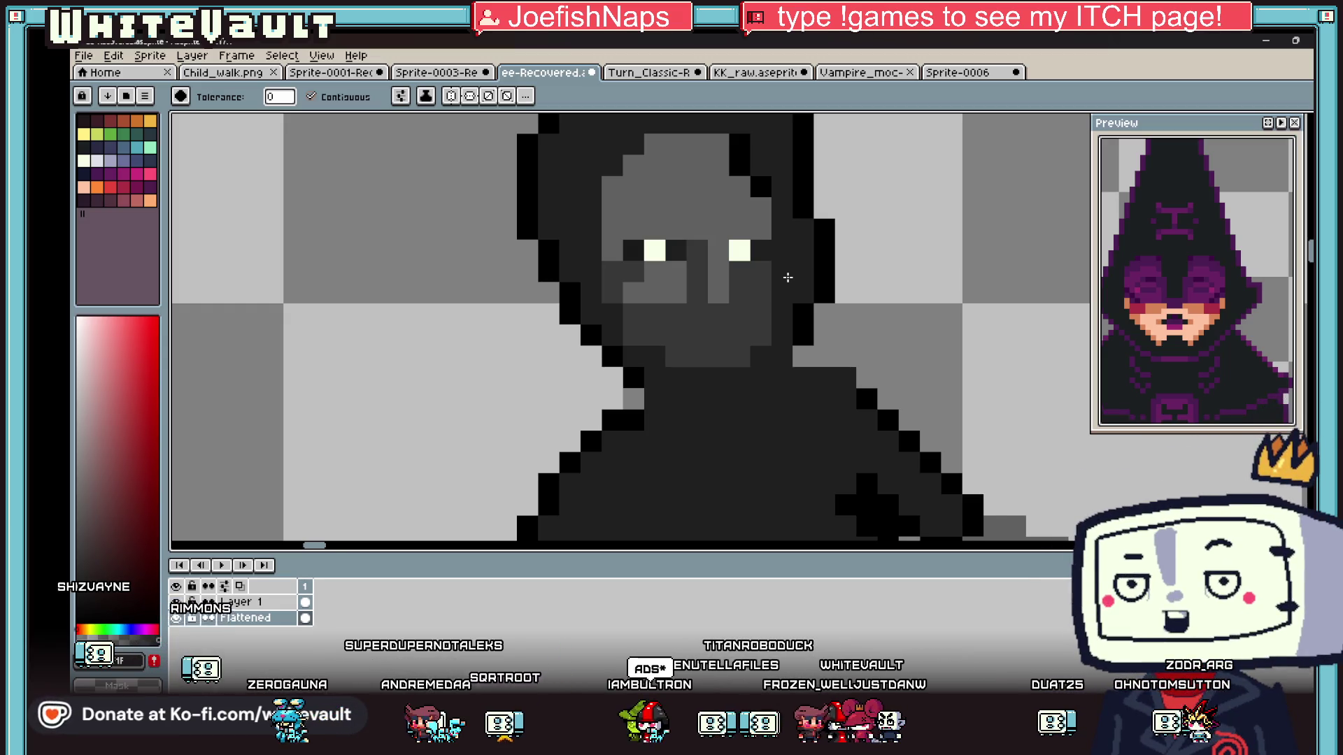
Step: Extend the diagonal hood outline down-right and sample black from the outline
{"action": "key", "text": "i"}
{"action": "scroll", "coordinate": [788, 273], "scroll_direction": "down", "scroll_amount": 4}
{"action": "scroll", "coordinate": [784, 251], "scroll_direction": "up", "scroll_amount": 2}
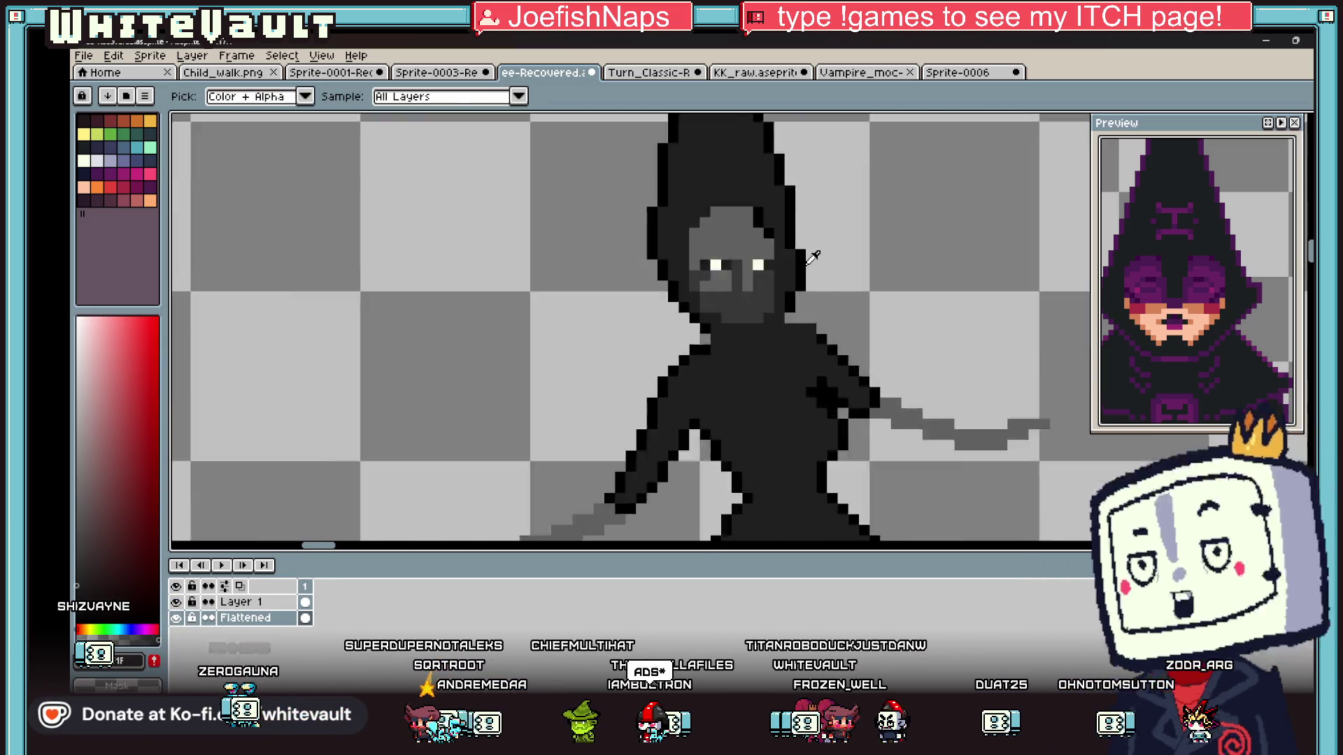
{"action": "scroll", "coordinate": [784, 248], "scroll_direction": "up", "scroll_amount": 2}
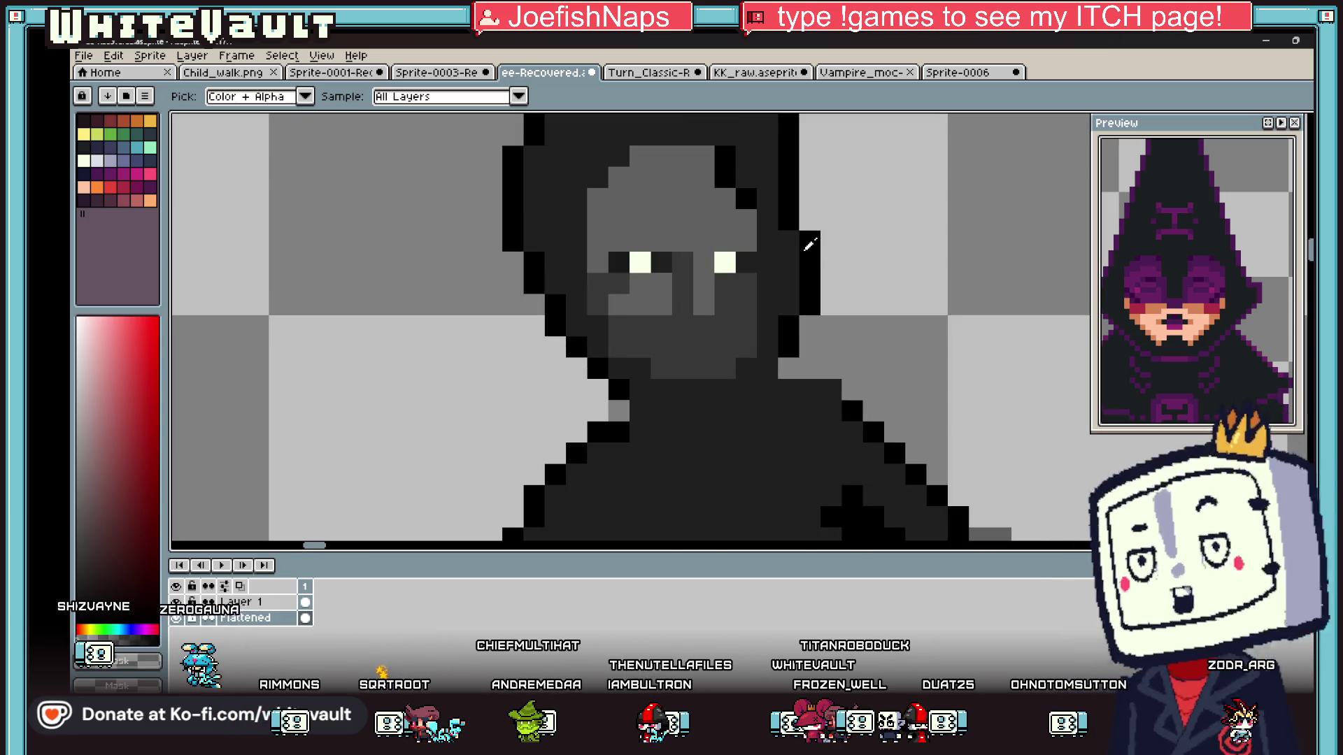
{"action": "key", "text": "b"}
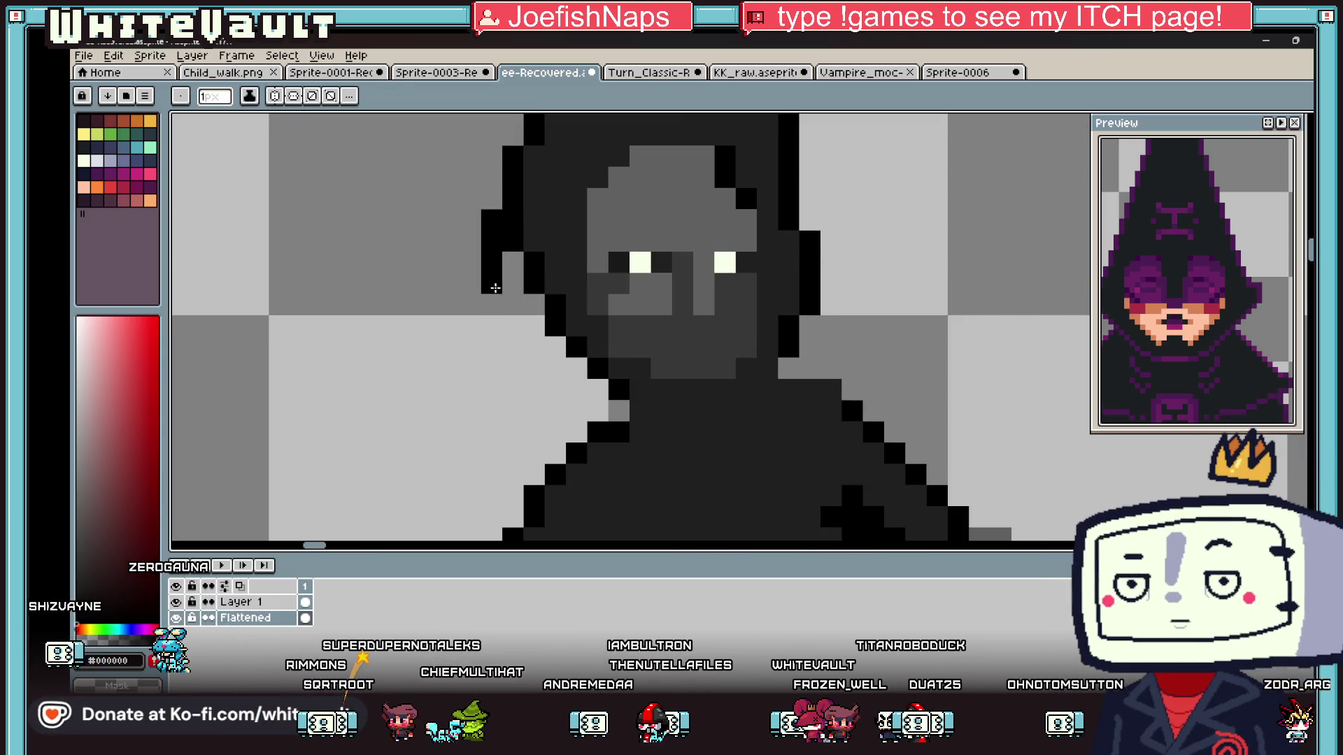
{"action": "mouse_move", "coordinate": [549, 338]}
{"action": "left_mouse_down"}
{"action": "mouse_move", "coordinate": [603, 384]}
{"action": "mouse_move", "coordinate": [554, 313]}
{"action": "left_mouse_up"}
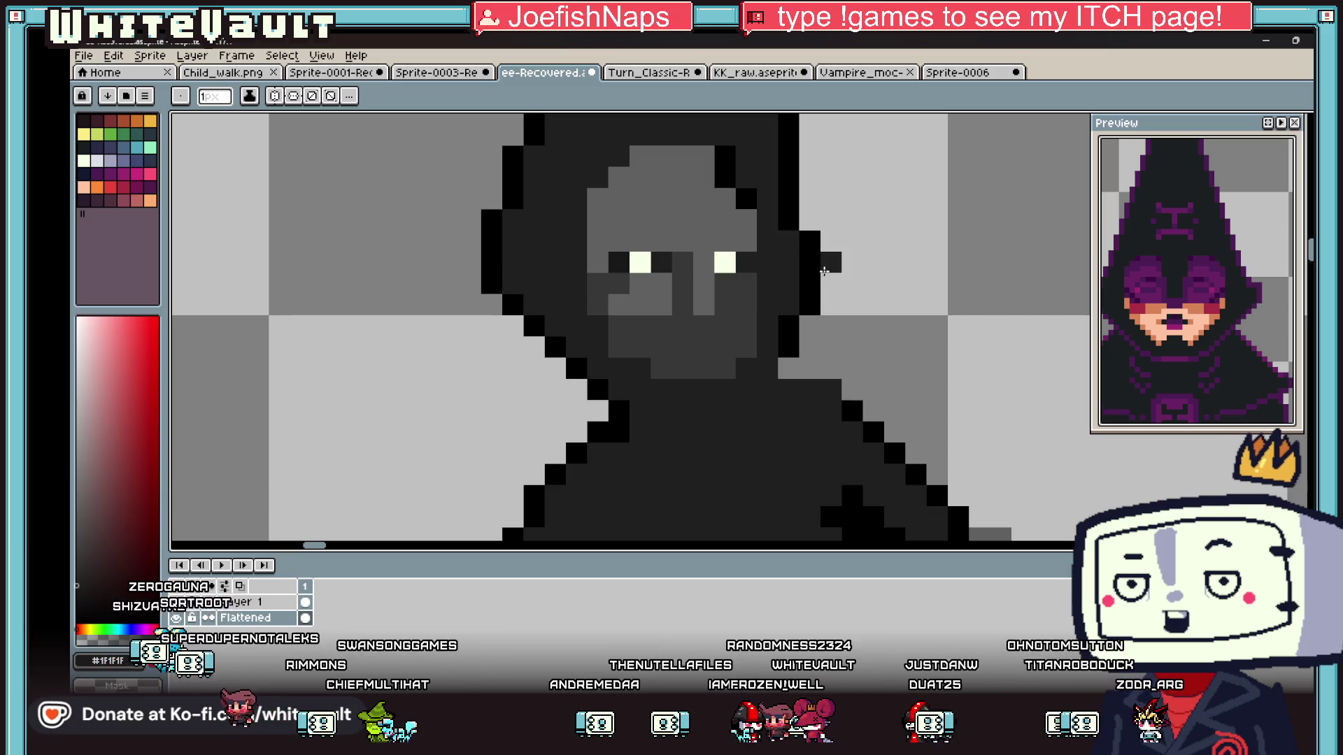
{"action": "key", "text": "i"}
{"action": "left_click", "coordinate": [789, 215]}
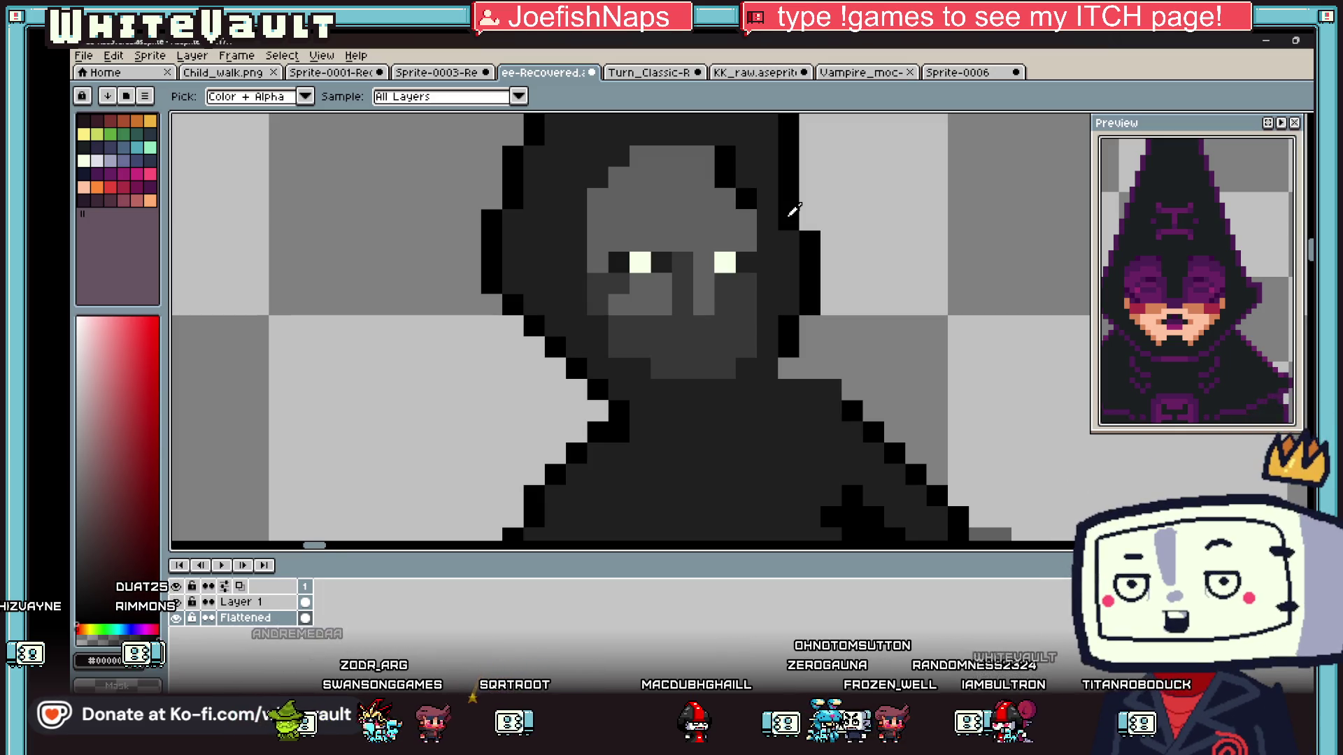
{"action": "scroll", "coordinate": [842, 147], "scroll_direction": "down", "scroll_amount": 3}
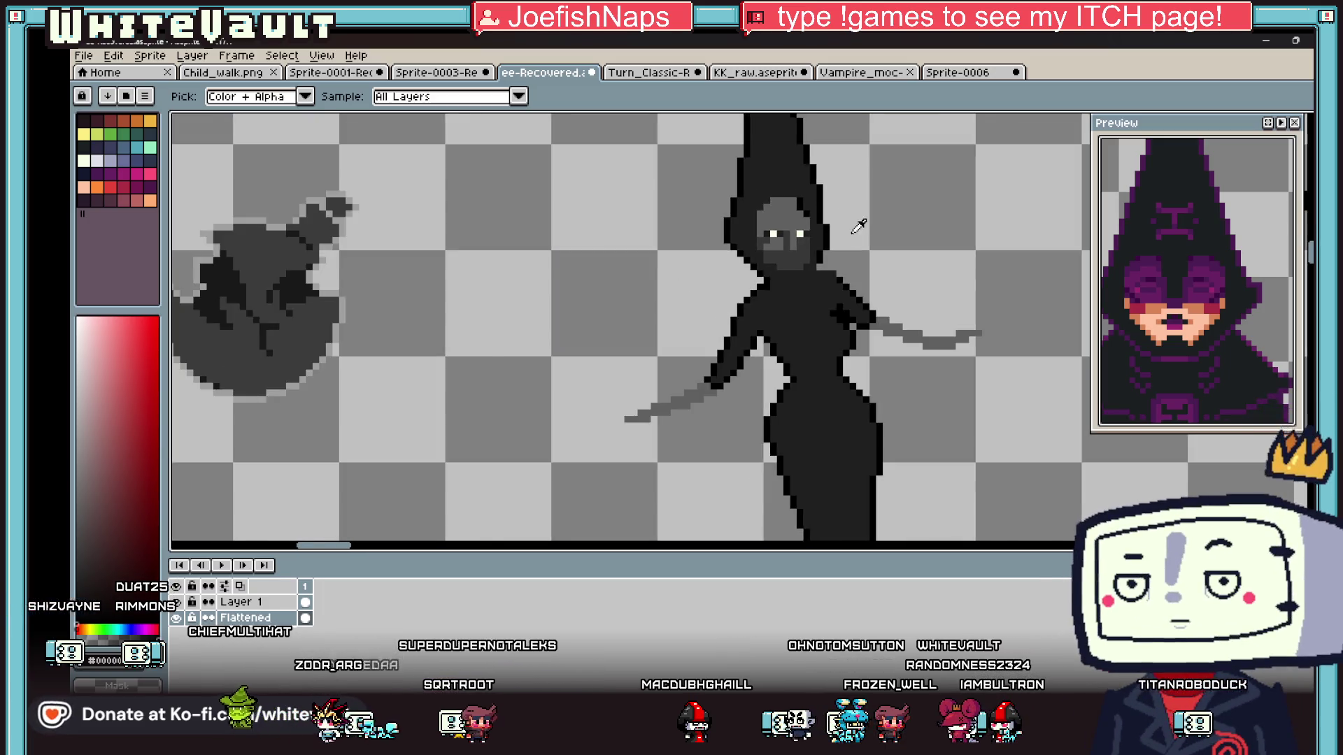
Step: Bucket-fill the six grey face patches, including the old left eye, with the dark colour
{"action": "scroll", "coordinate": [847, 210], "scroll_direction": "up", "scroll_amount": 3}
{"action": "key", "text": "b"}
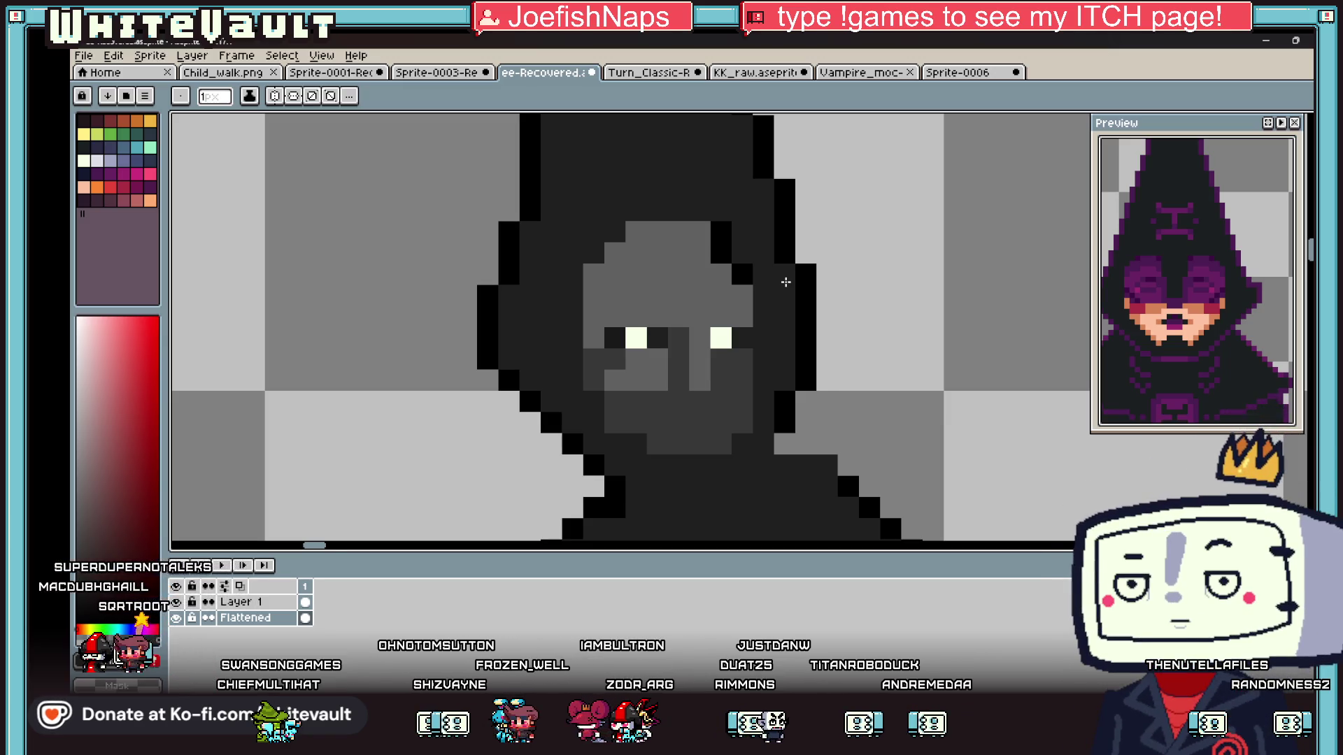
{"action": "key", "text": "i"}
{"action": "scroll", "coordinate": [792, 275], "scroll_direction": "down", "scroll_amount": 3}
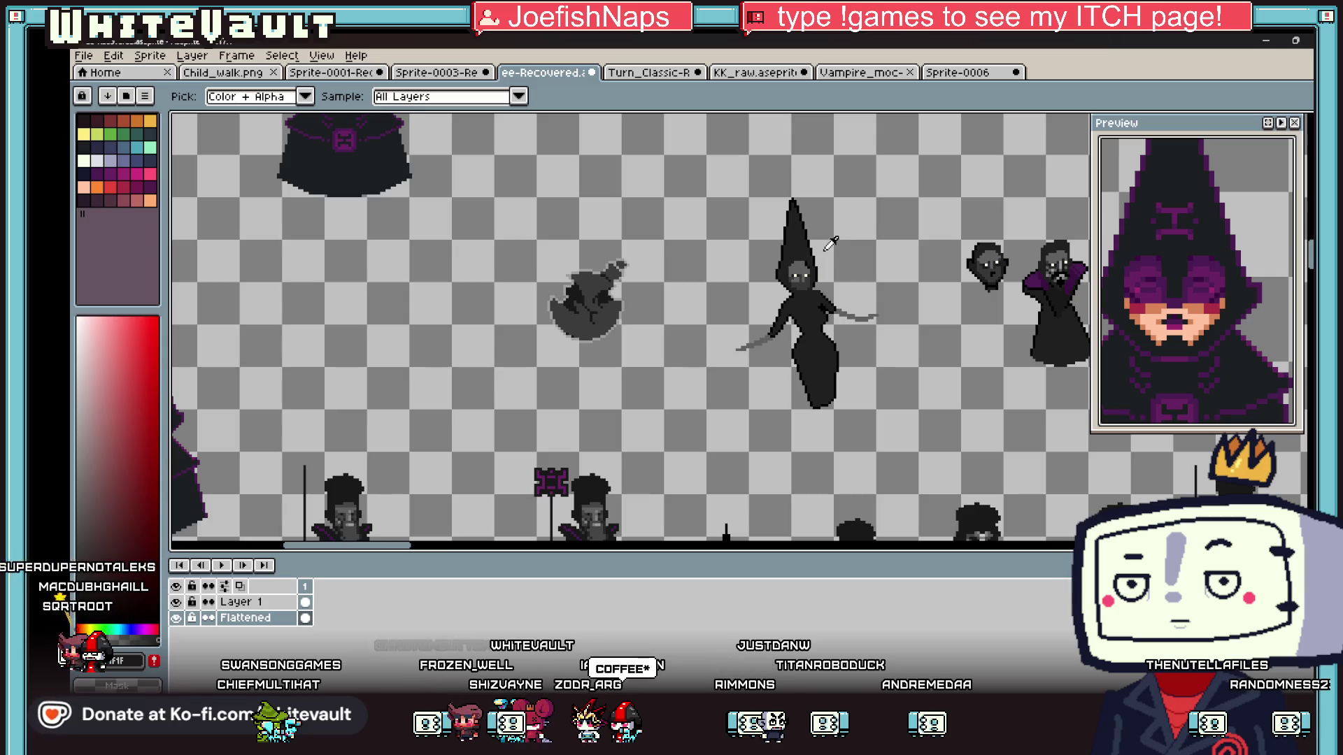
{"action": "scroll", "coordinate": [804, 274], "scroll_direction": "up", "scroll_amount": 4}
{"action": "key", "text": "g"}
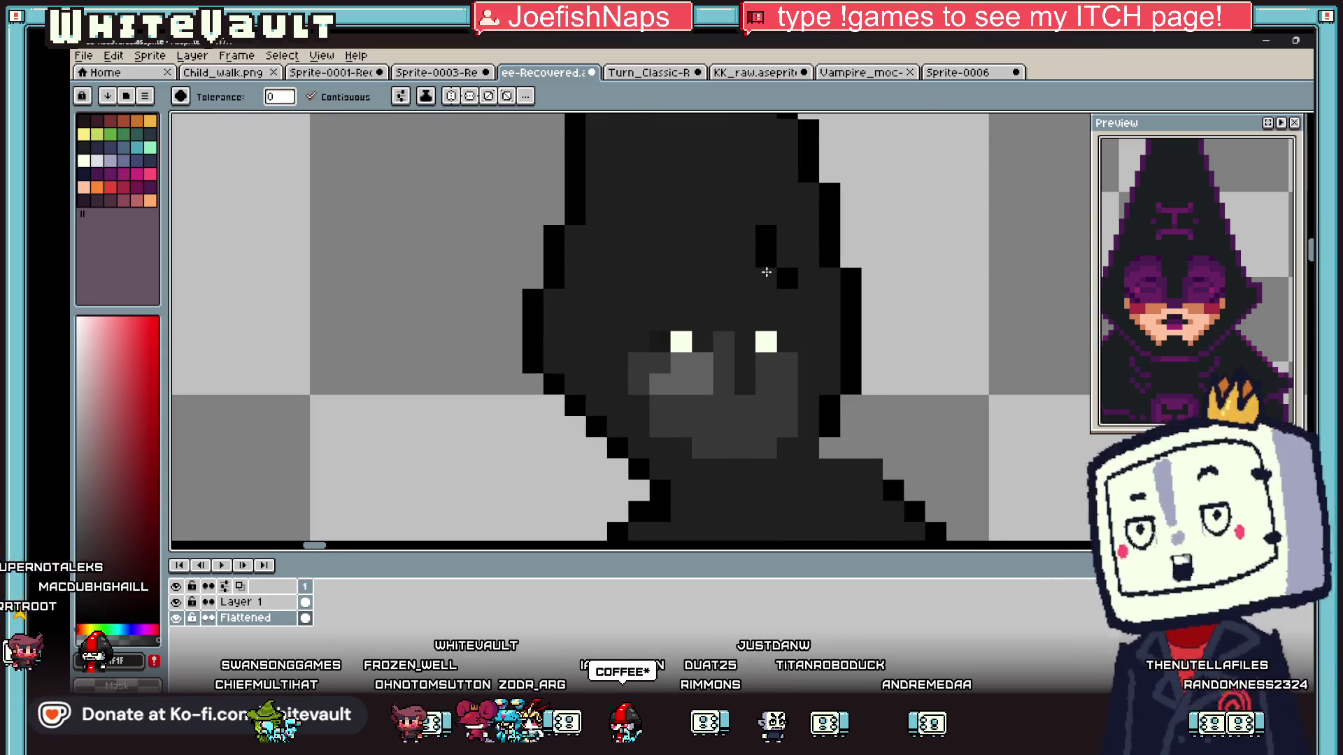
{"action": "key", "text": "i"}
{"action": "scroll", "coordinate": [770, 280], "scroll_direction": "down", "scroll_amount": 4}
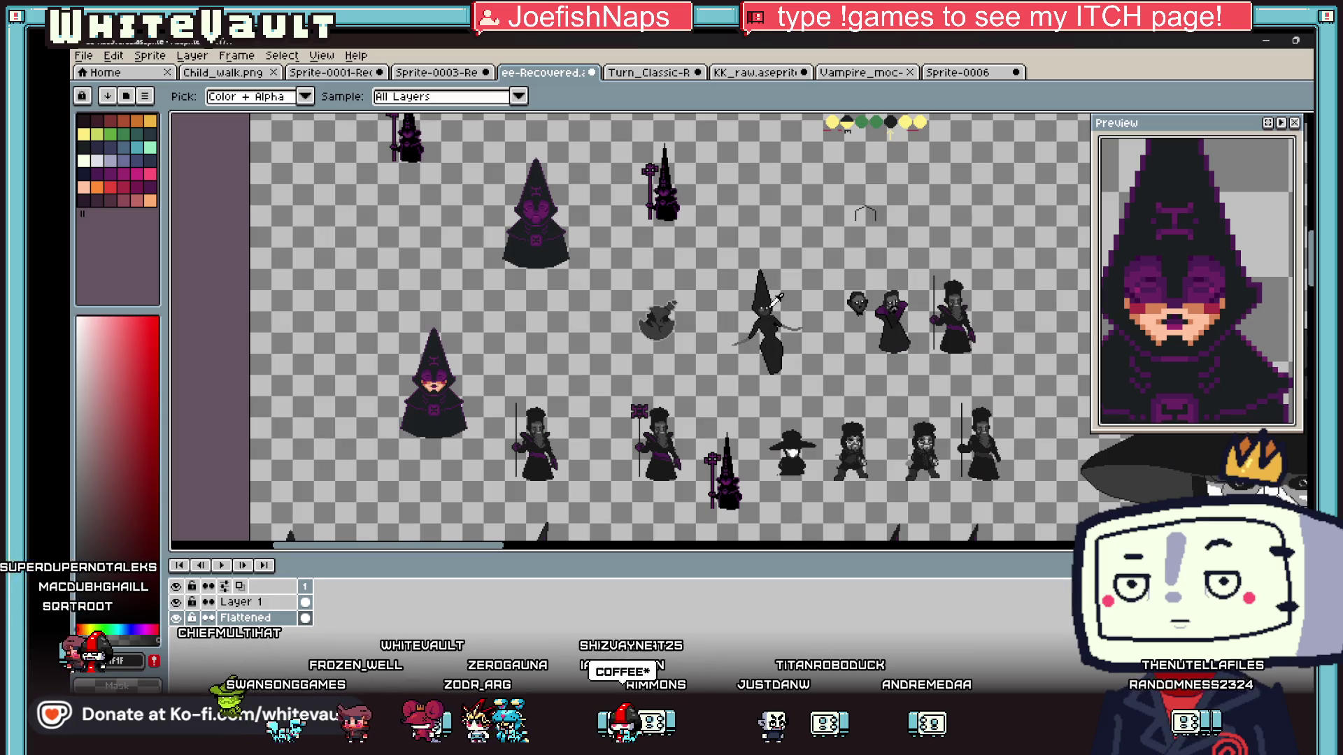
{"action": "scroll", "coordinate": [777, 299], "scroll_direction": "up", "scroll_amount": 4}
{"action": "key", "text": "g"}
{"action": "left_click", "coordinate": [683, 405]}
{"action": "left_click", "coordinate": [705, 365]}
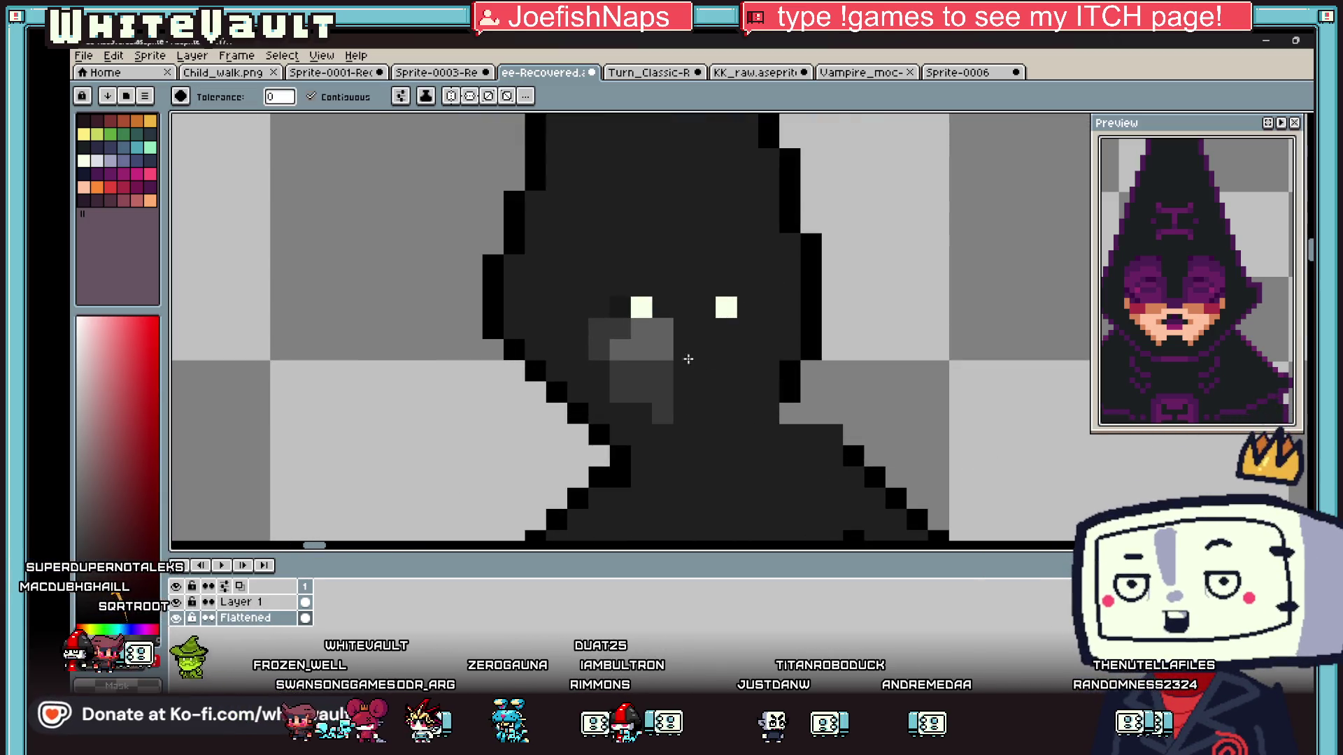
{"action": "left_click", "coordinate": [651, 339]}
{"action": "left_click", "coordinate": [640, 391]}
{"action": "left_click", "coordinate": [642, 308]}
{"action": "left_click", "coordinate": [615, 315]}
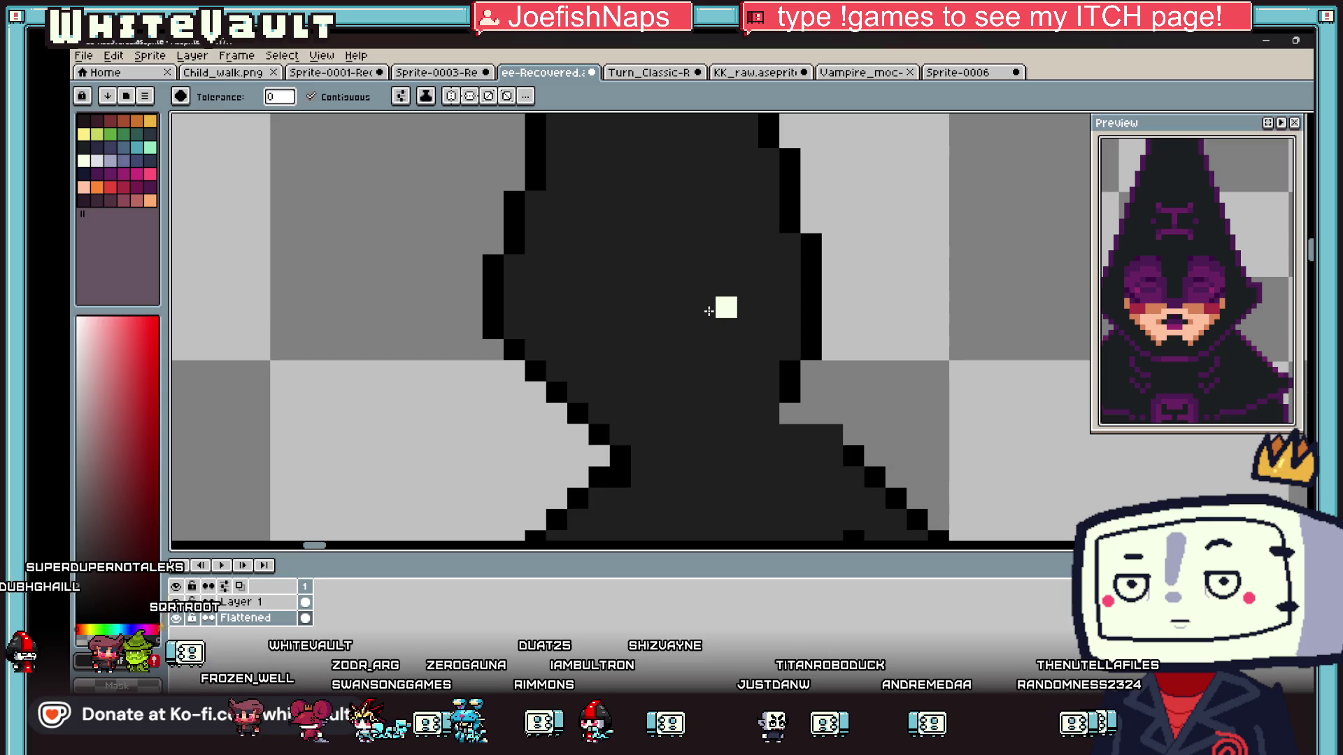
Step: Place a single white pixel as the left eye, undoing the misplaced attempts
{"action": "key", "text": "b"}
{"action": "left_click", "coordinate": [642, 302]}
{"action": "key", "text": "ctrl+z"}
{"action": "left_click", "coordinate": [618, 303]}
{"action": "key", "text": "ctrl+z"}
{"action": "left_click", "coordinate": [642, 303]}
{"action": "scroll", "coordinate": [672, 319], "scroll_direction": "down", "scroll_amount": 2}
{"action": "scroll", "coordinate": [755, 342], "scroll_direction": "down", "scroll_amount": 3}
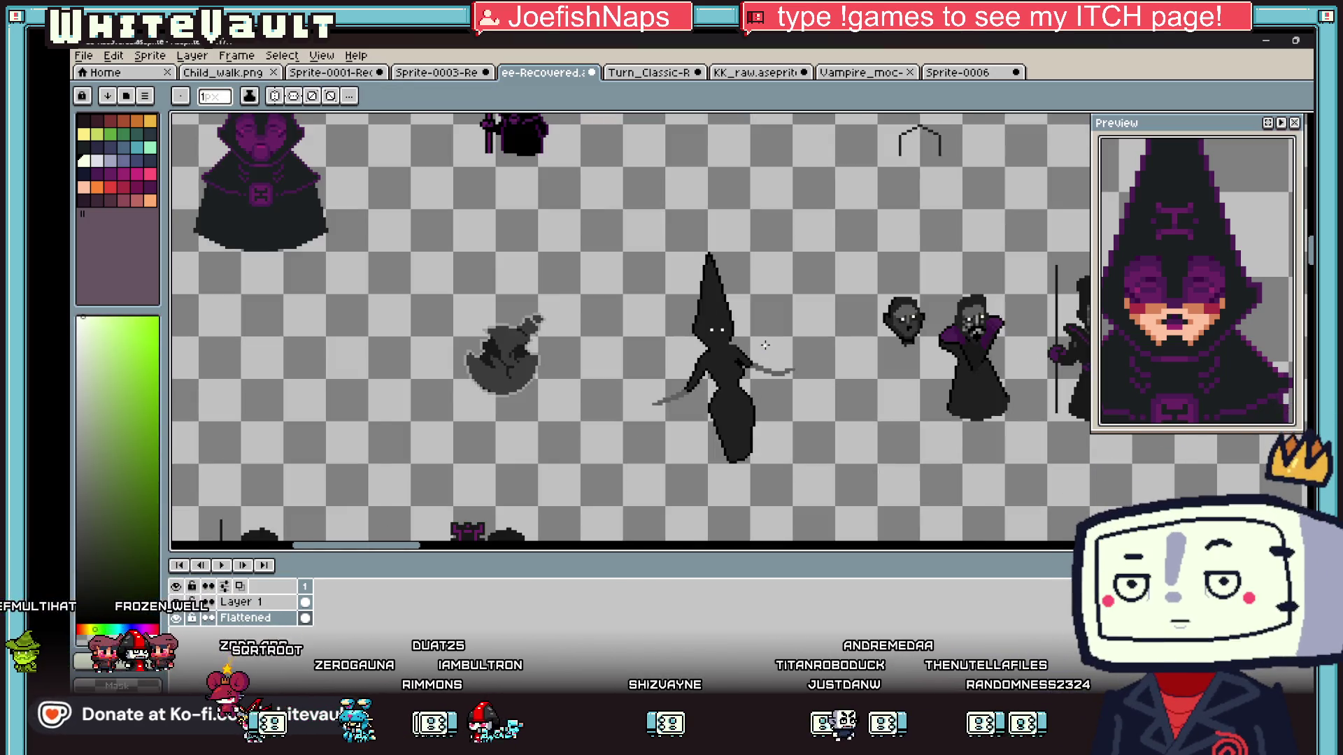
Step: Add a short stroke of dark pixels along the head's right-edge outline
{"action": "scroll", "coordinate": [738, 328], "scroll_direction": "up", "scroll_amount": 3}
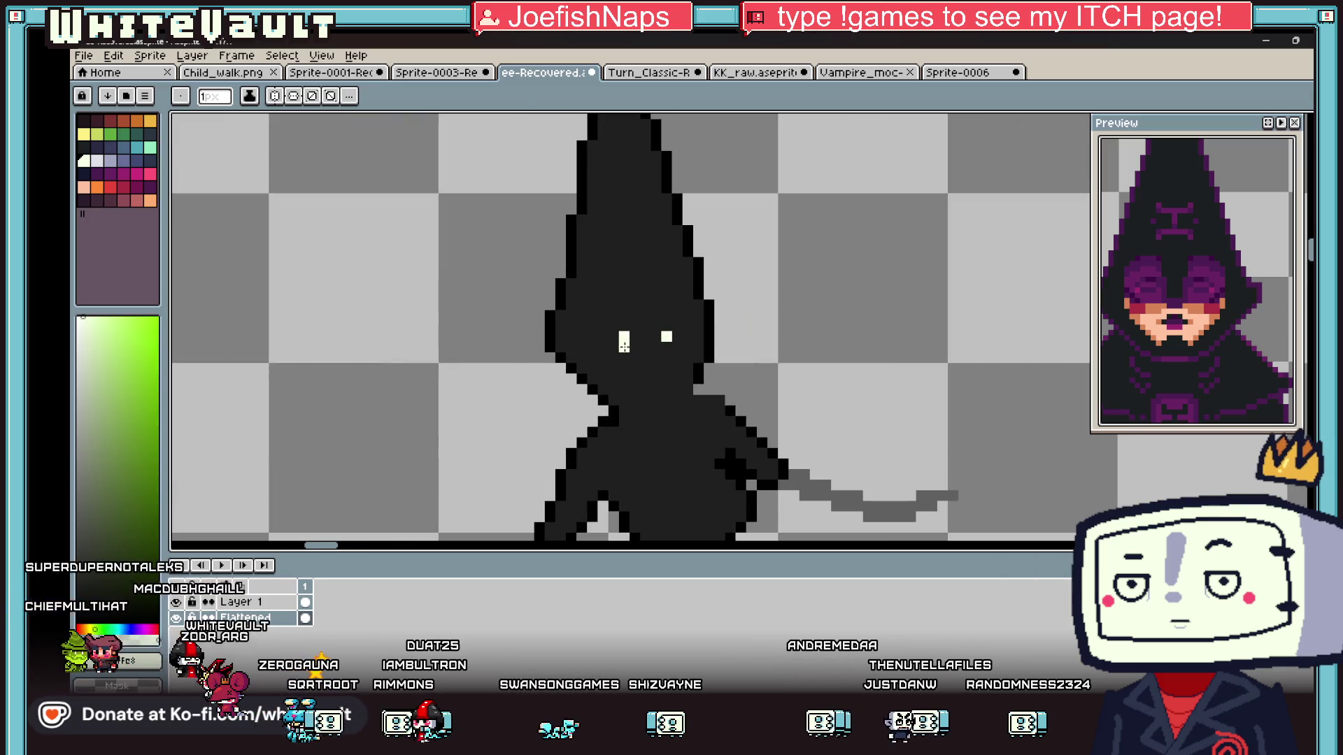
{"action": "scroll", "coordinate": [735, 385], "scroll_direction": "down", "scroll_amount": 4}
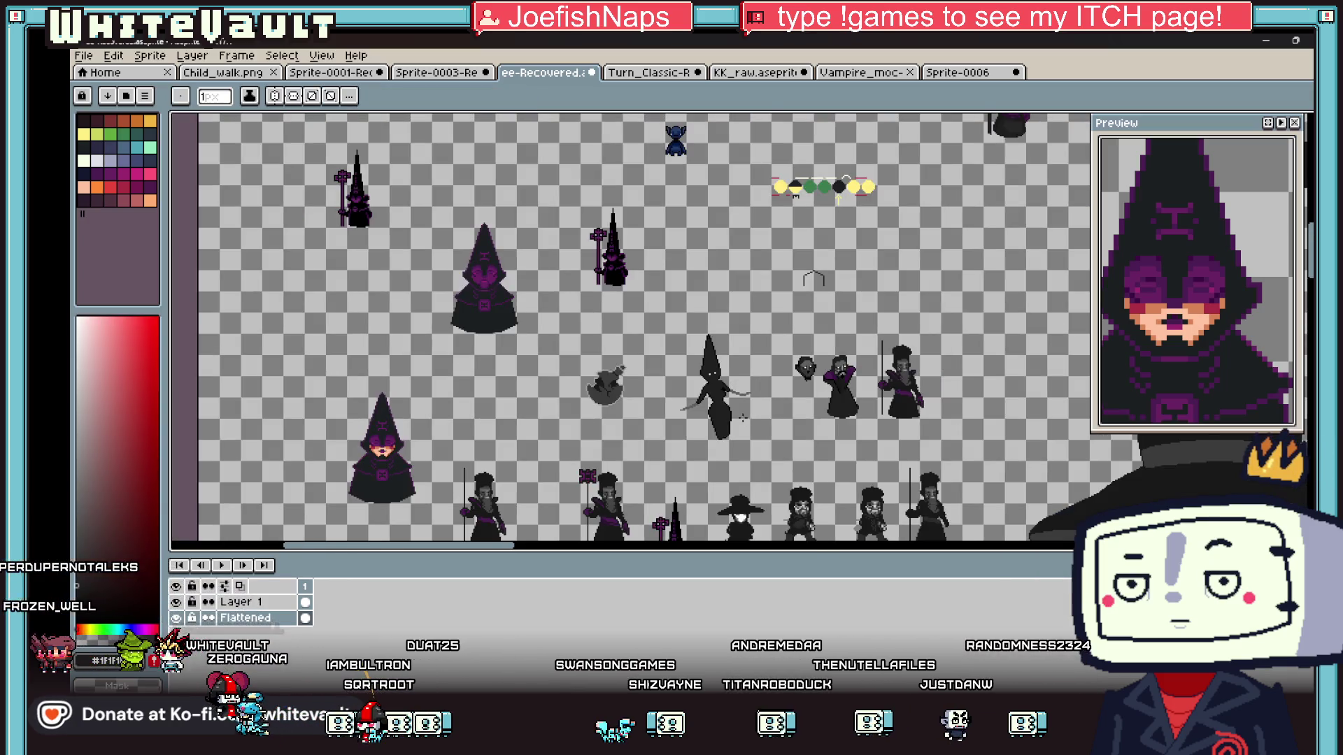
{"action": "scroll", "coordinate": [734, 413], "scroll_direction": "up", "scroll_amount": 4}
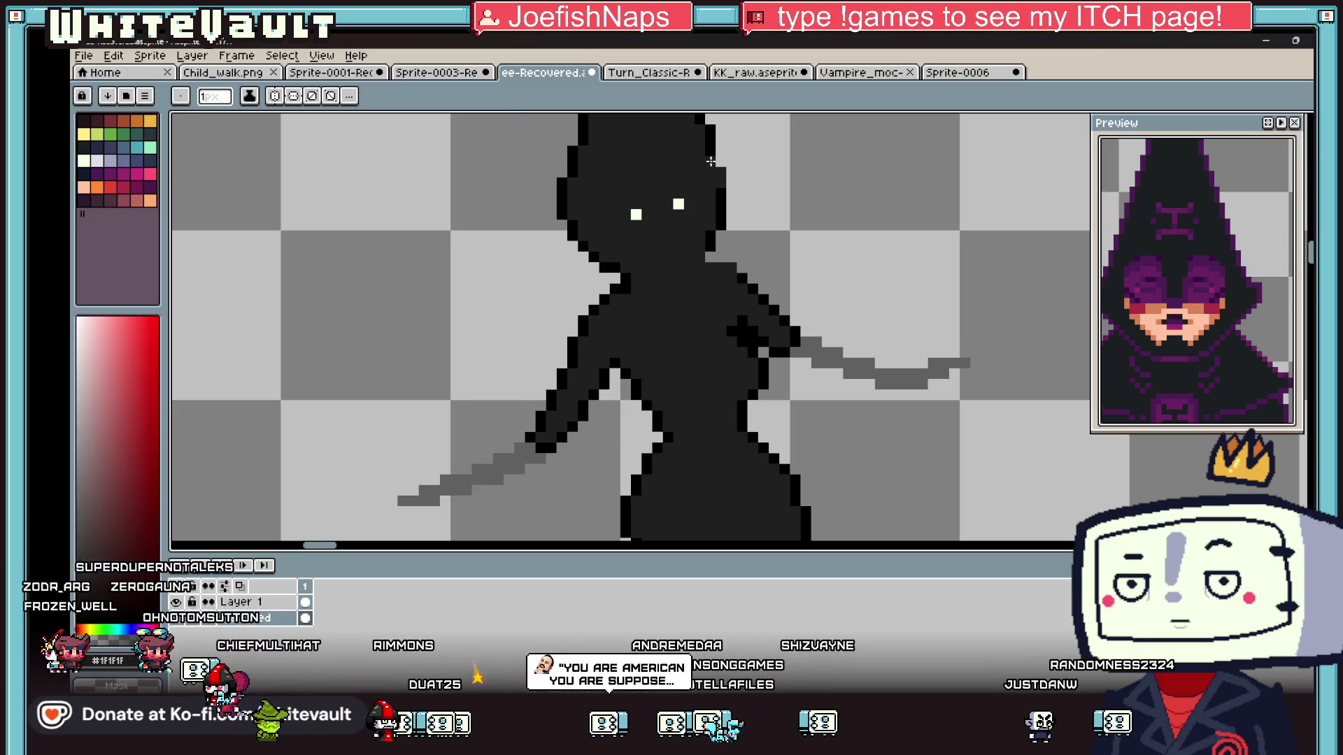
{"action": "left_click_drag", "start_coordinate": [720, 154], "coordinate": [734, 183]}
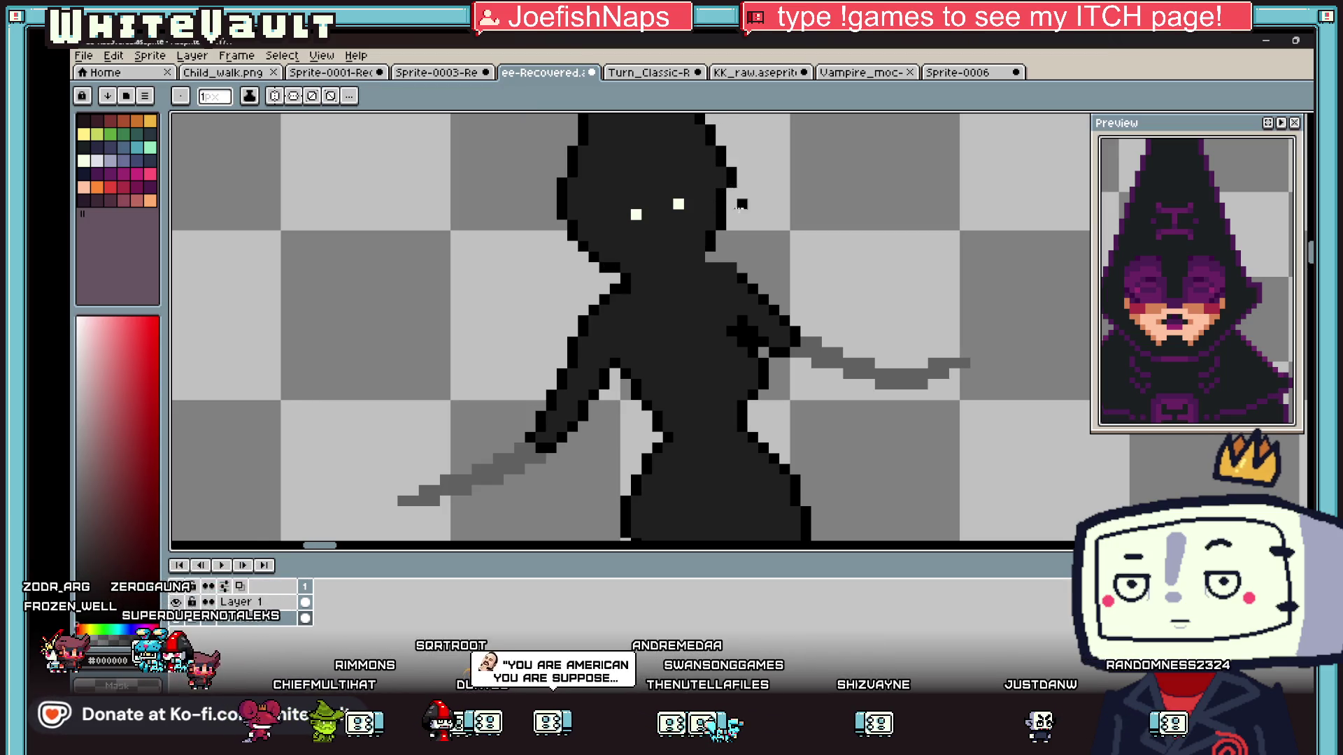
{"action": "scroll", "coordinate": [733, 190], "scroll_direction": "down", "scroll_amount": 5}
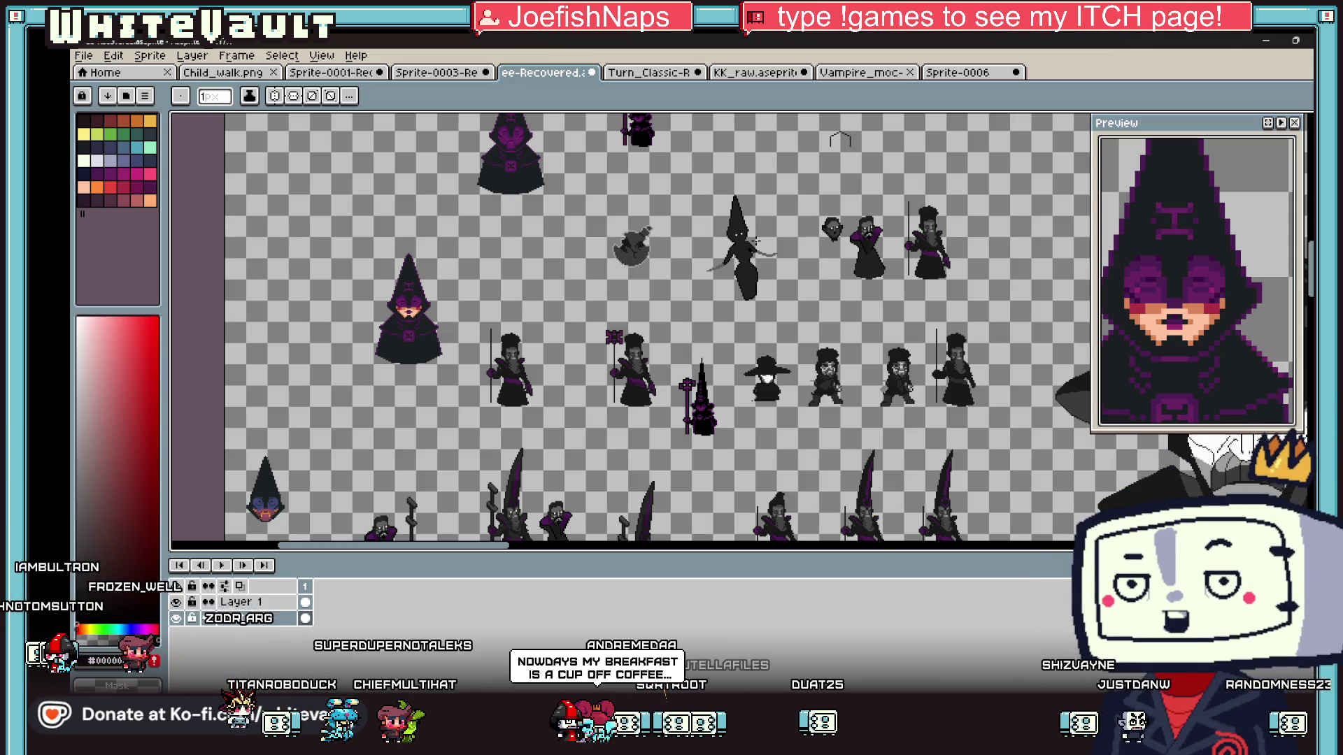
{"action": "scroll", "coordinate": [738, 224], "scroll_direction": "up", "scroll_amount": 5}
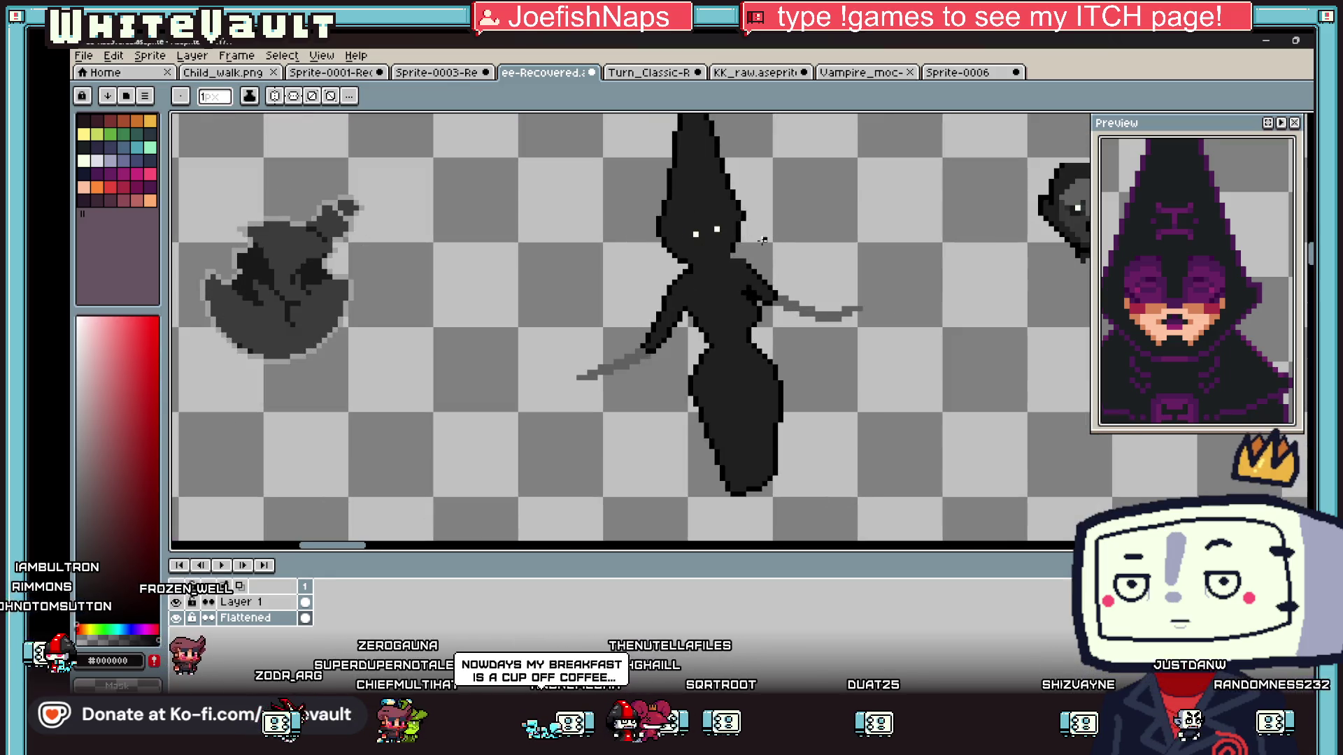
{"action": "scroll", "coordinate": [742, 238], "scroll_direction": "down", "scroll_amount": 3}
{"action": "scroll", "coordinate": [945, 266], "scroll_direction": "up", "scroll_amount": 1}
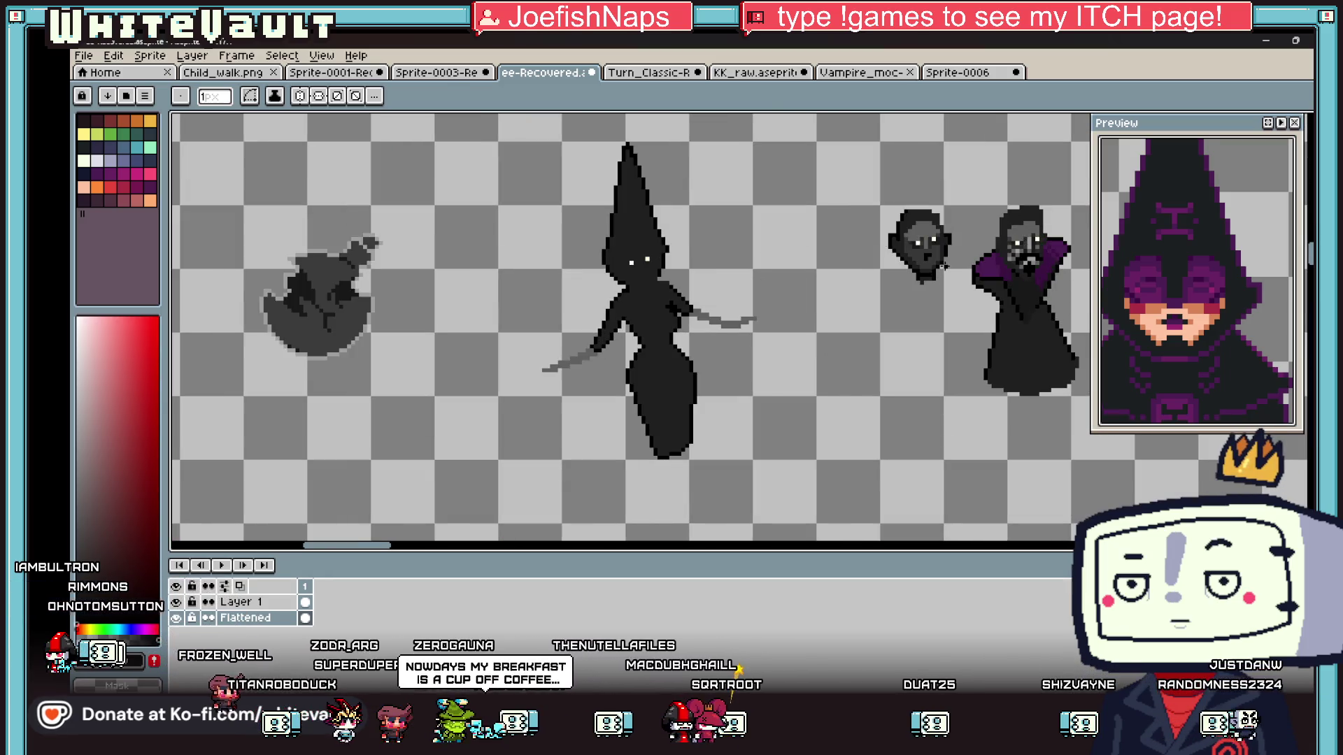
{"action": "scroll", "coordinate": [631, 301], "scroll_direction": "up", "scroll_amount": 3}
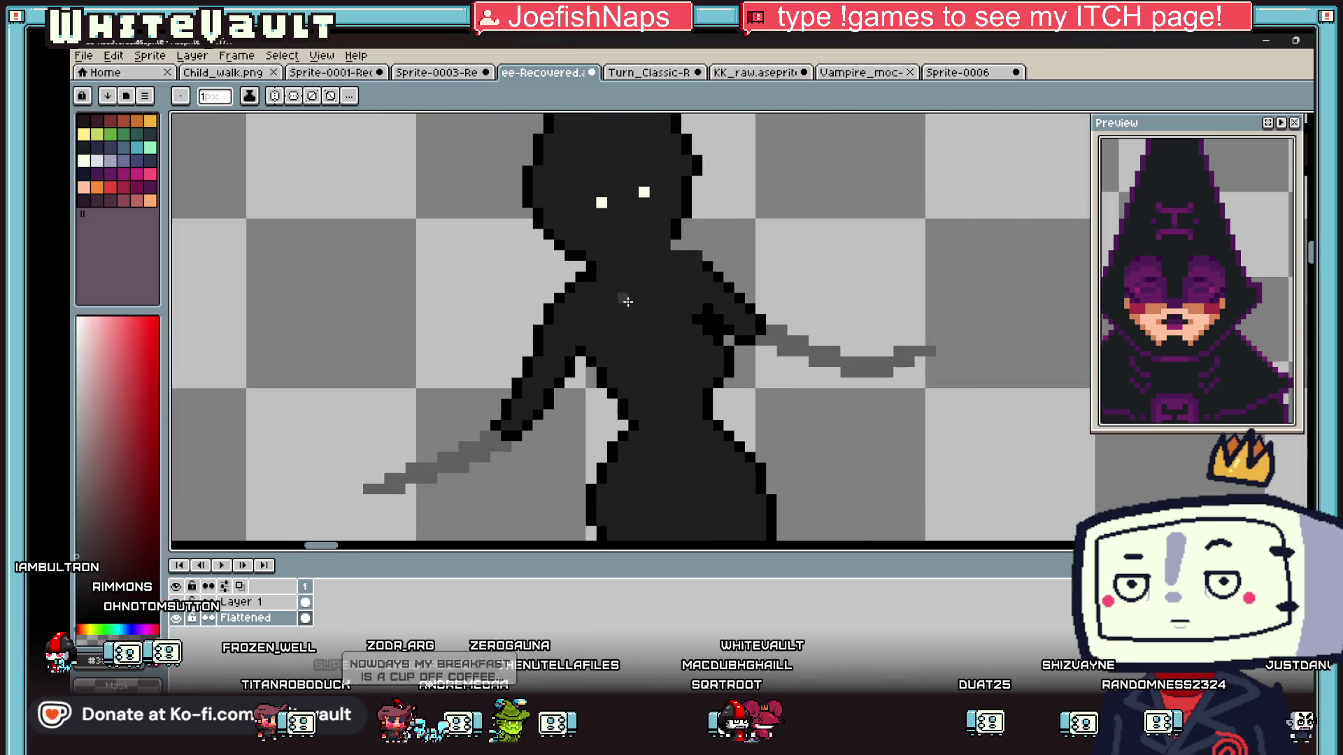
Step: Draw two dark grey shading strokes across the figure's chest
{"action": "left_click_drag", "start_coordinate": [667, 289], "coordinate": [711, 341]}
{"action": "left_click_drag", "start_coordinate": [610, 340], "coordinate": [661, 352]}
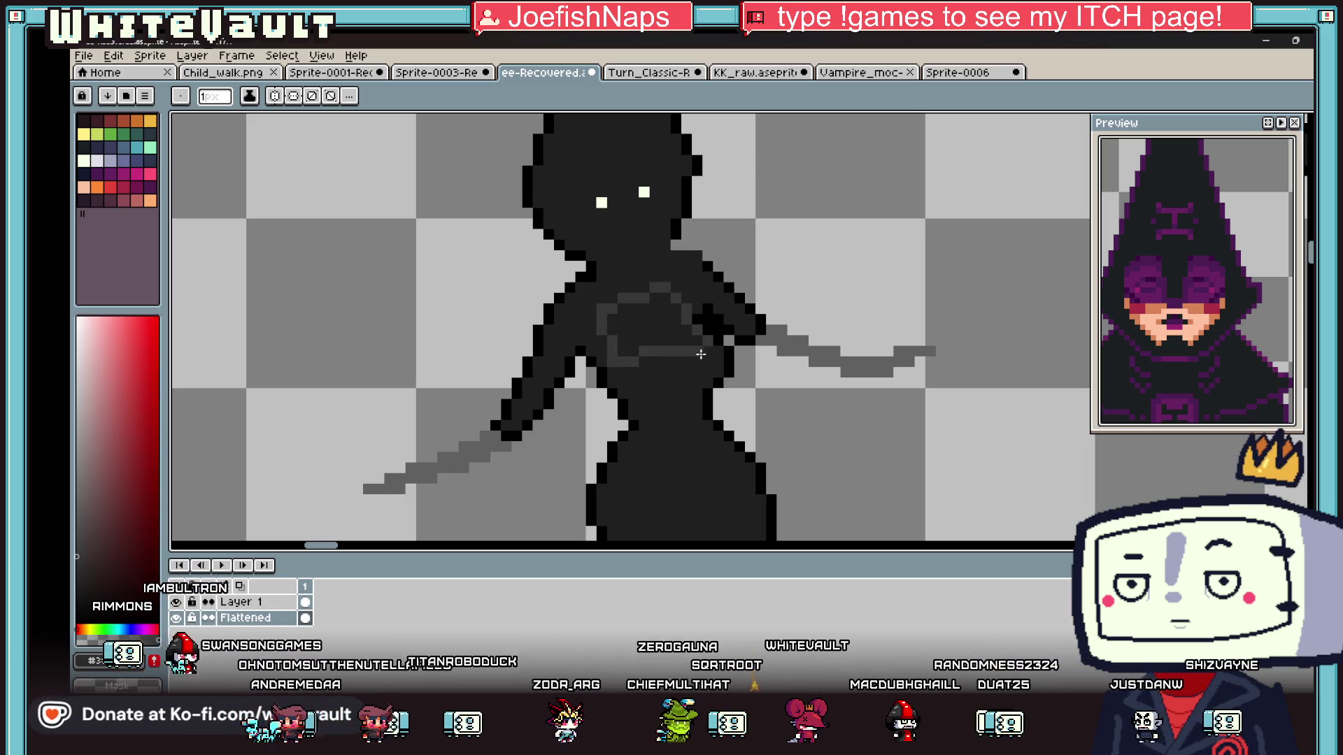
{"action": "key", "text": "g"}
{"action": "scroll", "coordinate": [693, 339], "scroll_direction": "down", "scroll_amount": 6}
{"action": "scroll", "coordinate": [708, 329], "scroll_direction": "up", "scroll_amount": 6}
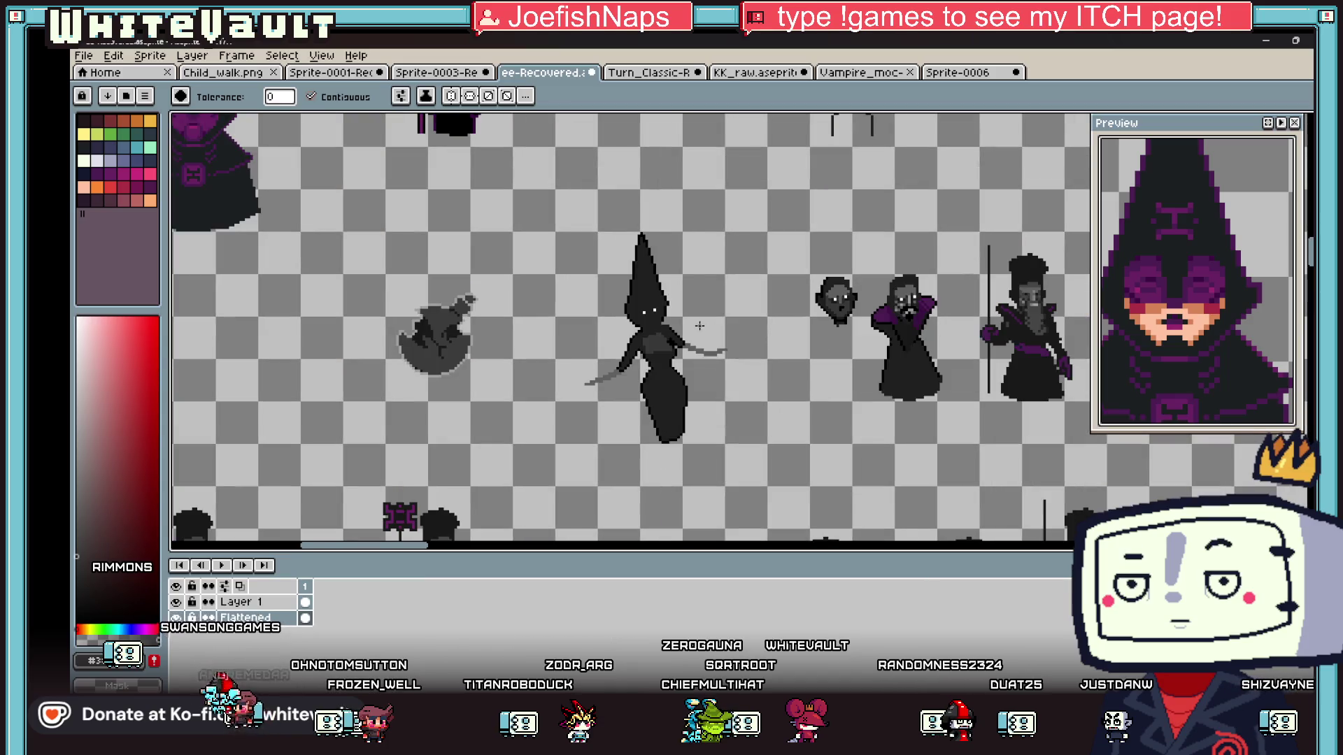
Step: Add black pixels at the tip of the right arm
{"action": "key", "text": "b"}
{"action": "key", "text": "i"}
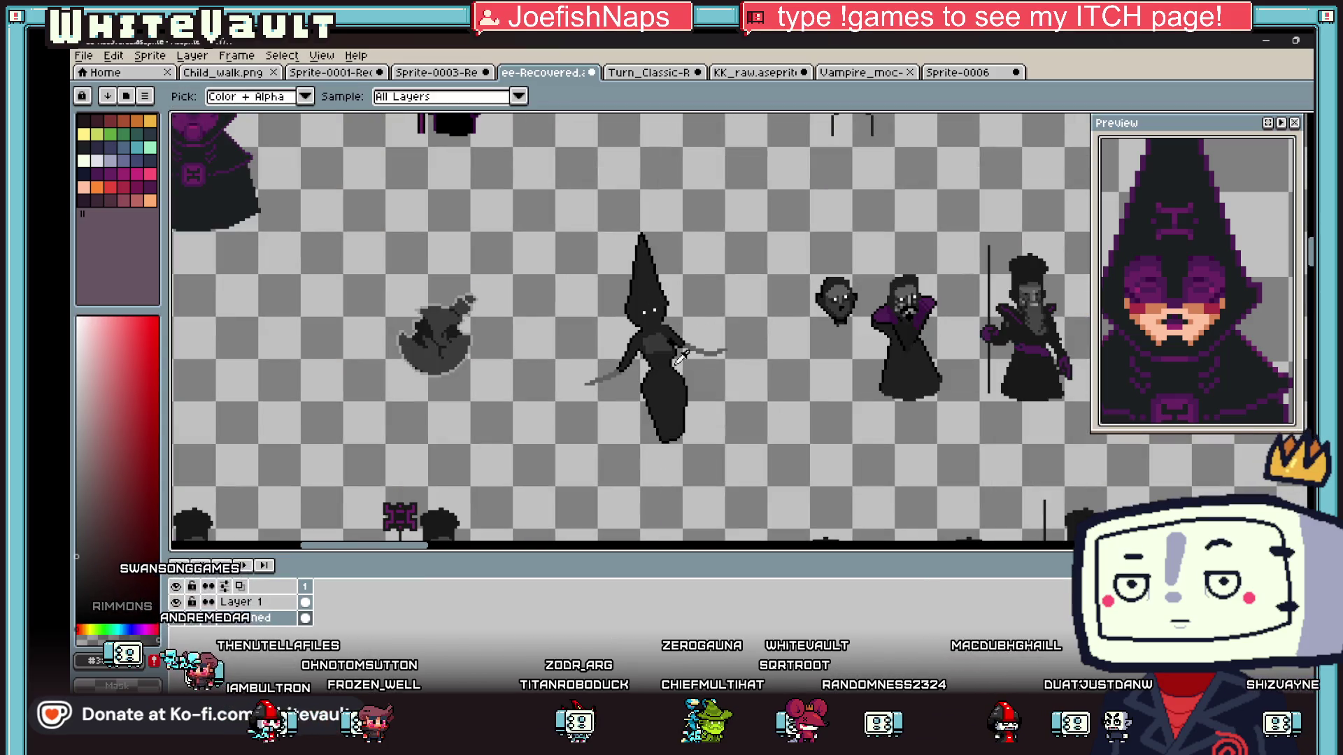
{"action": "scroll", "coordinate": [686, 350], "scroll_direction": "up", "scroll_amount": 5}
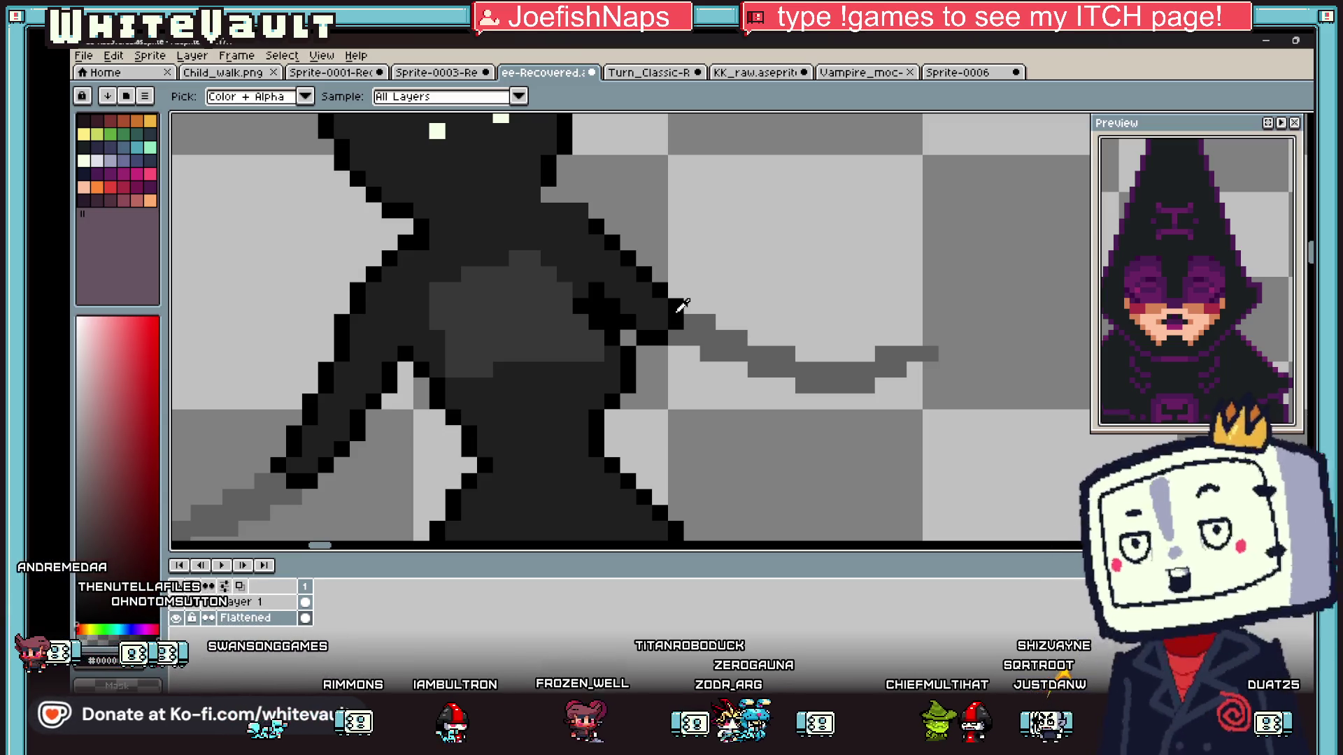
{"action": "scroll", "coordinate": [738, 318], "scroll_direction": "down", "scroll_amount": 4}
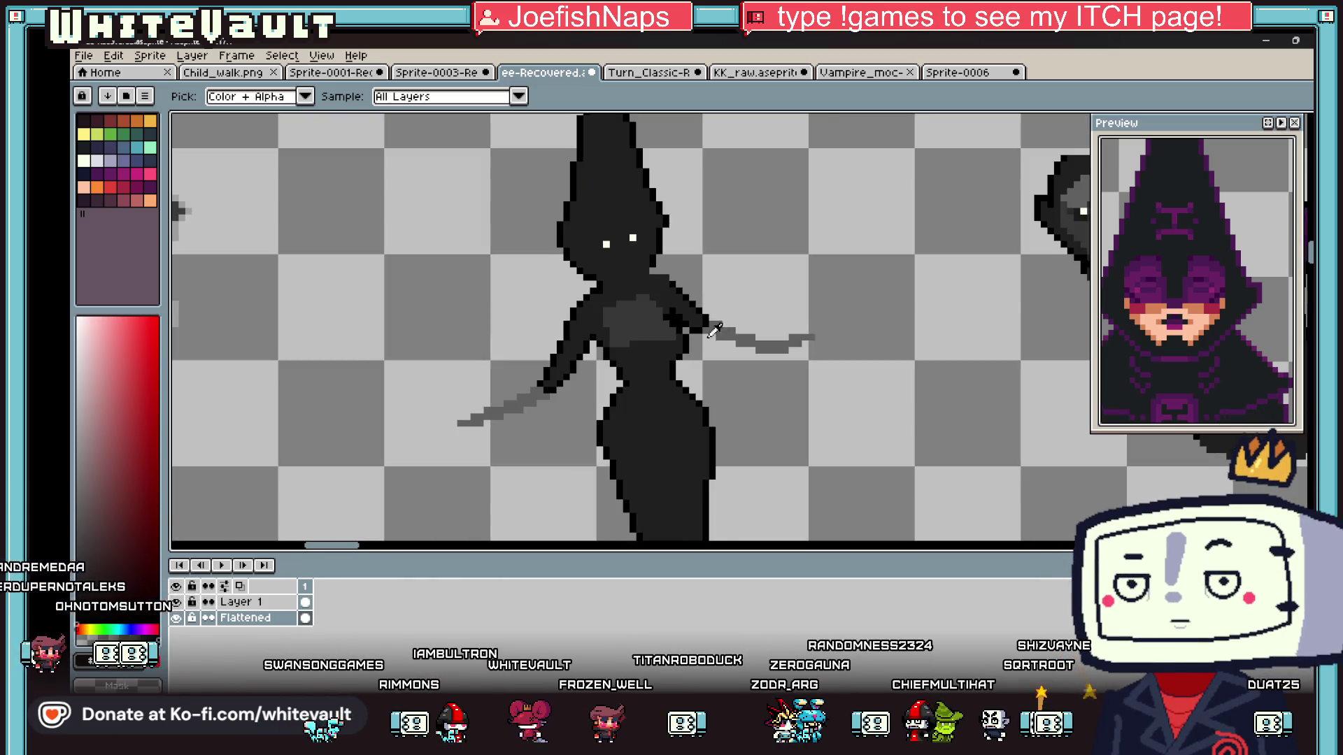
{"action": "scroll", "coordinate": [738, 318], "scroll_direction": "up", "scroll_amount": 4}
{"action": "key", "text": "b"}
{"action": "left_click_drag", "start_coordinate": [720, 333], "coordinate": [751, 348]}
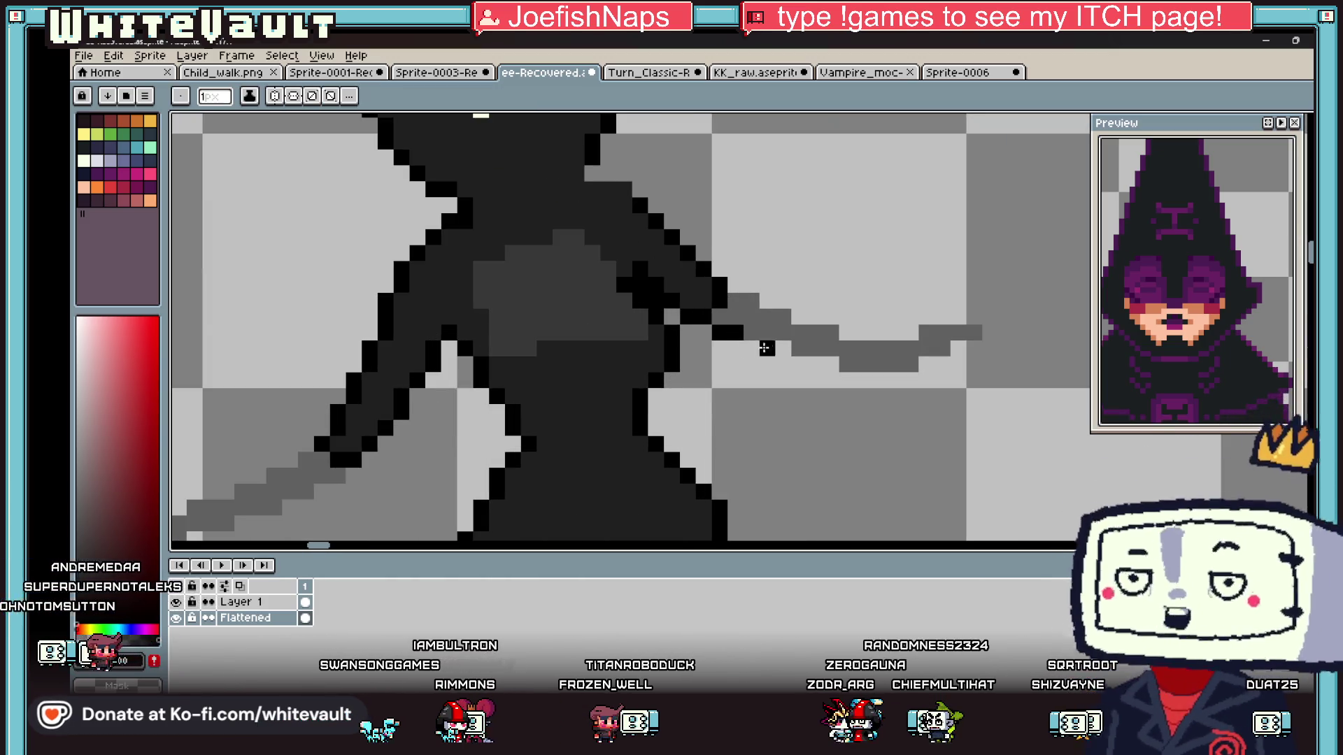
{"action": "scroll", "coordinate": [754, 349], "scroll_direction": "down", "scroll_amount": 4}
Step: Darken the edges of the grey chest patch with a pencil stroke
{"action": "key", "text": "i"}
{"action": "scroll", "coordinate": [1043, 258], "scroll_direction": "up", "scroll_amount": 2}
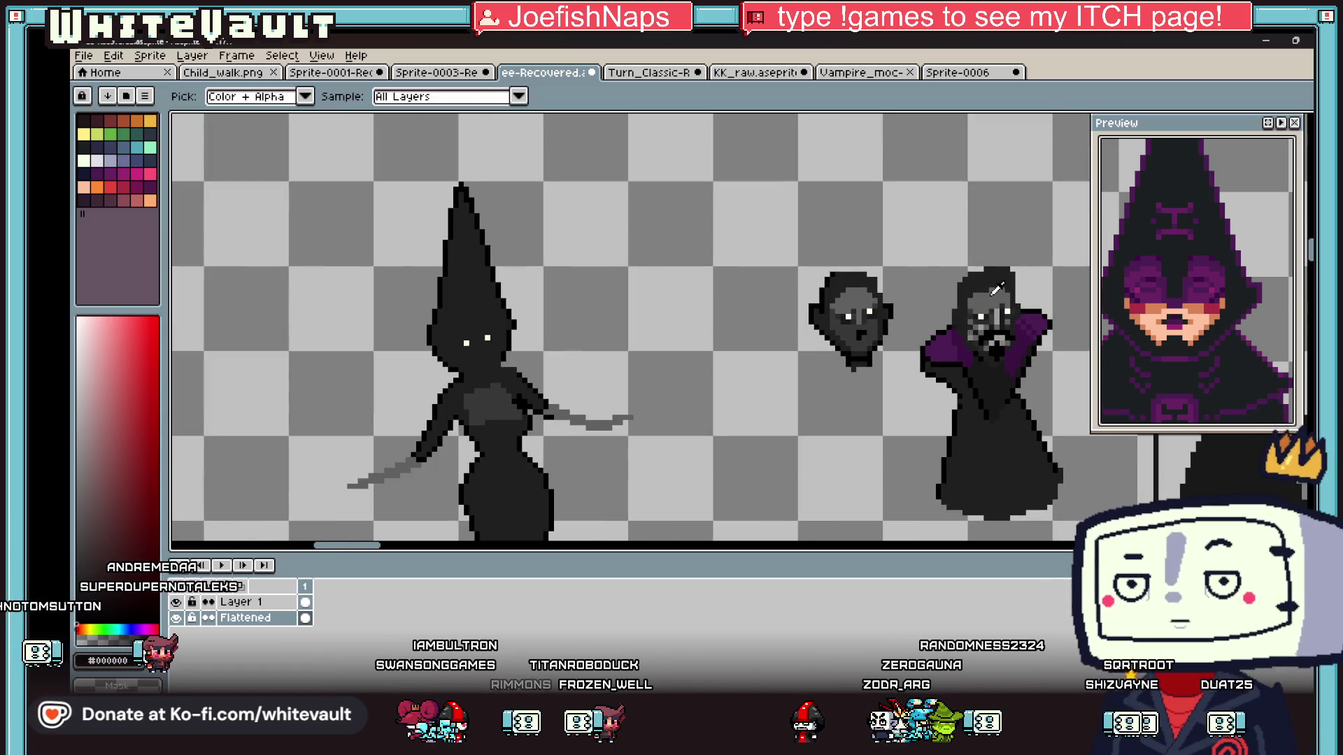
{"action": "key", "text": "g"}
{"action": "scroll", "coordinate": [564, 414], "scroll_direction": "down", "scroll_amount": 3}
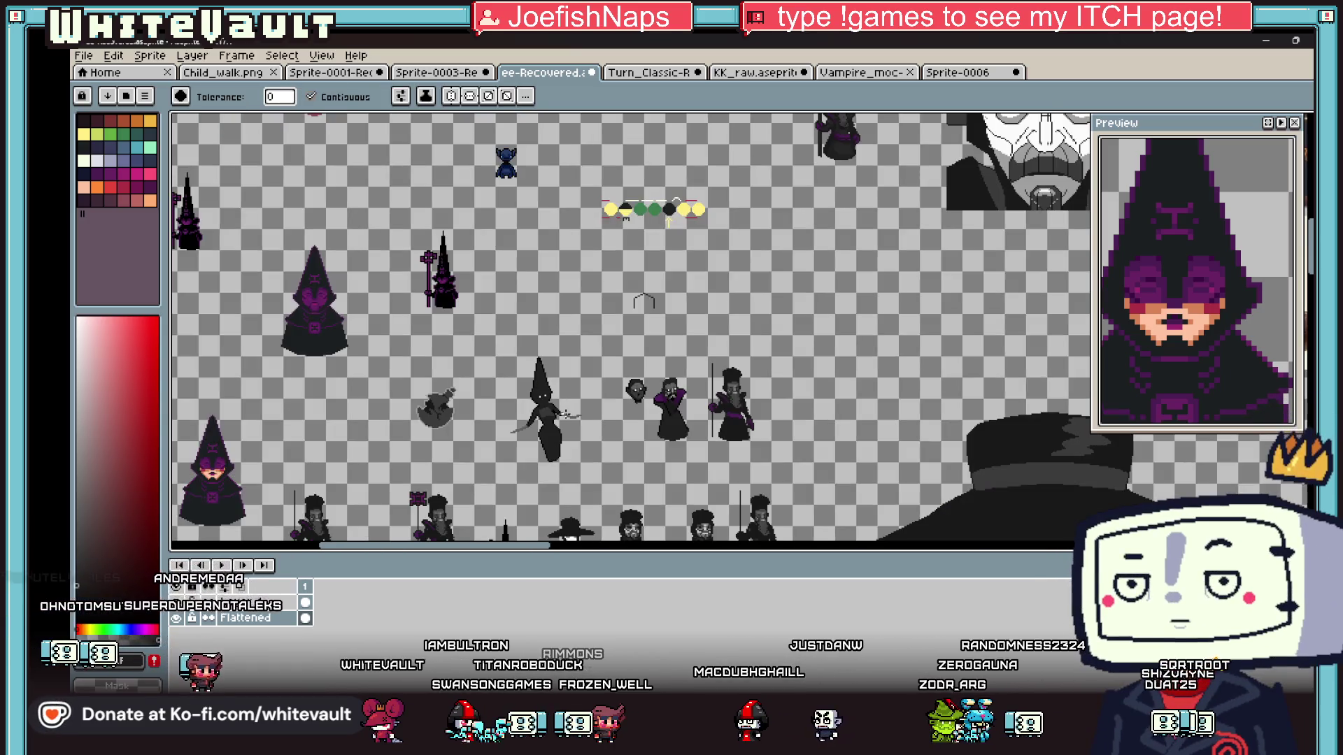
{"action": "key", "text": "i"}
{"action": "scroll", "coordinate": [573, 402], "scroll_direction": "up", "scroll_amount": 3}
{"action": "key", "text": "b"}
{"action": "scroll", "coordinate": [579, 393], "scroll_direction": "up", "scroll_amount": 2}
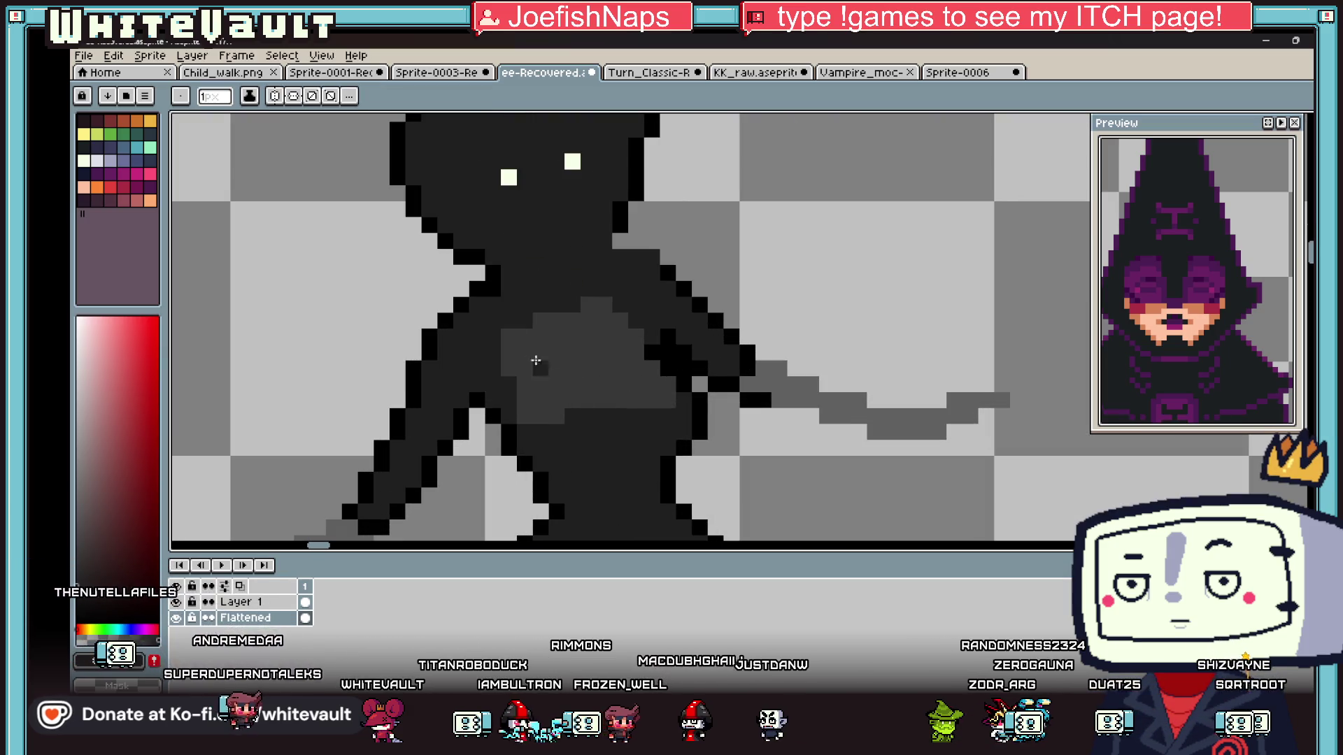
{"action": "mouse_move", "coordinate": [509, 336]}
{"action": "left_mouse_down"}
{"action": "mouse_move", "coordinate": [509, 400]}
{"action": "mouse_move", "coordinate": [572, 394]}
{"action": "left_mouse_up"}
Step: Fill the grey chest patch with the dark body colour
{"action": "key", "text": "g"}
{"action": "left_click", "coordinate": [643, 343]}
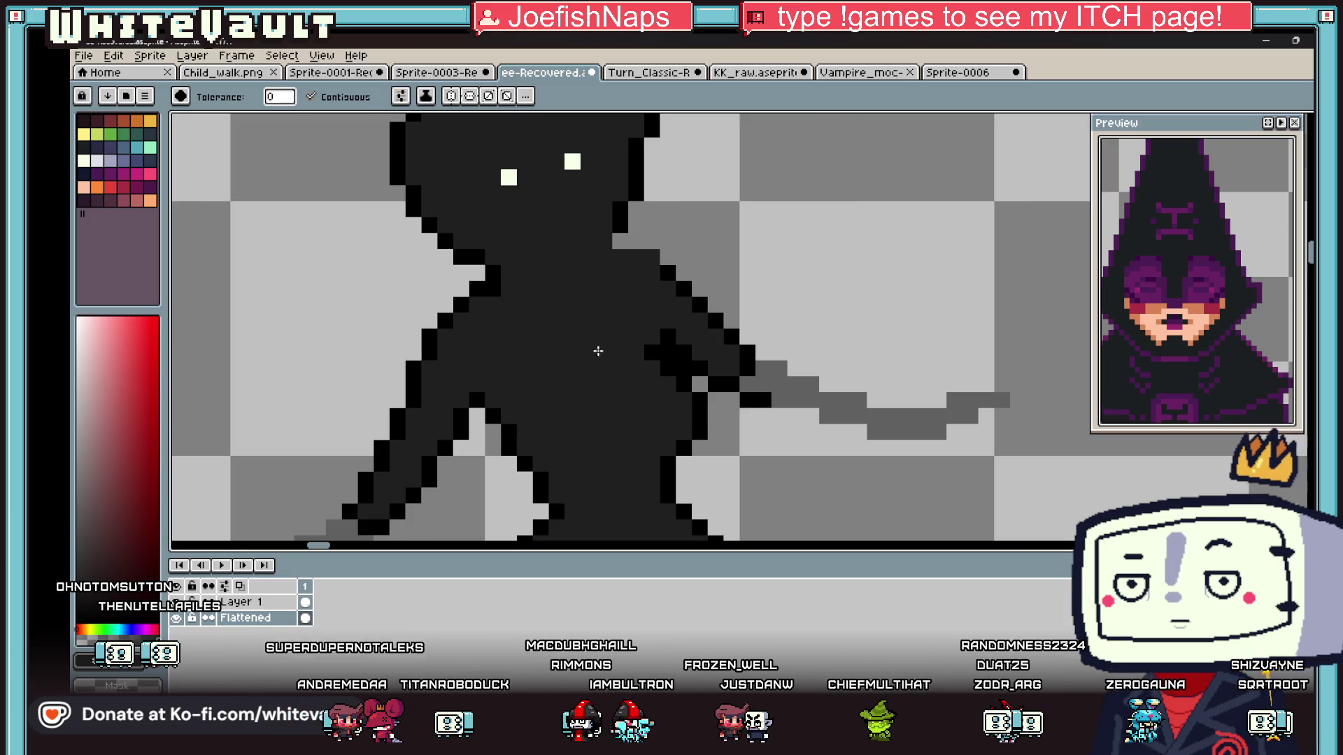
{"action": "scroll", "coordinate": [596, 350], "scroll_direction": "down", "scroll_amount": 3}
{"action": "key", "text": "i"}
{"action": "scroll", "coordinate": [610, 364], "scroll_direction": "up", "scroll_amount": 2}
{"action": "key", "text": "b"}
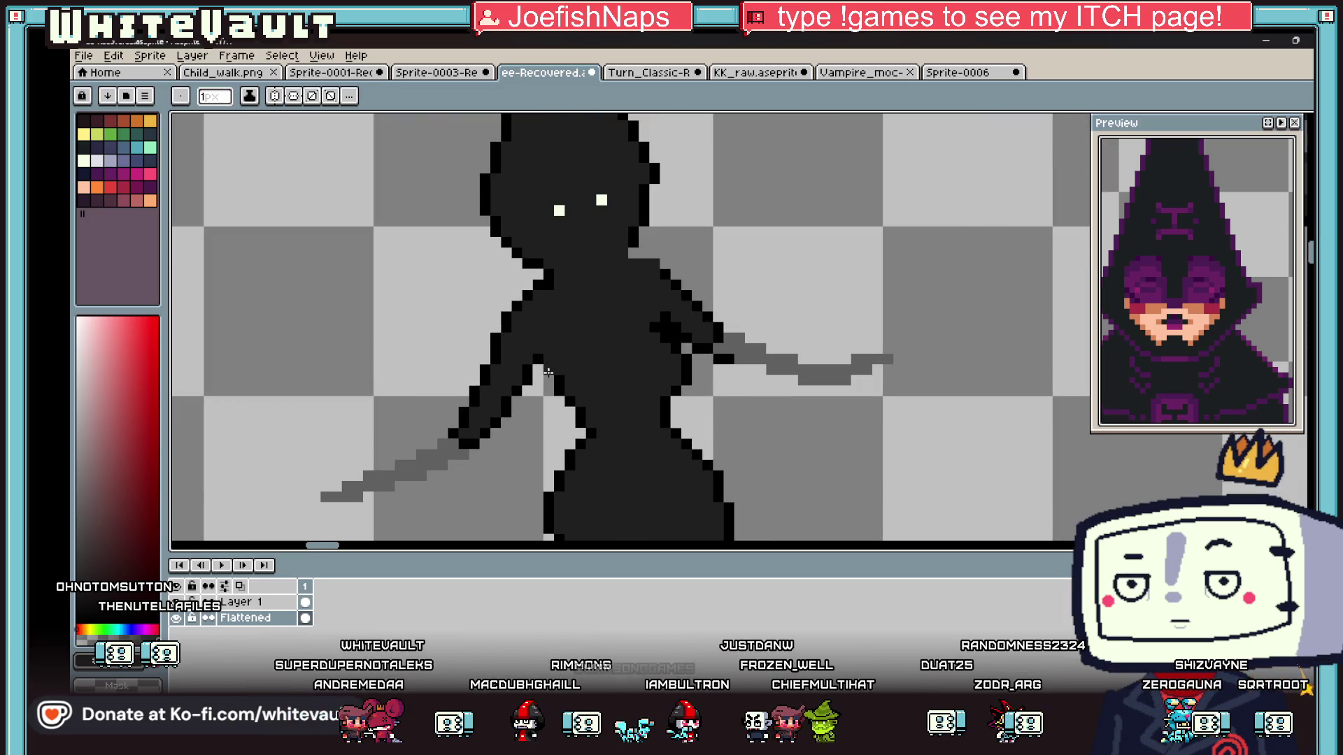
{"action": "scroll", "coordinate": [700, 390], "scroll_direction": "up", "scroll_amount": 2}
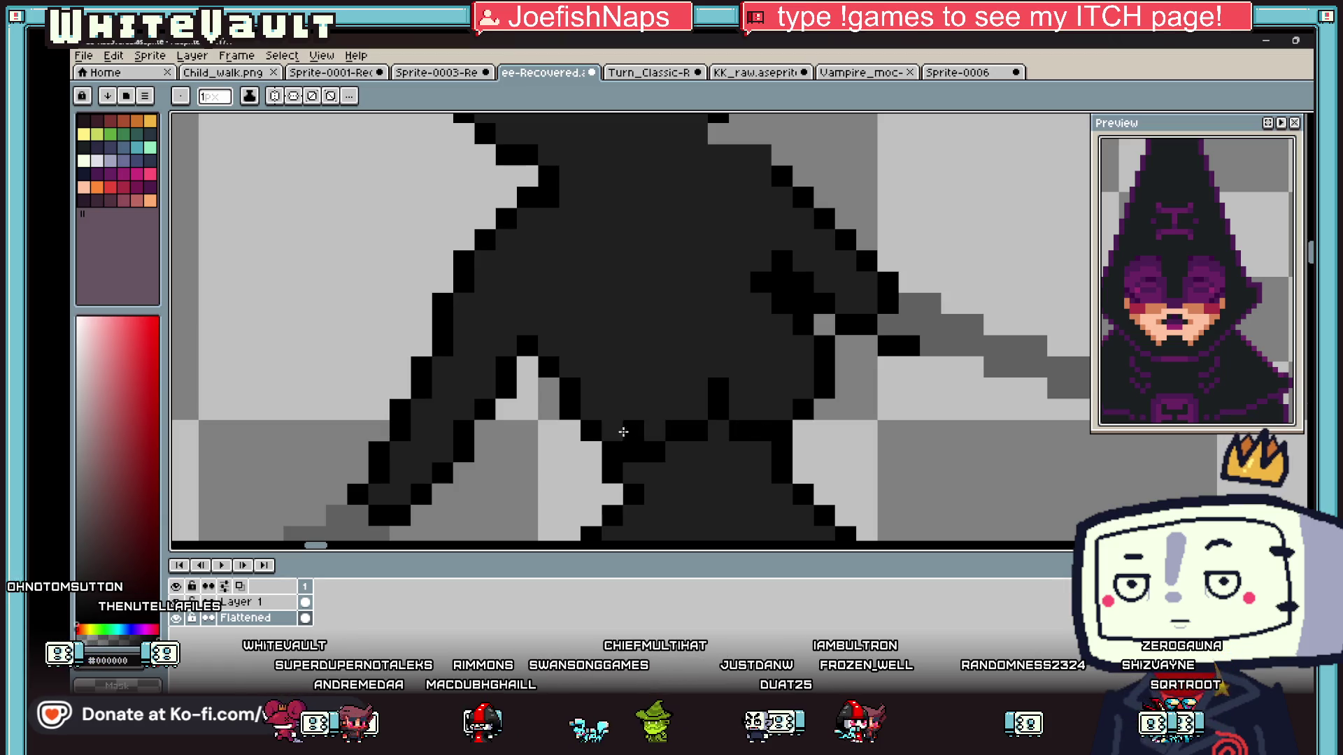
{"action": "scroll", "coordinate": [594, 416], "scroll_direction": "down", "scroll_amount": 3}
Step: Fill the figure's lower dress body with solid black
{"action": "key", "text": "g"}
{"action": "left_click", "coordinate": [693, 483]}
{"action": "scroll", "coordinate": [734, 469], "scroll_direction": "down", "scroll_amount": 1}
{"action": "scroll", "coordinate": [722, 466], "scroll_direction": "up", "scroll_amount": 1}
Step: Recolour one waist pixel dark grey
{"action": "key", "text": "b"}
{"action": "scroll", "coordinate": [721, 466], "scroll_direction": "up", "scroll_amount": 4}
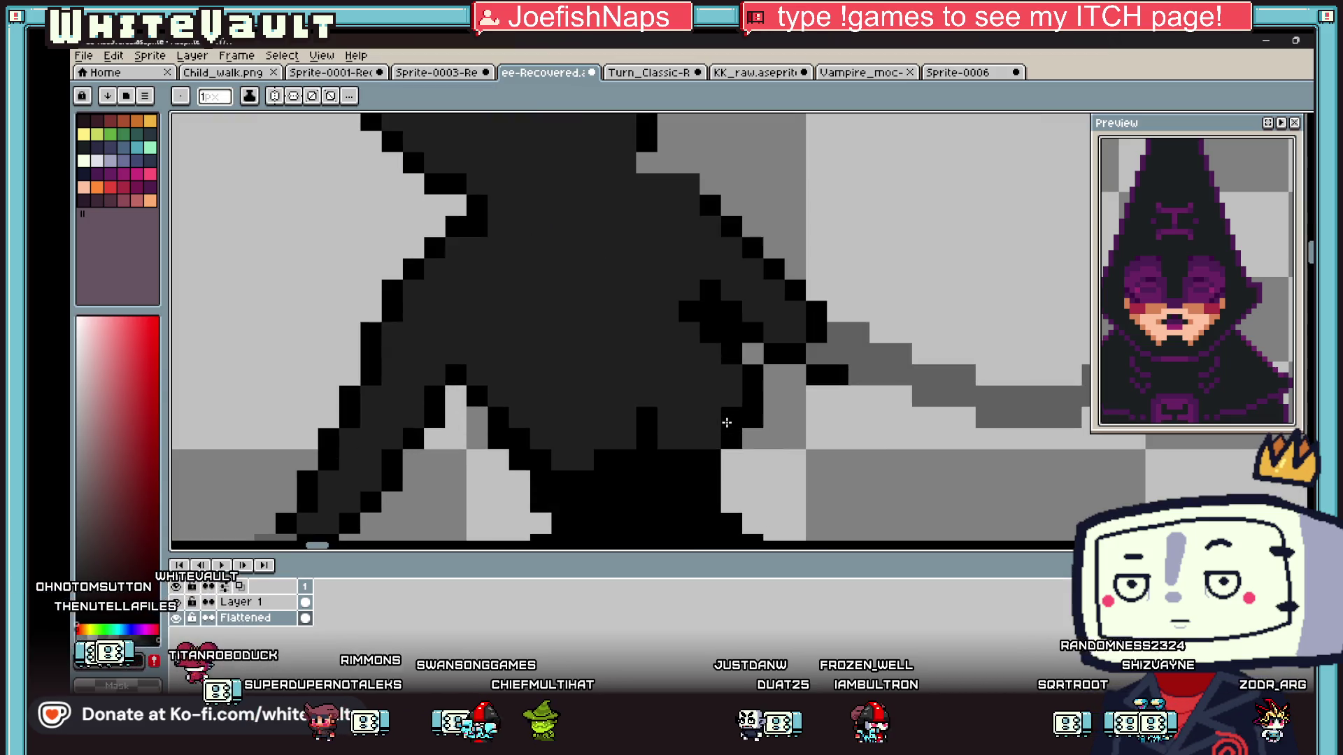
{"action": "left_click", "coordinate": [650, 440]}
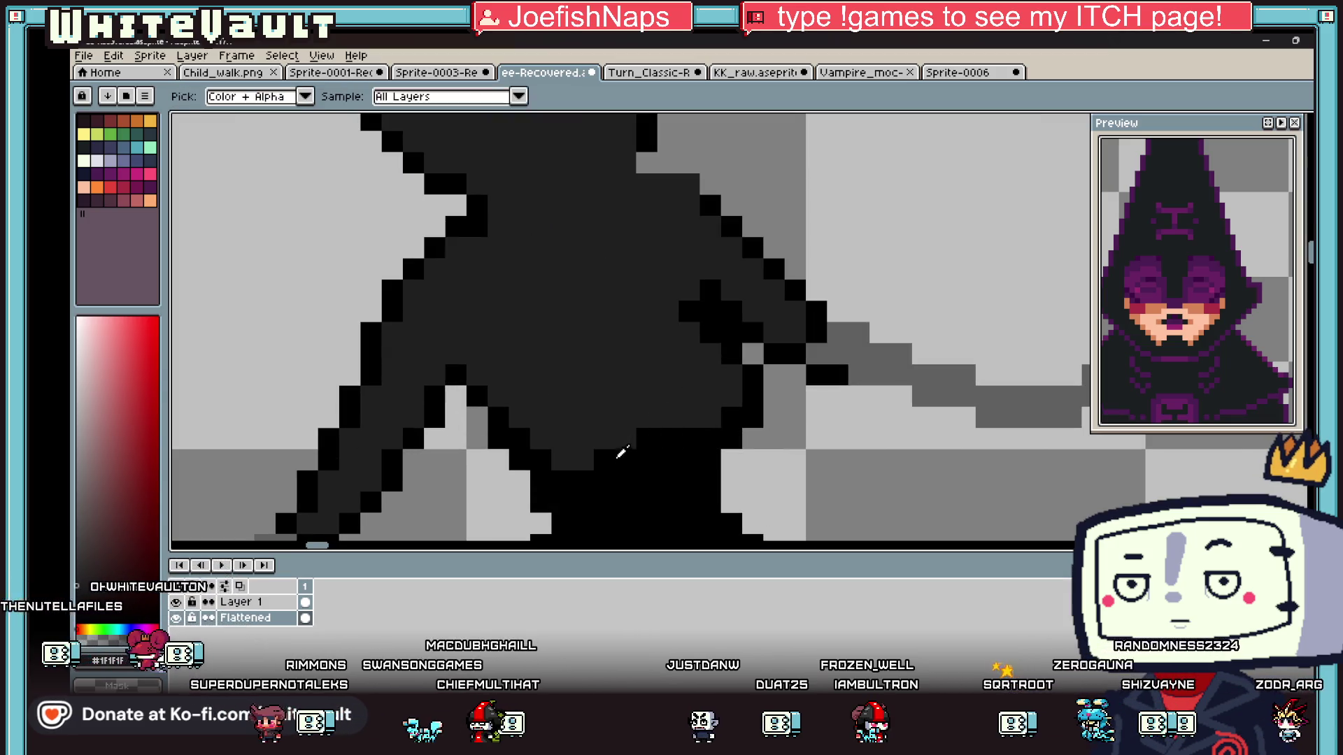
{"action": "key", "text": "i"}
{"action": "scroll", "coordinate": [717, 447], "scroll_direction": "down", "scroll_amount": 5}
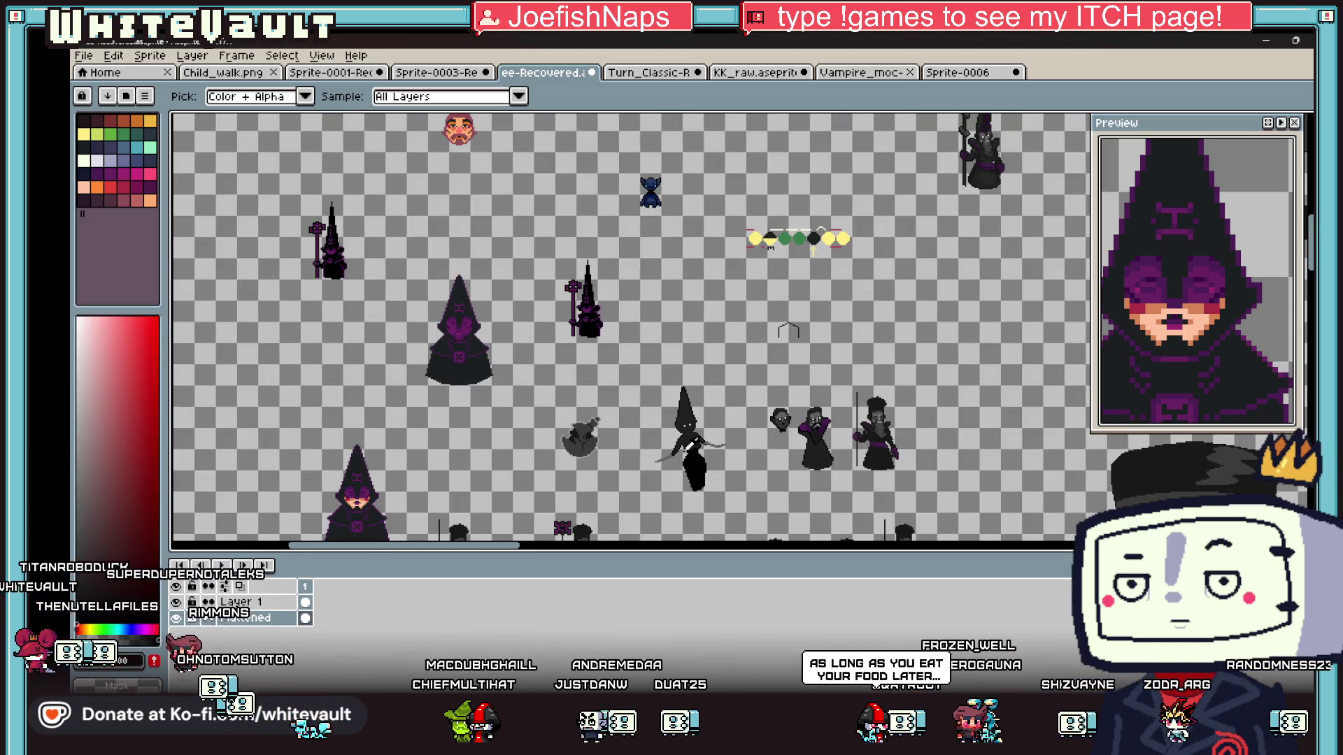
{"action": "scroll", "coordinate": [756, 444], "scroll_direction": "up", "scroll_amount": 5}
{"action": "key", "text": "b"}
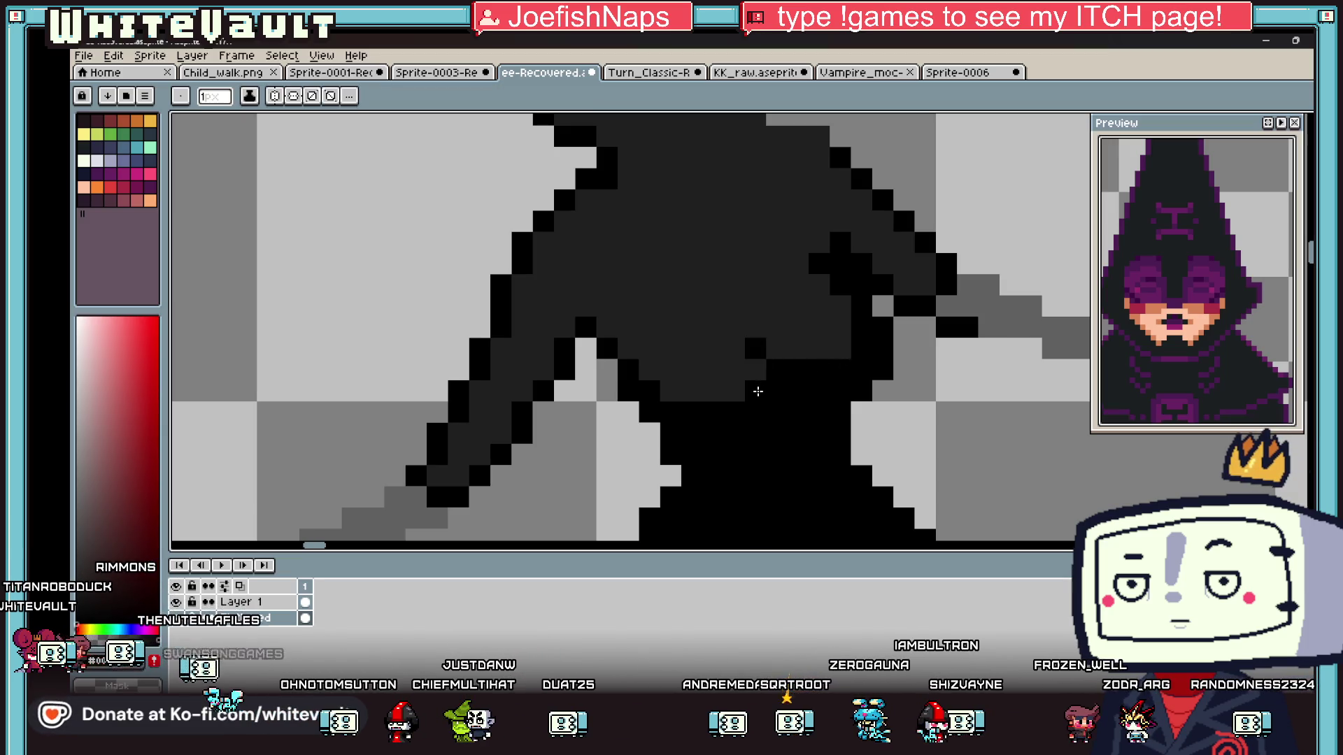
{"action": "scroll", "coordinate": [670, 395], "scroll_direction": "down", "scroll_amount": 4}
Step: Zoom around the silhouette while trying the Magic Wand and Move tools, making no edits
{"action": "scroll", "coordinate": [817, 399], "scroll_direction": "up", "scroll_amount": 3}
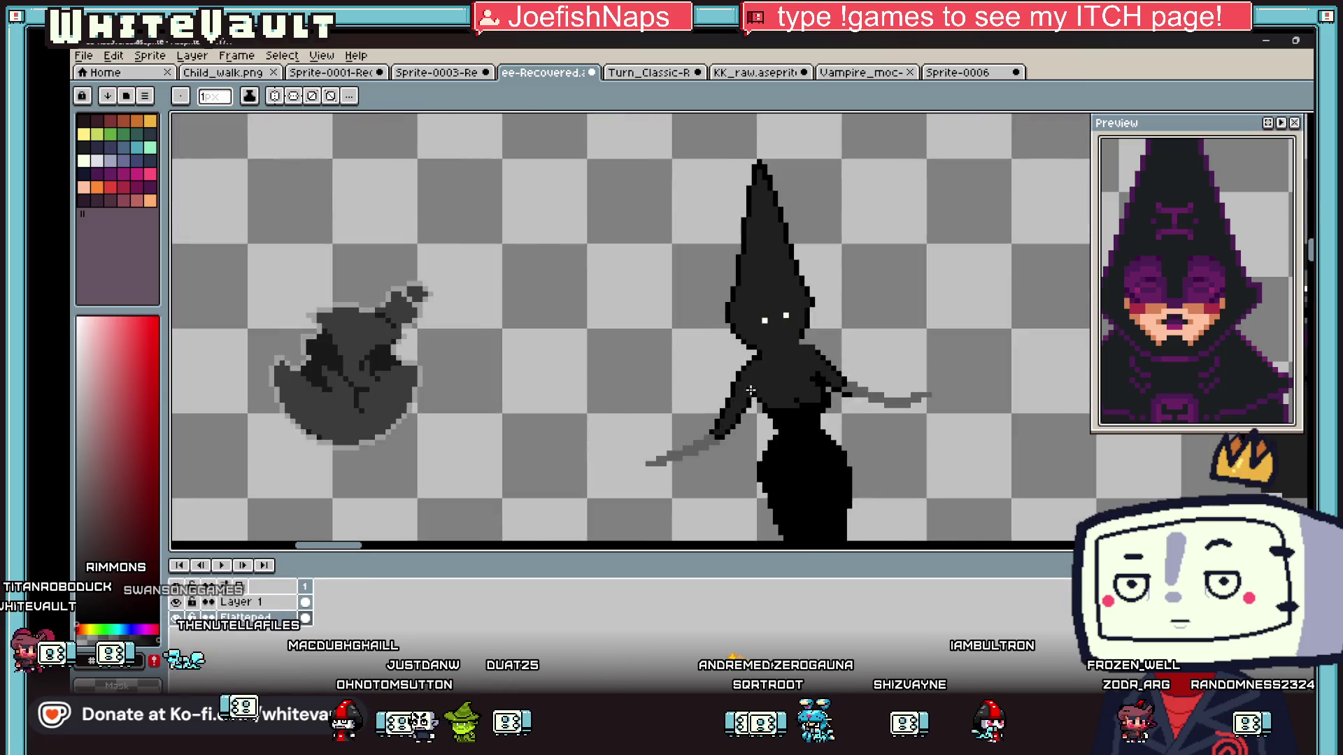
{"action": "scroll", "coordinate": [817, 398], "scroll_direction": "up", "scroll_amount": 2}
{"action": "scroll", "coordinate": [789, 436], "scroll_direction": "down", "scroll_amount": 2}
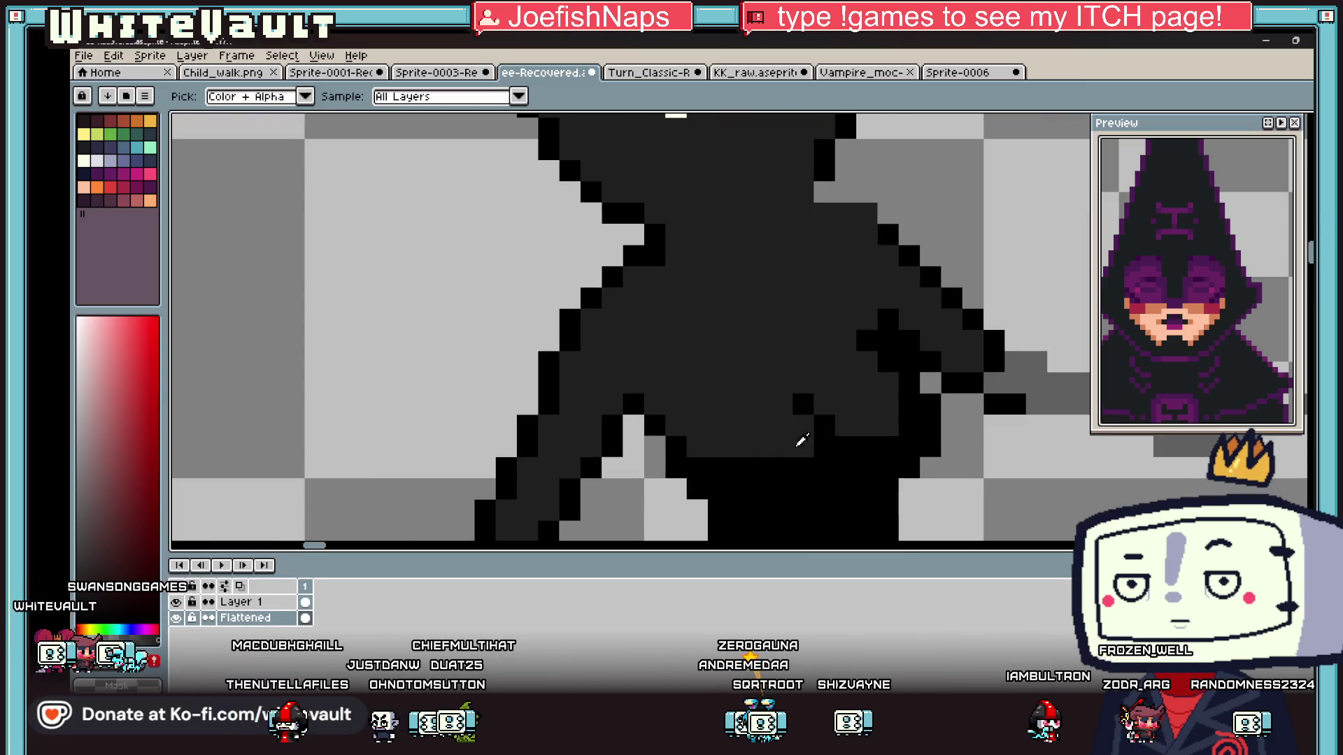
{"action": "scroll", "coordinate": [839, 451], "scroll_direction": "down", "scroll_amount": 2}
{"action": "scroll", "coordinate": [840, 451], "scroll_direction": "down", "scroll_amount": 3}
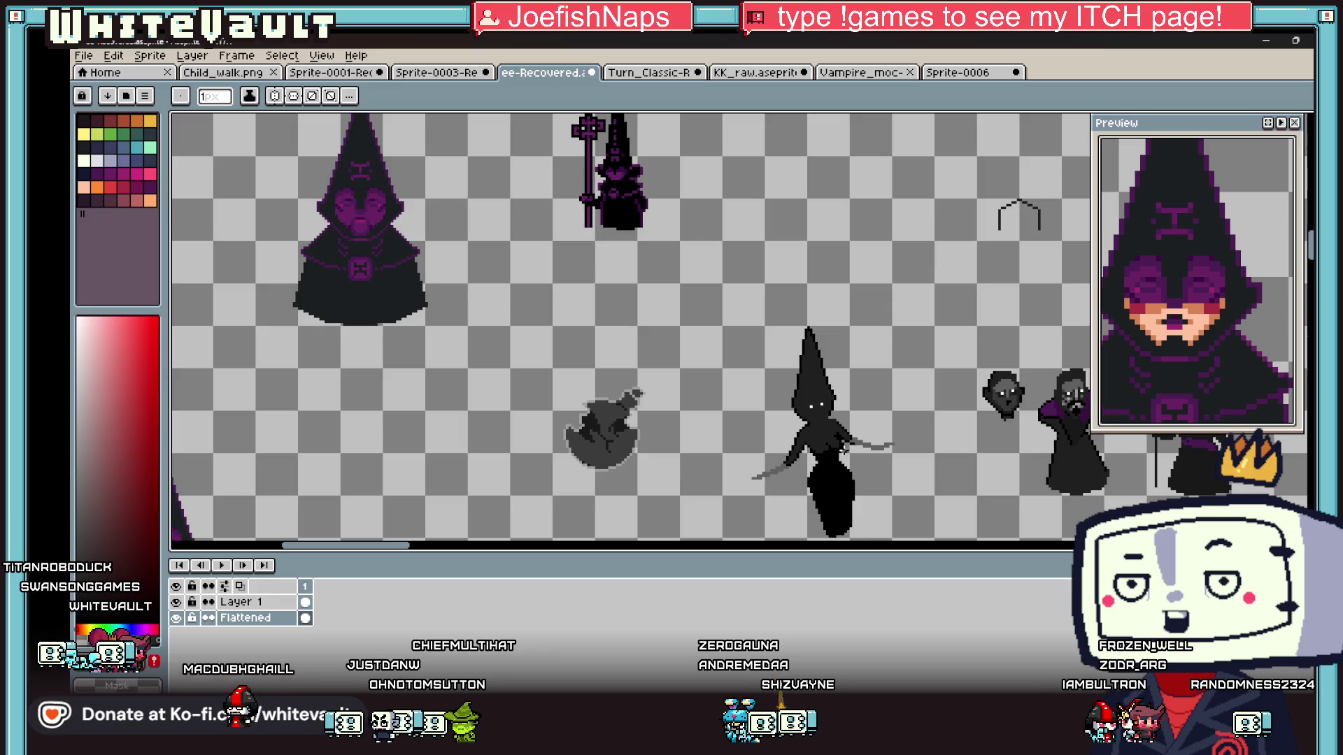
{"action": "scroll", "coordinate": [802, 450], "scroll_direction": "up", "scroll_amount": 4}
{"action": "scroll", "coordinate": [836, 443], "scroll_direction": "down", "scroll_amount": 4}
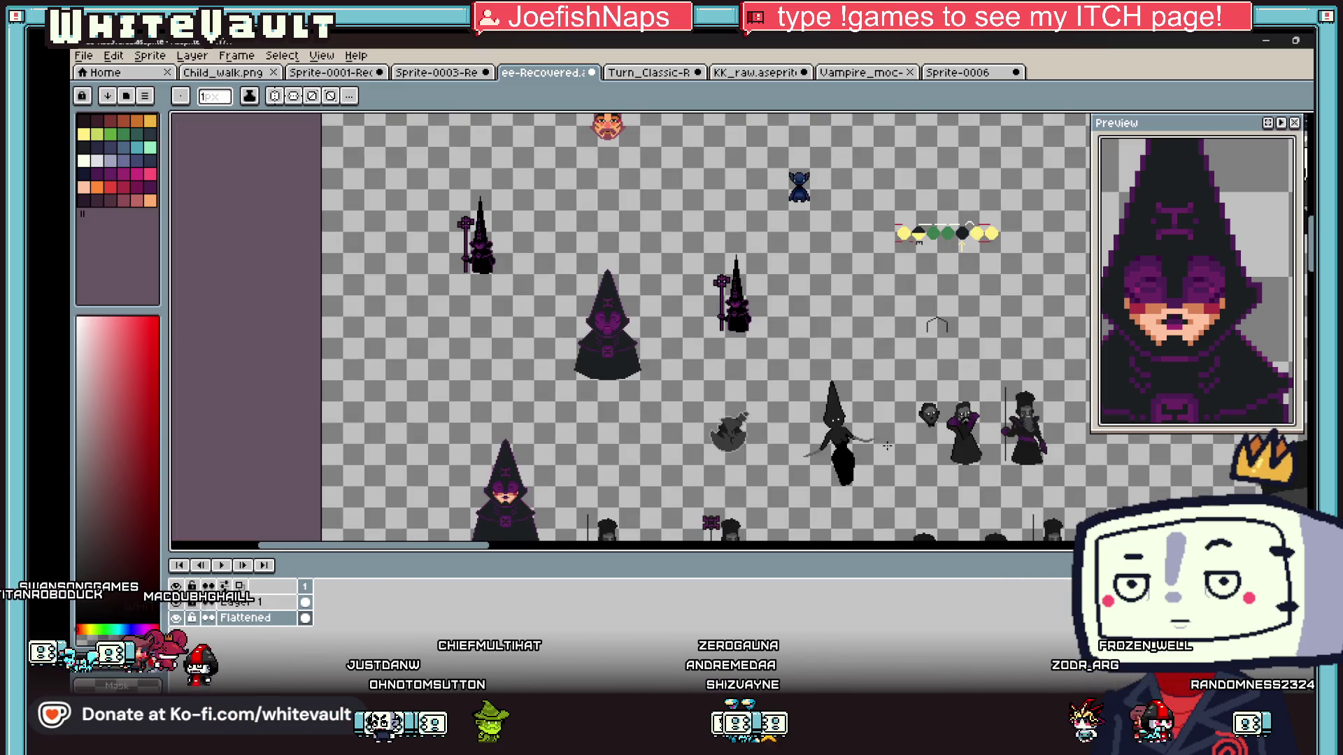
{"action": "key", "text": "w"}
{"action": "scroll", "coordinate": [857, 451], "scroll_direction": "up", "scroll_amount": 3}
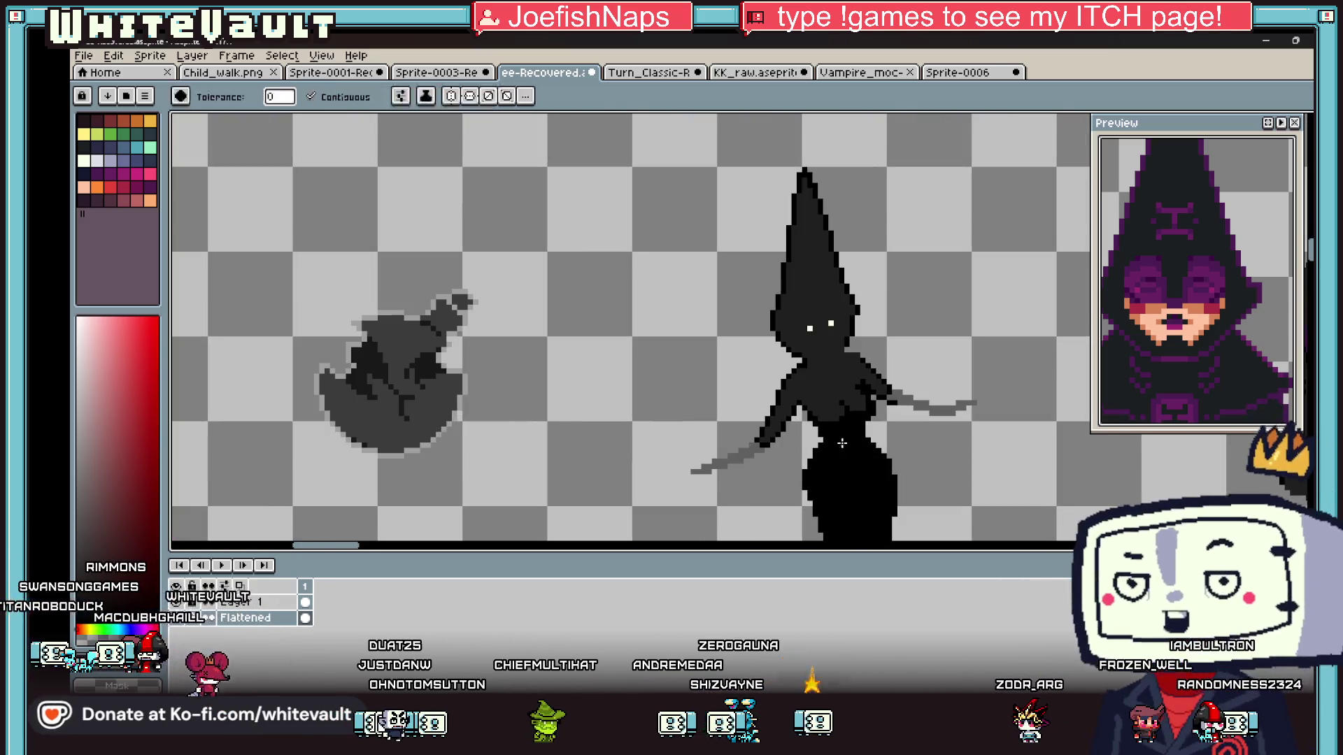
{"action": "scroll", "coordinate": [875, 453], "scroll_direction": "down", "scroll_amount": 3}
{"action": "key", "text": "v"}
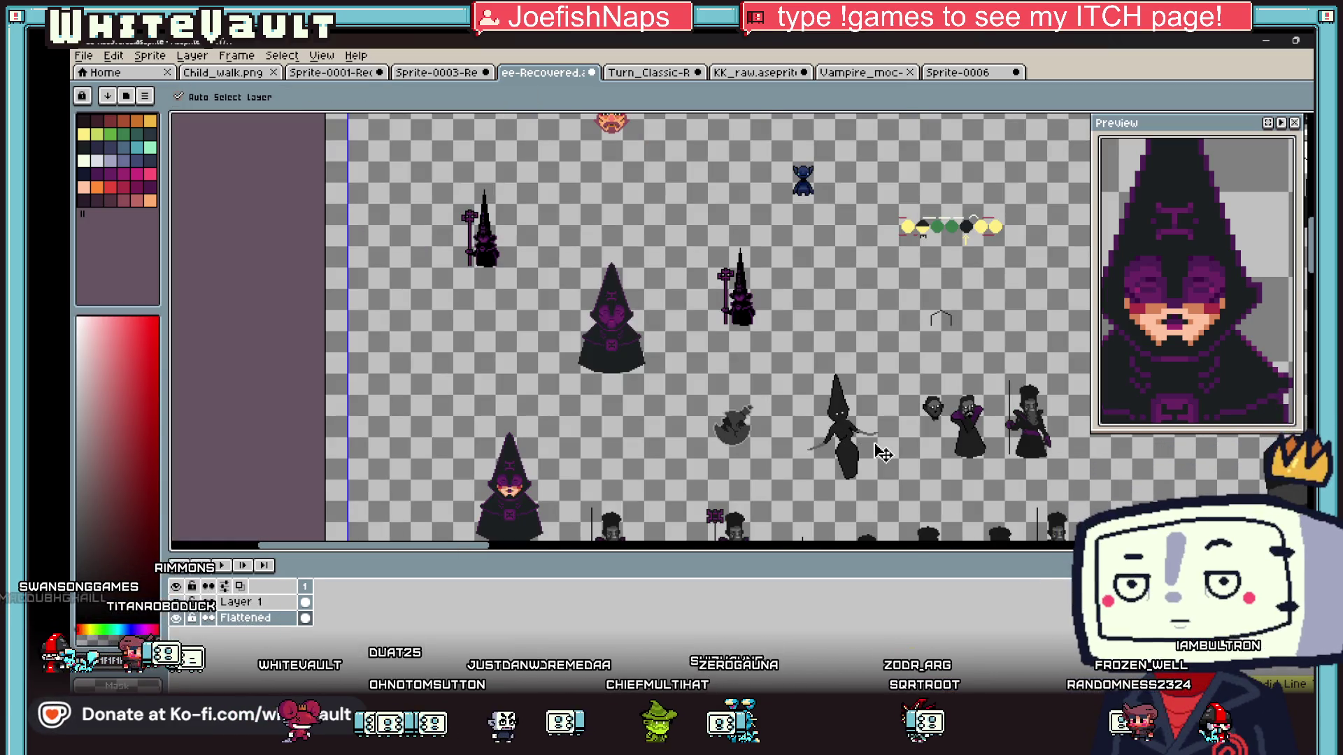
{"action": "key", "text": "w"}
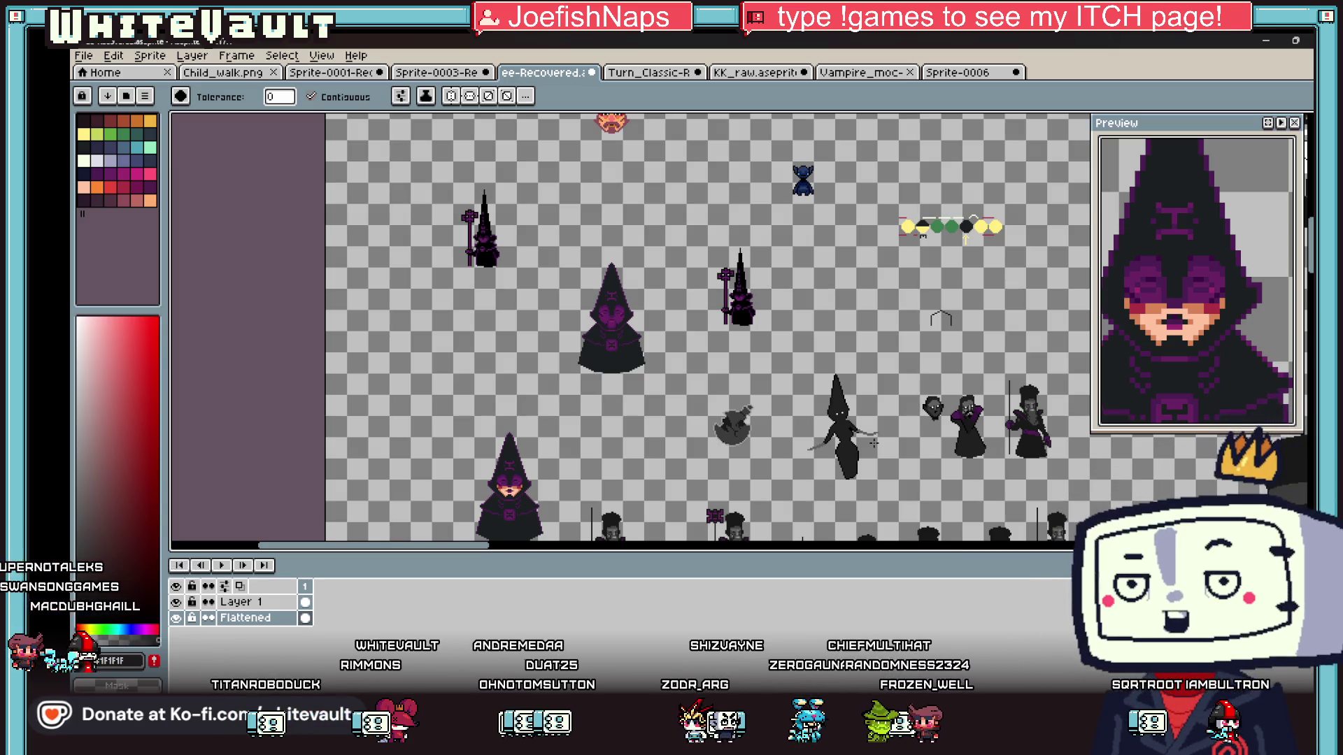
Step: Ready the Eyedropper and Pencil for touch-ups on the dark silhouette
{"action": "key", "text": "i"}
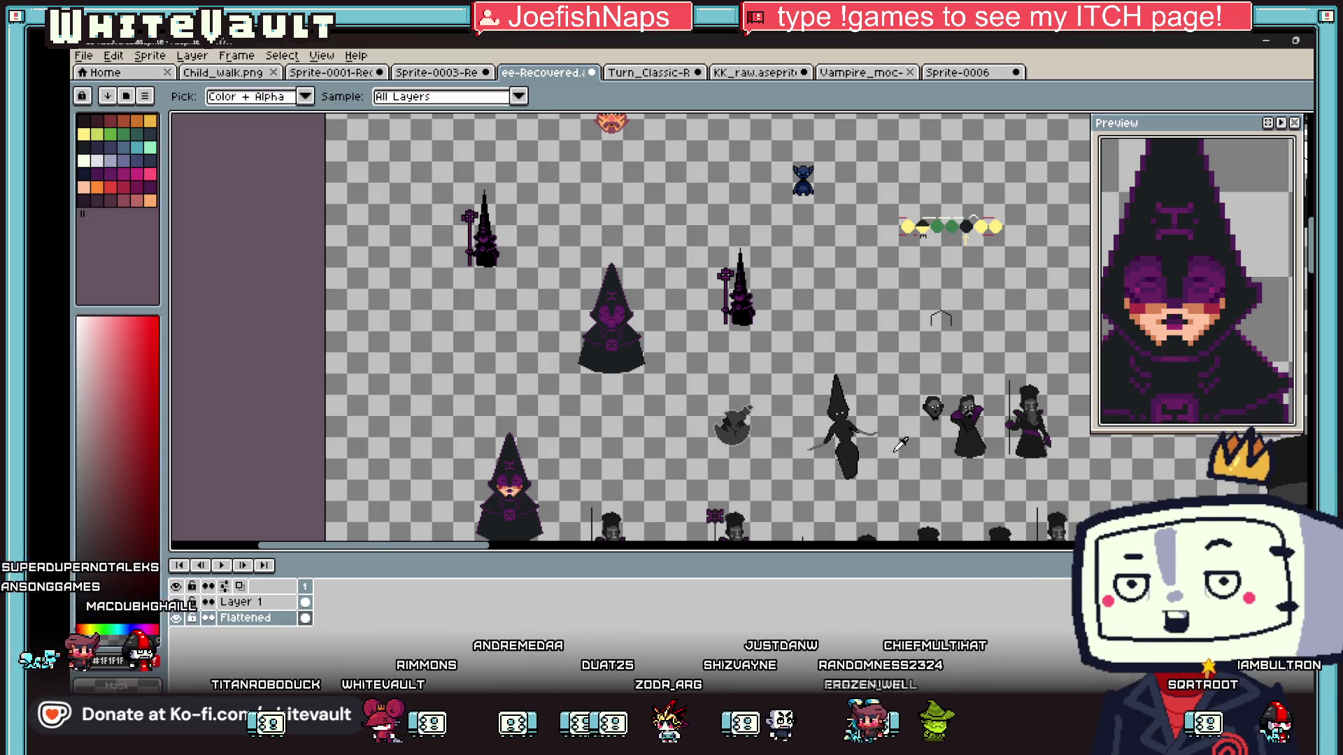
{"action": "scroll", "coordinate": [913, 438], "scroll_direction": "up", "scroll_amount": 3}
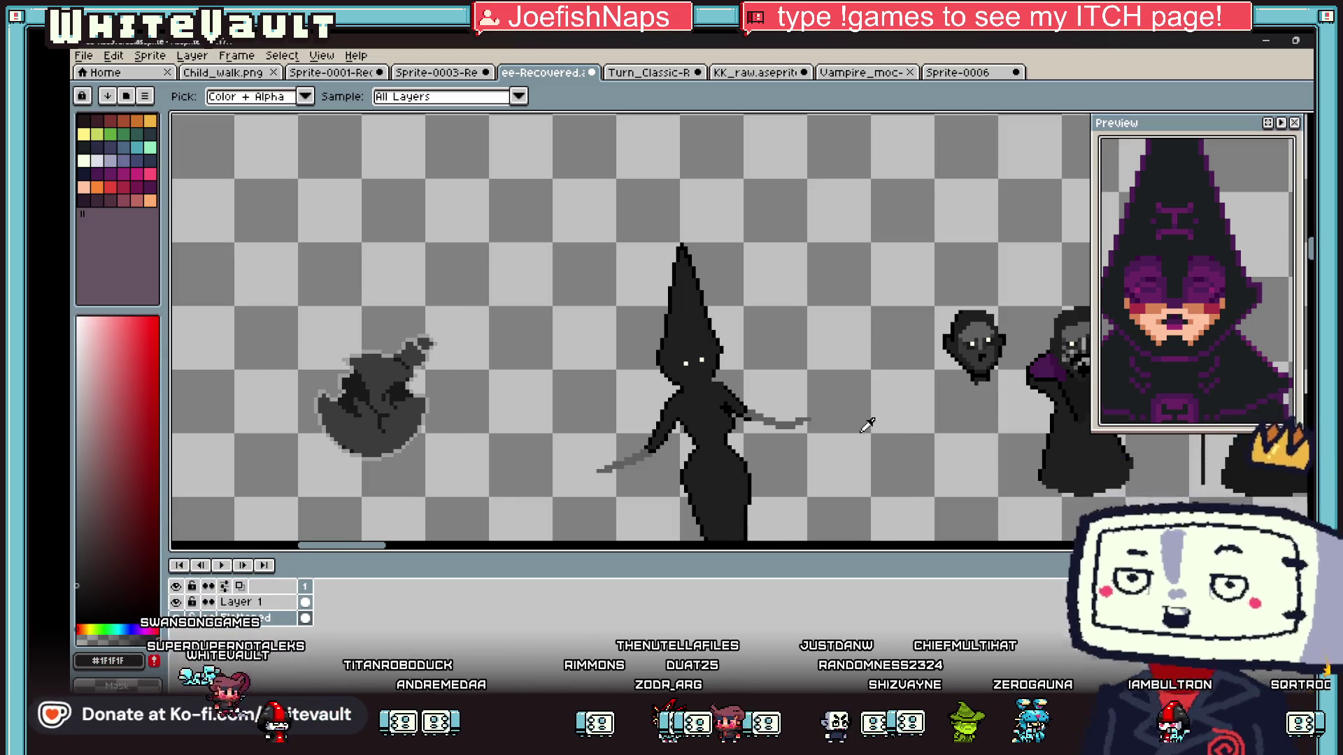
{"action": "scroll", "coordinate": [868, 426], "scroll_direction": "up", "scroll_amount": 1}
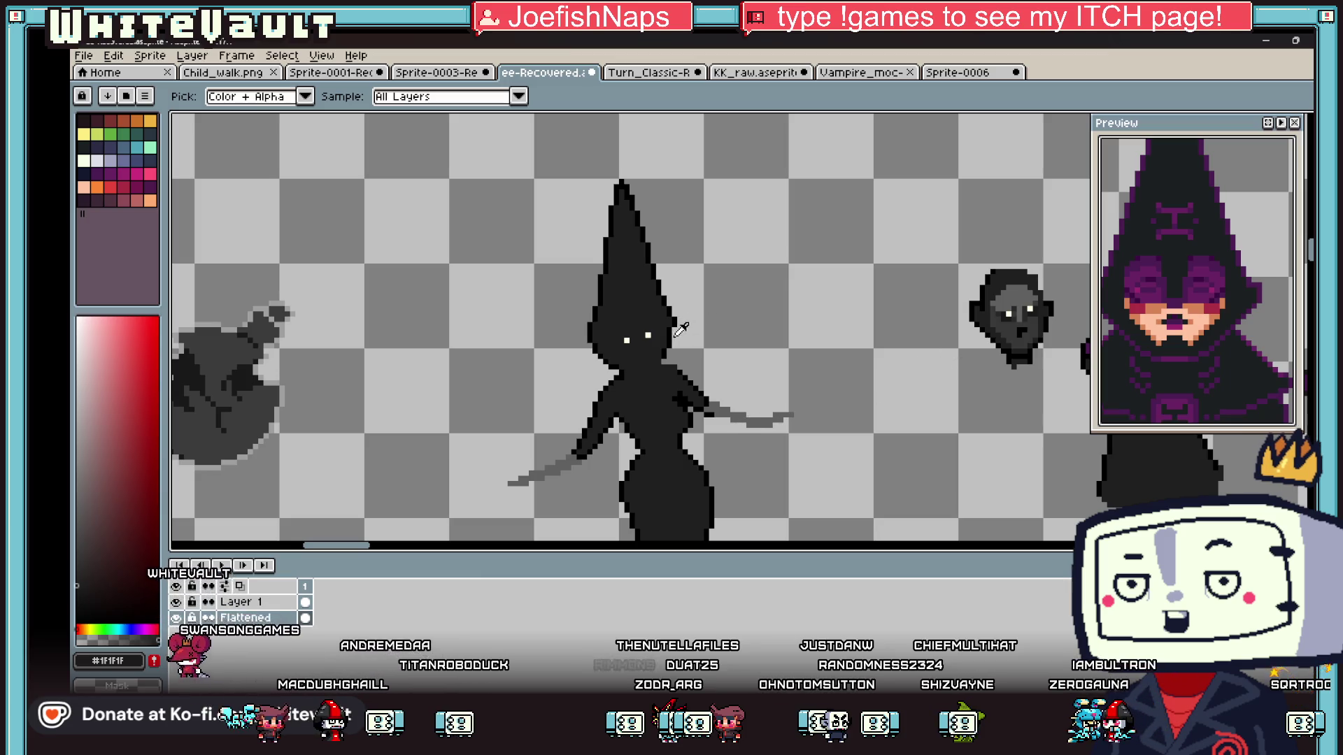
{"action": "scroll", "coordinate": [714, 406], "scroll_direction": "up", "scroll_amount": 2}
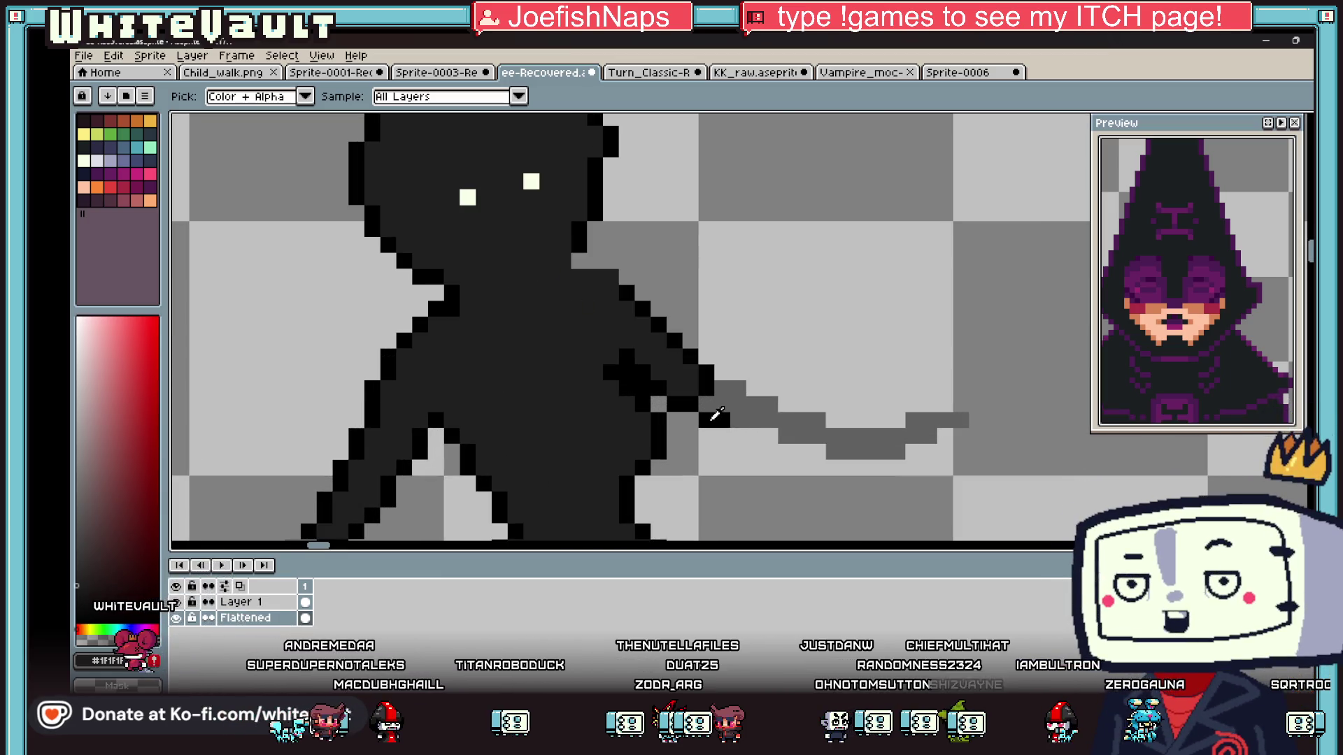
{"action": "key", "text": "b"}
{"action": "scroll", "coordinate": [725, 422], "scroll_direction": "down", "scroll_amount": 3}
{"action": "scroll", "coordinate": [606, 454], "scroll_direction": "up", "scroll_amount": 3}
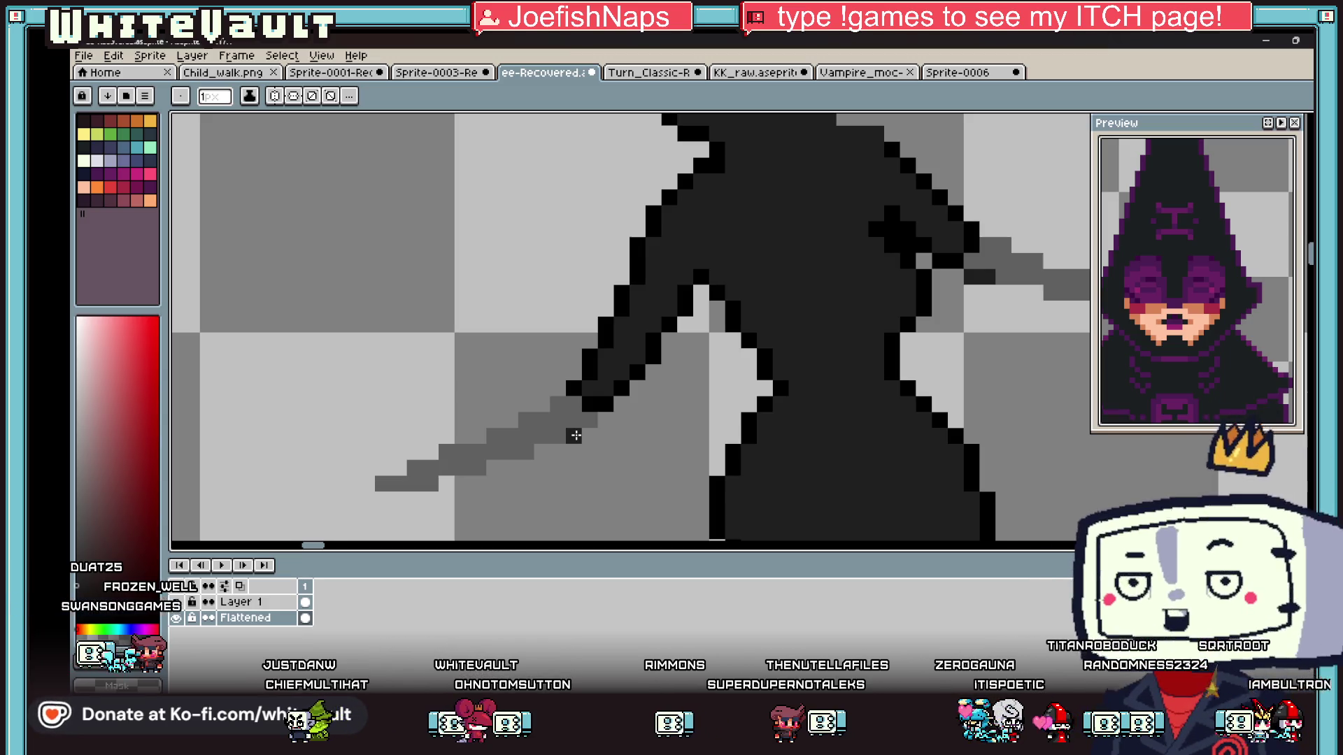
Step: Touch up the blade bases with a dark pixel and sampled gray pixels at the hands
{"action": "left_click", "coordinate": [552, 419]}
{"action": "scroll", "coordinate": [551, 418], "scroll_direction": "down", "scroll_amount": 4}
{"action": "scroll", "coordinate": [768, 347], "scroll_direction": "up", "scroll_amount": 4}
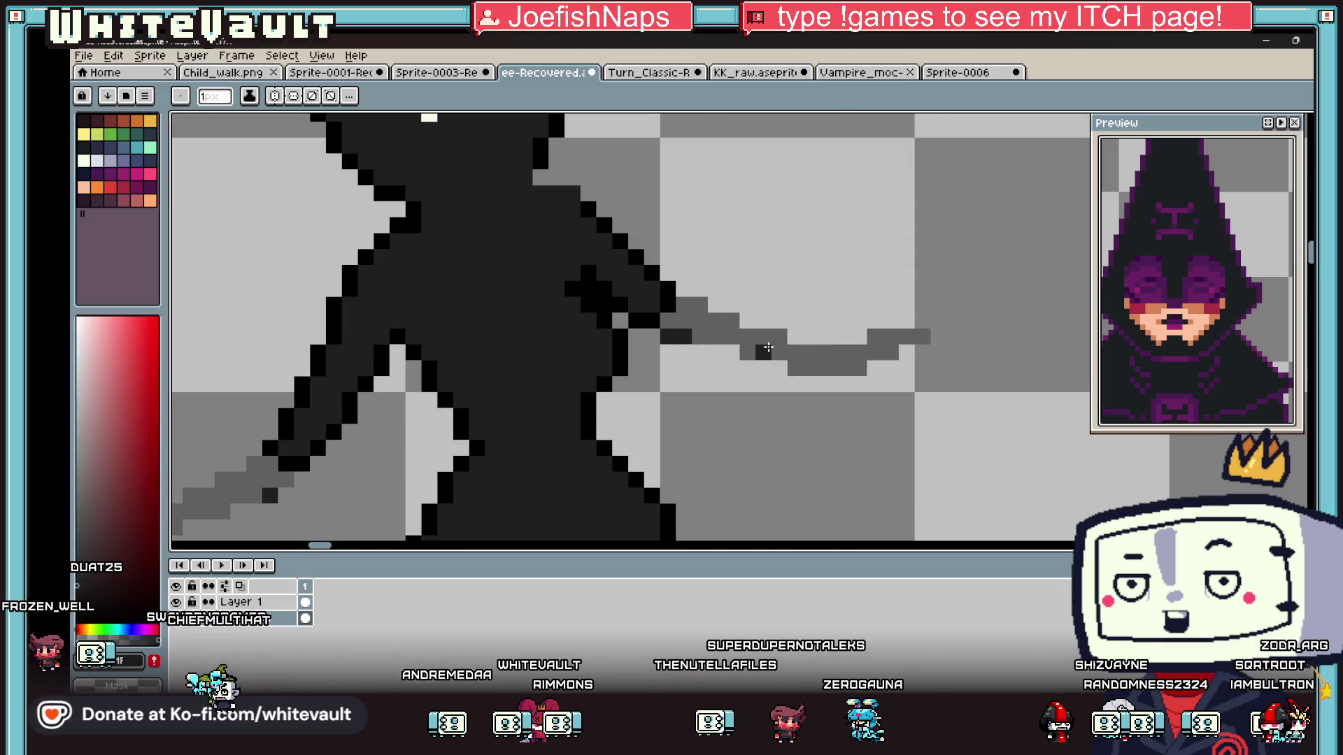
{"action": "left_click", "coordinate": [699, 321], "text": "alt"}
{"action": "left_click", "coordinate": [676, 336]}
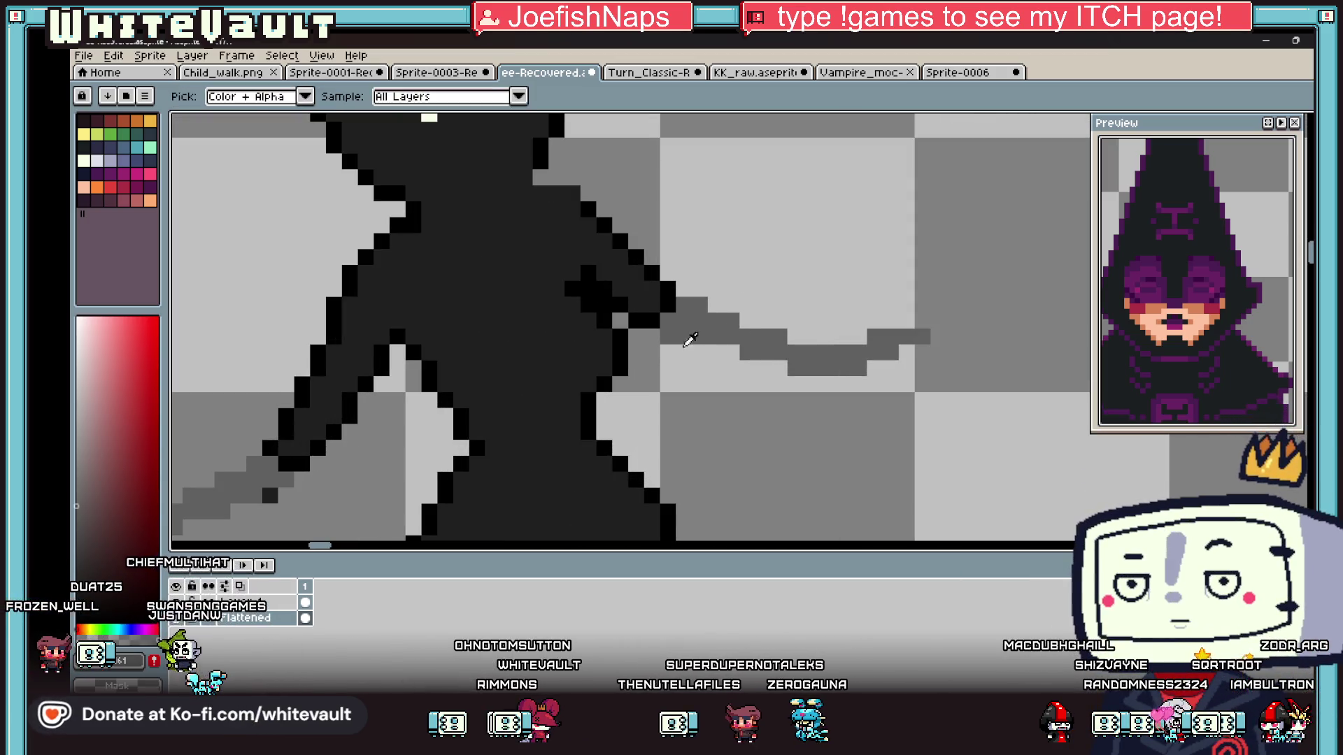
{"action": "scroll", "coordinate": [676, 351], "scroll_direction": "down", "scroll_amount": 5}
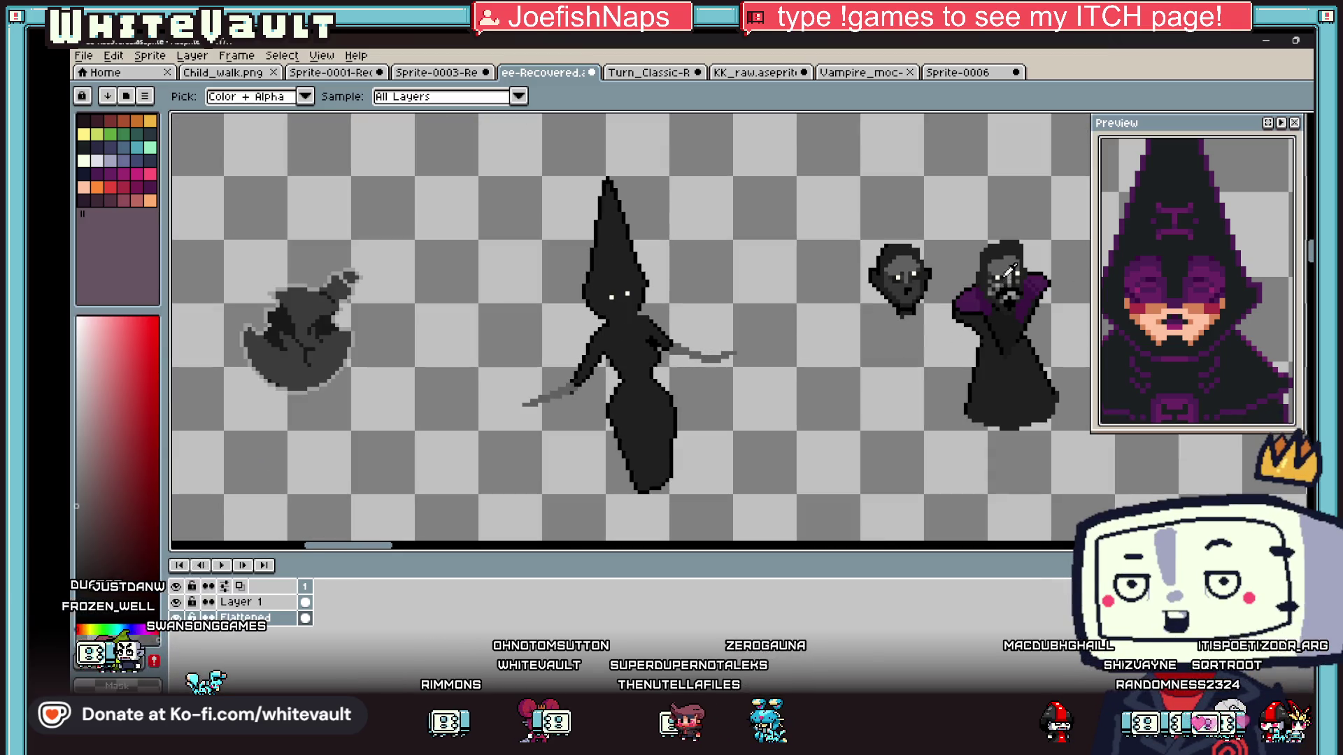
{"action": "scroll", "coordinate": [664, 355], "scroll_direction": "up", "scroll_amount": 5}
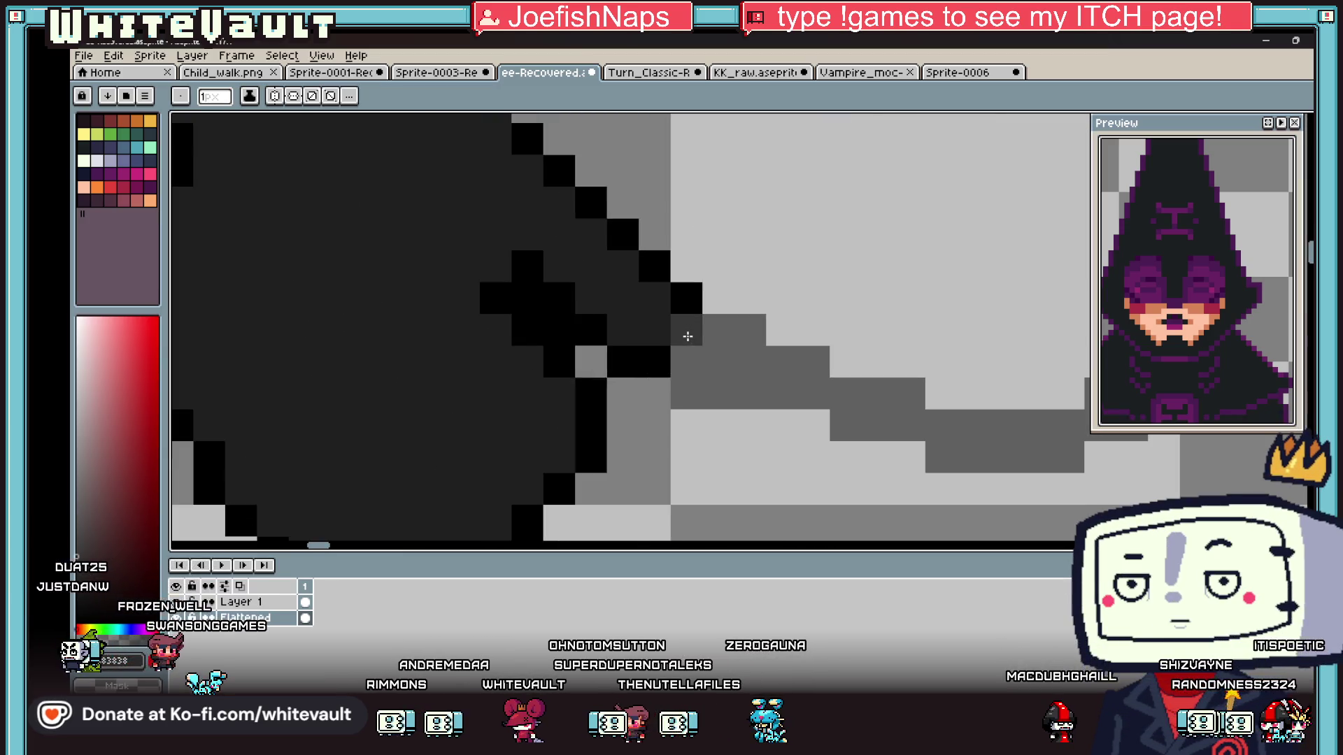
{"action": "scroll", "coordinate": [665, 356], "scroll_direction": "down", "scroll_amount": 5}
{"action": "scroll", "coordinate": [477, 439], "scroll_direction": "up", "scroll_amount": 5}
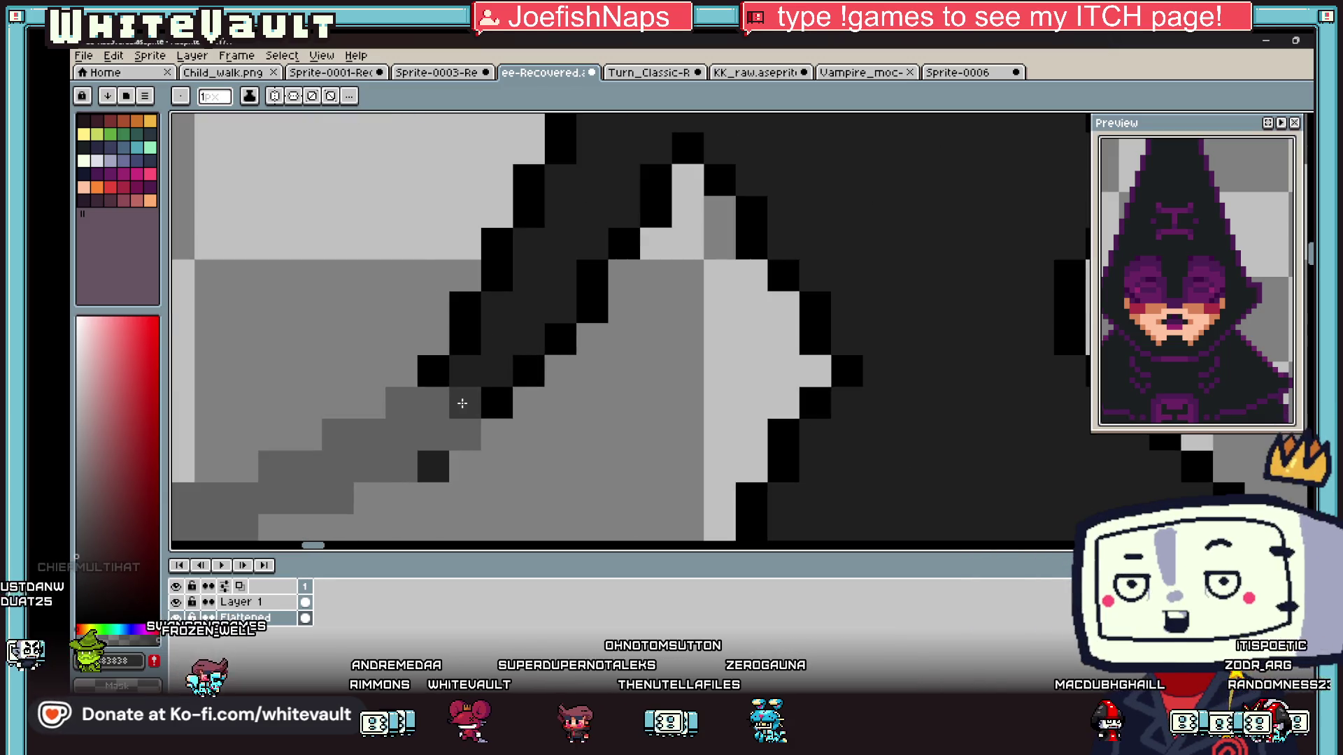
{"action": "key", "text": "alt"}
{"action": "left_click", "coordinate": [434, 466]}
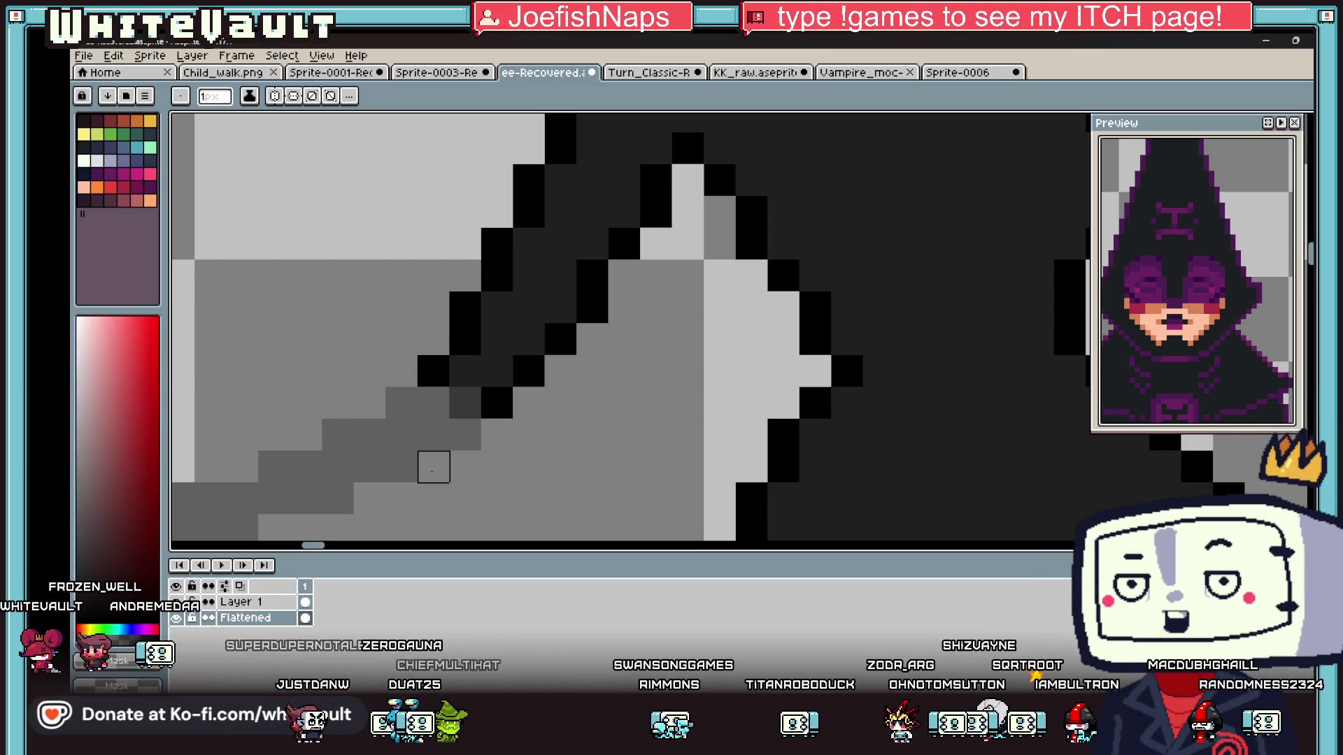
{"action": "scroll", "coordinate": [369, 336], "scroll_direction": "down", "scroll_amount": 6}
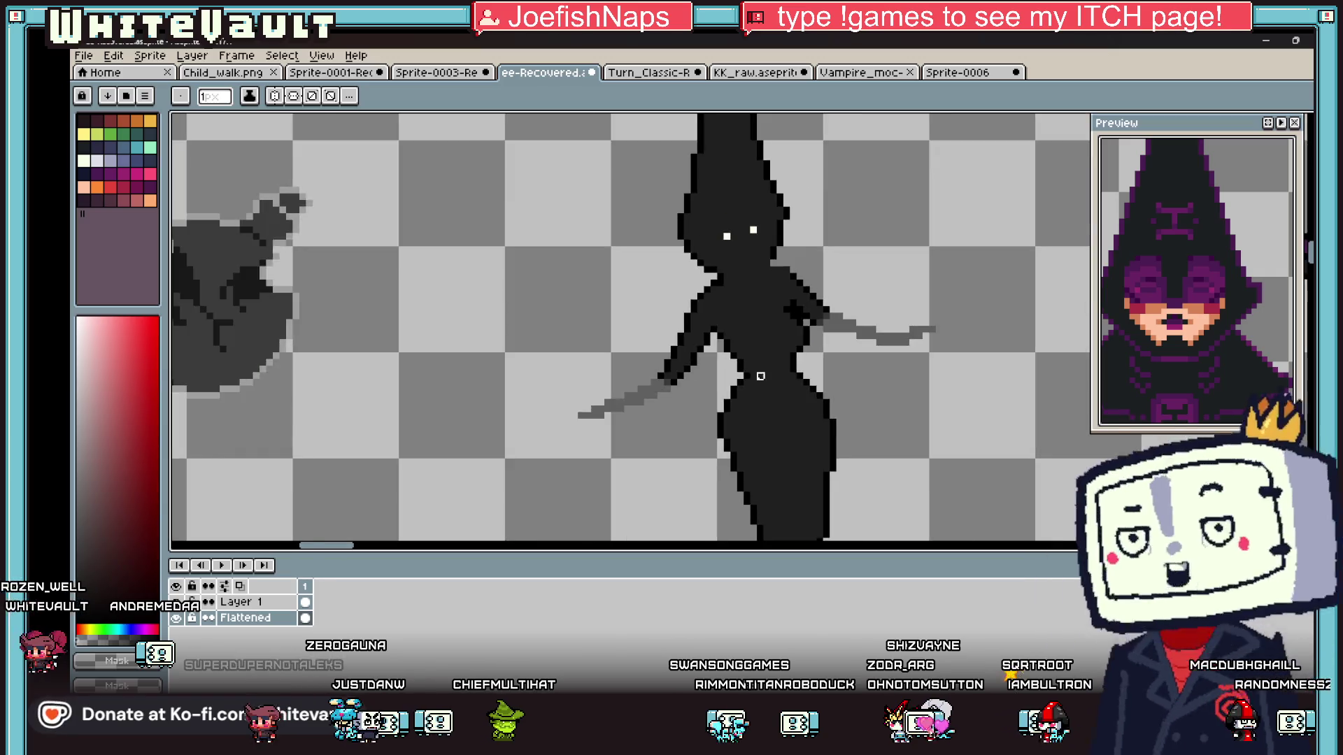
{"action": "scroll", "coordinate": [833, 372], "scroll_direction": "up", "scroll_amount": 1}
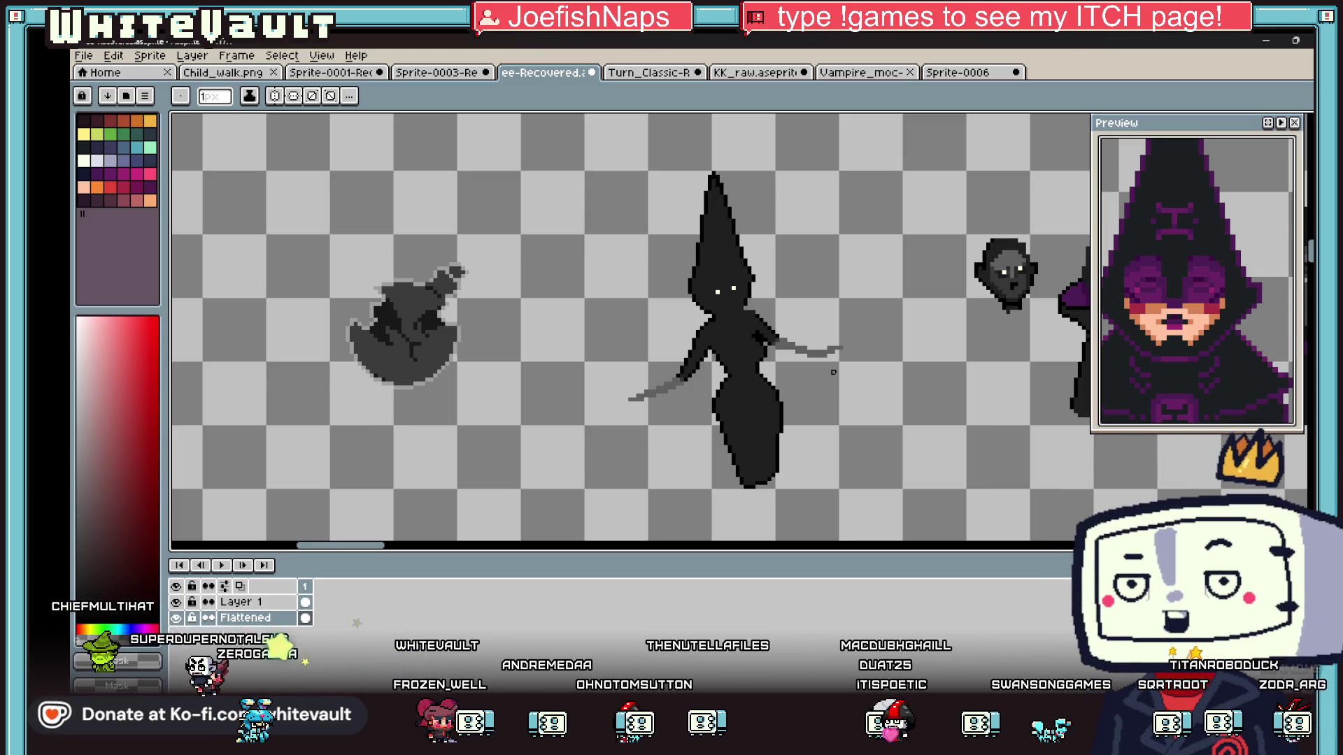
{"action": "key", "text": "i"}
{"action": "scroll", "coordinate": [833, 372], "scroll_direction": "down", "scroll_amount": 3}
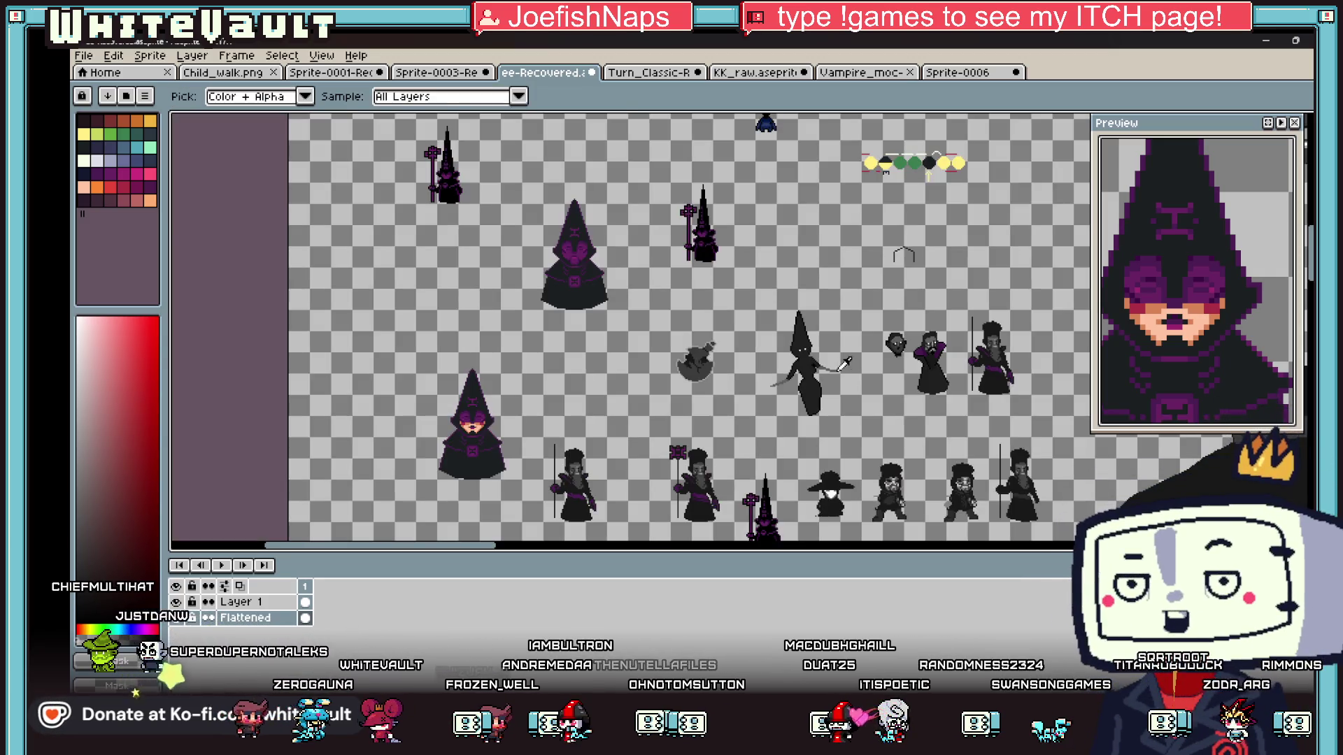
{"action": "scroll", "coordinate": [843, 371], "scroll_direction": "up", "scroll_amount": 3}
{"action": "scroll", "coordinate": [792, 337], "scroll_direction": "up", "scroll_amount": 2}
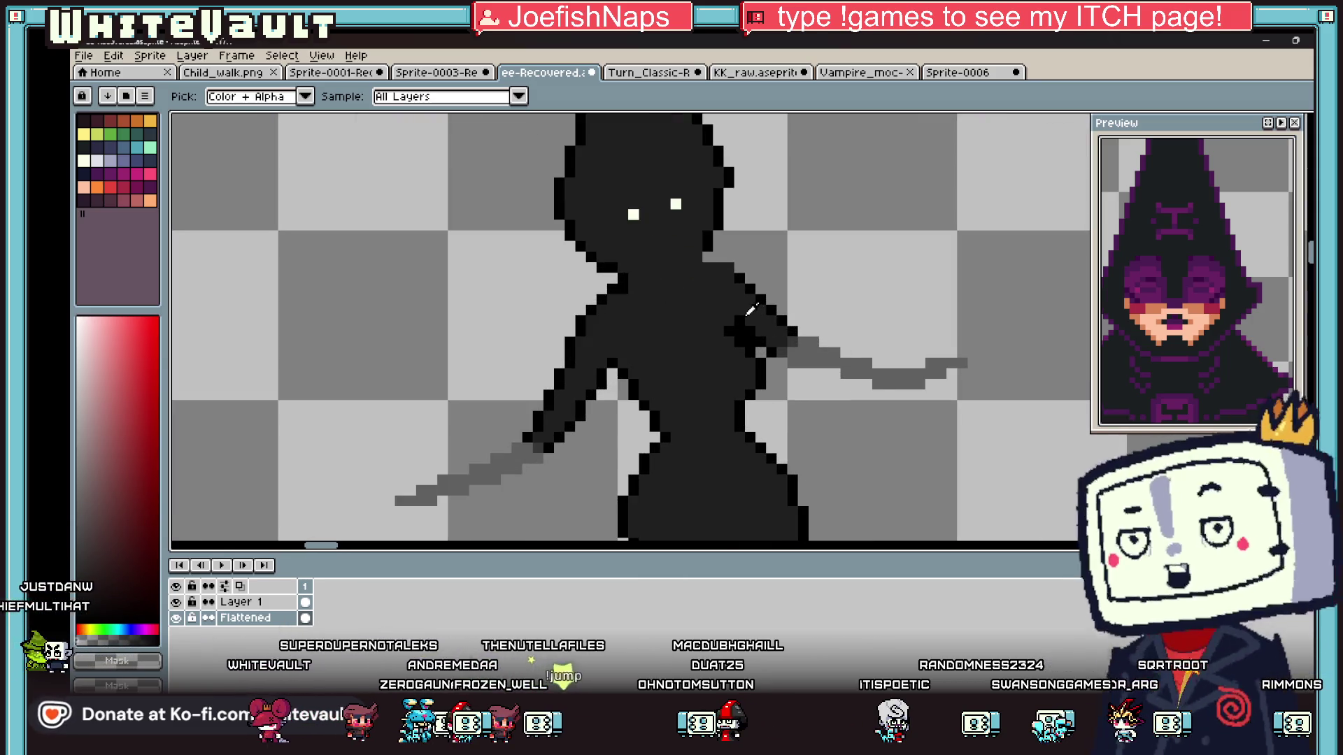
{"action": "scroll", "coordinate": [757, 310], "scroll_direction": "down", "scroll_amount": 3}
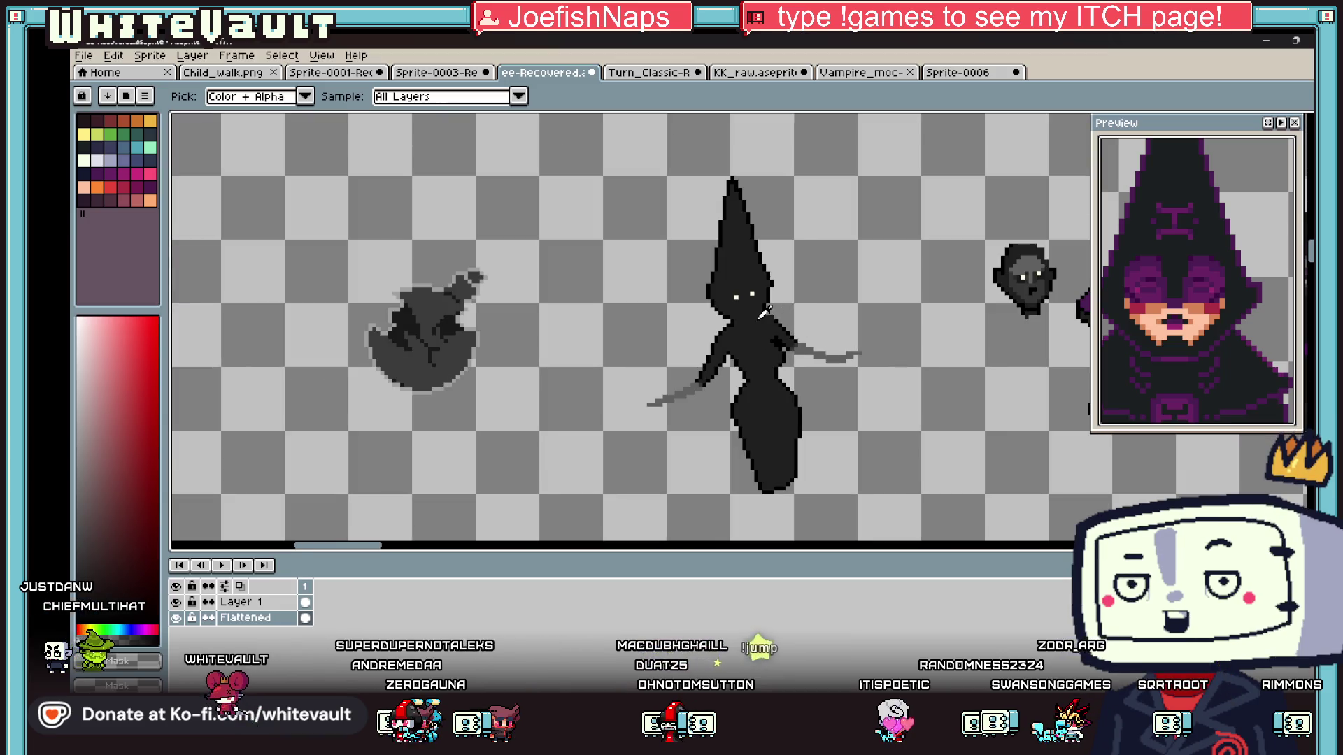
{"action": "scroll", "coordinate": [787, 313], "scroll_direction": "up", "scroll_amount": 4}
{"action": "key", "text": "b"}
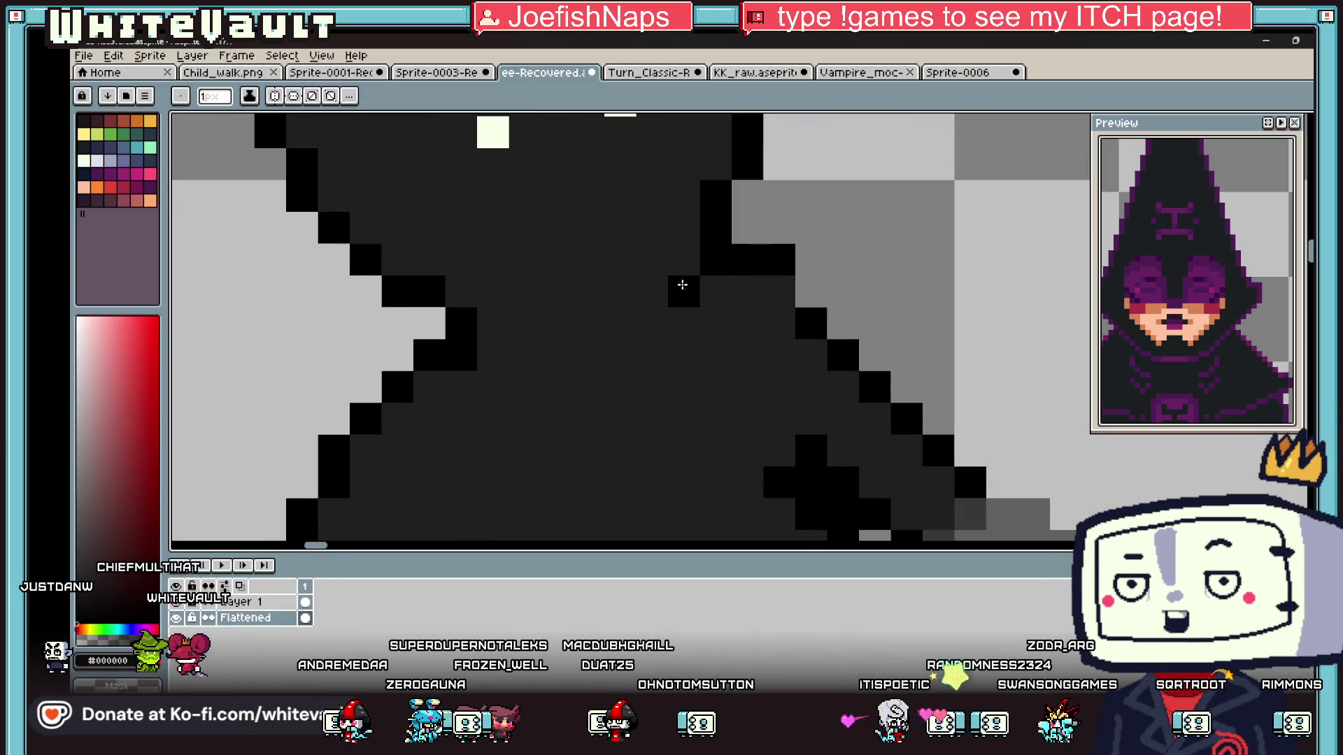
{"action": "scroll", "coordinate": [792, 354], "scroll_direction": "down", "scroll_amount": 3}
{"action": "scroll", "coordinate": [792, 354], "scroll_direction": "down", "scroll_amount": 2}
{"action": "scroll", "coordinate": [772, 350], "scroll_direction": "up", "scroll_amount": 3}
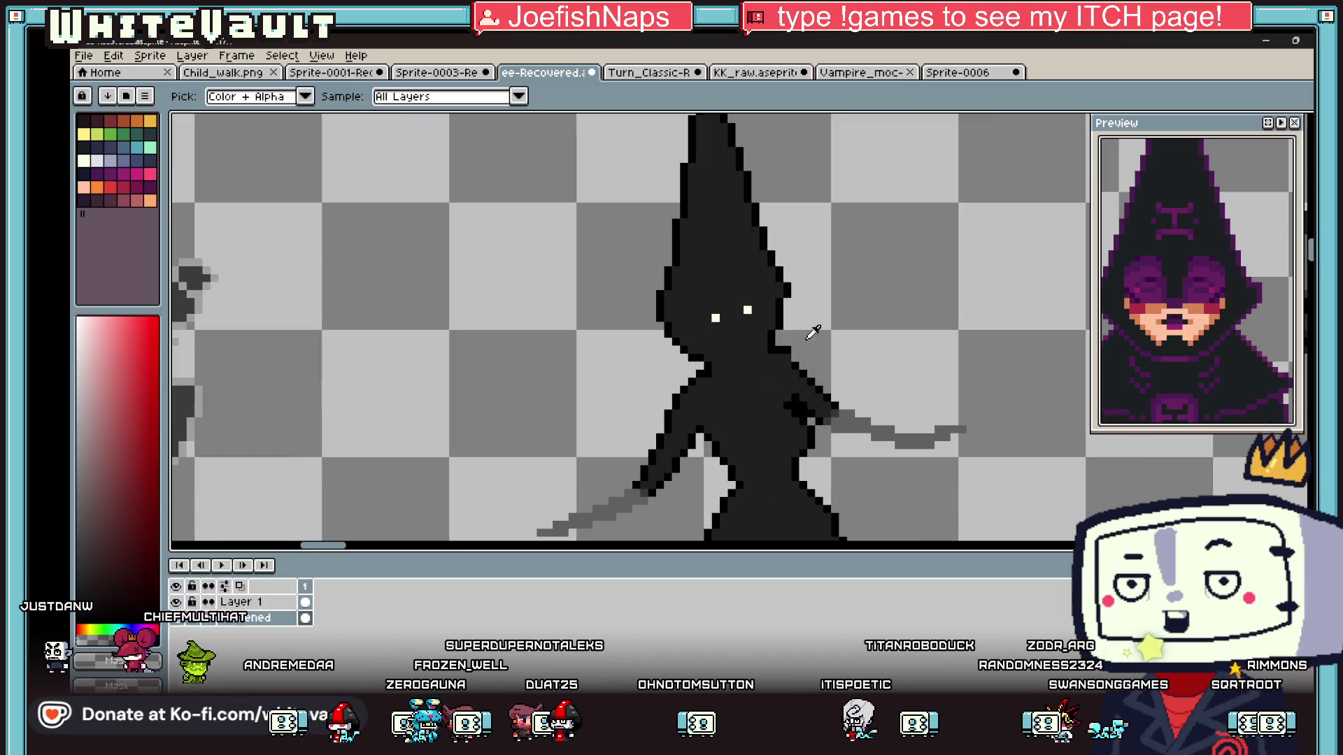
Step: Erase a short run of pixels from the silhouette's right edge below the head
{"action": "mouse_move", "coordinate": [772, 350]}
{"action": "left_mouse_down"}
{"action": "mouse_move", "coordinate": [780, 308]}
{"action": "mouse_move", "coordinate": [780, 326]}
{"action": "left_mouse_up"}
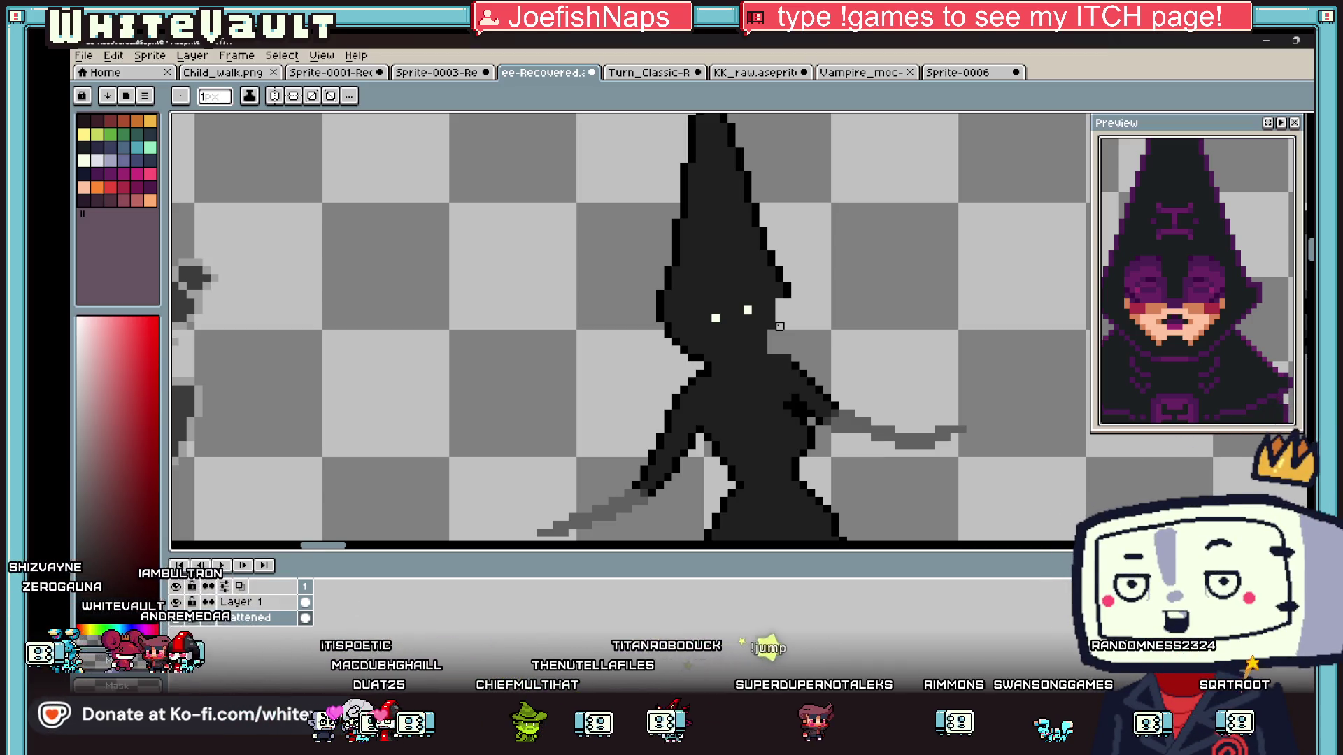
{"action": "scroll", "coordinate": [868, 406], "scroll_direction": "down", "scroll_amount": 3}
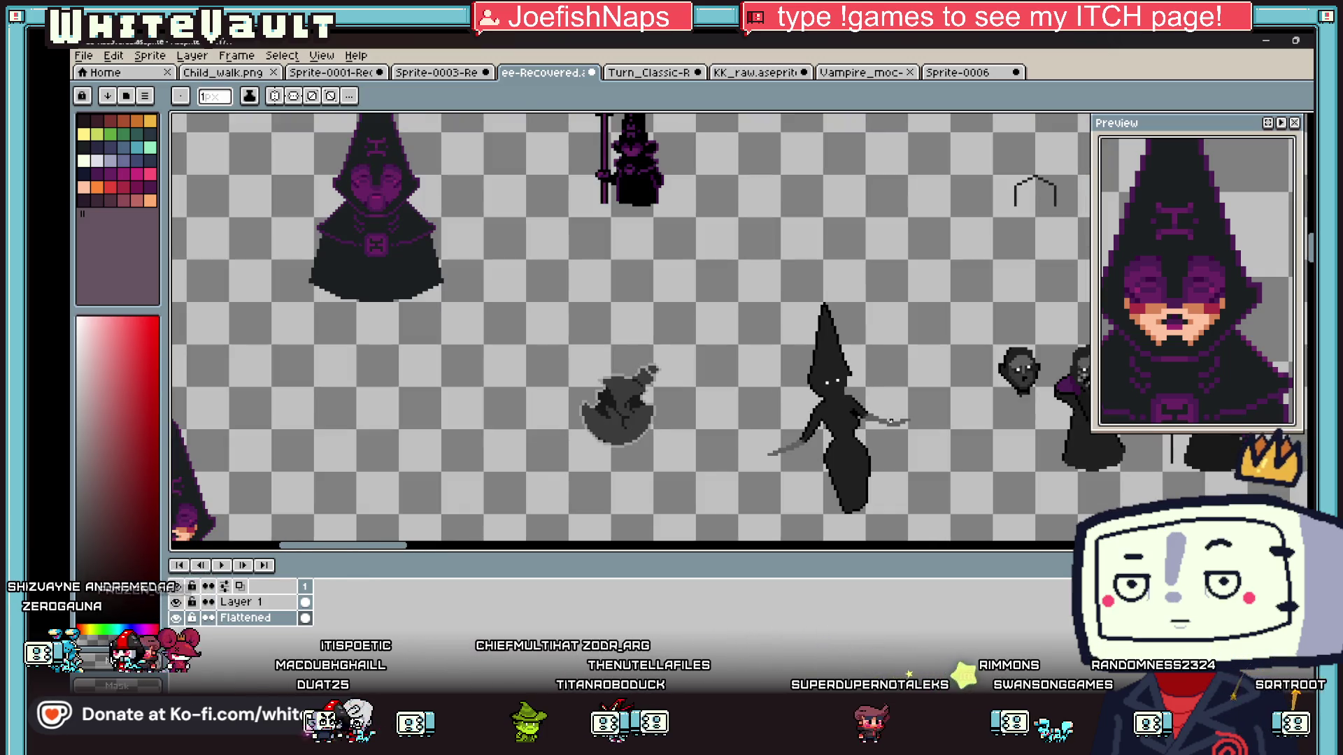
{"action": "scroll", "coordinate": [891, 422], "scroll_direction": "up", "scroll_amount": 3}
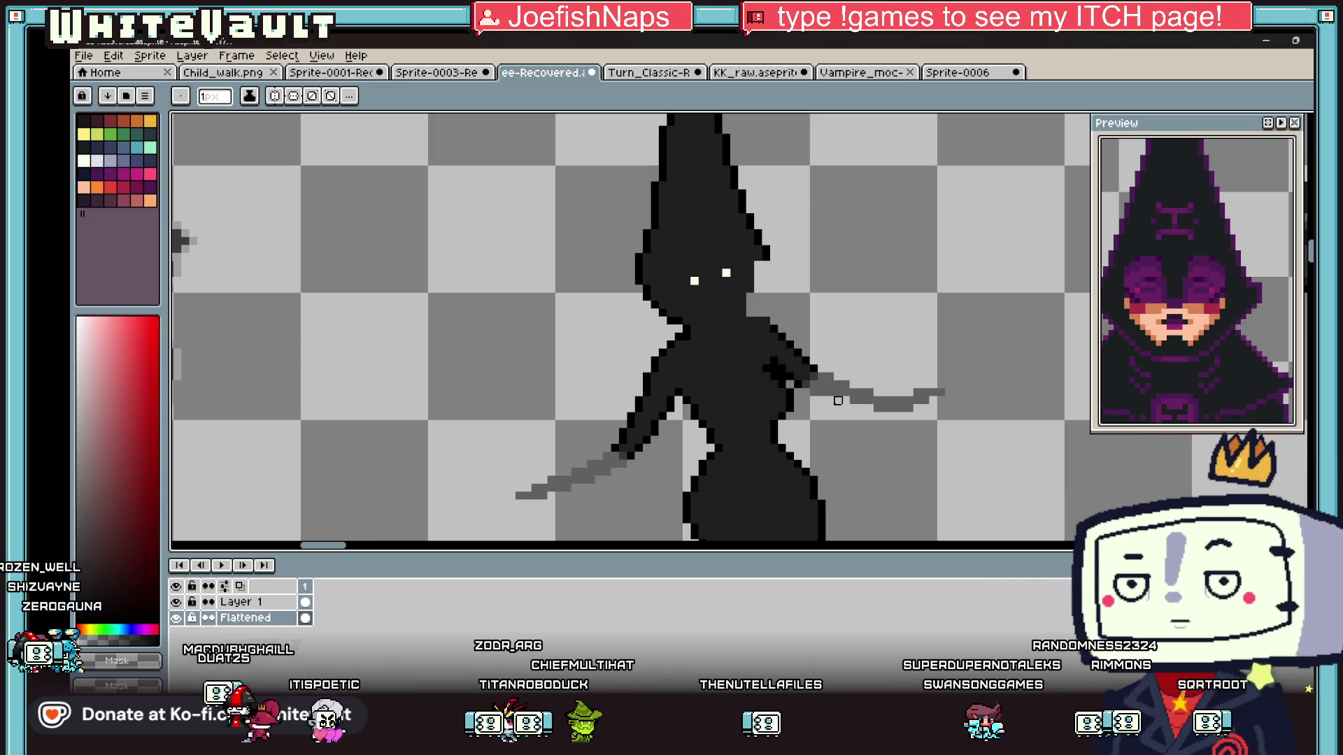
{"action": "scroll", "coordinate": [840, 397], "scroll_direction": "down", "scroll_amount": 1}
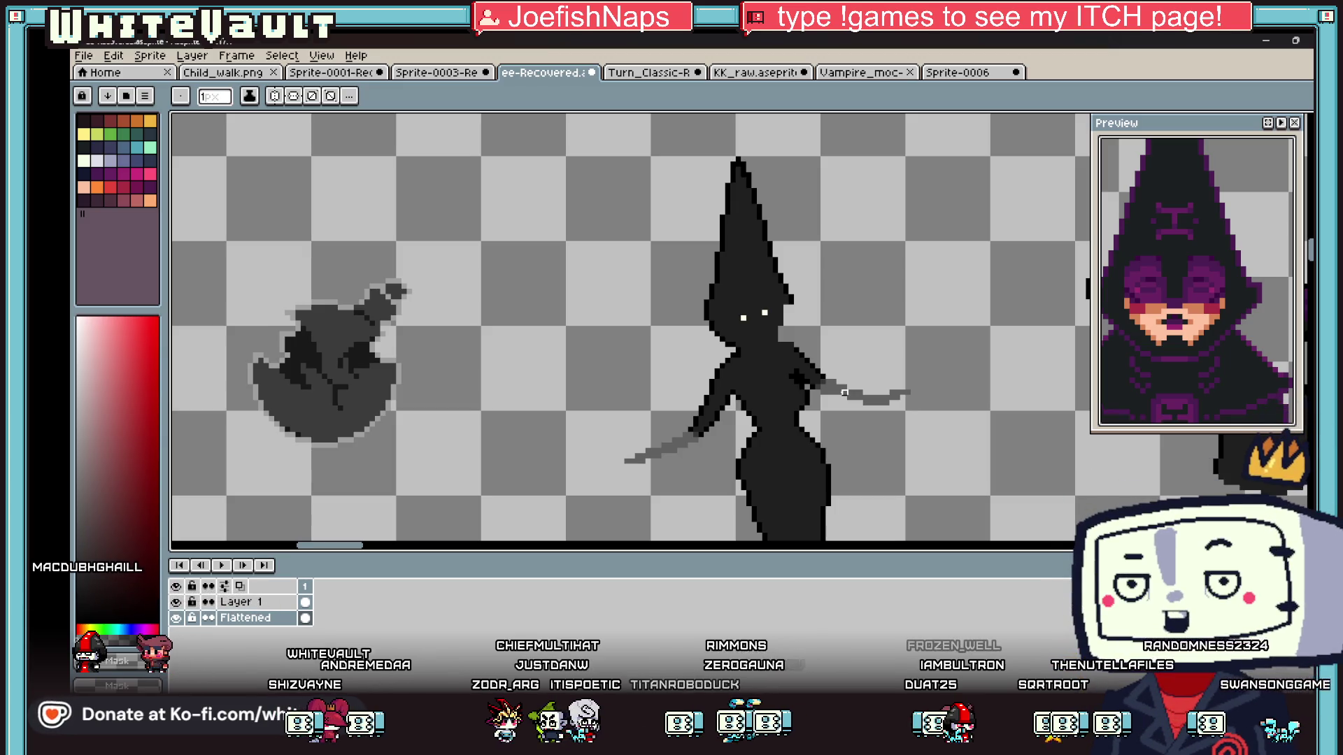
{"action": "key", "text": "i"}
{"action": "scroll", "coordinate": [805, 364], "scroll_direction": "down", "scroll_amount": 3}
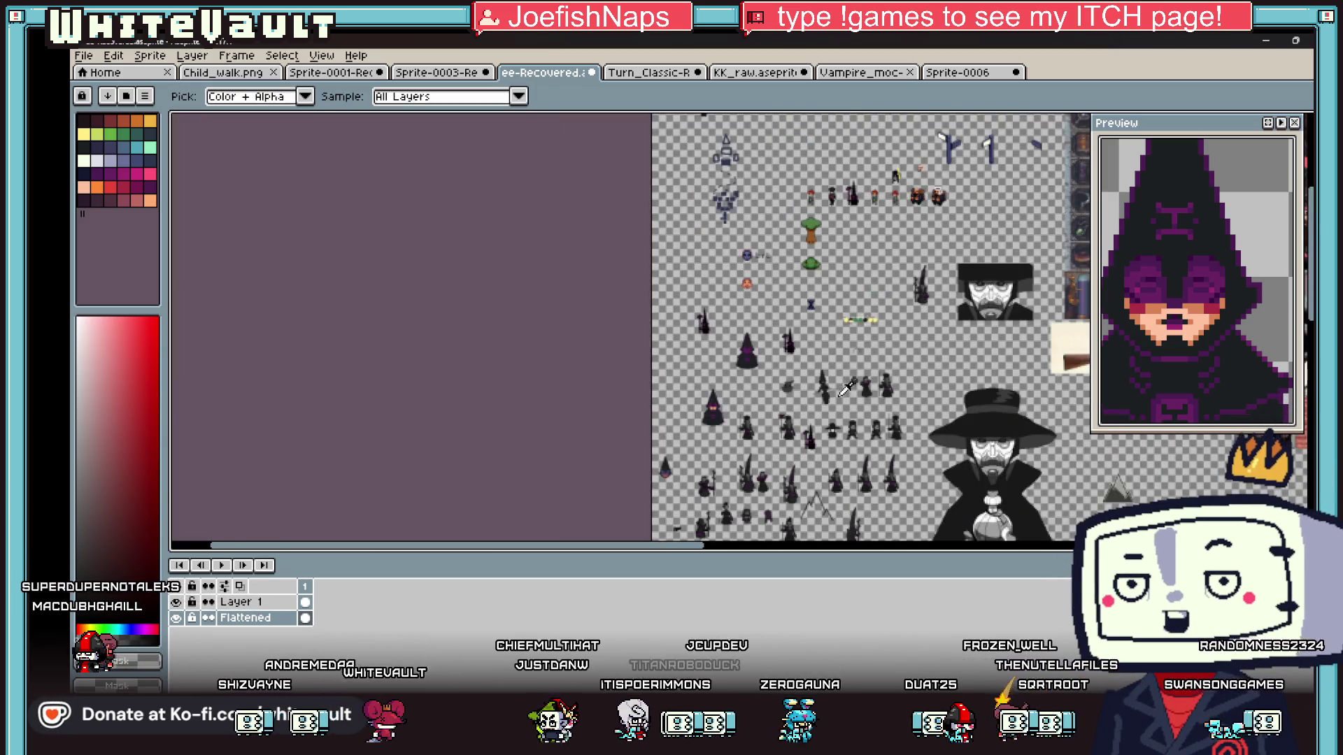
Step: Sample the black body colour and paint a row of black pixels along the arm's top
{"action": "scroll", "coordinate": [761, 338], "scroll_direction": "up", "scroll_amount": 5}
{"action": "key", "text": "b"}
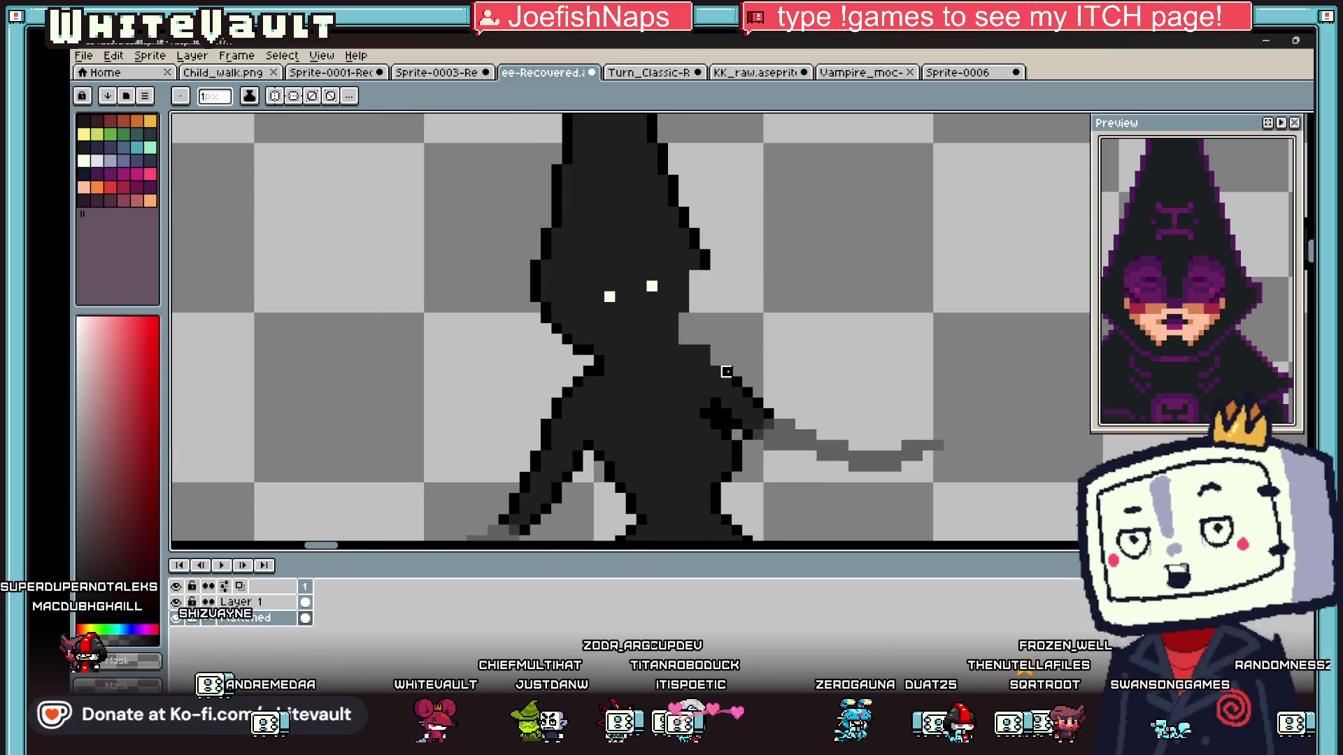
{"action": "left_click", "coordinate": [720, 355], "text": "alt"}
{"action": "scroll", "coordinate": [681, 350], "scroll_direction": "up", "scroll_amount": 1}
{"action": "mouse_move", "coordinate": [669, 350]}
{"action": "left_mouse_down"}
{"action": "mouse_move", "coordinate": [721, 334]}
{"action": "mouse_move", "coordinate": [731, 360]}
{"action": "left_mouse_up"}
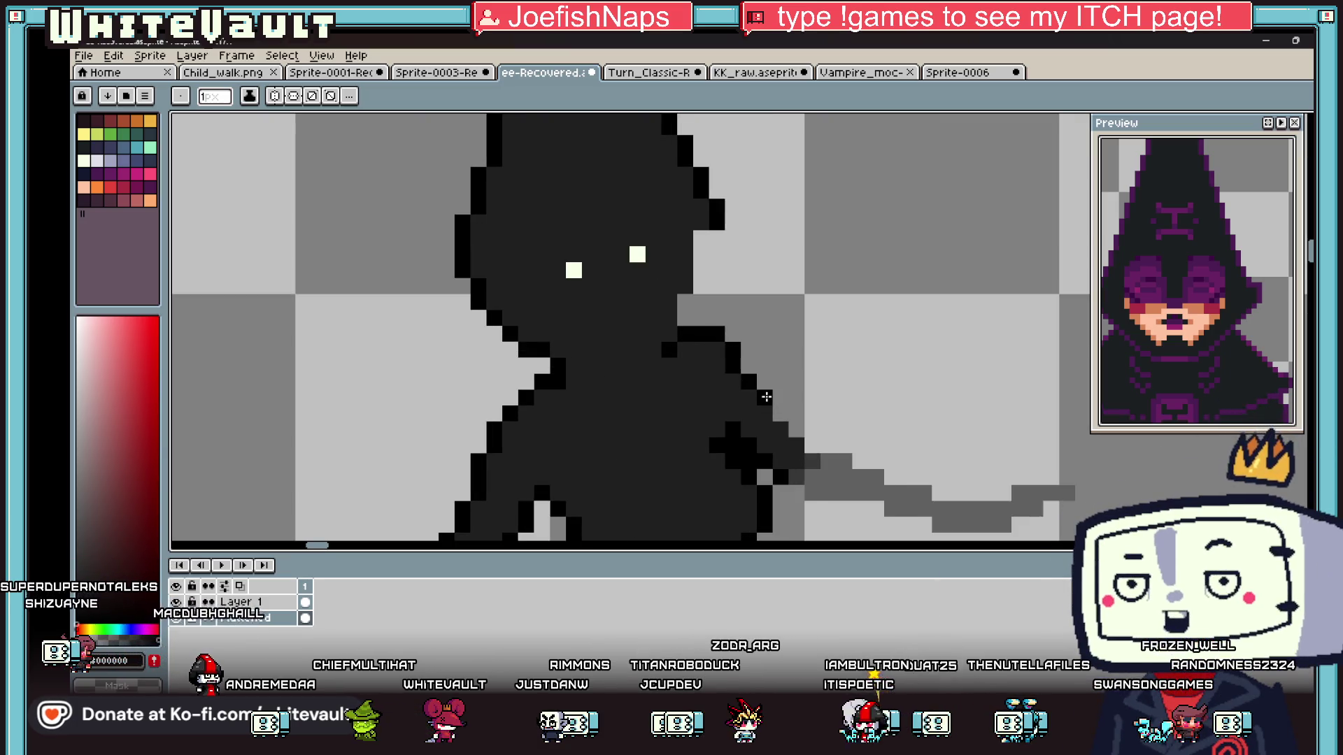
{"action": "scroll", "coordinate": [743, 378], "scroll_direction": "down", "scroll_amount": 3}
{"action": "scroll", "coordinate": [748, 393], "scroll_direction": "up", "scroll_amount": 2}
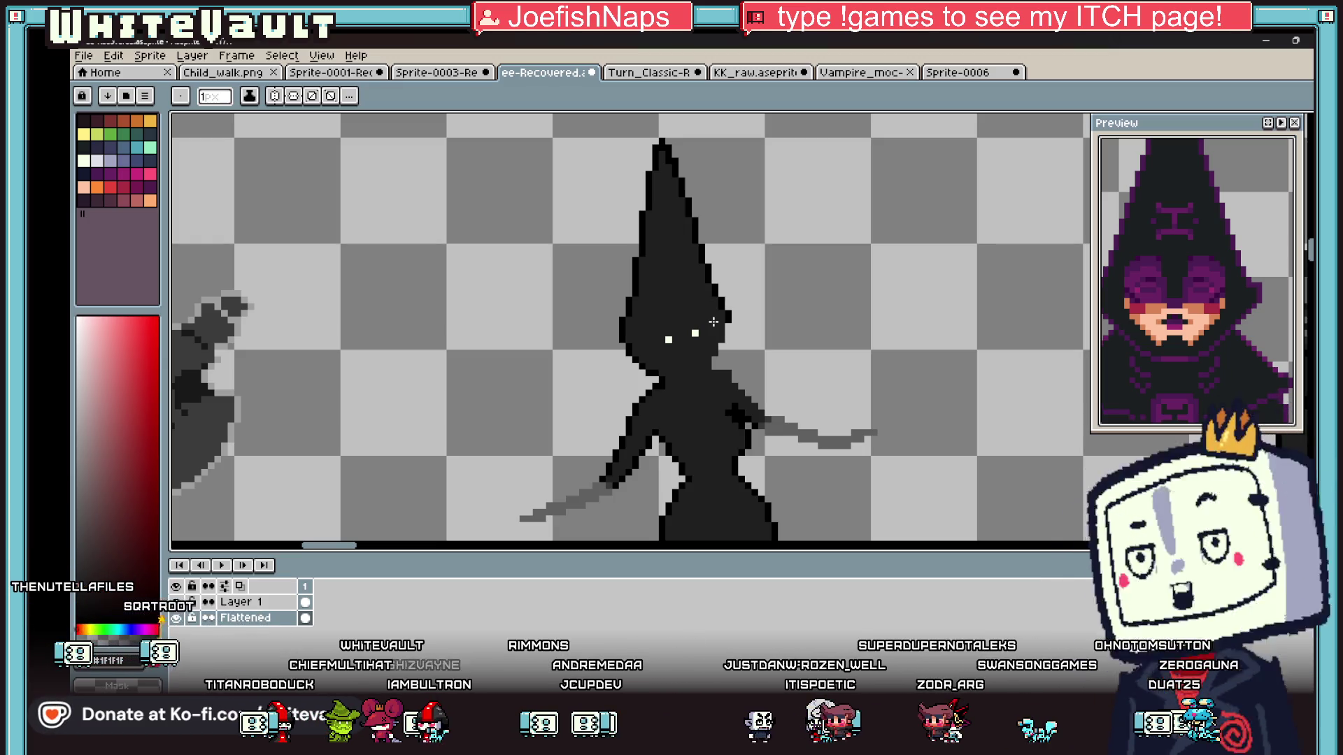
Step: Extend the black outline down the figure's left side
{"action": "scroll", "coordinate": [713, 321], "scroll_direction": "down", "scroll_amount": 3}
{"action": "scroll", "coordinate": [753, 367], "scroll_direction": "up", "scroll_amount": 2}
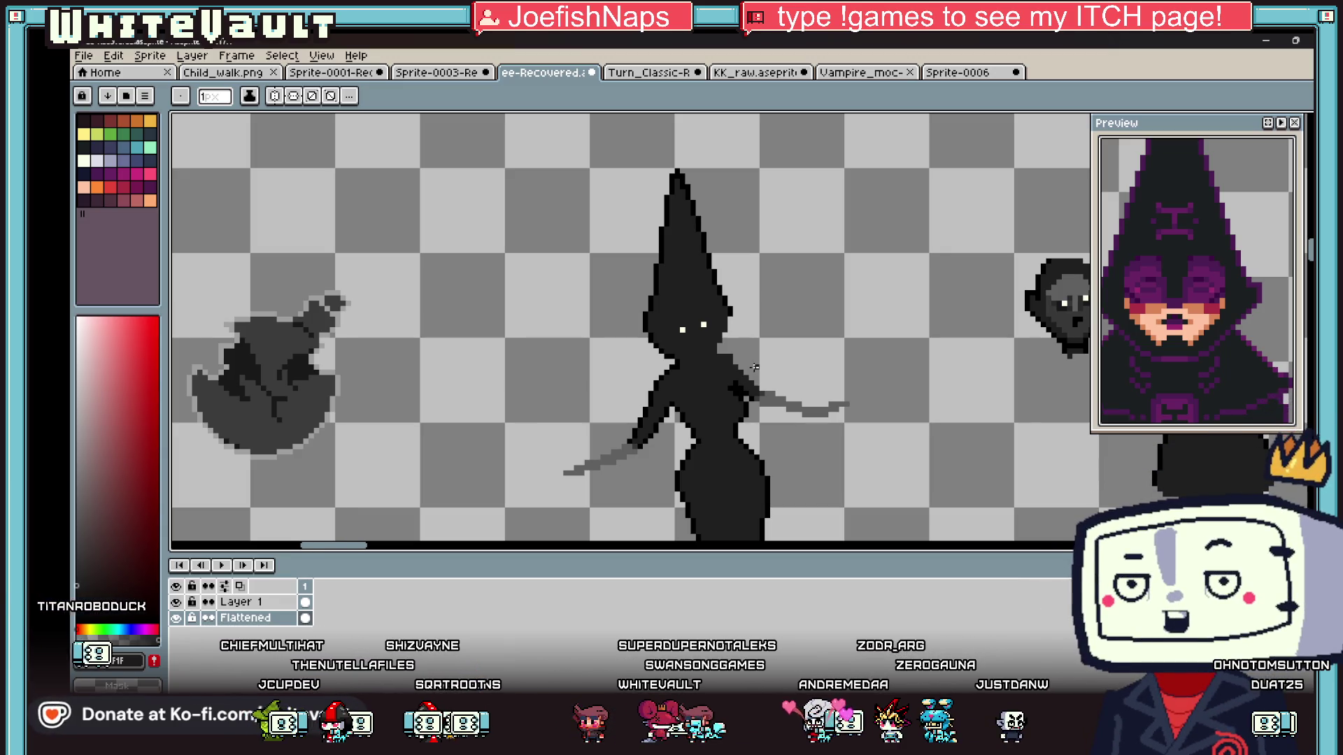
{"action": "scroll", "coordinate": [741, 341], "scroll_direction": "up", "scroll_amount": 2}
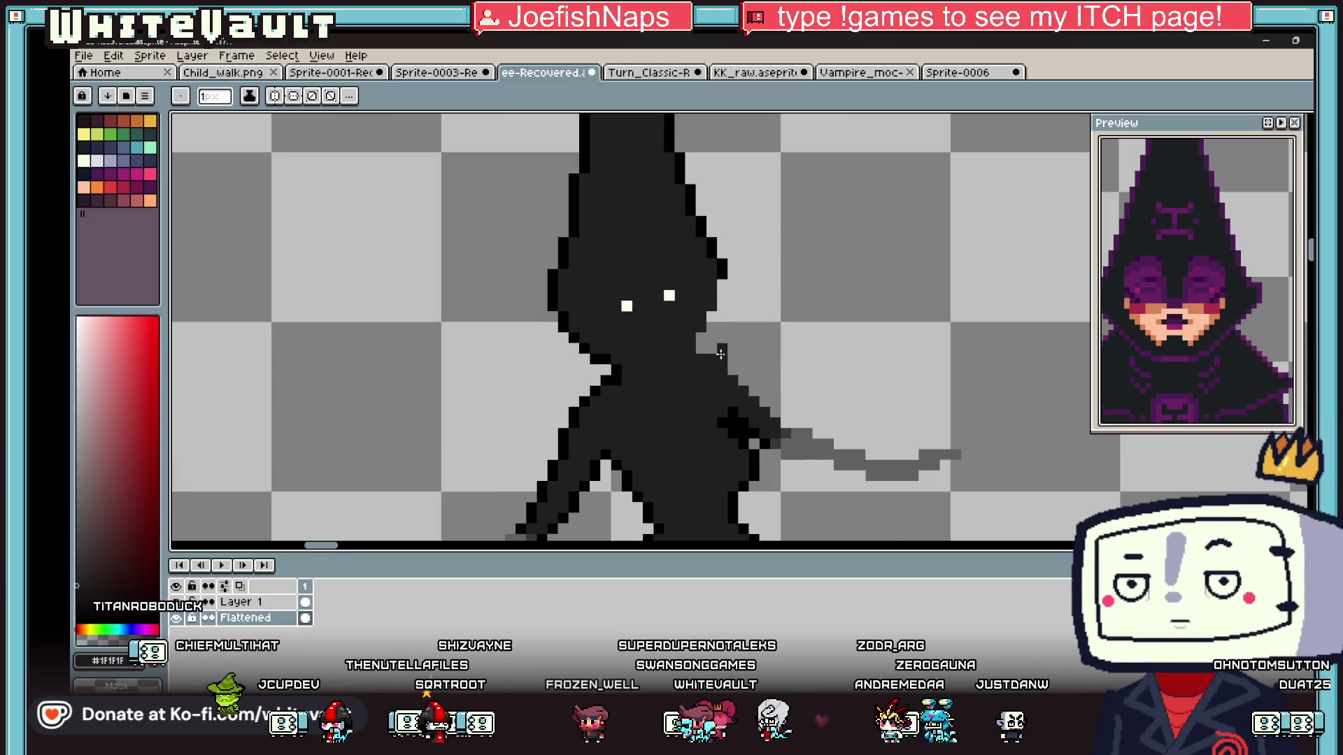
{"action": "key", "text": "alt"}
{"action": "scroll", "coordinate": [720, 342], "scroll_direction": "down", "scroll_amount": 3}
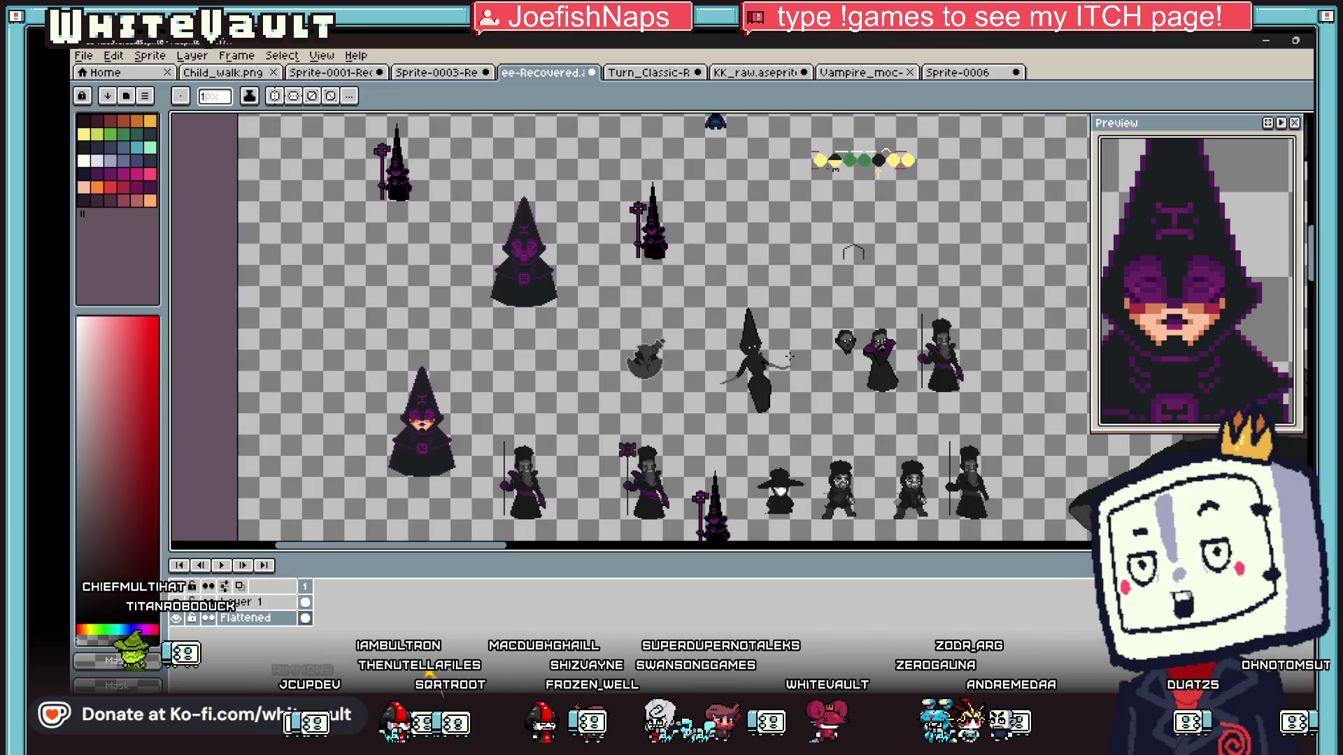
{"action": "scroll", "coordinate": [771, 353], "scroll_direction": "up", "scroll_amount": 2}
{"action": "scroll", "coordinate": [770, 354], "scroll_direction": "up", "scroll_amount": 2}
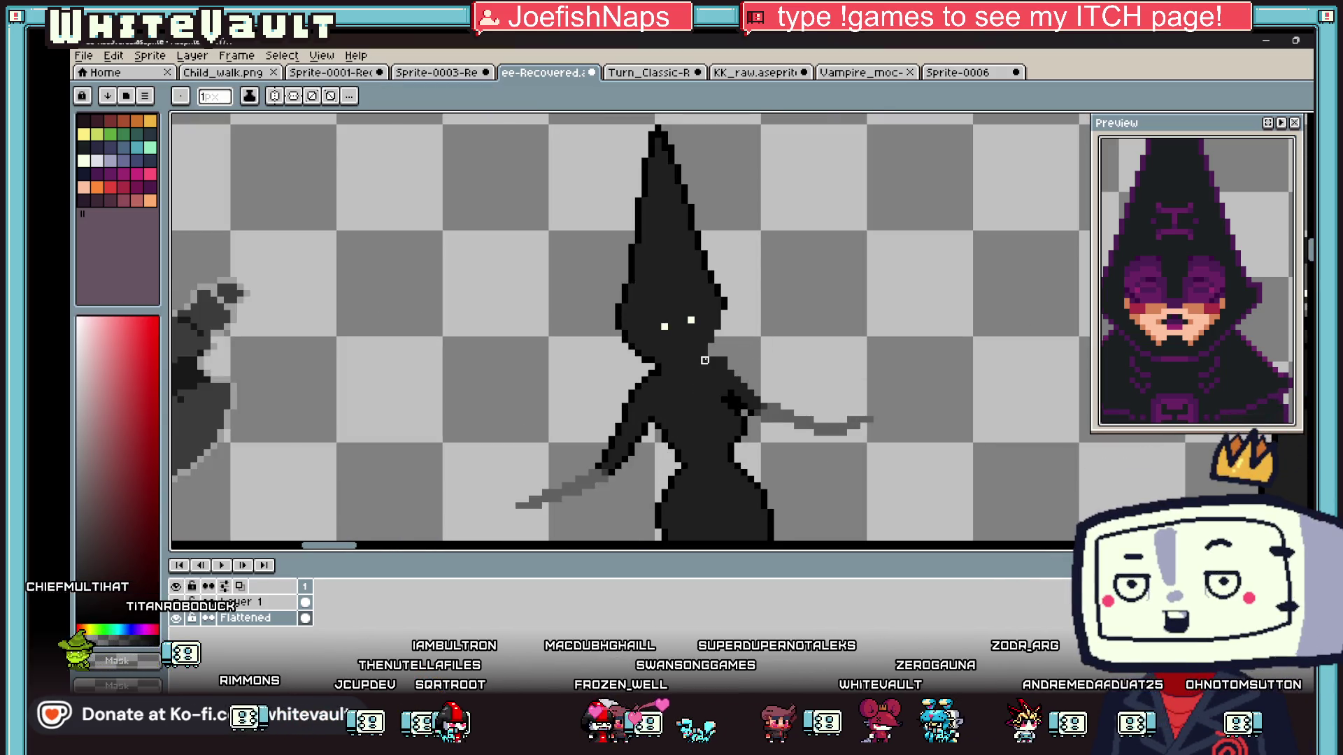
{"action": "scroll", "coordinate": [798, 347], "scroll_direction": "down", "scroll_amount": 3}
{"action": "scroll", "coordinate": [686, 347], "scroll_direction": "up", "scroll_amount": 5}
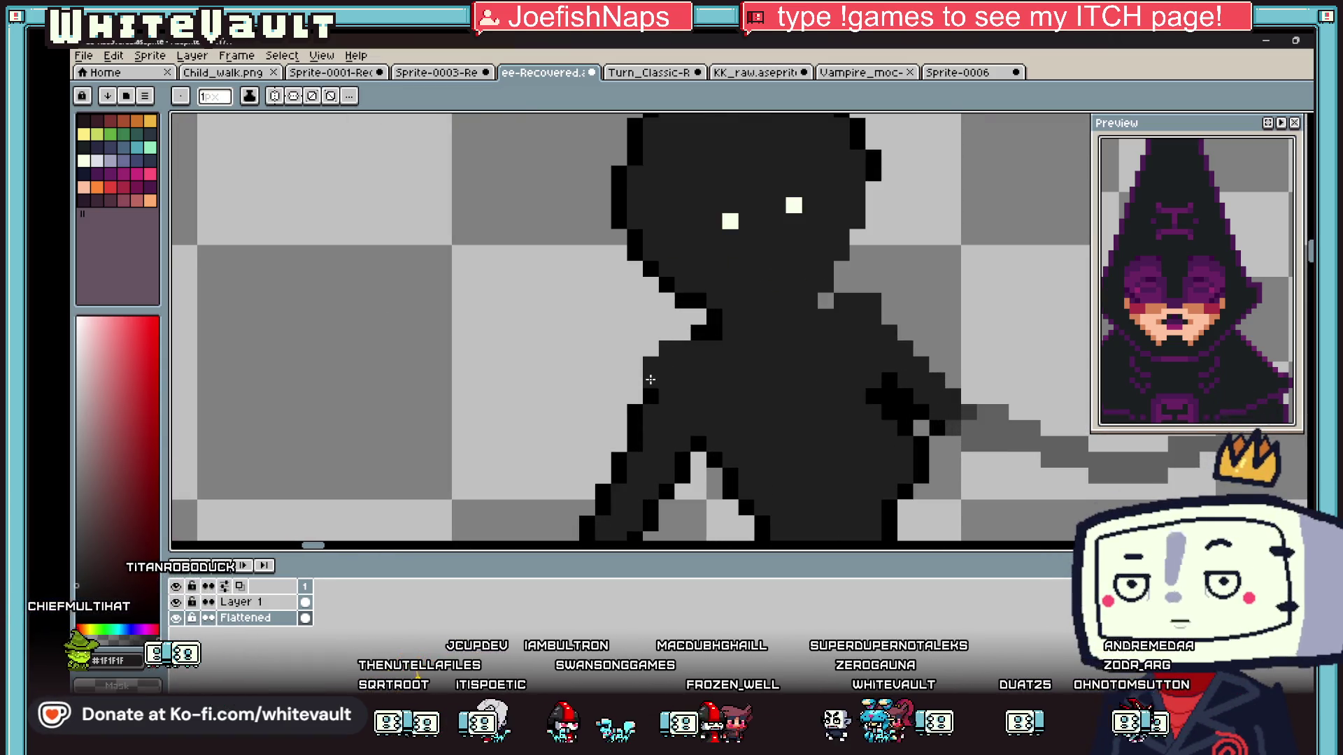
{"action": "left_click_drag", "start_coordinate": [698, 331], "coordinate": [634, 361]}
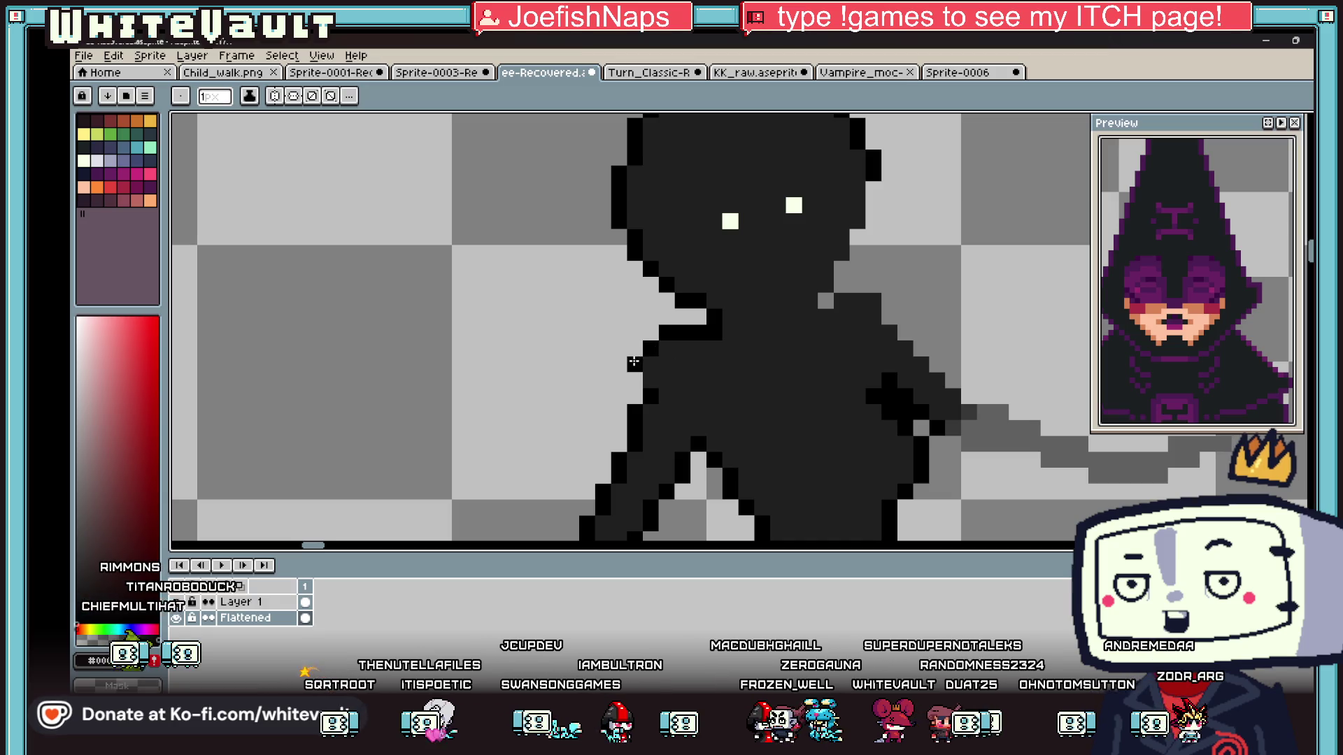
Step: Draw a black outline along the right shoulder edge, finishing it with extra pixels
{"action": "scroll", "coordinate": [700, 378], "scroll_direction": "down", "scroll_amount": 3}
{"action": "scroll", "coordinate": [763, 342], "scroll_direction": "up", "scroll_amount": 2}
{"action": "left_click_drag", "start_coordinate": [764, 342], "coordinate": [793, 337]}
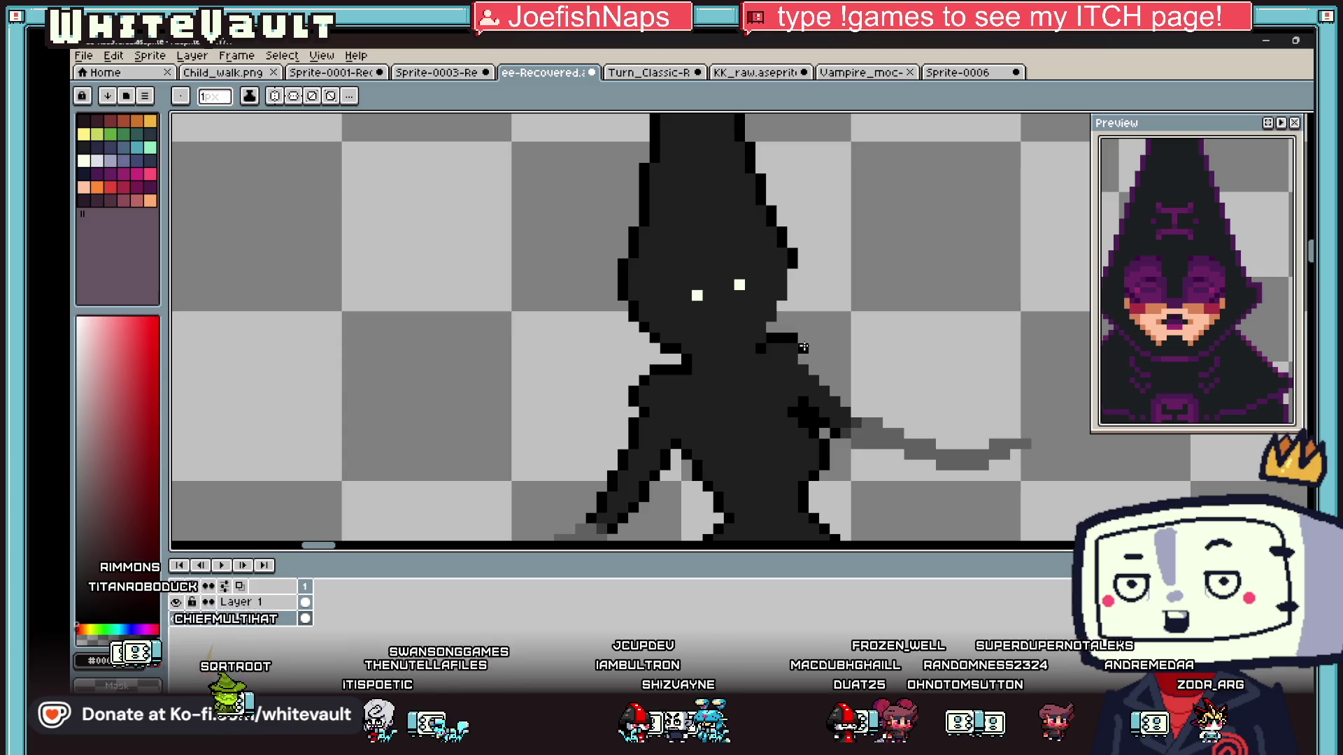
{"action": "left_click", "coordinate": [814, 351]}
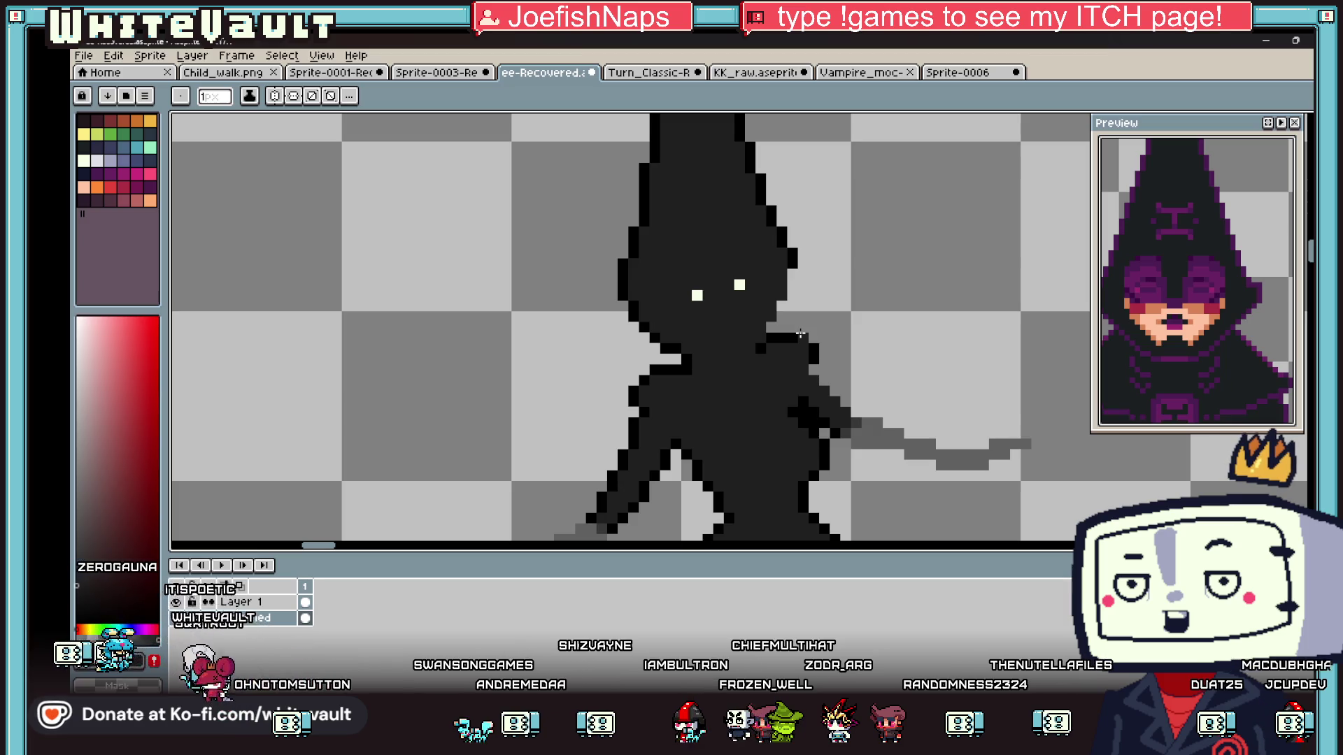
Step: Zoom in and draw a black outline up the right edge of the head
{"action": "scroll", "coordinate": [831, 358], "scroll_direction": "down", "scroll_amount": 3}
{"action": "scroll", "coordinate": [831, 358], "scroll_direction": "up", "scroll_amount": 1}
{"action": "scroll", "coordinate": [830, 354], "scroll_direction": "down", "scroll_amount": 4}
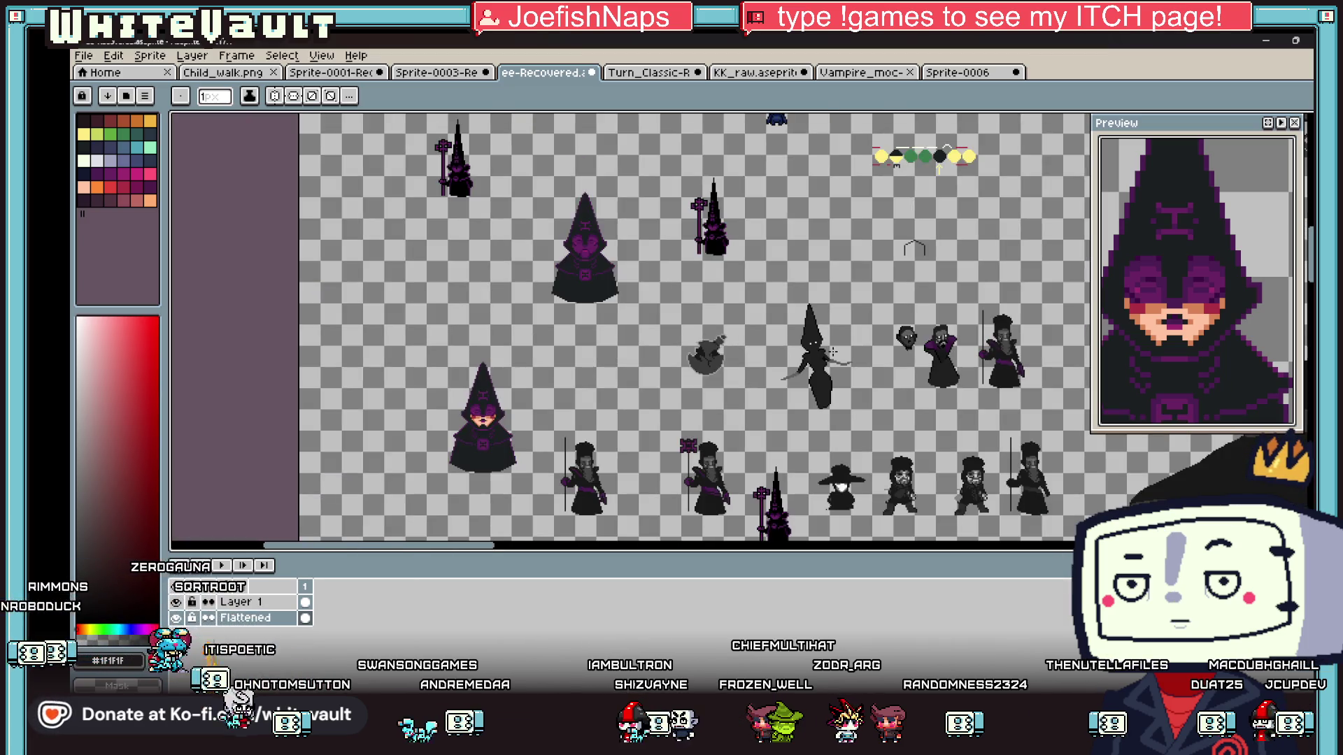
{"action": "scroll", "coordinate": [829, 349], "scroll_direction": "up", "scroll_amount": 3}
{"action": "scroll", "coordinate": [829, 350], "scroll_direction": "up", "scroll_amount": 1}
{"action": "scroll", "coordinate": [798, 338], "scroll_direction": "up", "scroll_amount": 2}
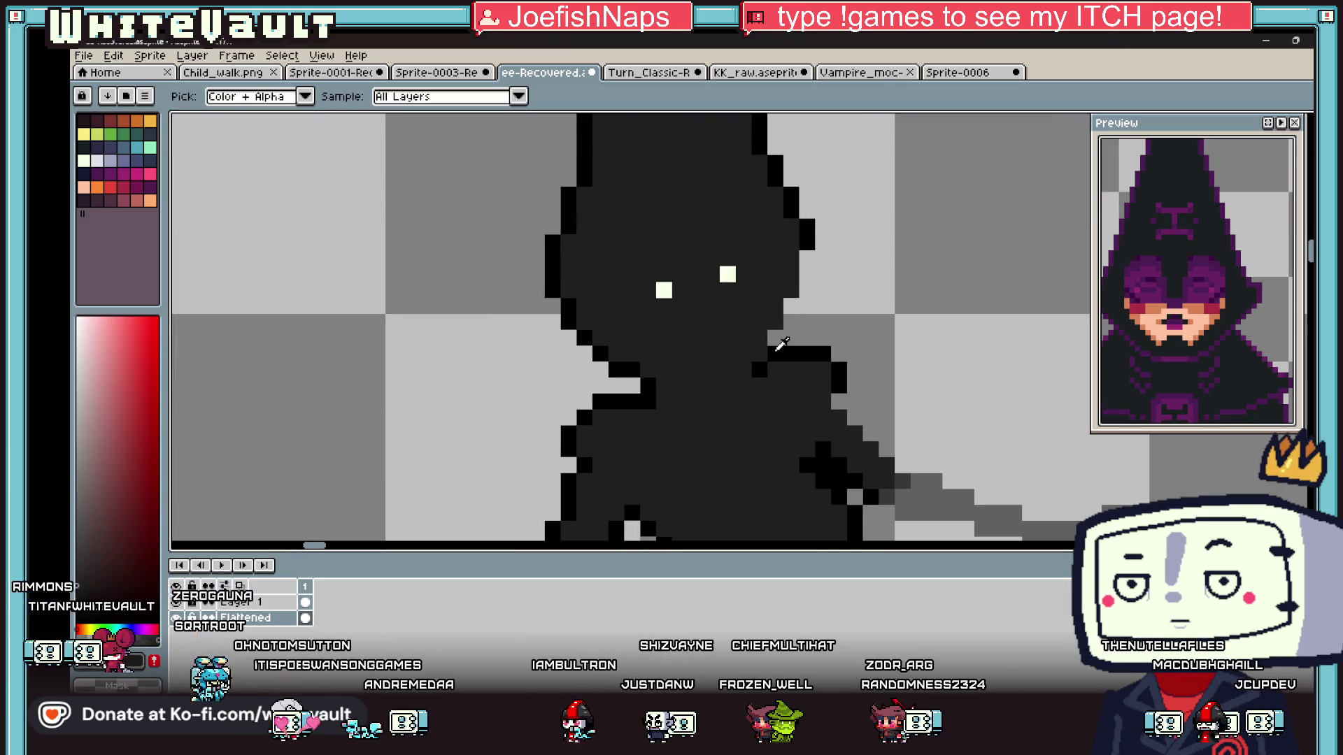
{"action": "left_click_drag", "start_coordinate": [769, 348], "coordinate": [809, 257]}
{"action": "scroll", "coordinate": [810, 257], "scroll_direction": "down", "scroll_amount": 5}
Step: Test colours with the Eyedropper and Paint Bucket, returning to the Pencil
{"action": "key", "text": "i"}
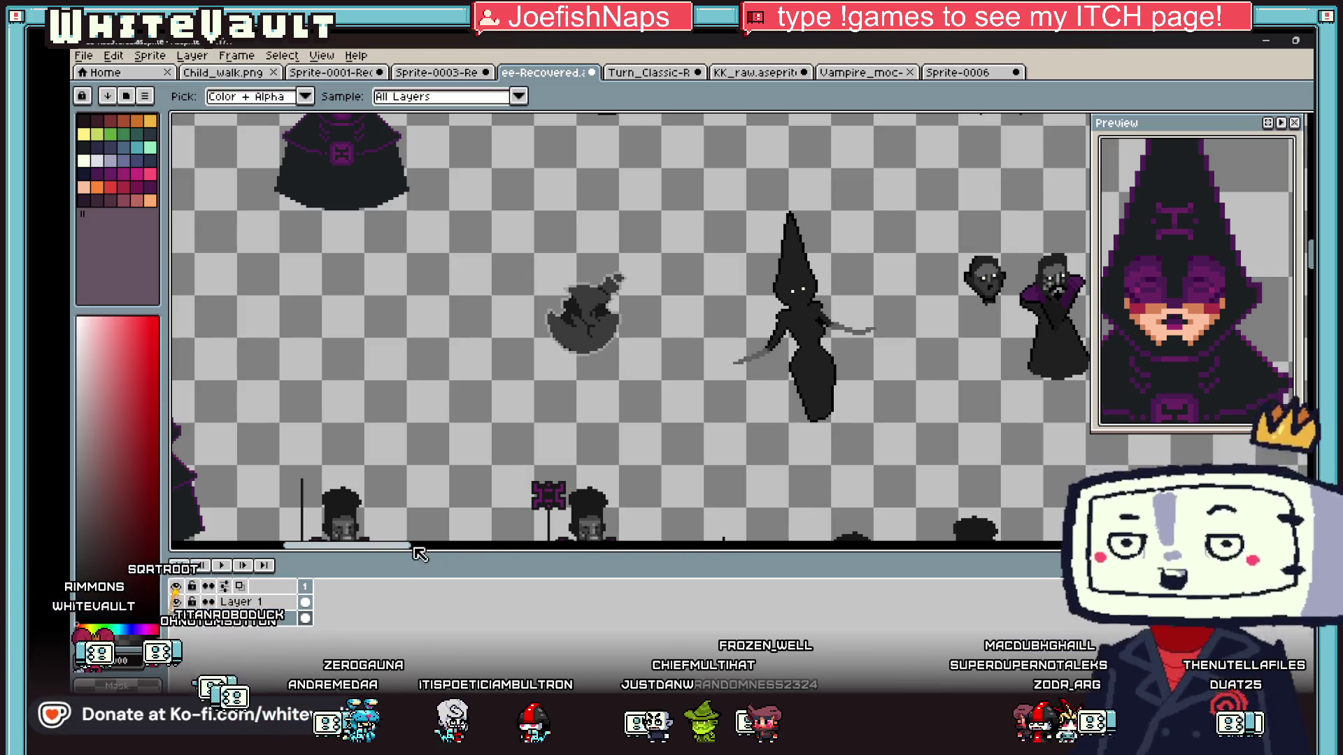
{"action": "scroll", "coordinate": [412, 552], "scroll_direction": "right", "scroll_amount": 1}
{"action": "left_click_drag", "start_coordinate": [411, 552], "coordinate": [450, 548]}
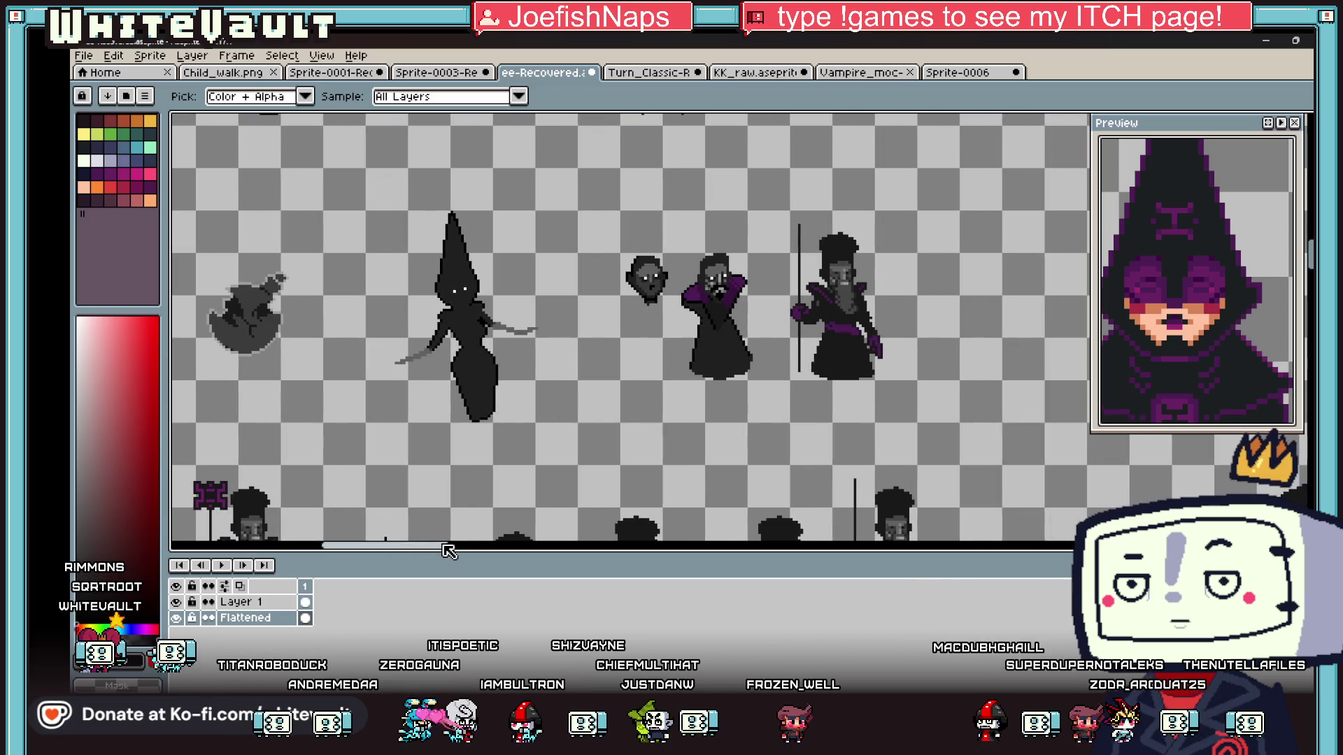
{"action": "scroll", "coordinate": [475, 266], "scroll_direction": "up", "scroll_amount": 2}
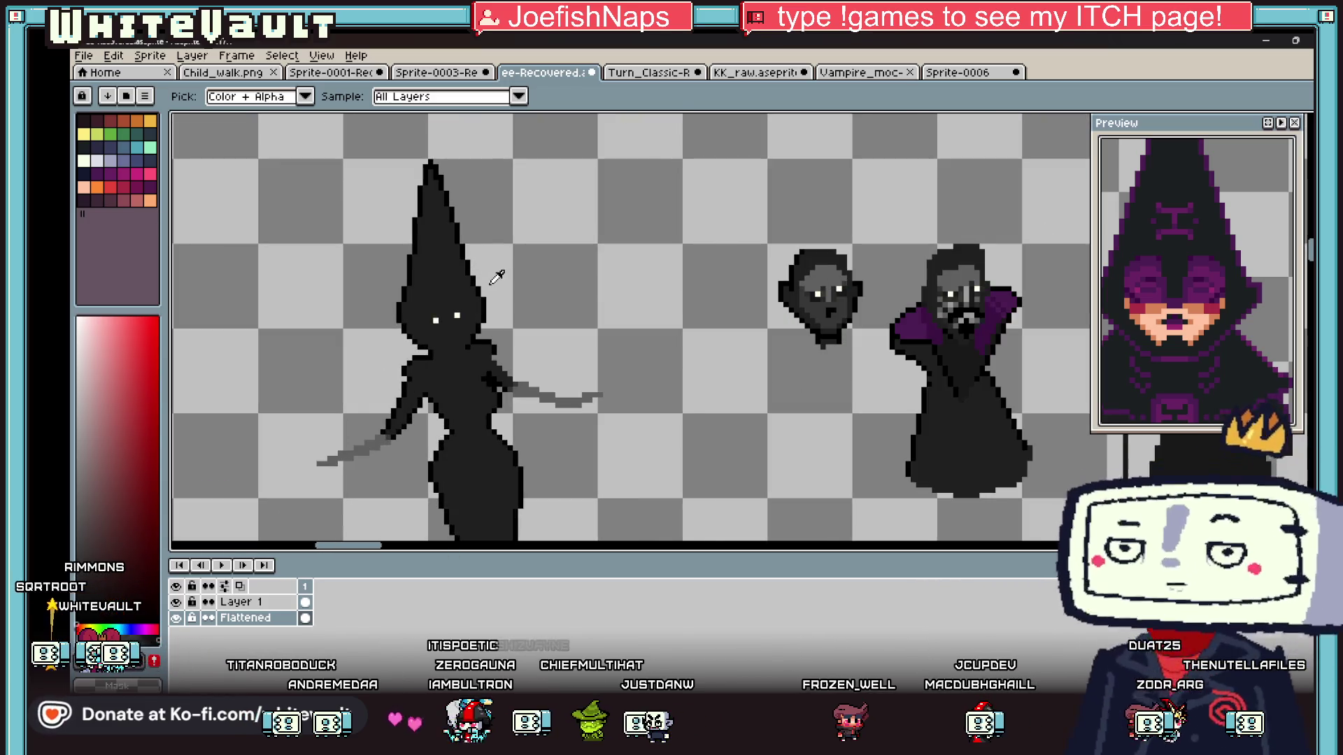
{"action": "key", "text": "b"}
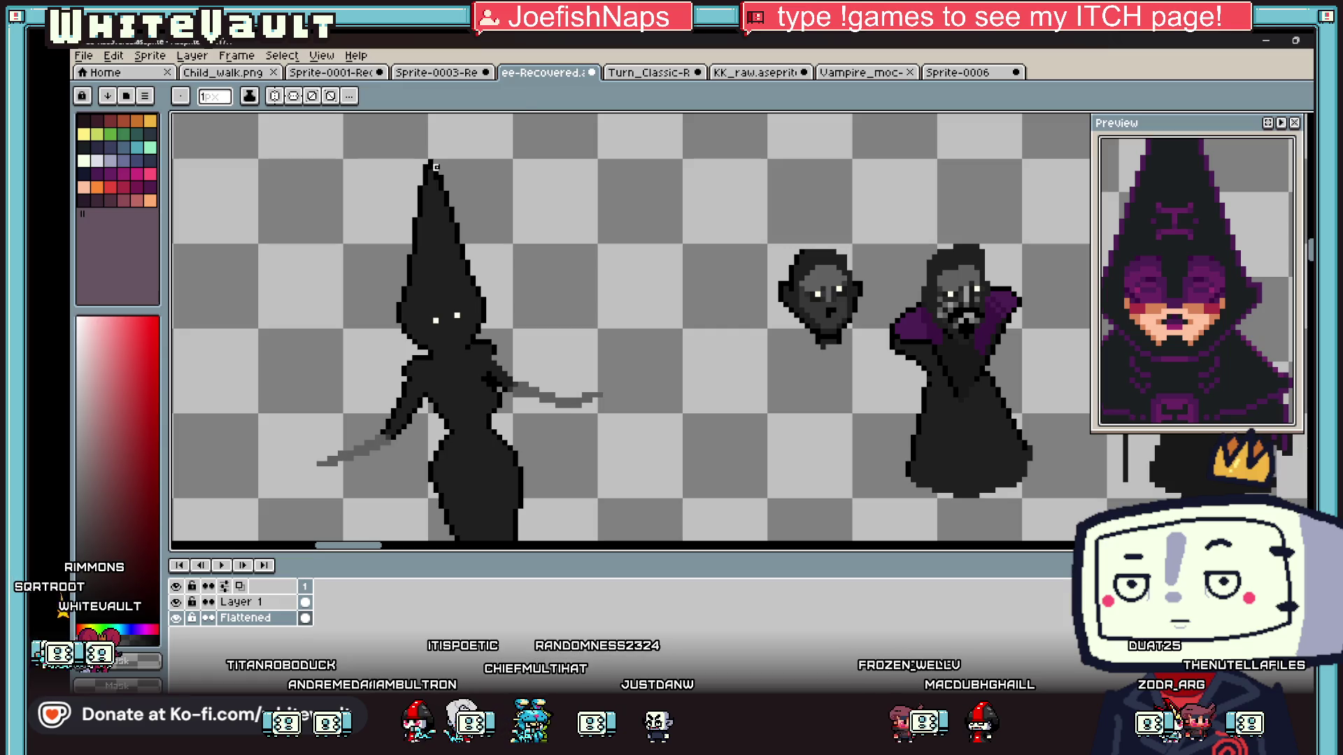
{"action": "key", "text": "g"}
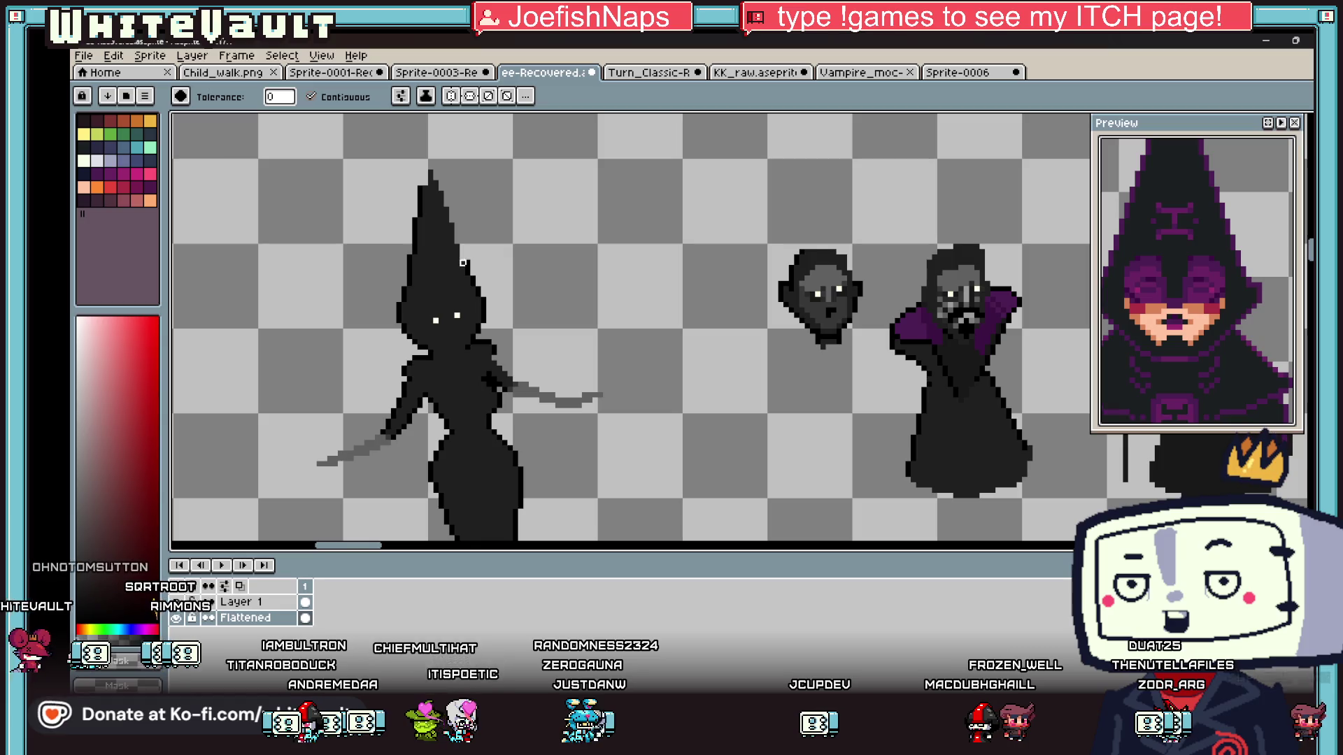
{"action": "key", "text": "b"}
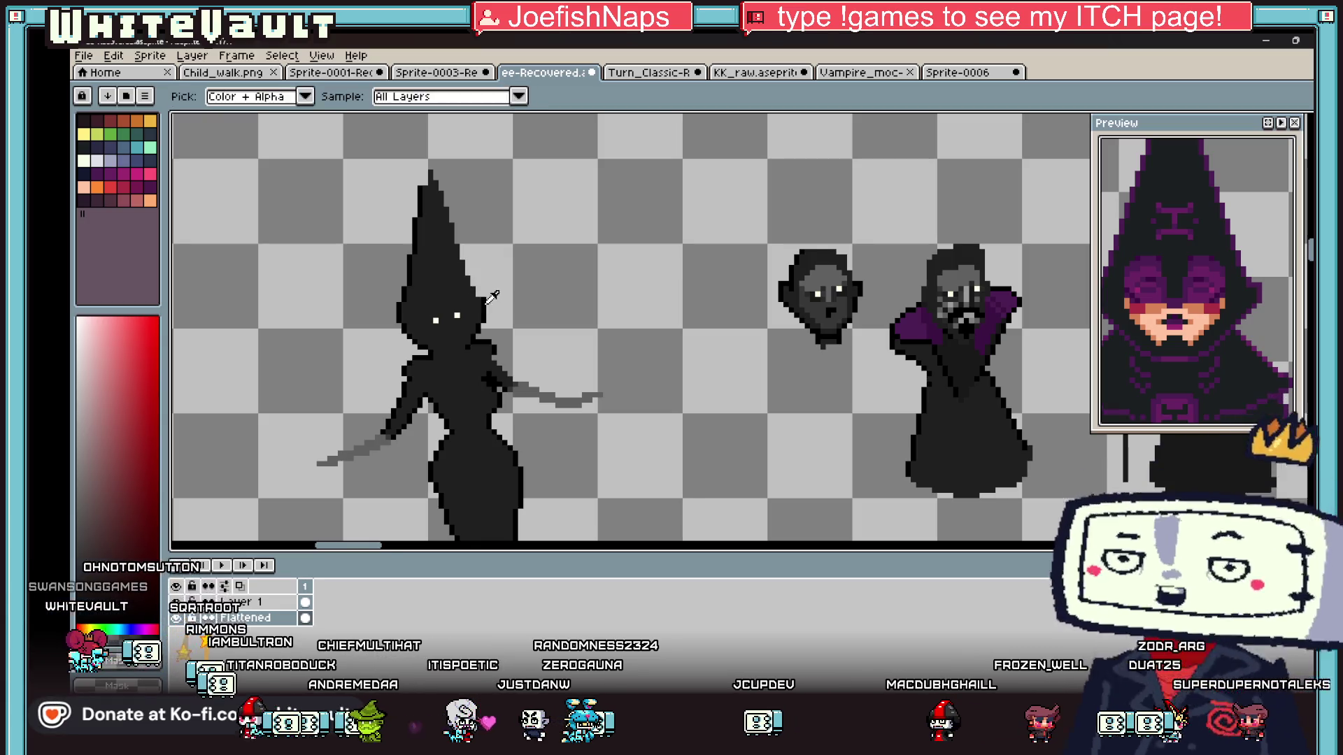
Step: Alternate between Eyedropper and Pencil while zooming to check the head's colours
{"action": "scroll", "coordinate": [484, 321], "scroll_direction": "up", "scroll_amount": 2}
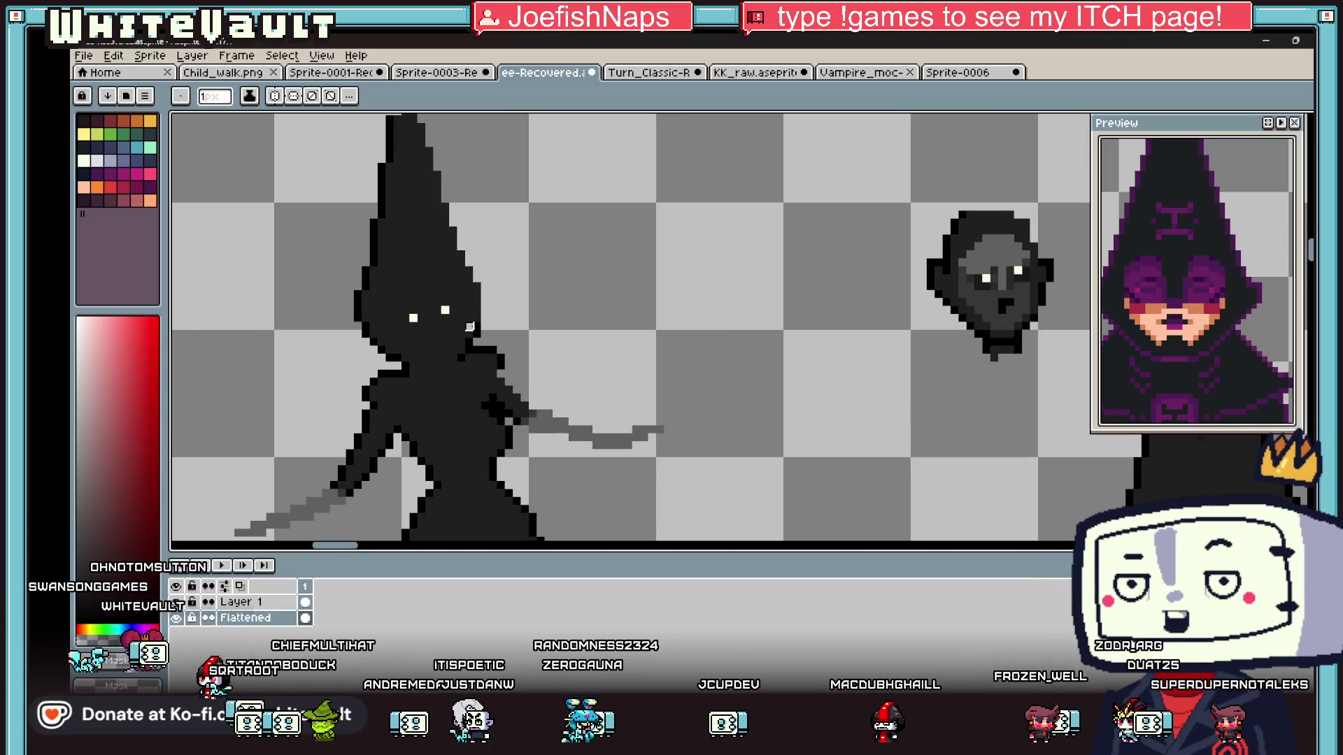
{"action": "key", "text": "i"}
{"action": "key", "text": "b"}
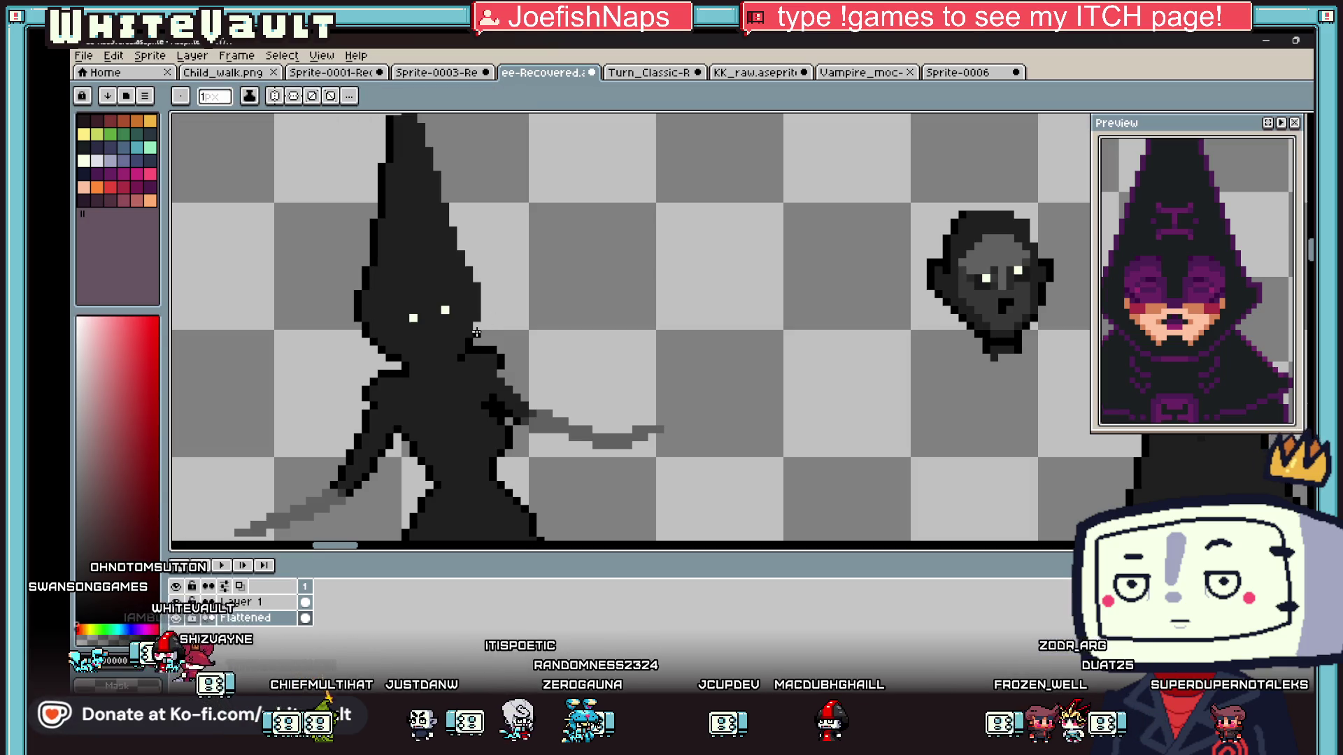
{"action": "scroll", "coordinate": [518, 337], "scroll_direction": "down", "scroll_amount": 2}
{"action": "scroll", "coordinate": [518, 337], "scroll_direction": "up", "scroll_amount": 1}
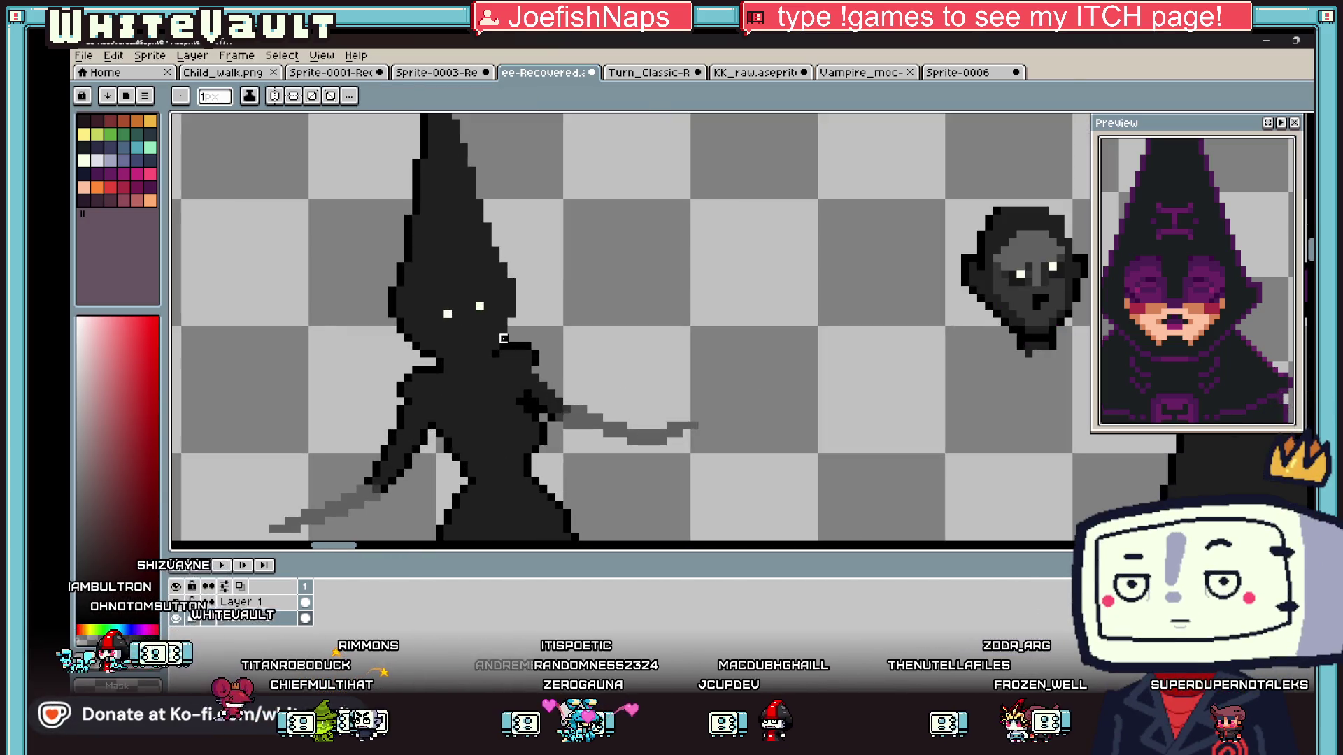
{"action": "scroll", "coordinate": [505, 339], "scroll_direction": "down", "scroll_amount": 1}
{"action": "scroll", "coordinate": [581, 300], "scroll_direction": "down", "scroll_amount": 1}
{"action": "scroll", "coordinate": [580, 299], "scroll_direction": "up", "scroll_amount": 3}
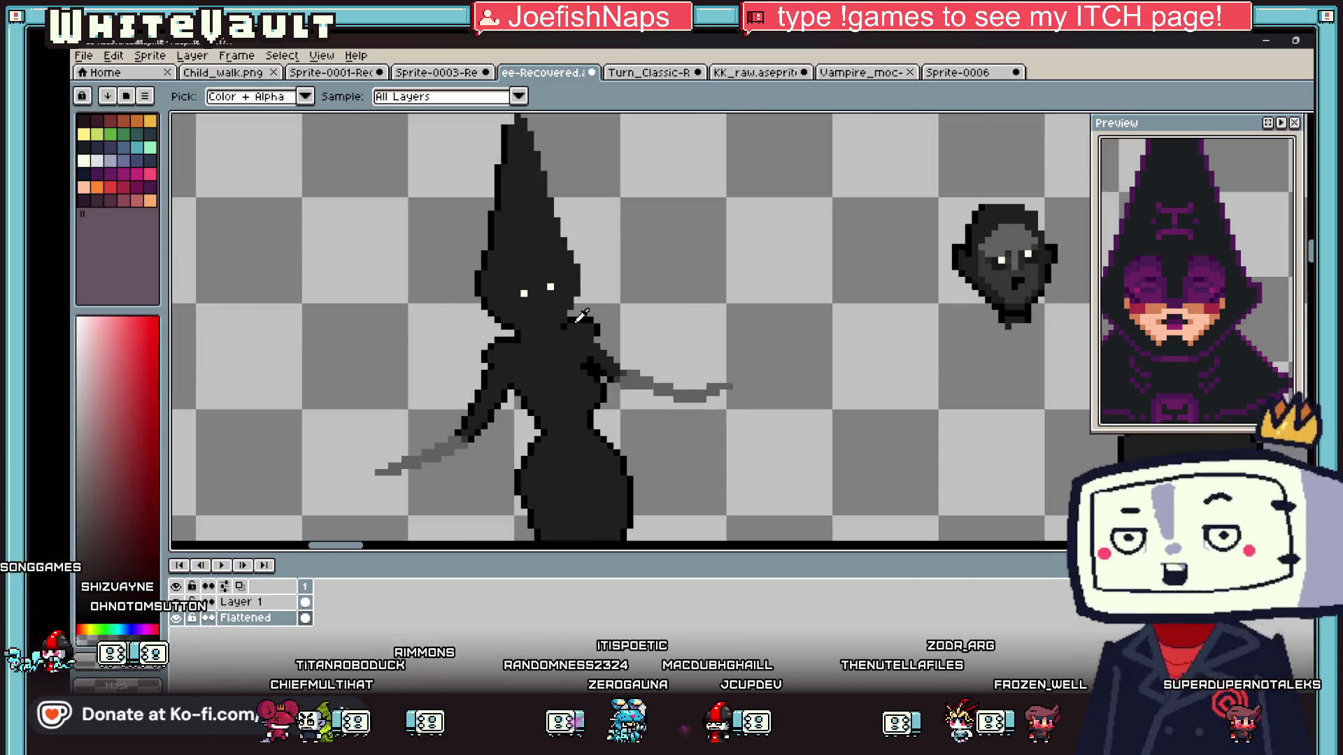
{"action": "key", "text": "i"}
{"action": "scroll", "coordinate": [589, 357], "scroll_direction": "down", "scroll_amount": 3}
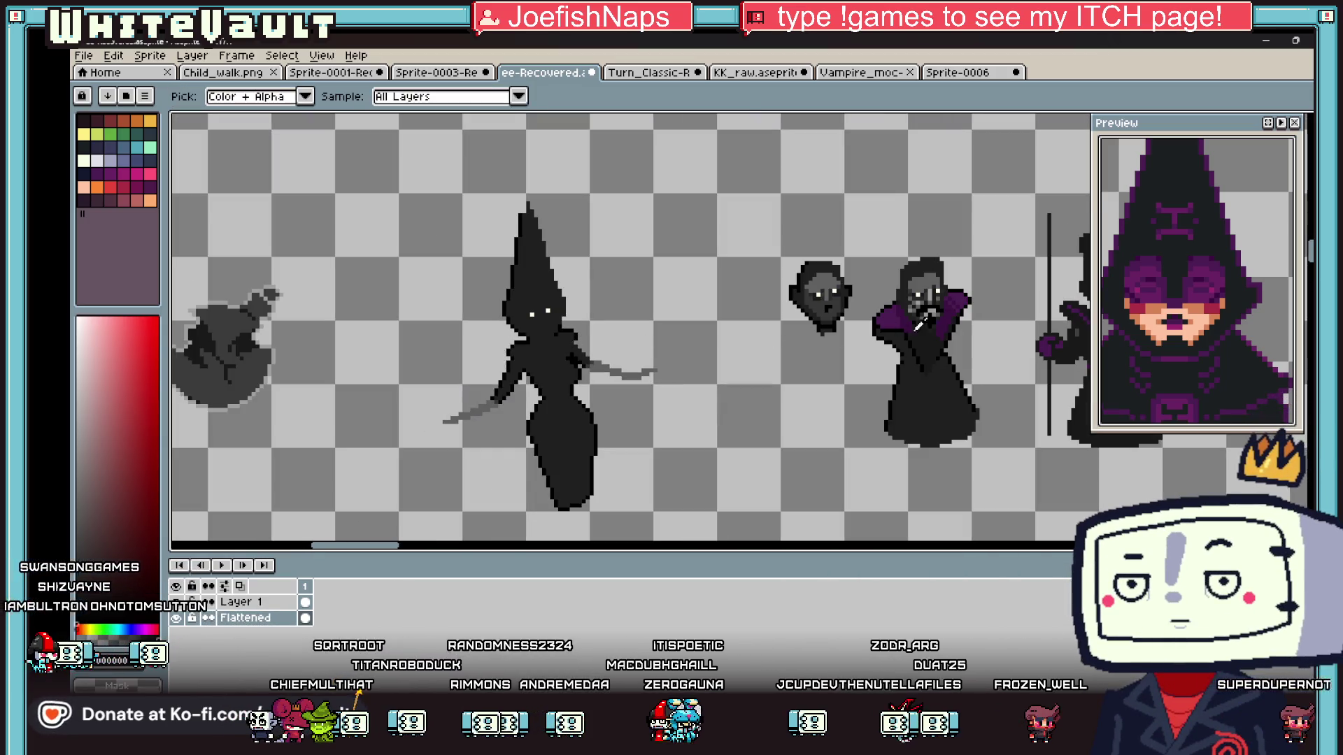
{"action": "key", "text": "b"}
{"action": "scroll", "coordinate": [577, 326], "scroll_direction": "up", "scroll_amount": 3}
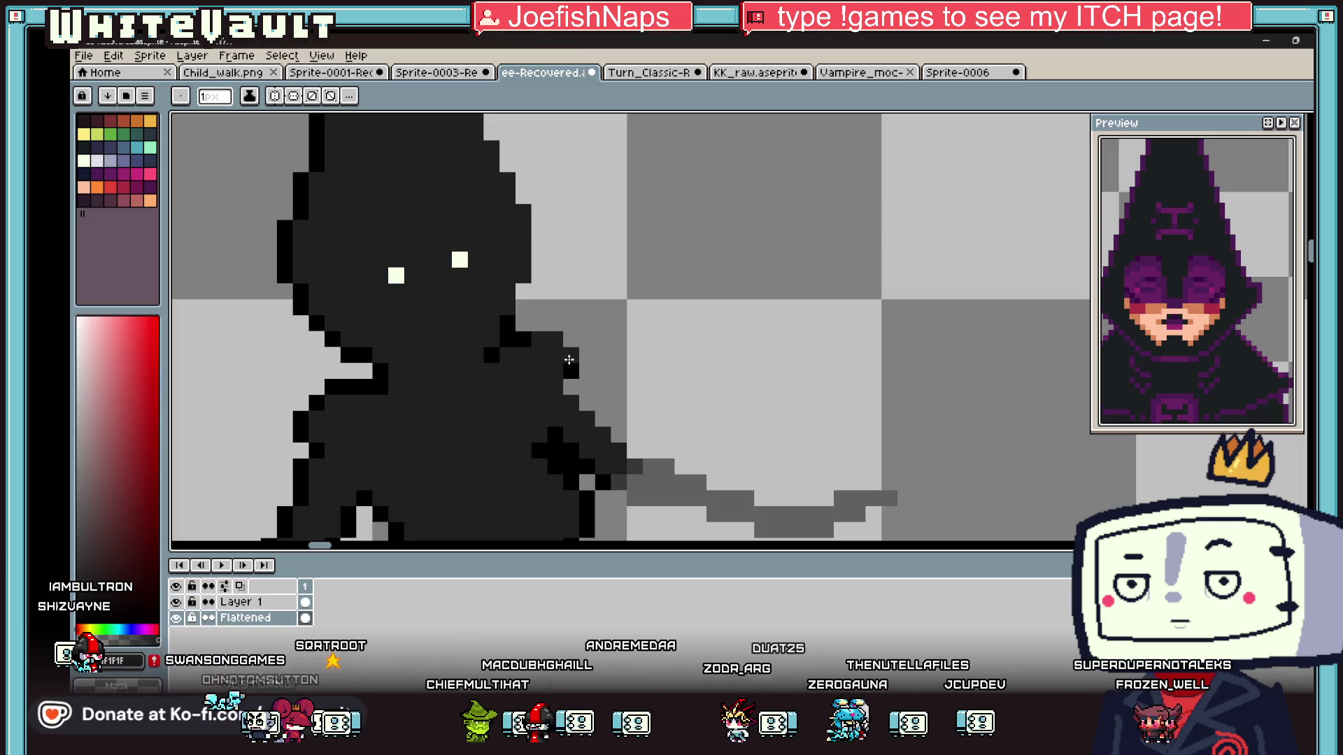
{"action": "scroll", "coordinate": [569, 359], "scroll_direction": "down", "scroll_amount": 5}
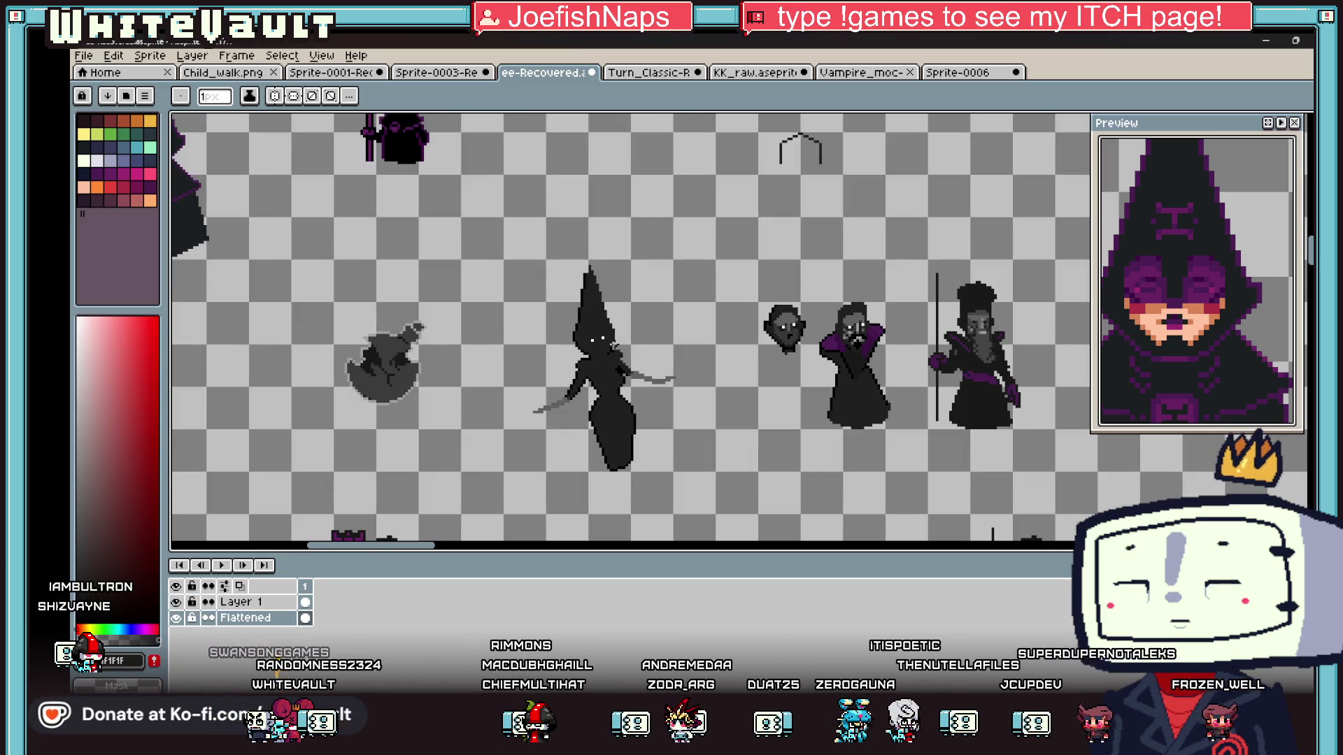
{"action": "scroll", "coordinate": [634, 333], "scroll_direction": "up", "scroll_amount": 3}
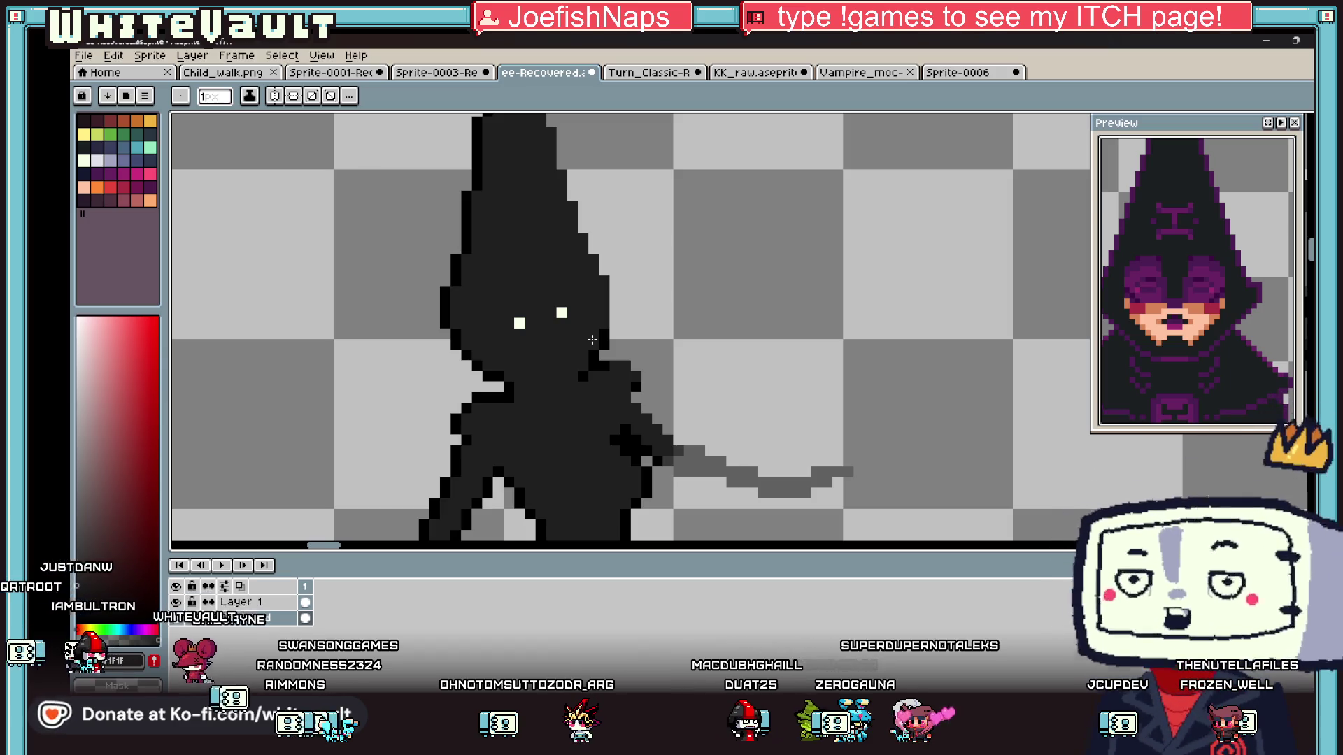
{"action": "key", "text": "i"}
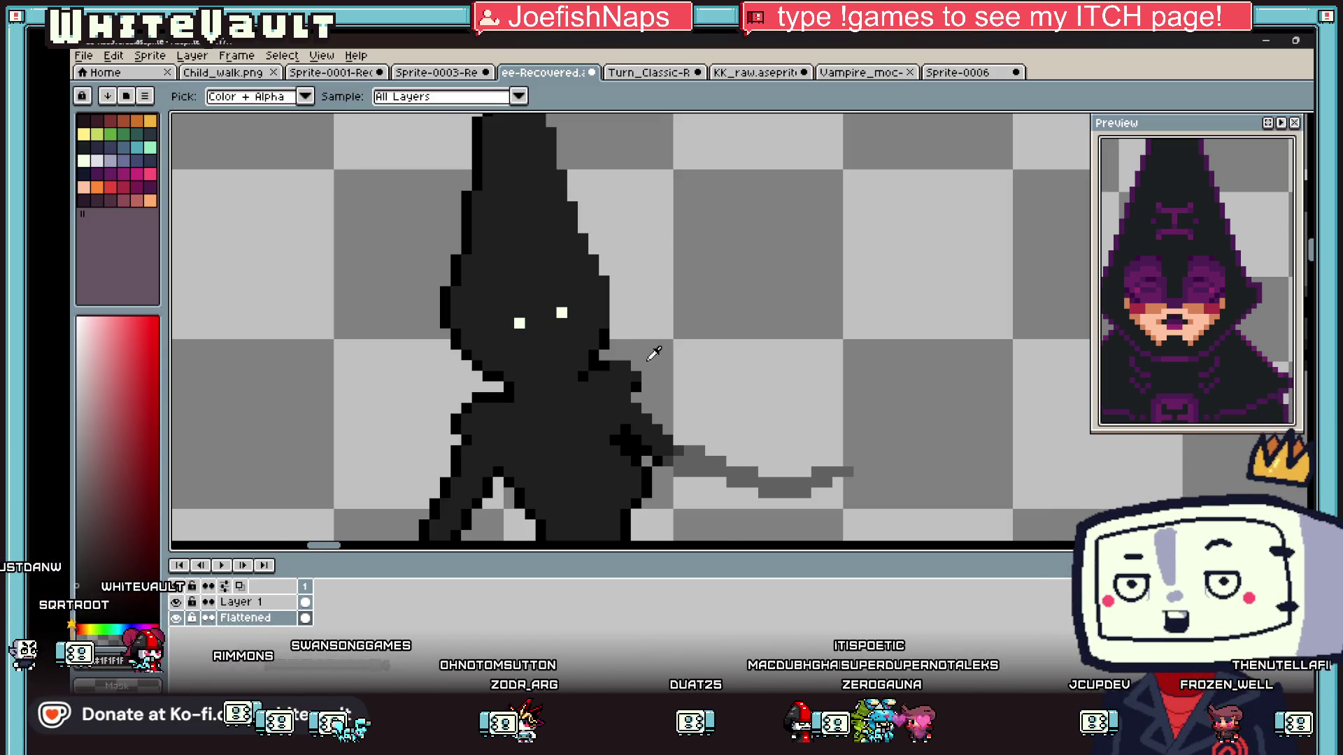
{"action": "scroll", "coordinate": [653, 357], "scroll_direction": "down", "scroll_amount": 5}
{"action": "scroll", "coordinate": [647, 359], "scroll_direction": "up", "scroll_amount": 4}
{"action": "scroll", "coordinate": [648, 359], "scroll_direction": "up", "scroll_amount": 2}
{"action": "key", "text": "b"}
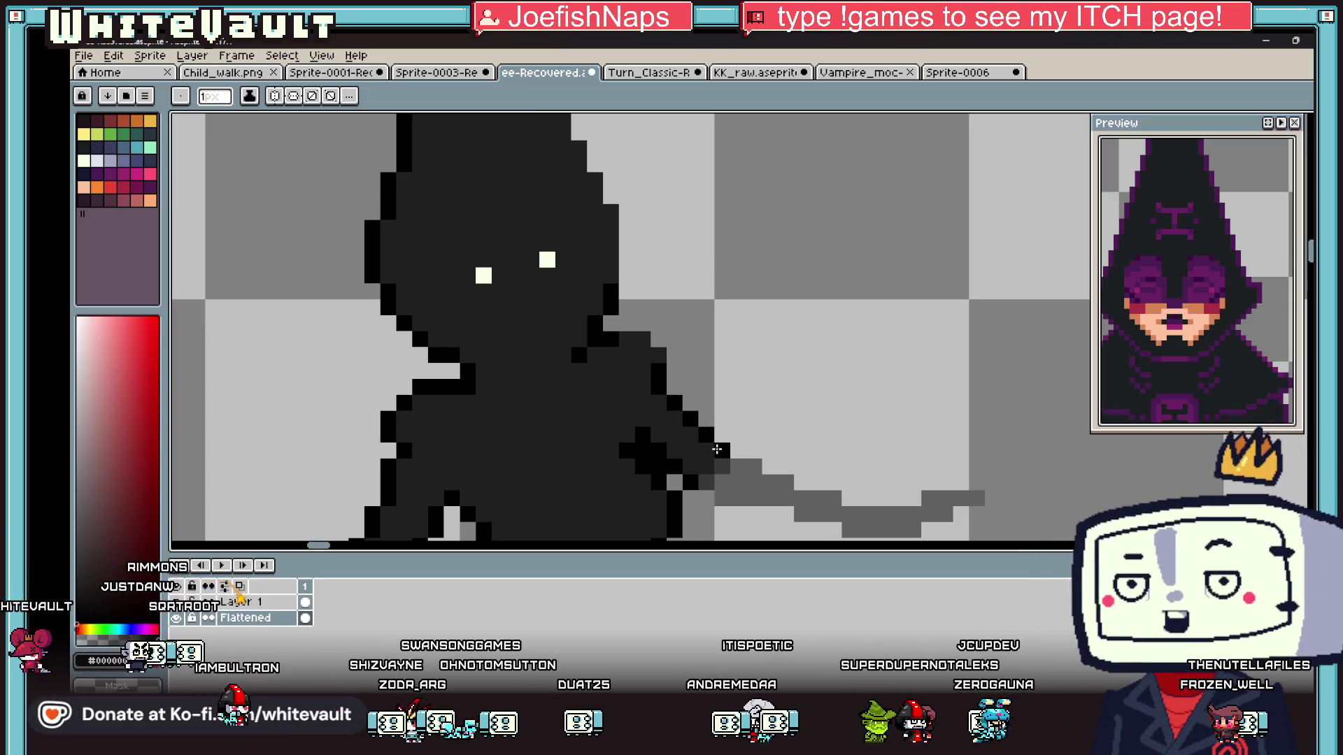
{"action": "scroll", "coordinate": [720, 393], "scroll_direction": "down", "scroll_amount": 4}
{"action": "scroll", "coordinate": [720, 394], "scroll_direction": "up", "scroll_amount": 3}
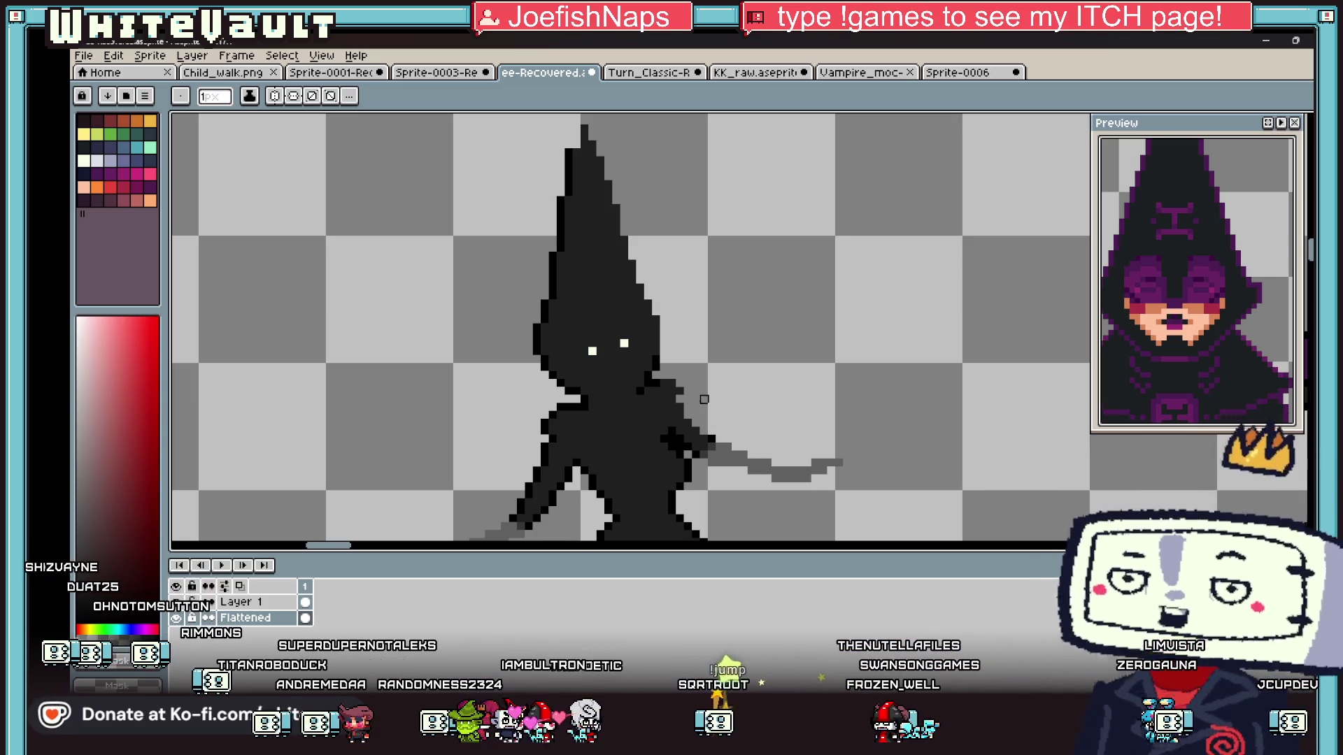
{"action": "scroll", "coordinate": [710, 382], "scroll_direction": "down", "scroll_amount": 1}
{"action": "key", "text": "i"}
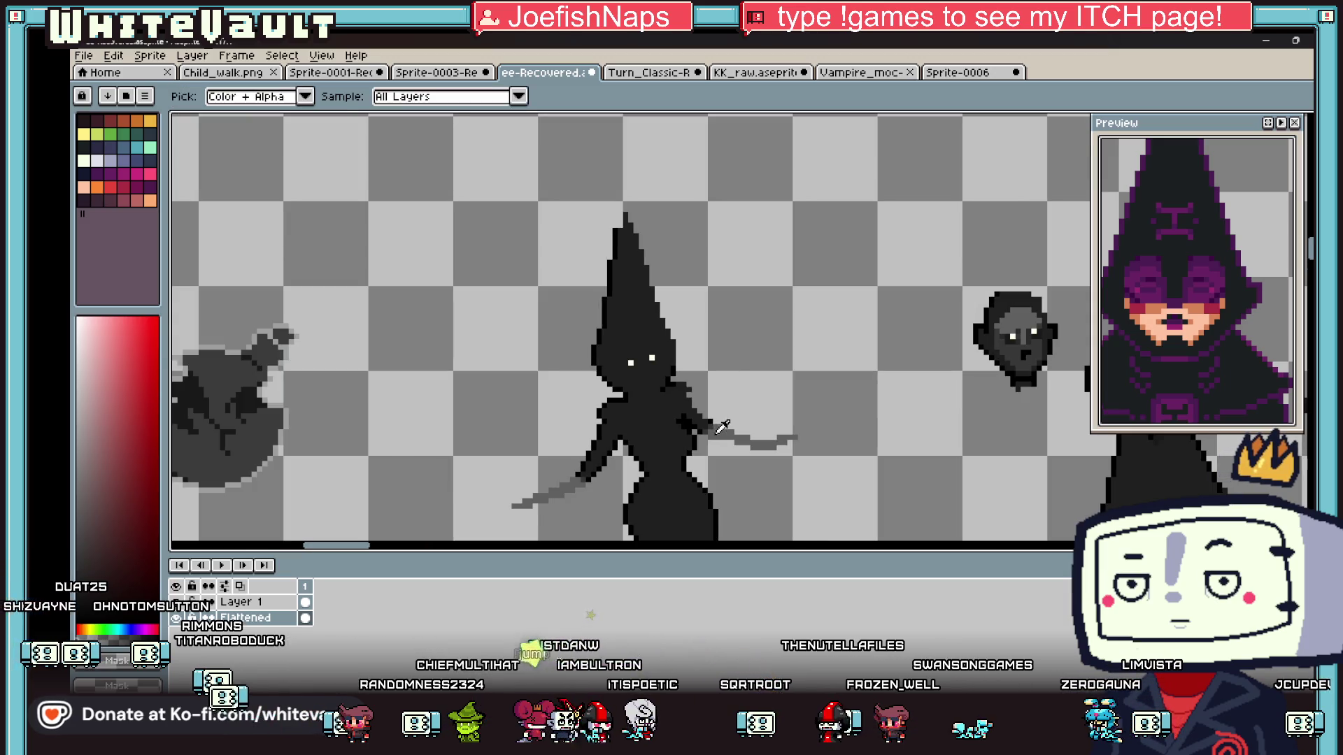
{"action": "scroll", "coordinate": [714, 391], "scroll_direction": "up", "scroll_amount": 2}
{"action": "key", "text": "b"}
{"action": "scroll", "coordinate": [703, 408], "scroll_direction": "down", "scroll_amount": 1}
{"action": "key", "text": "i"}
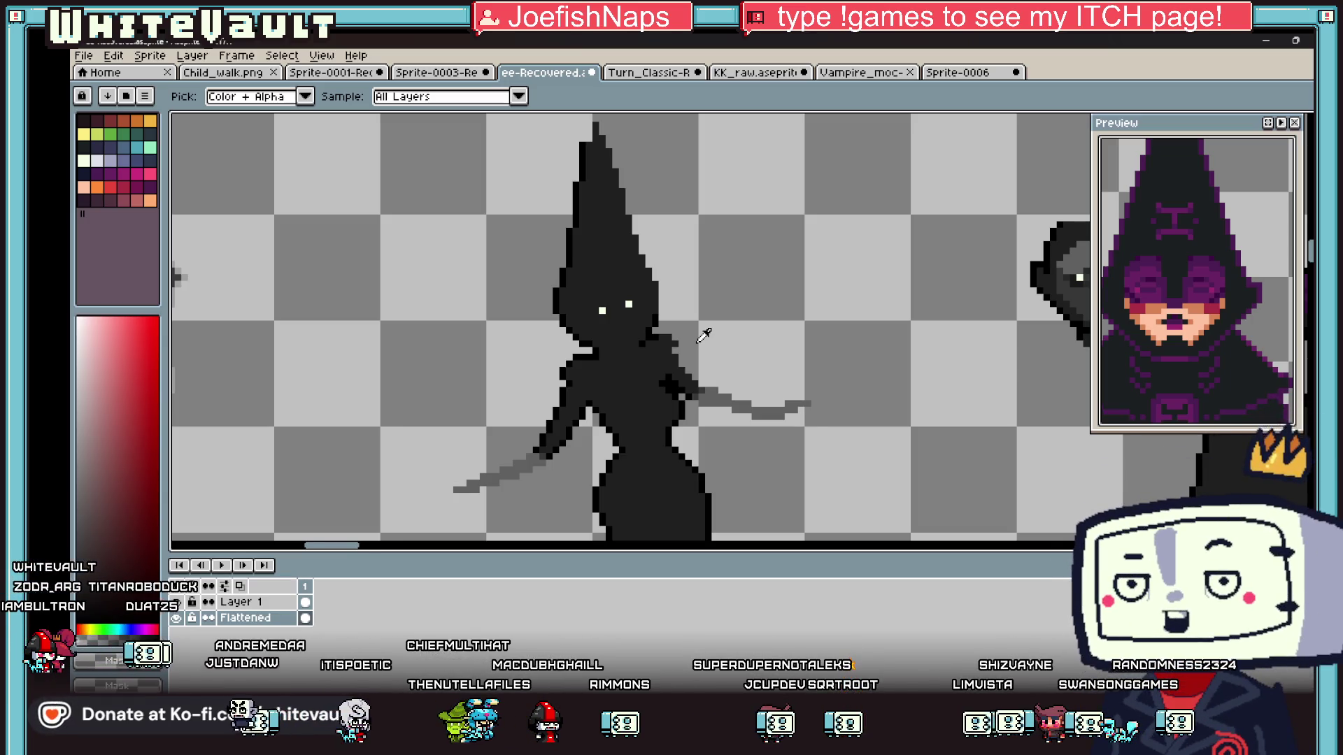
Step: Sample the colour of the figure's arm, then switch to the Sprite-0006 Mysterious Mountain document
{"action": "scroll", "coordinate": [703, 336], "scroll_direction": "down", "scroll_amount": 4}
{"action": "scroll", "coordinate": [521, 418], "scroll_direction": "up", "scroll_amount": 5}
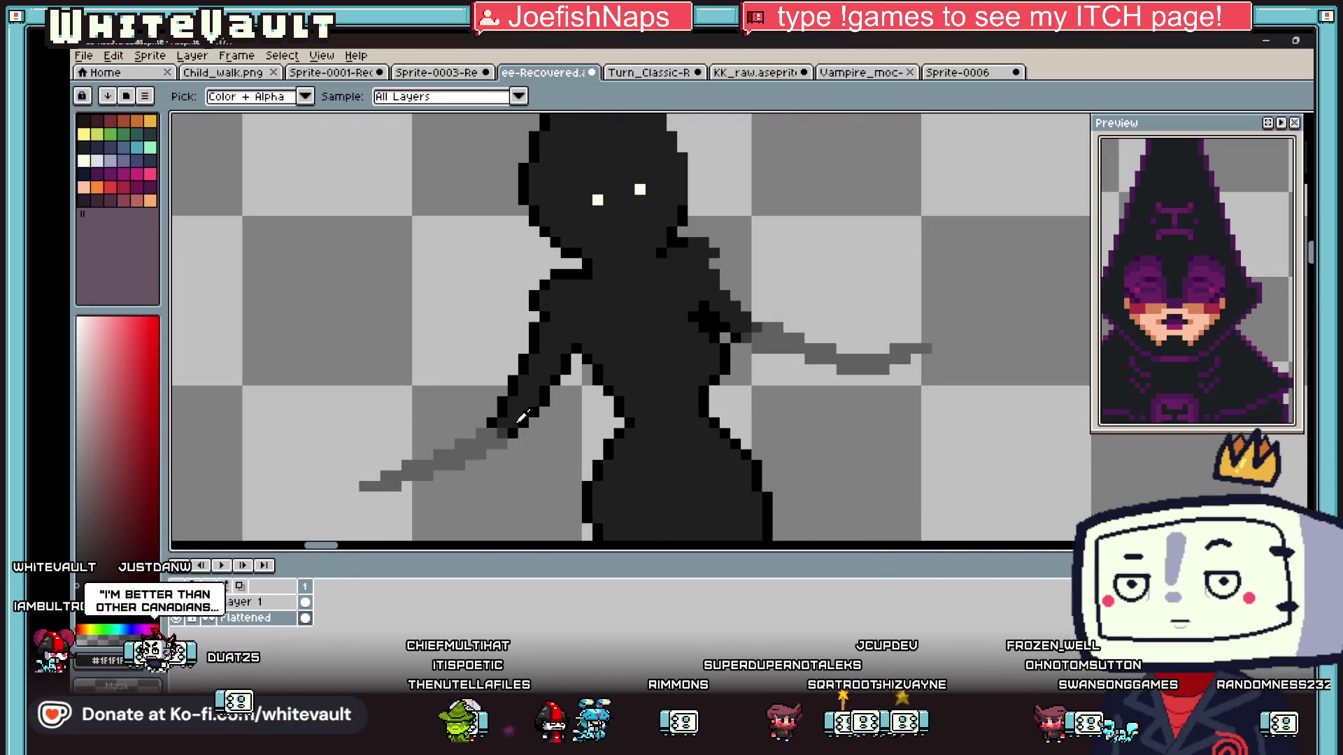
{"action": "left_click", "coordinate": [591, 321], "text": "alt"}
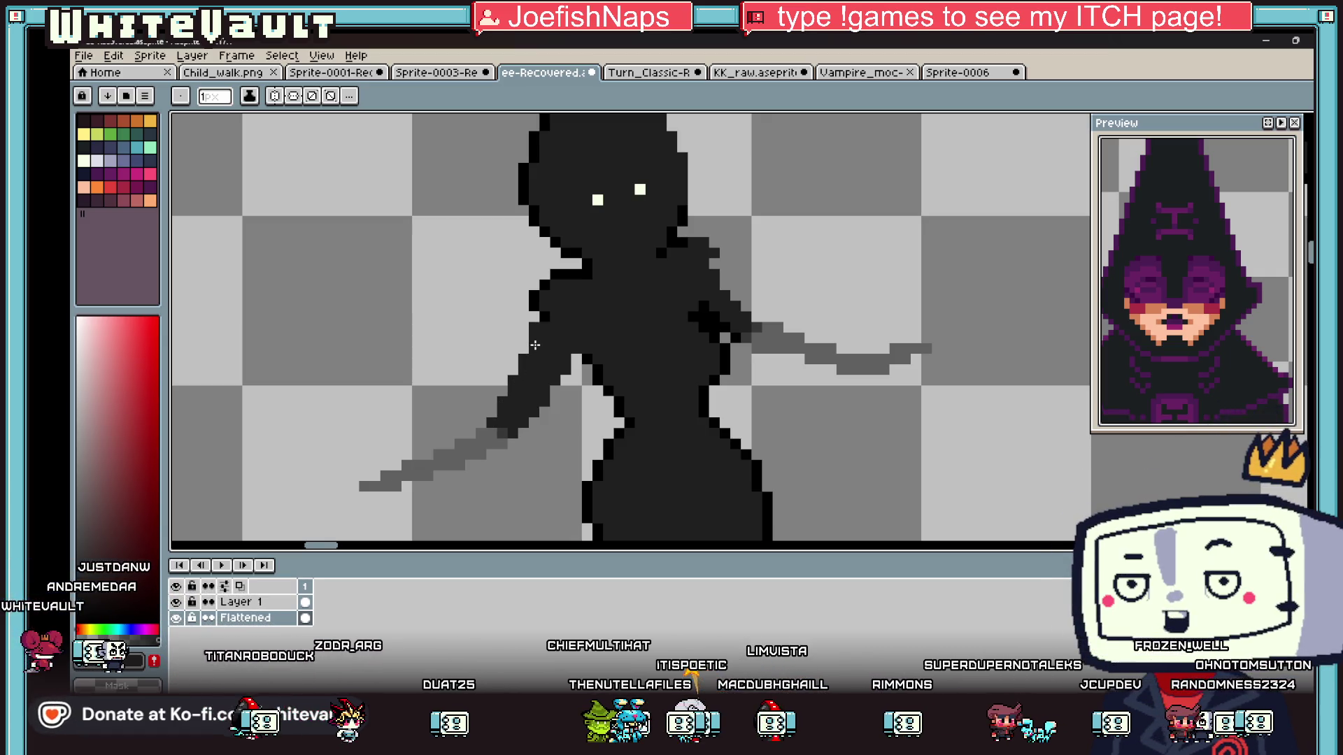
{"action": "left_click", "coordinate": [965, 73]}
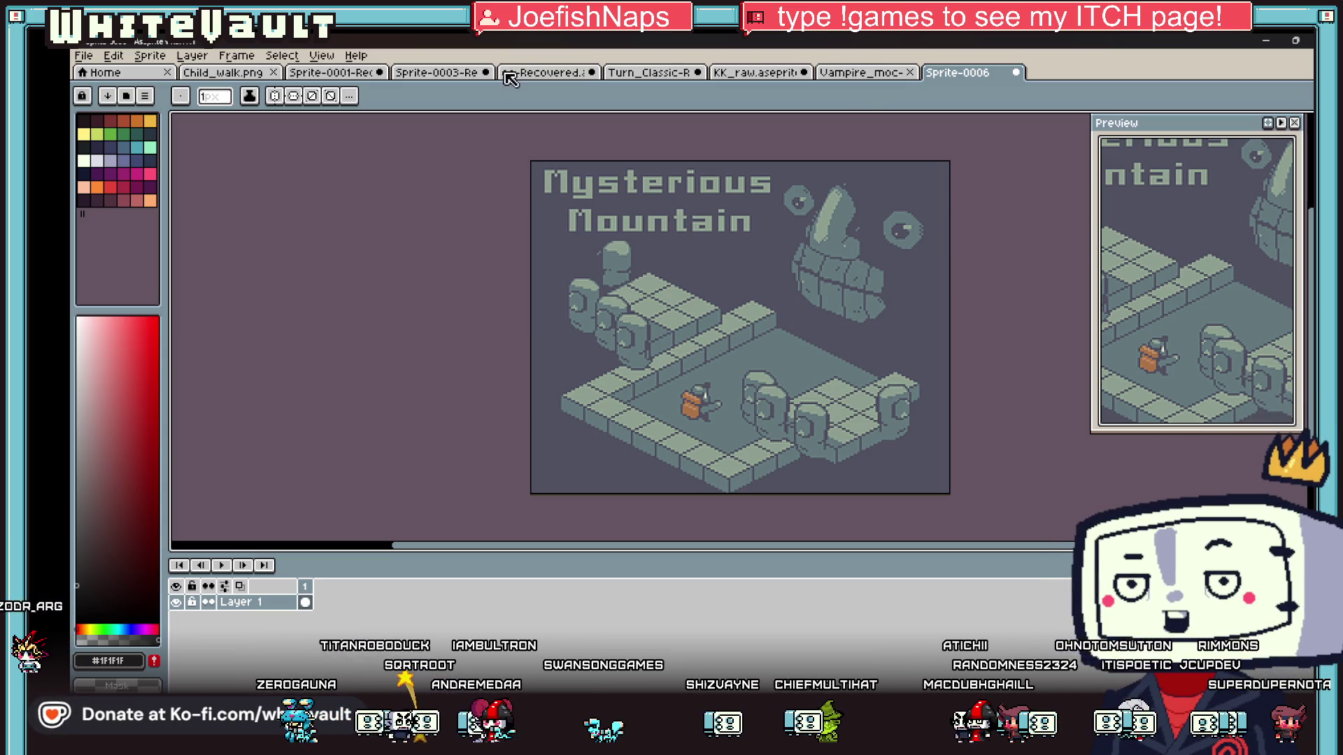
Step: Return to the hooded figure's document
{"action": "left_click", "coordinate": [437, 72]}
{"action": "left_click", "coordinate": [539, 72]}
{"action": "scroll", "coordinate": [709, 263], "scroll_direction": "down", "scroll_amount": 4}
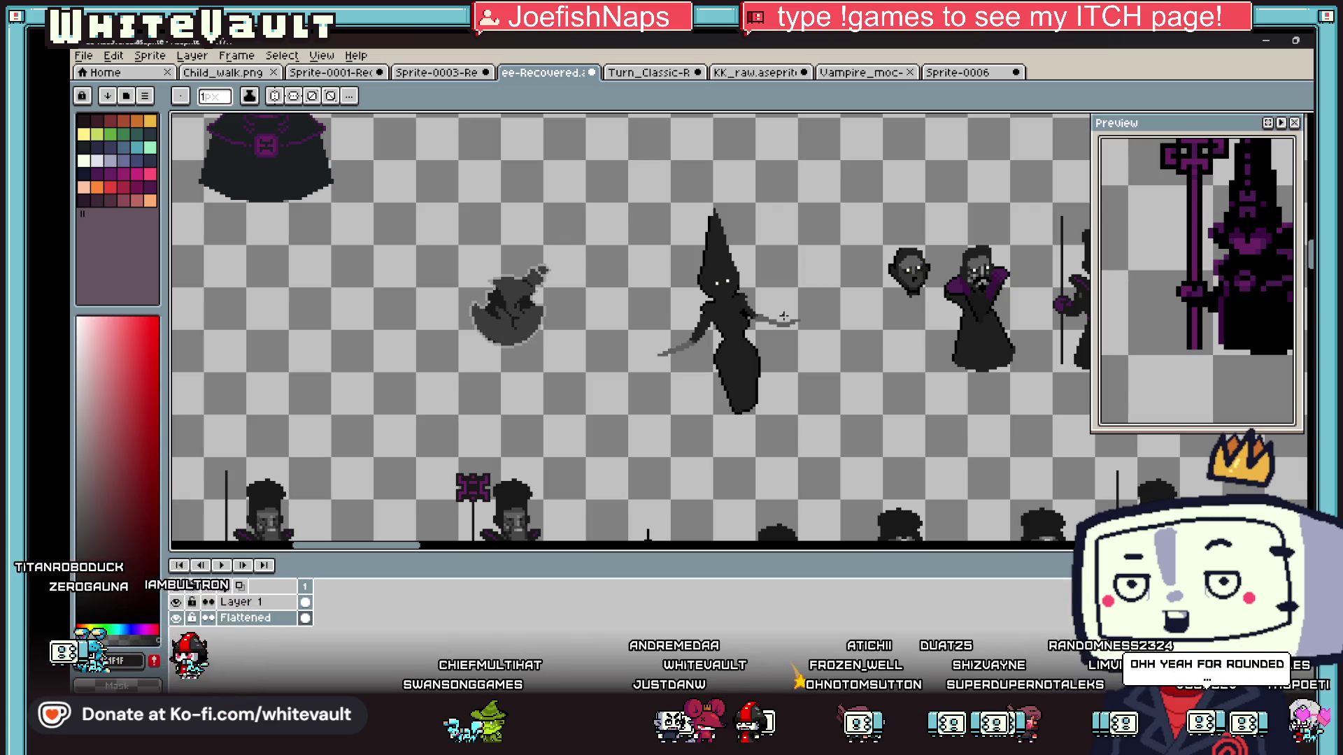
Step: Sample the body colour and draw dark pixels along the figure's right edge
{"action": "key", "text": "i"}
{"action": "scroll", "coordinate": [723, 268], "scroll_direction": "up", "scroll_amount": 5}
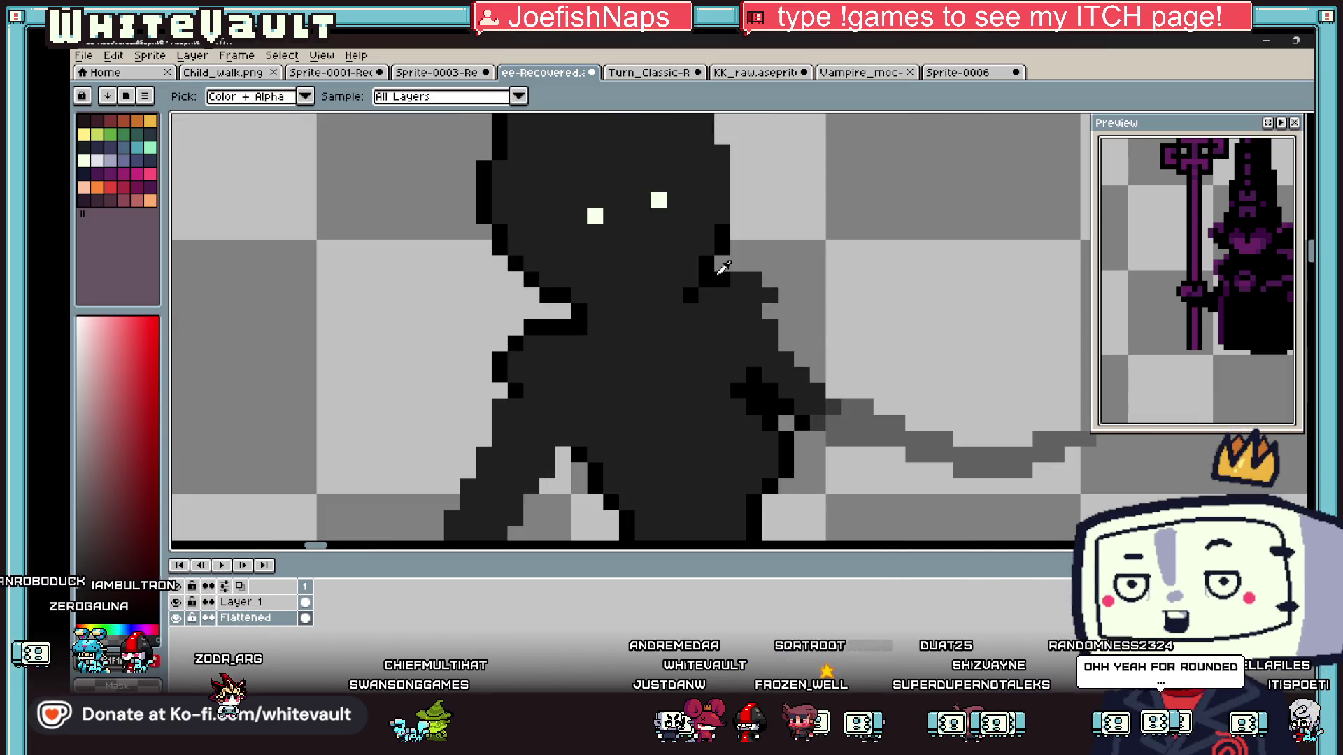
{"action": "key", "text": "b"}
{"action": "left_click_drag", "start_coordinate": [738, 268], "coordinate": [787, 343]}
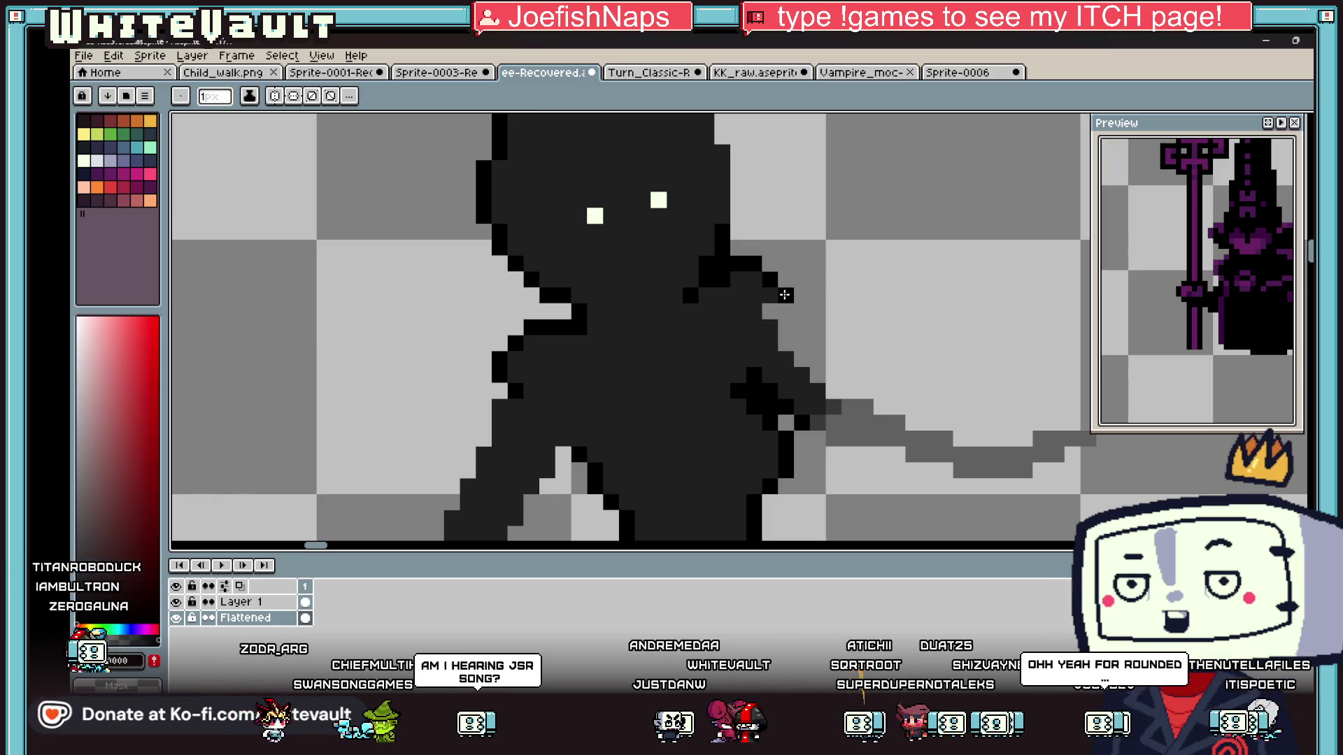
{"action": "scroll", "coordinate": [787, 342], "scroll_direction": "down", "scroll_amount": 4}
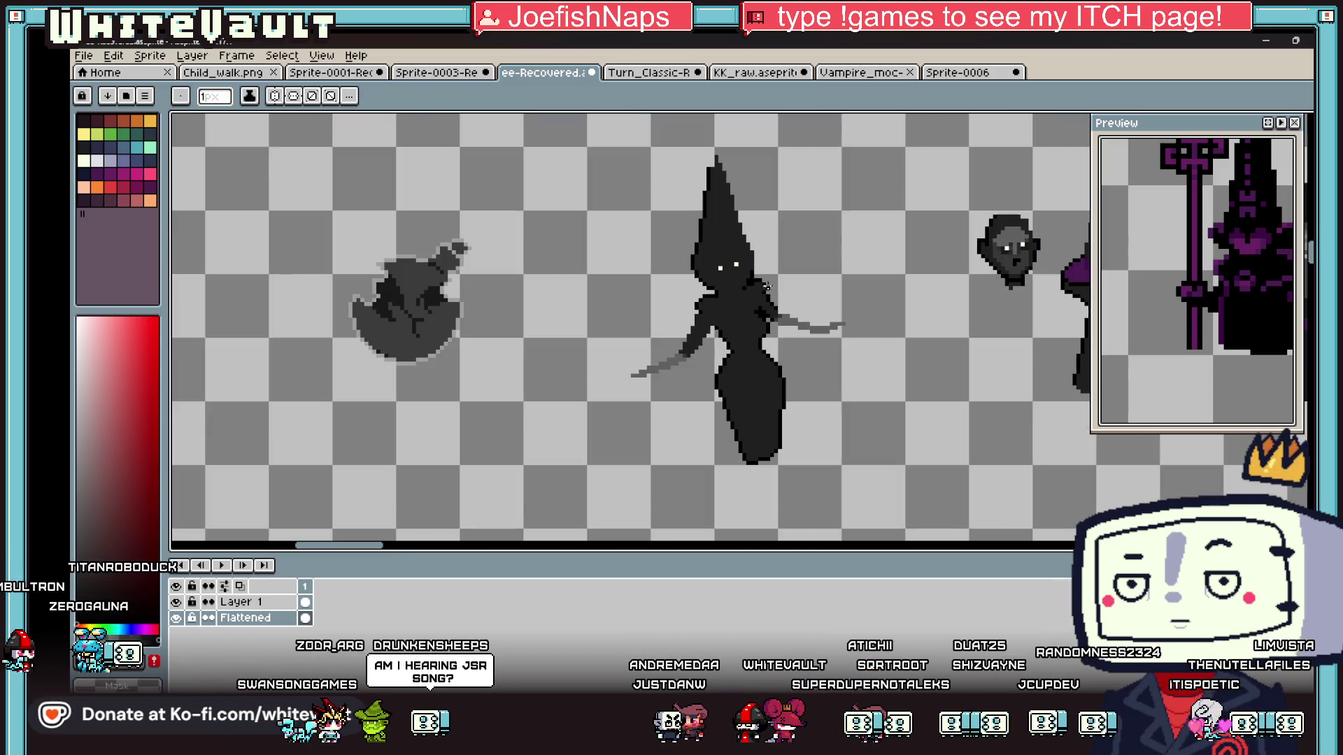
Step: Draw dark-grey and black pixels diagonally down the figure's left edge
{"action": "key", "text": "i"}
{"action": "scroll", "coordinate": [705, 304], "scroll_direction": "up", "scroll_amount": 4}
{"action": "scroll", "coordinate": [705, 304], "scroll_direction": "up", "scroll_amount": 1}
{"action": "key", "text": "b"}
{"action": "mouse_move", "coordinate": [689, 265]}
{"action": "left_mouse_down"}
{"action": "mouse_move", "coordinate": [656, 273]}
{"action": "mouse_move", "coordinate": [630, 326]}
{"action": "left_mouse_up"}
{"action": "left_click", "coordinate": [720, 254], "text": "alt"}
{"action": "mouse_move", "coordinate": [692, 231]}
{"action": "left_mouse_down"}
{"action": "mouse_move", "coordinate": [661, 234]}
{"action": "mouse_move", "coordinate": [594, 297]}
{"action": "mouse_move", "coordinate": [603, 316]}
{"action": "mouse_move", "coordinate": [514, 442]}
{"action": "left_mouse_up"}
{"action": "scroll", "coordinate": [603, 315], "scroll_direction": "down", "scroll_amount": 4}
{"action": "scroll", "coordinate": [588, 322], "scroll_direction": "up", "scroll_amount": 4}
{"action": "scroll", "coordinate": [573, 329], "scroll_direction": "up", "scroll_amount": 1}
{"action": "scroll", "coordinate": [571, 342], "scroll_direction": "down", "scroll_amount": 4}
{"action": "scroll", "coordinate": [560, 350], "scroll_direction": "up", "scroll_amount": 3}
{"action": "scroll", "coordinate": [514, 442], "scroll_direction": "down", "scroll_amount": 4}
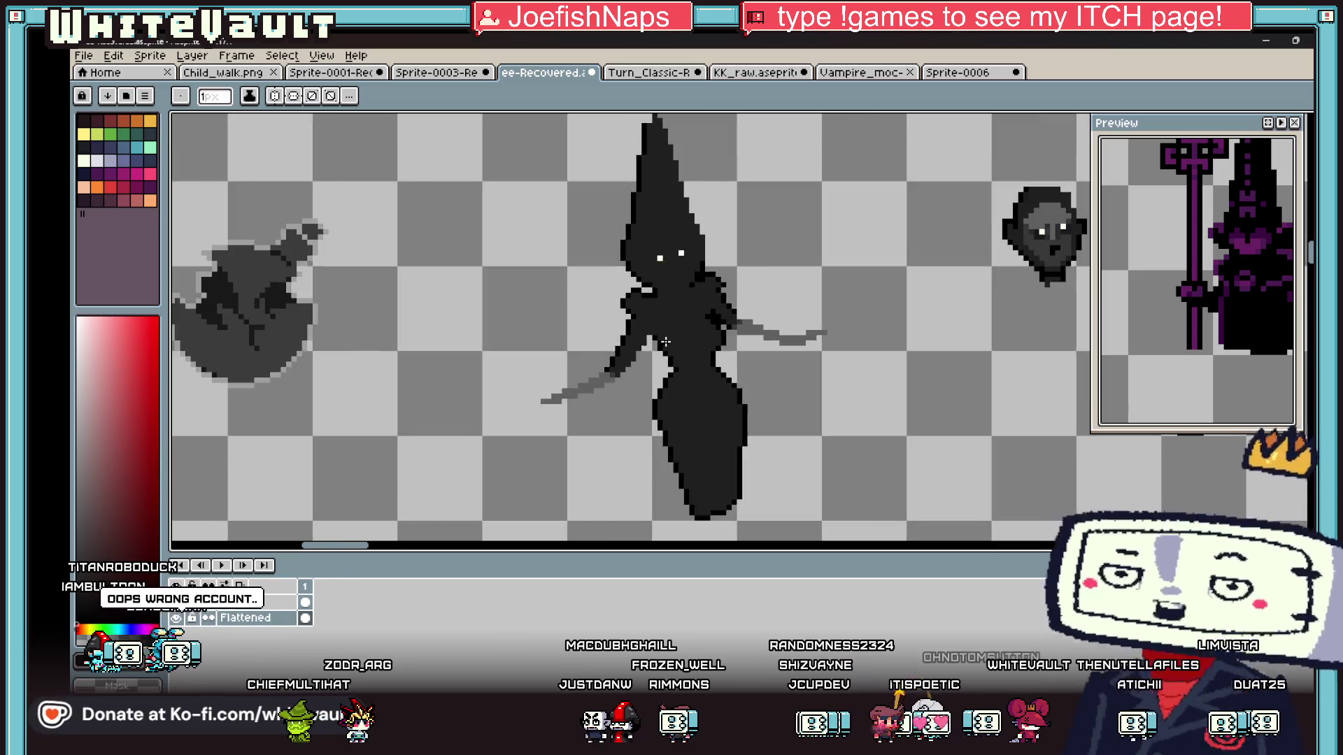
{"action": "scroll", "coordinate": [706, 307], "scroll_direction": "up", "scroll_amount": 4}
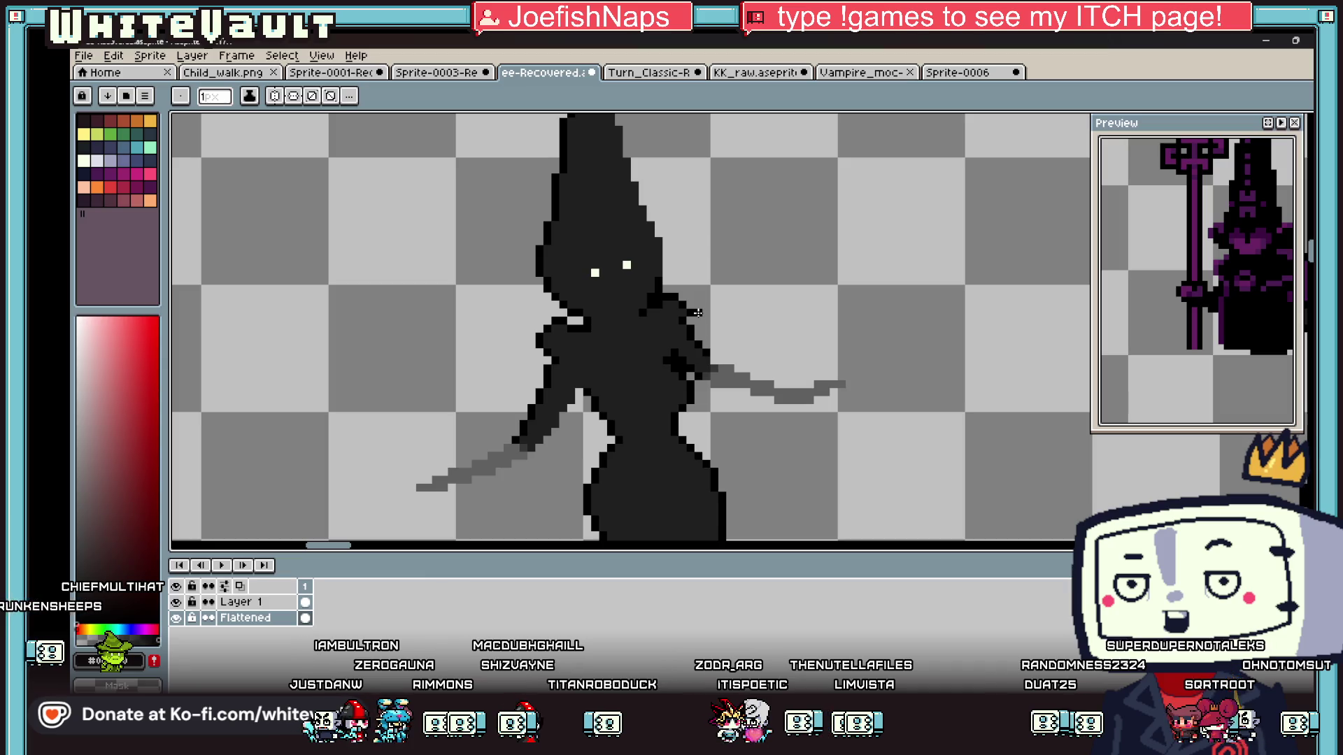
{"action": "key", "text": "i"}
{"action": "scroll", "coordinate": [588, 392], "scroll_direction": "down", "scroll_amount": 4}
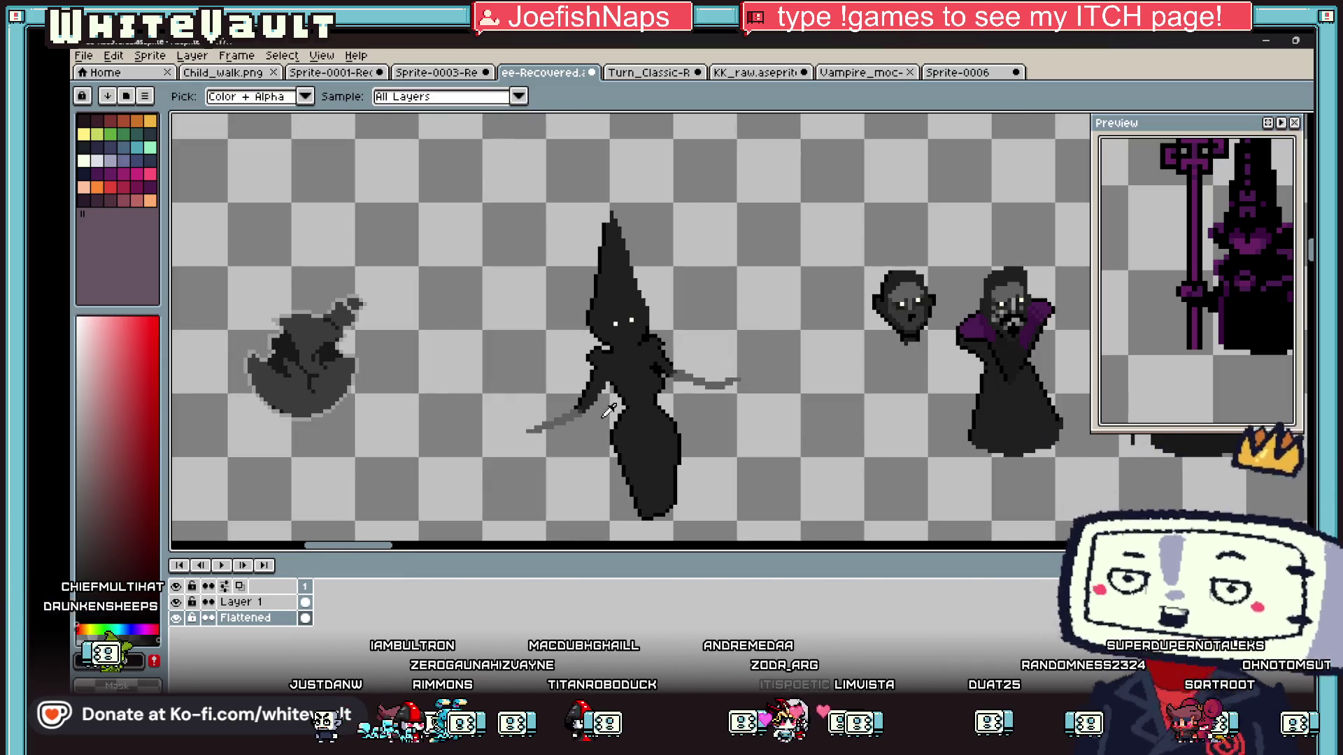
{"action": "scroll", "coordinate": [582, 396], "scroll_direction": "up", "scroll_amount": 5}
{"action": "key", "text": "b"}
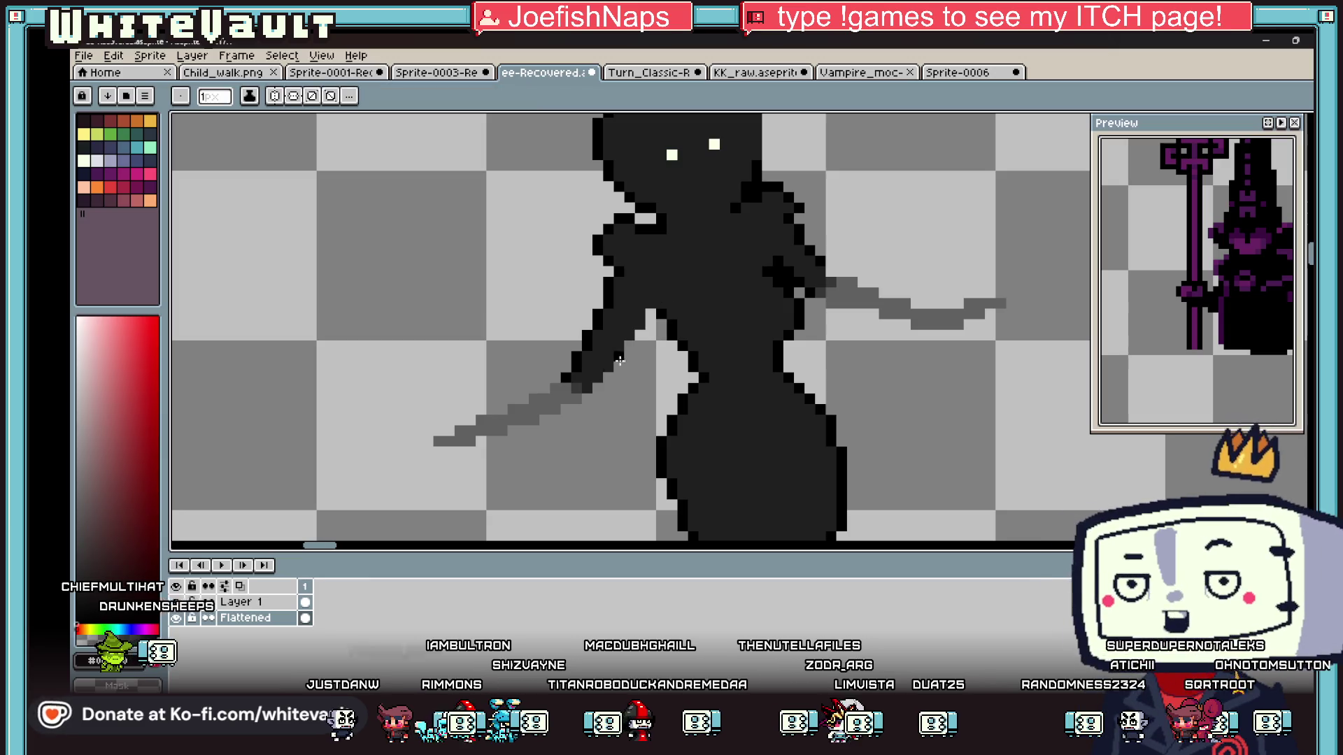
{"action": "left_click", "coordinate": [518, 412], "text": "alt"}
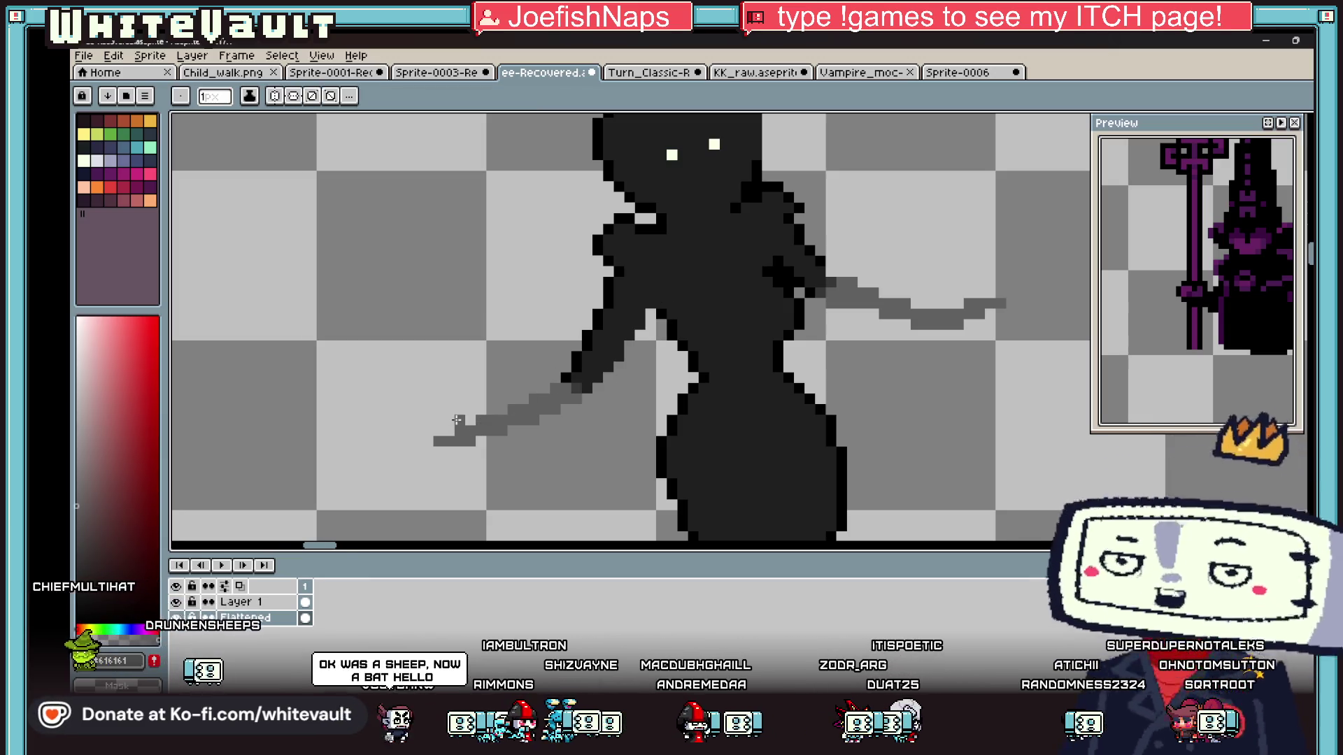
{"action": "scroll", "coordinate": [448, 410], "scroll_direction": "up", "scroll_amount": 2}
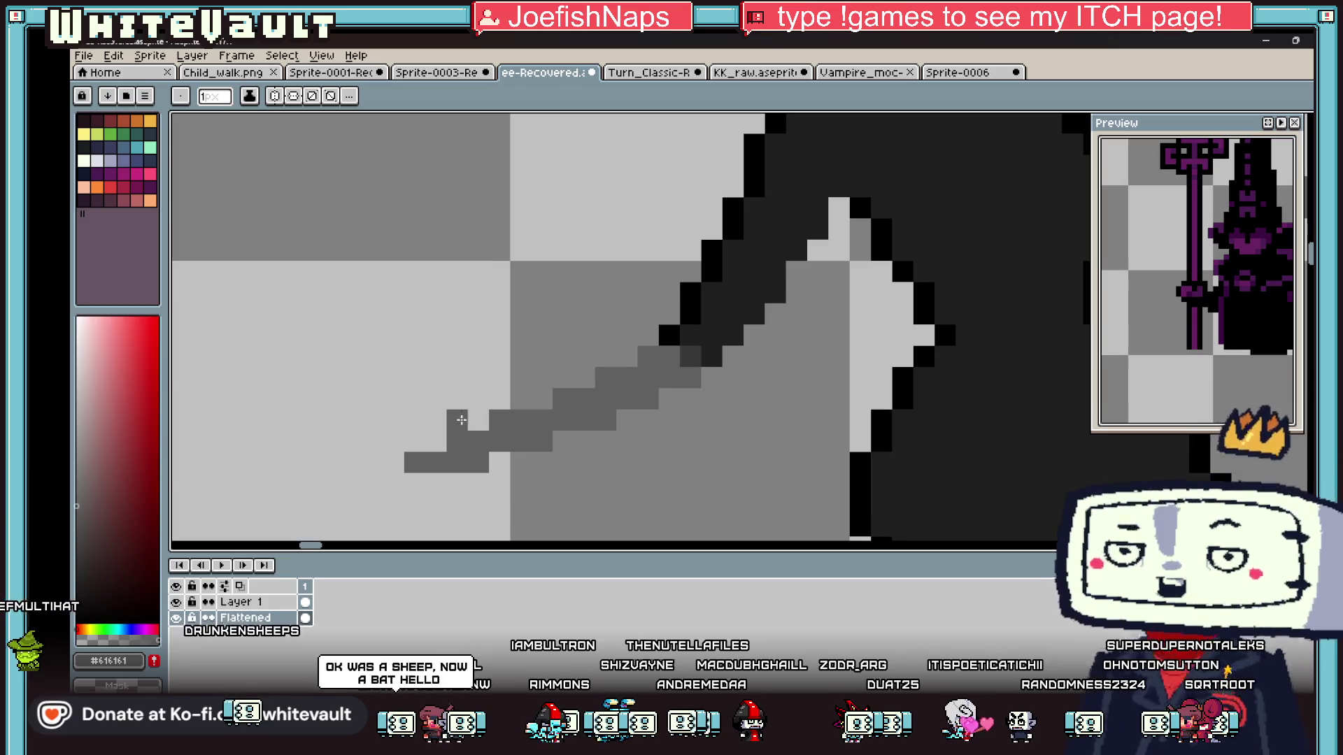
{"action": "mouse_move", "coordinate": [415, 357]}
{"action": "left_mouse_down"}
{"action": "mouse_move", "coordinate": [371, 358]}
{"action": "mouse_move", "coordinate": [435, 441]}
{"action": "mouse_move", "coordinate": [414, 377]}
{"action": "left_mouse_up"}
{"action": "scroll", "coordinate": [414, 378], "scroll_direction": "down", "scroll_amount": 5}
{"action": "scroll", "coordinate": [355, 344], "scroll_direction": "up", "scroll_amount": 4}
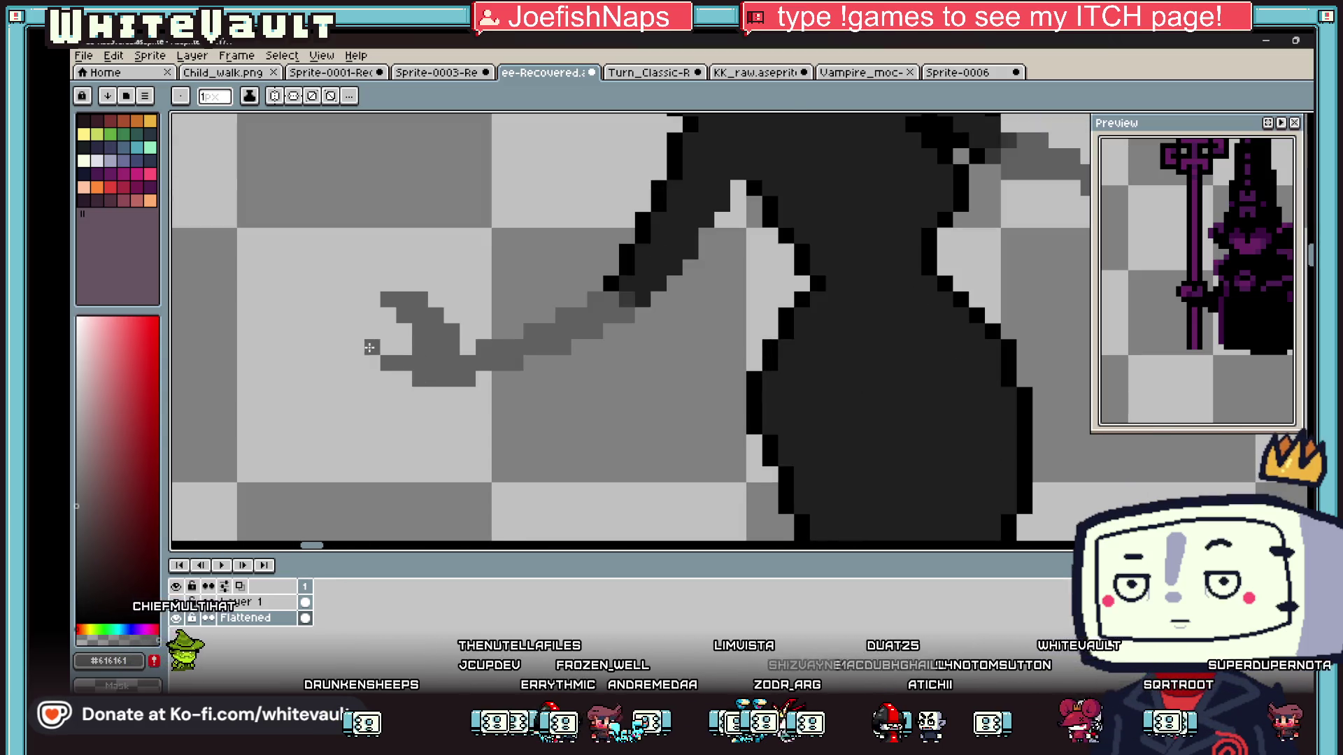
{"action": "mouse_move", "coordinate": [340, 331]}
{"action": "left_mouse_down"}
{"action": "mouse_move", "coordinate": [324, 360]}
{"action": "mouse_move", "coordinate": [340, 395]}
{"action": "mouse_move", "coordinate": [420, 427]}
{"action": "left_mouse_up"}
{"action": "left_click", "coordinate": [467, 394]}
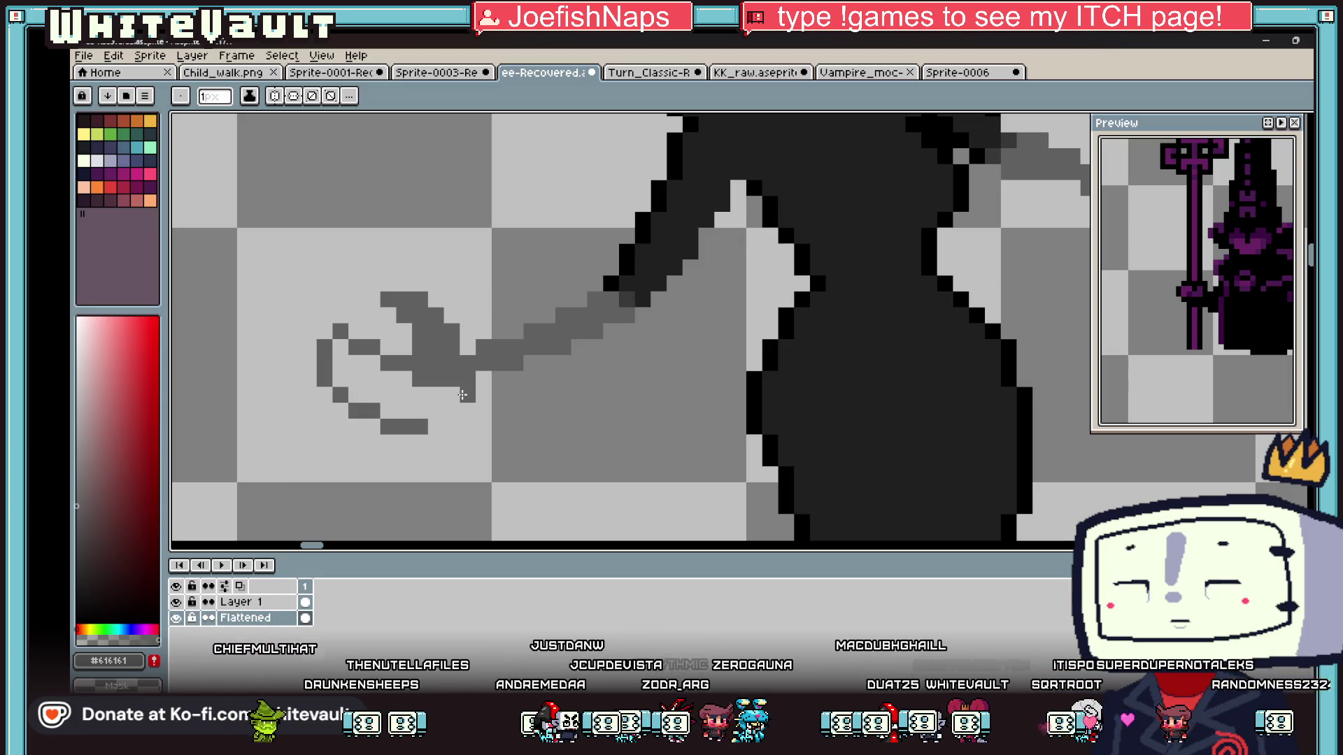
{"action": "scroll", "coordinate": [435, 421], "scroll_direction": "down", "scroll_amount": 5}
{"action": "key", "text": "i"}
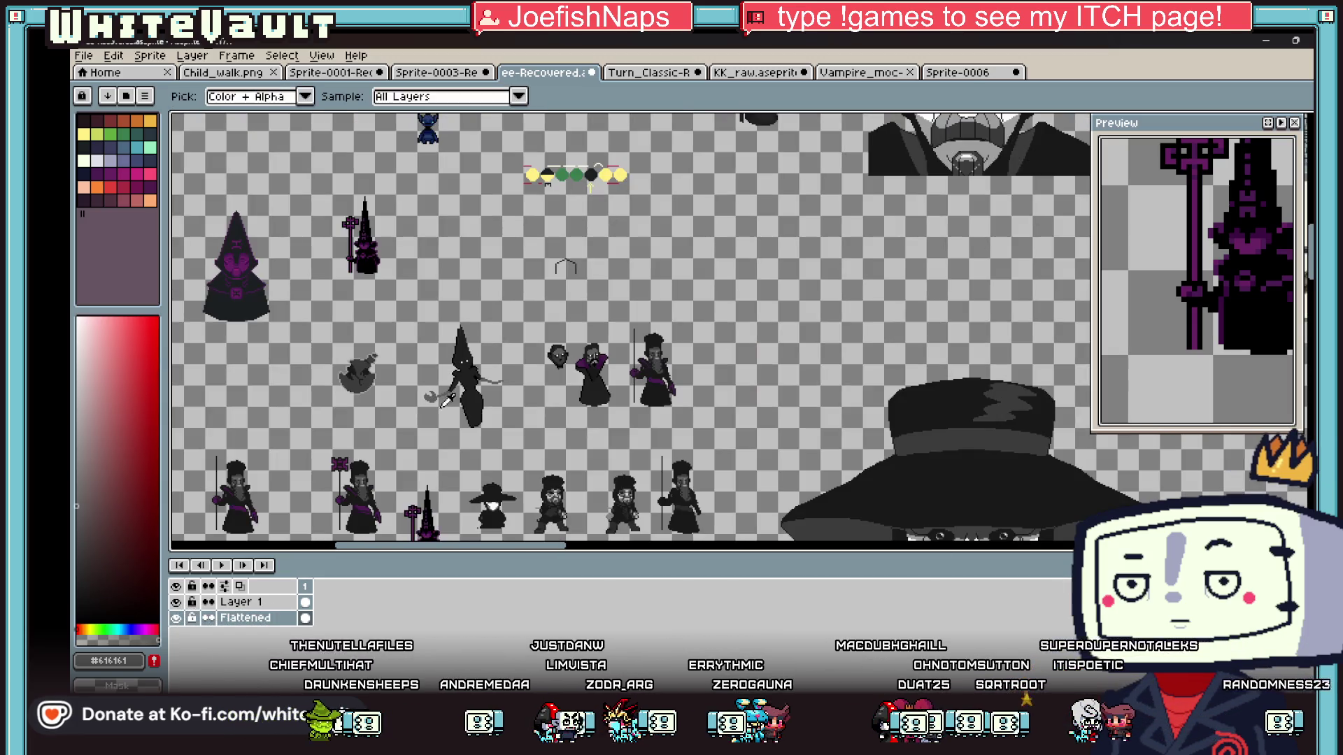
{"action": "scroll", "coordinate": [442, 409], "scroll_direction": "up", "scroll_amount": 3}
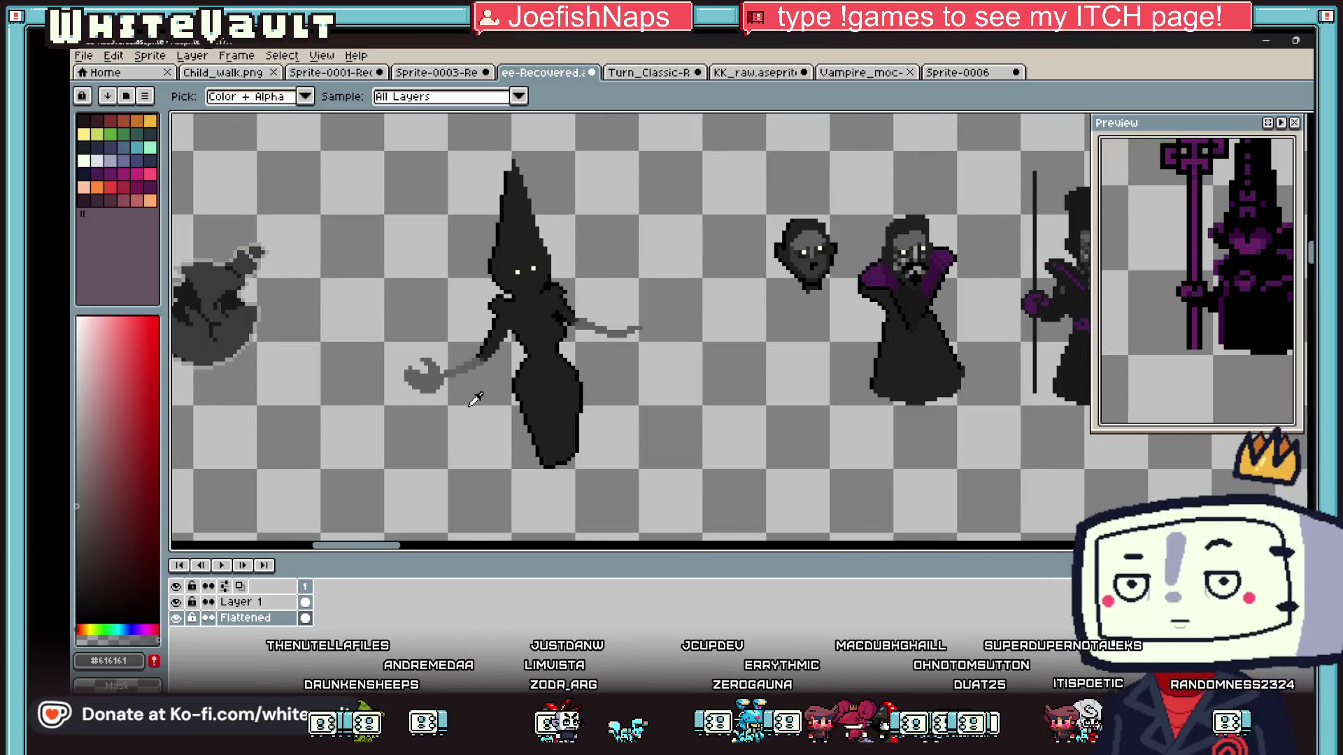
{"action": "key", "text": "ctrl+z"}
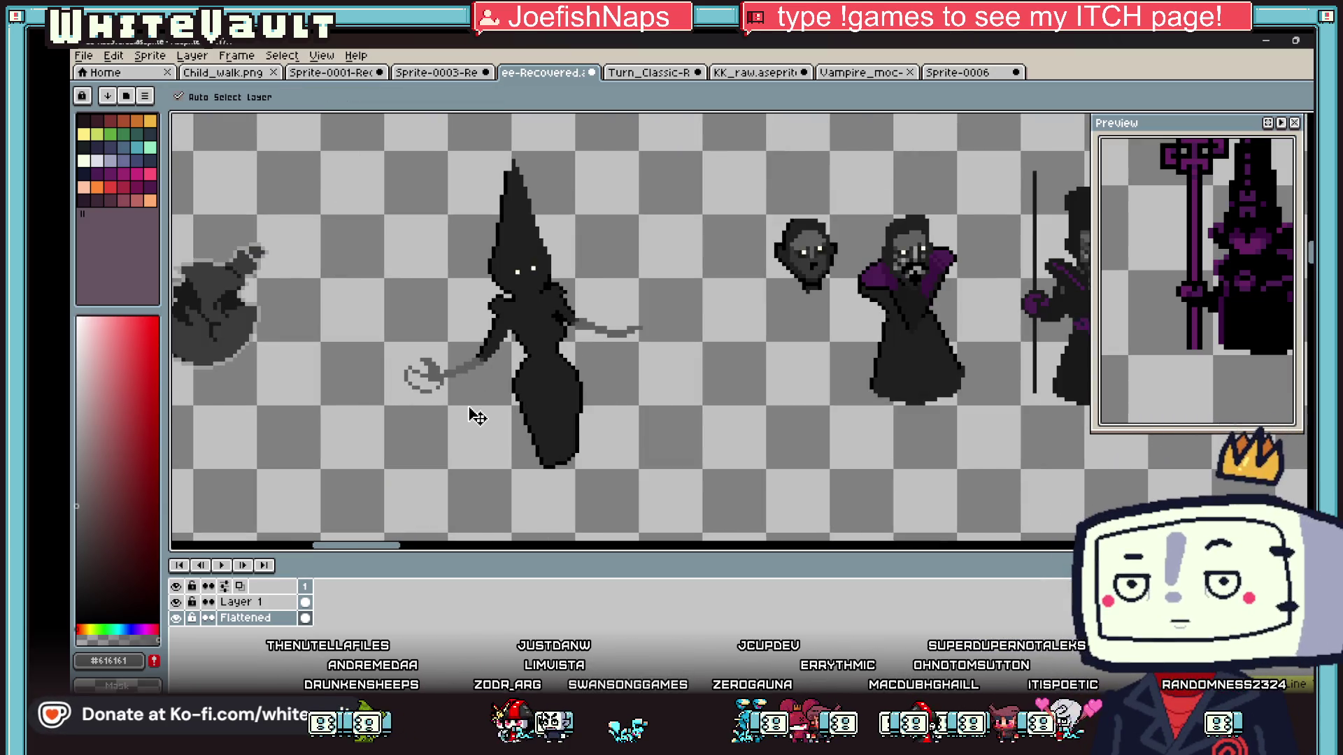
{"action": "key", "text": "ctrl+z"}
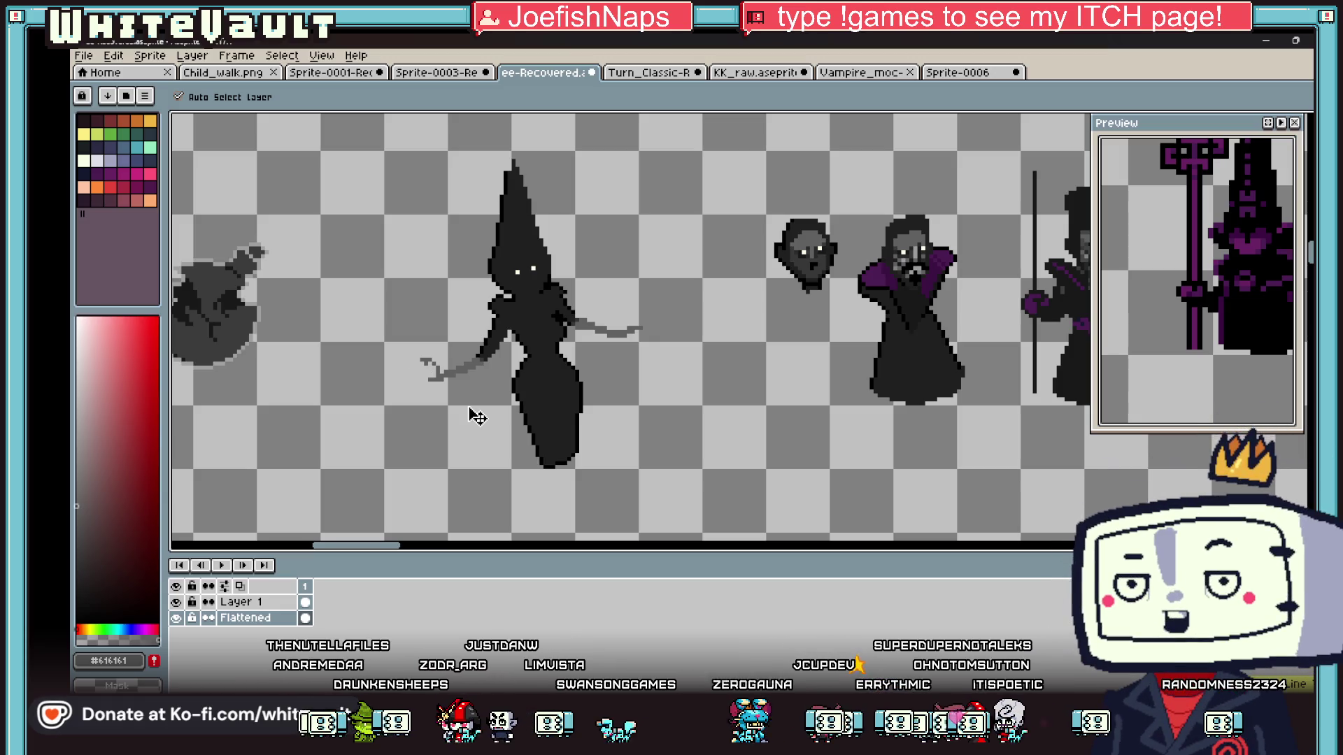
{"action": "key", "text": "ctrl+z"}
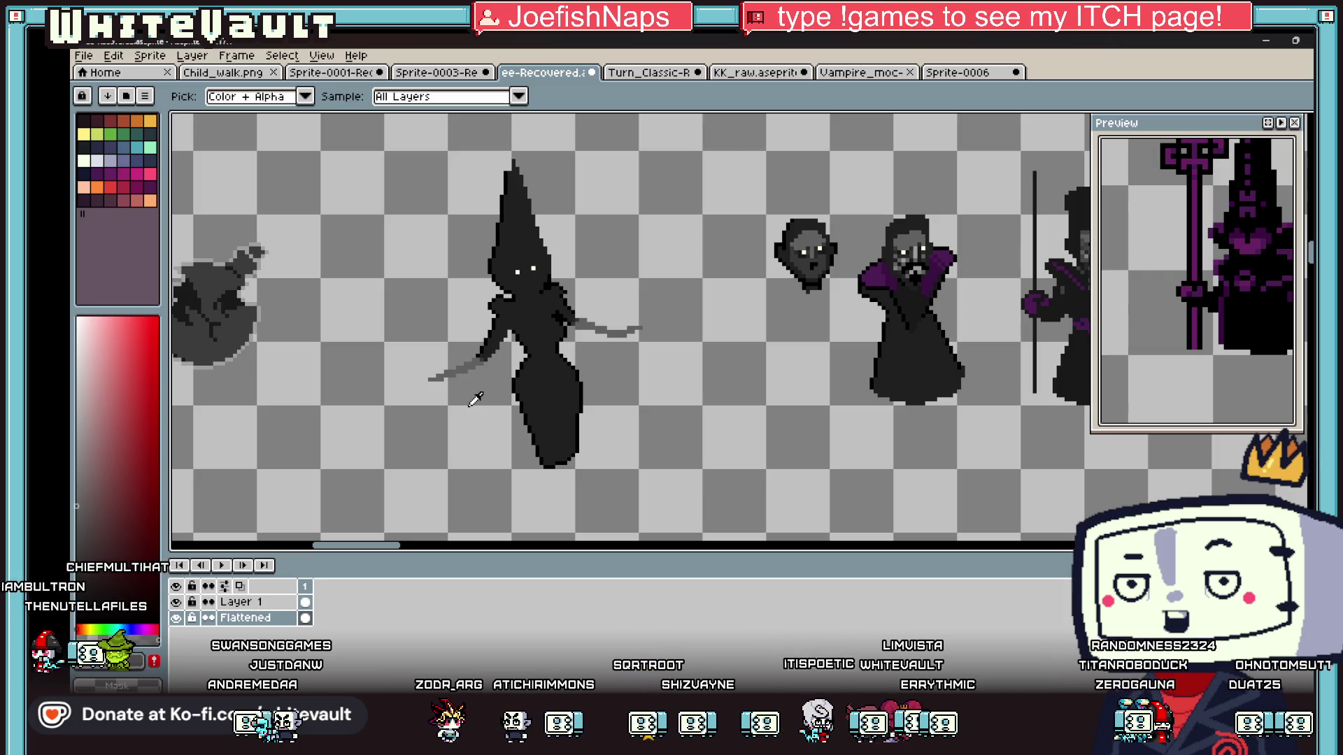
{"action": "scroll", "coordinate": [597, 342], "scroll_direction": "down", "scroll_amount": 1}
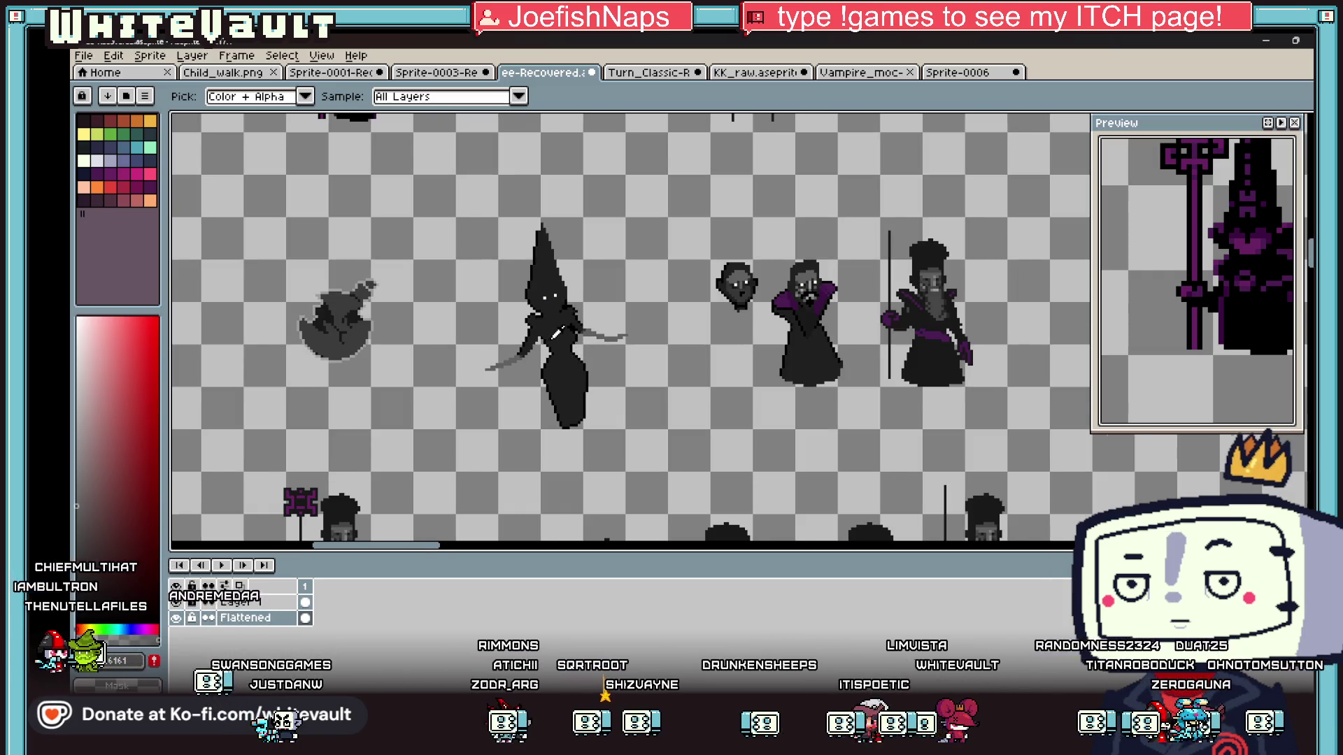
Step: Repaint the black pixels near the arm in the body grey
{"action": "scroll", "coordinate": [588, 329], "scroll_direction": "up", "scroll_amount": 3}
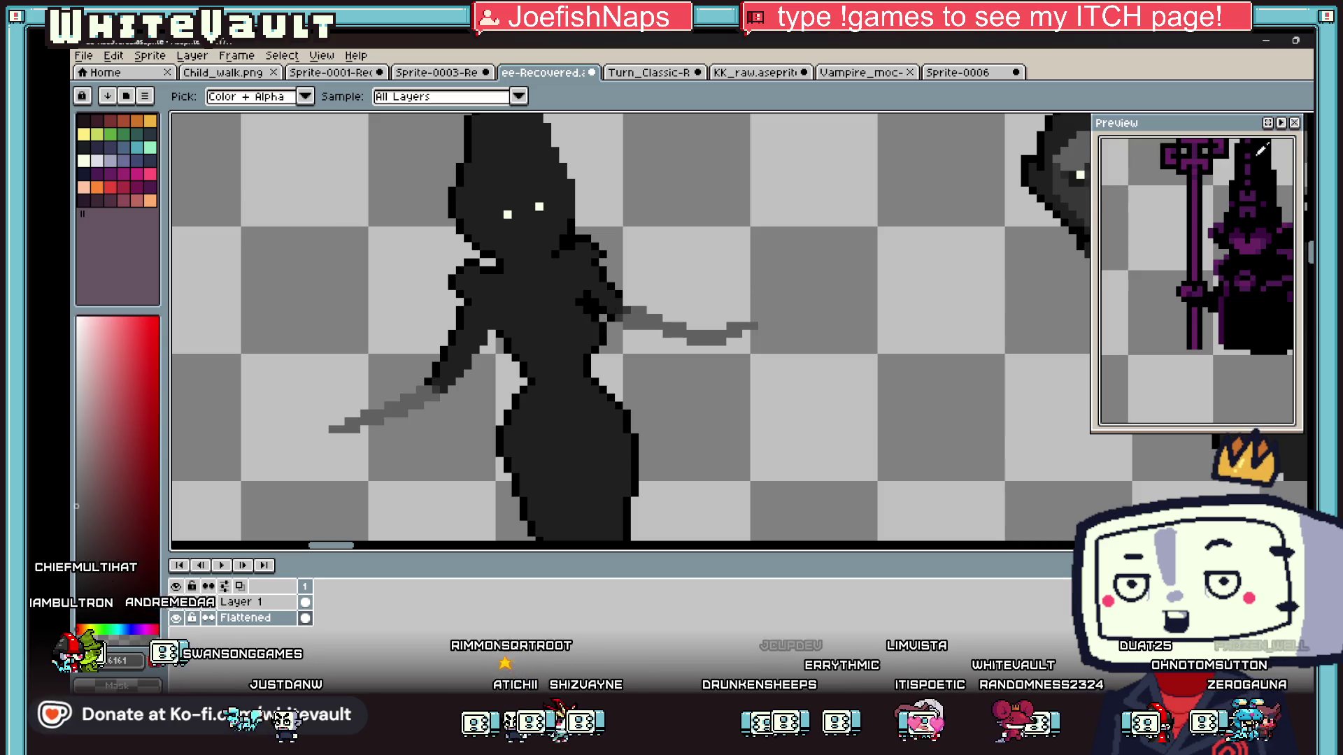
{"action": "scroll", "coordinate": [642, 340], "scroll_direction": "up", "scroll_amount": 1}
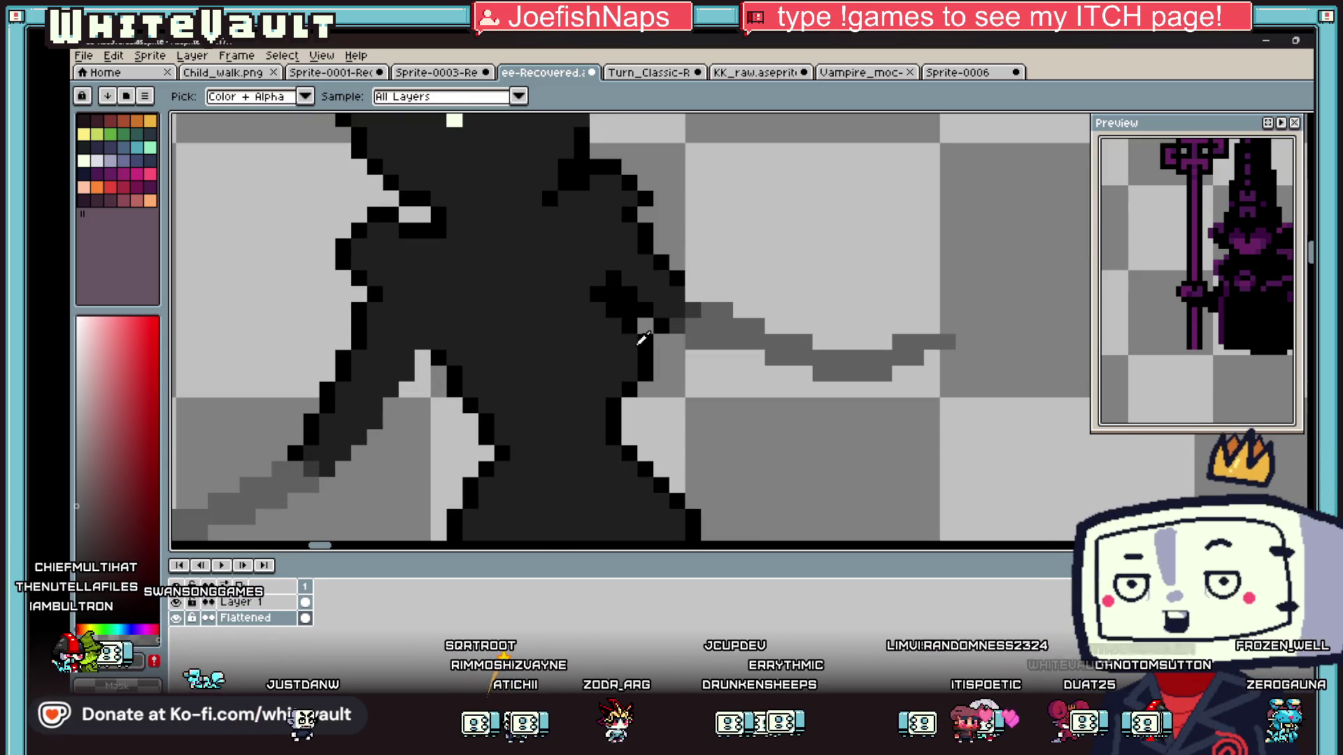
{"action": "left_click_drag", "start_coordinate": [620, 301], "coordinate": [610, 290]}
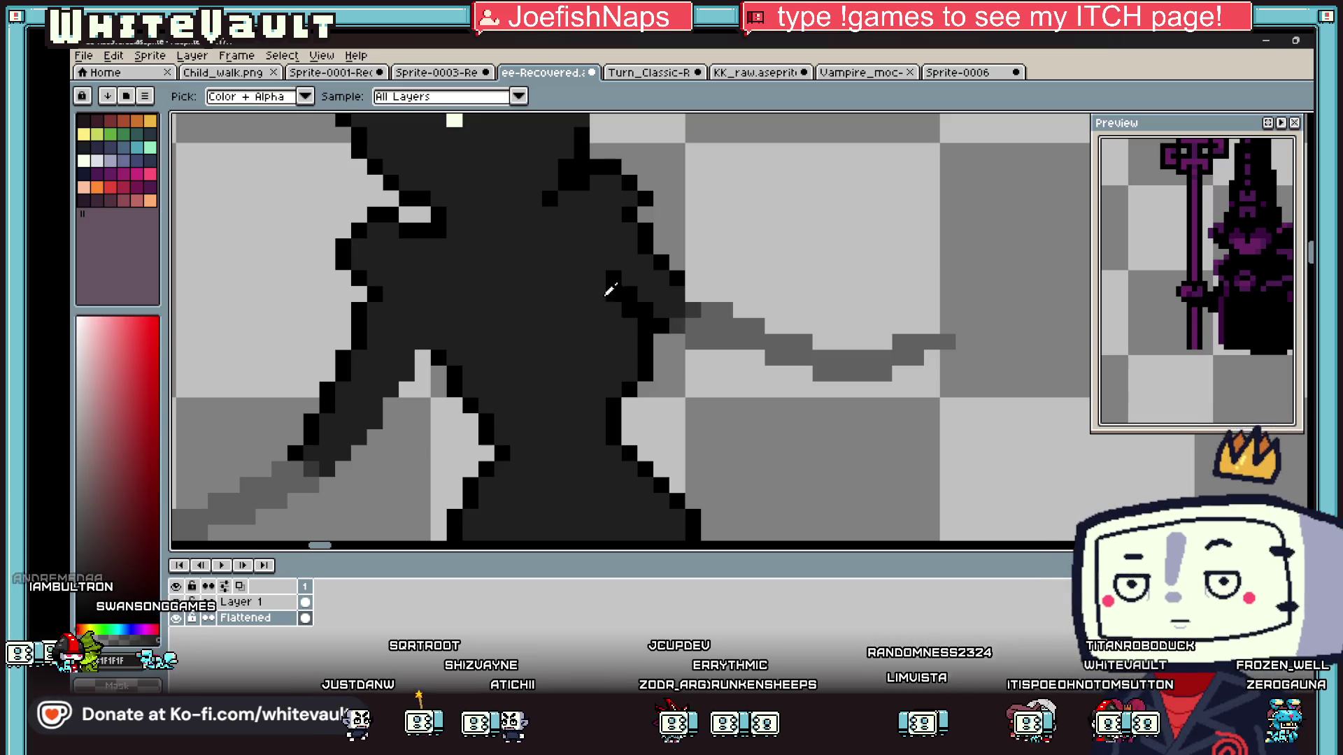
{"action": "left_click", "coordinate": [618, 273], "text": "alt"}
{"action": "scroll", "coordinate": [501, 360], "scroll_direction": "down", "scroll_amount": 4}
{"action": "scroll", "coordinate": [539, 305], "scroll_direction": "up", "scroll_amount": 1}
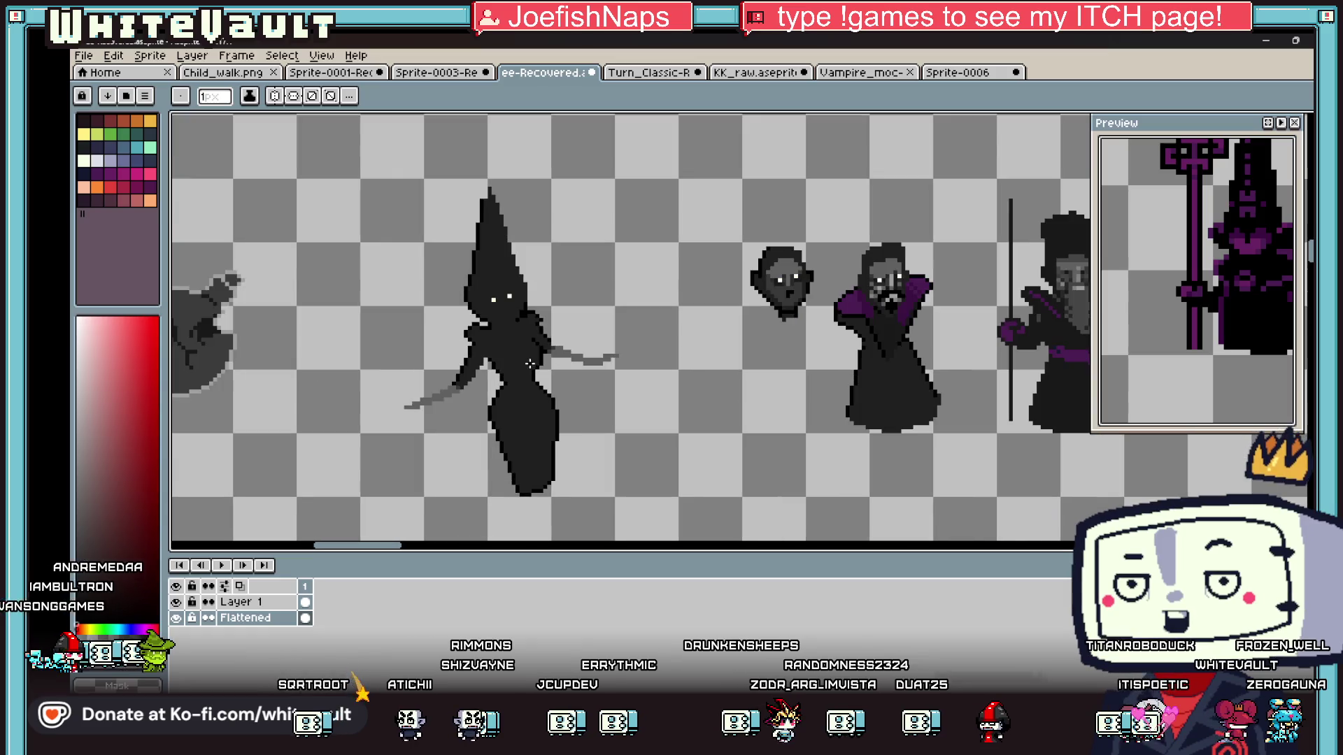
{"action": "scroll", "coordinate": [539, 304], "scroll_direction": "up", "scroll_amount": 3}
{"action": "scroll", "coordinate": [524, 337], "scroll_direction": "down", "scroll_amount": 4}
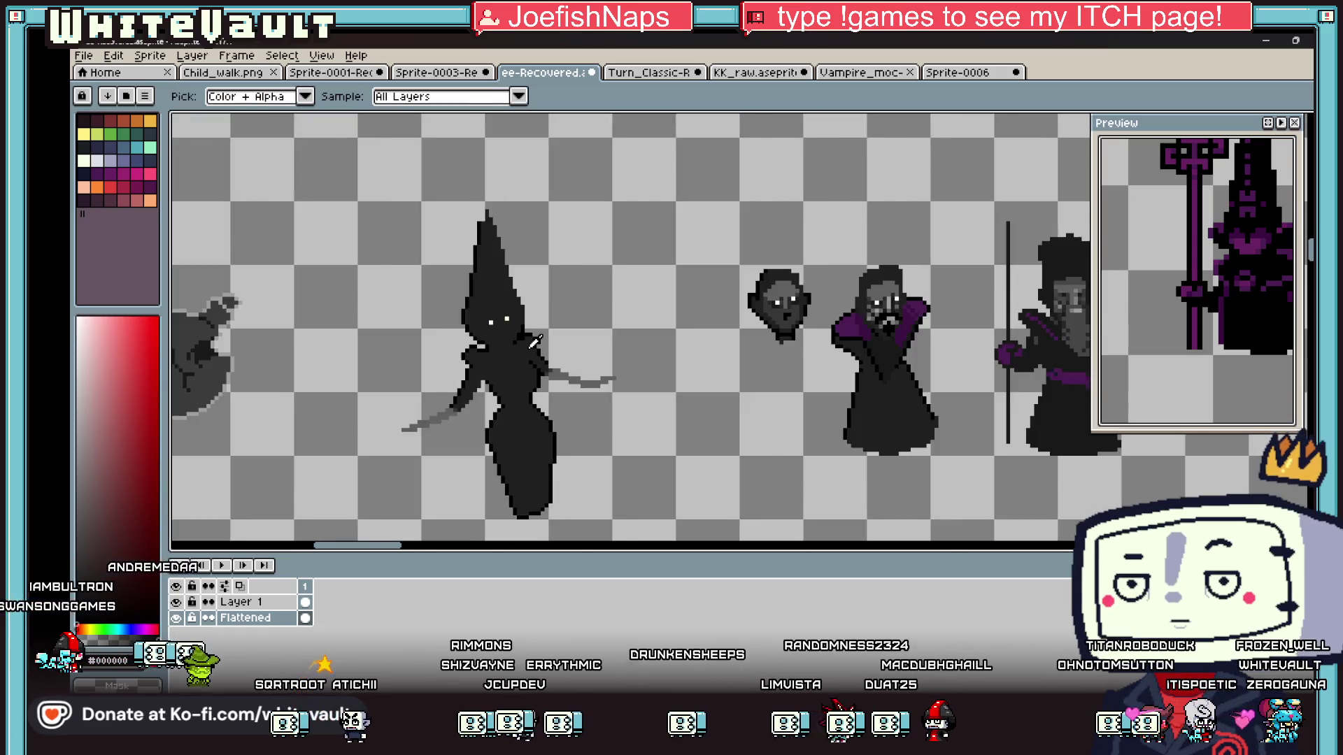
Step: Sample the dark robe colour #1F1F1F from the canvas
{"action": "key", "text": "b"}
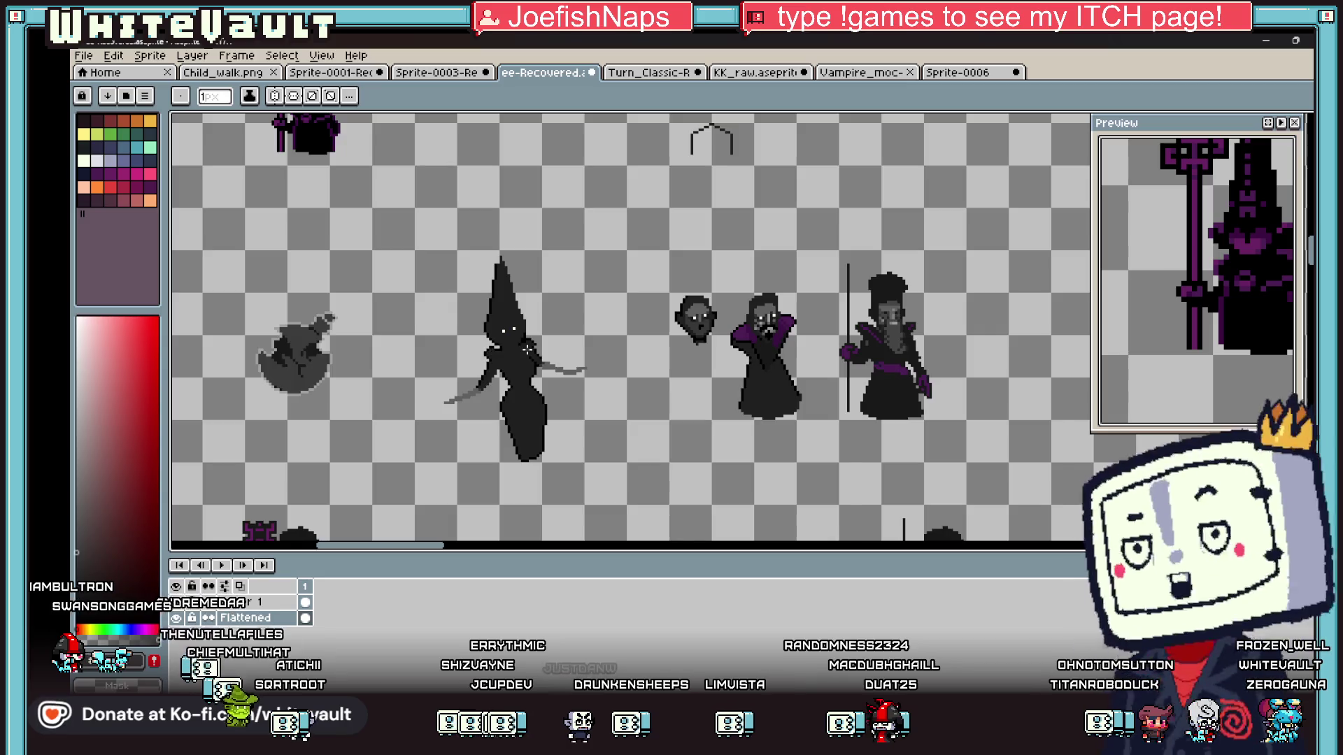
{"action": "scroll", "coordinate": [522, 339], "scroll_direction": "up", "scroll_amount": 4}
{"action": "scroll", "coordinate": [502, 342], "scroll_direction": "down", "scroll_amount": 4}
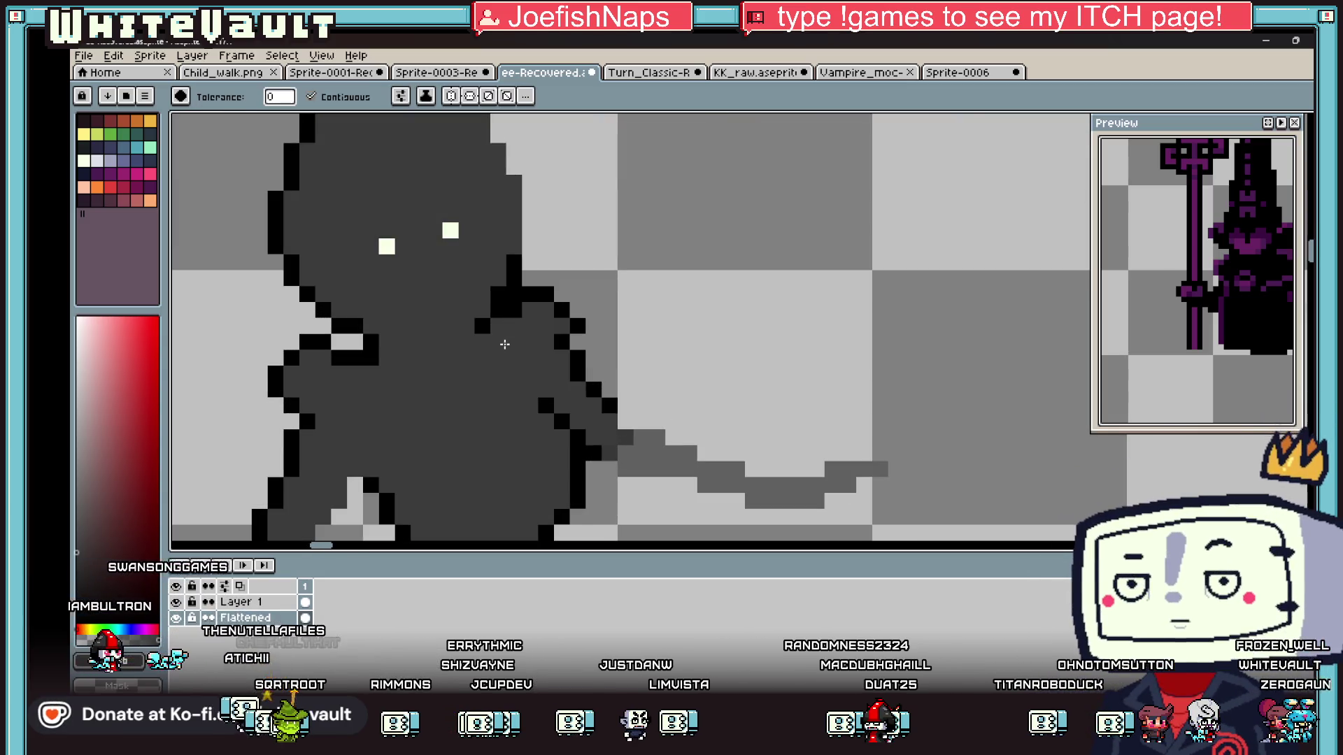
{"action": "key", "text": "i"}
{"action": "scroll", "coordinate": [761, 342], "scroll_direction": "up", "scroll_amount": 2}
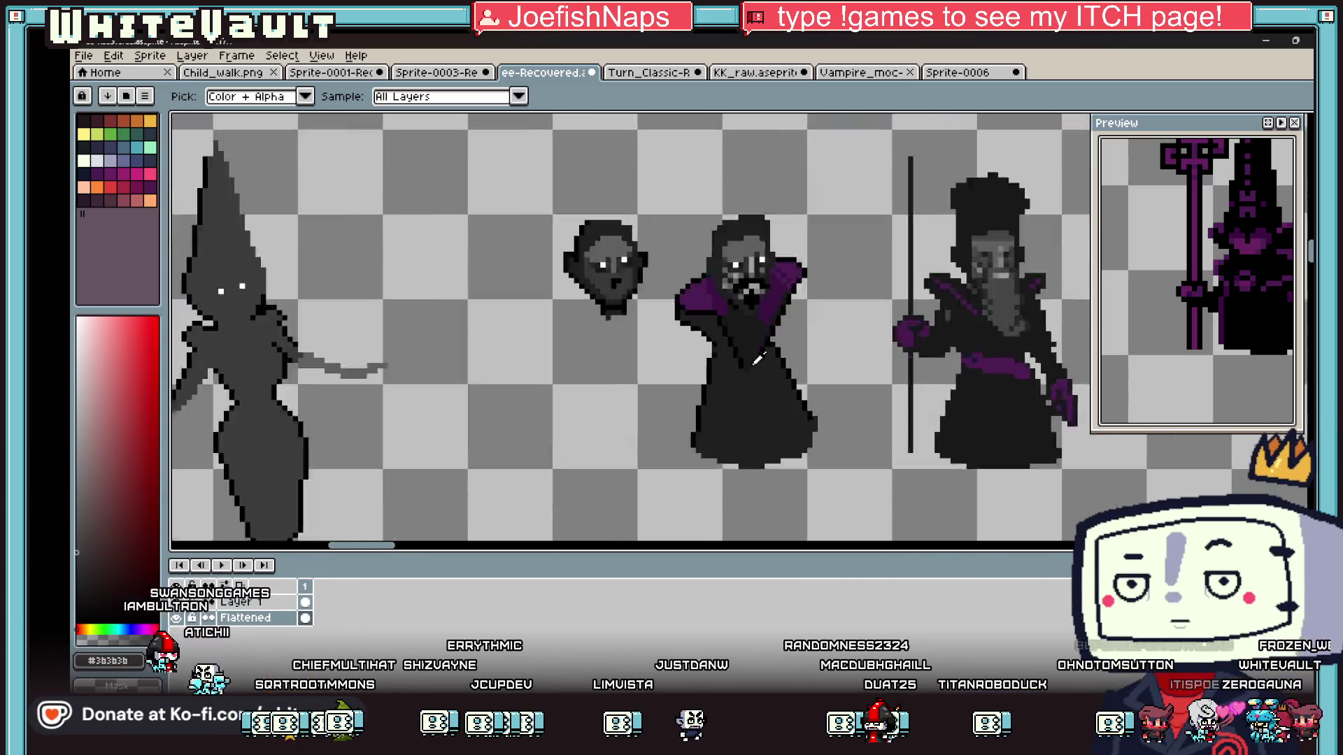
{"action": "left_click", "coordinate": [789, 321]}
Step: Fill the tall left figure with a darker shade and pick up #181818
{"action": "key", "text": "g"}
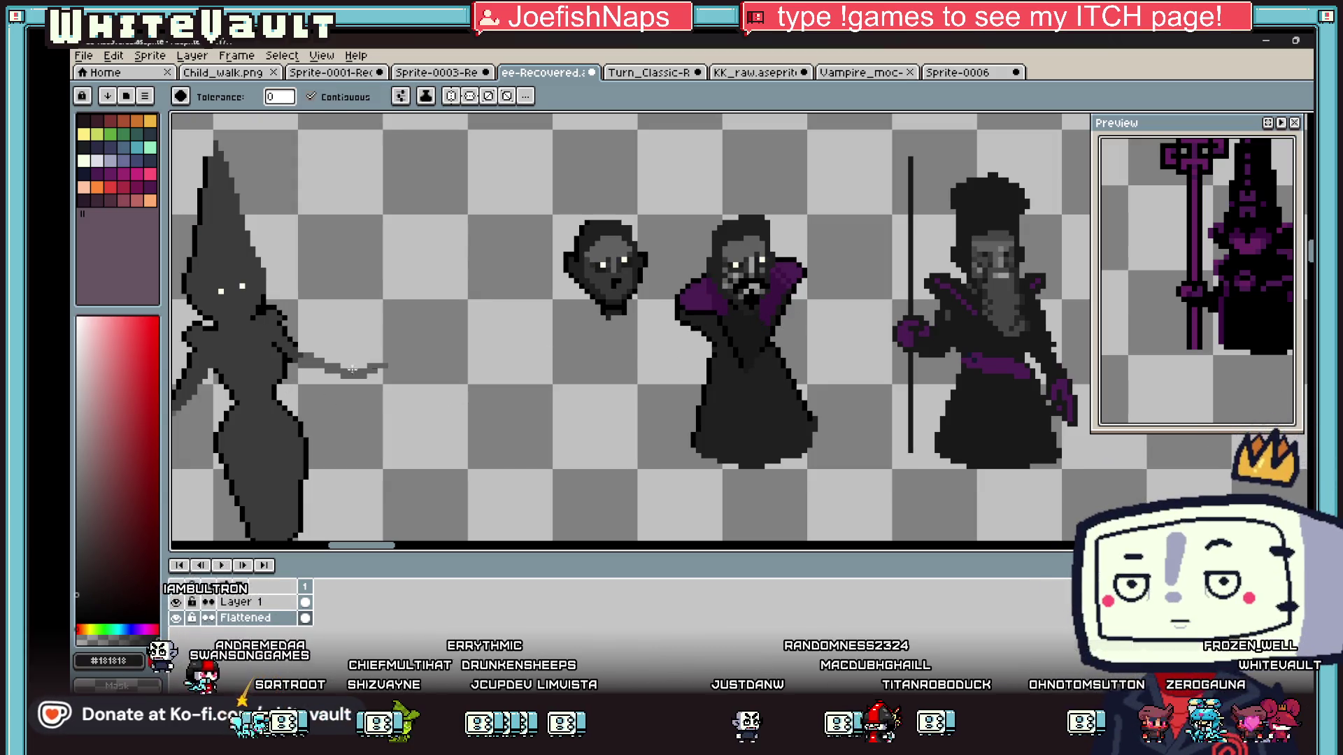
{"action": "key", "text": "i"}
{"action": "left_click", "coordinate": [692, 371]}
{"action": "key", "text": "g"}
{"action": "left_click", "coordinate": [245, 344]}
{"action": "key", "text": "i"}
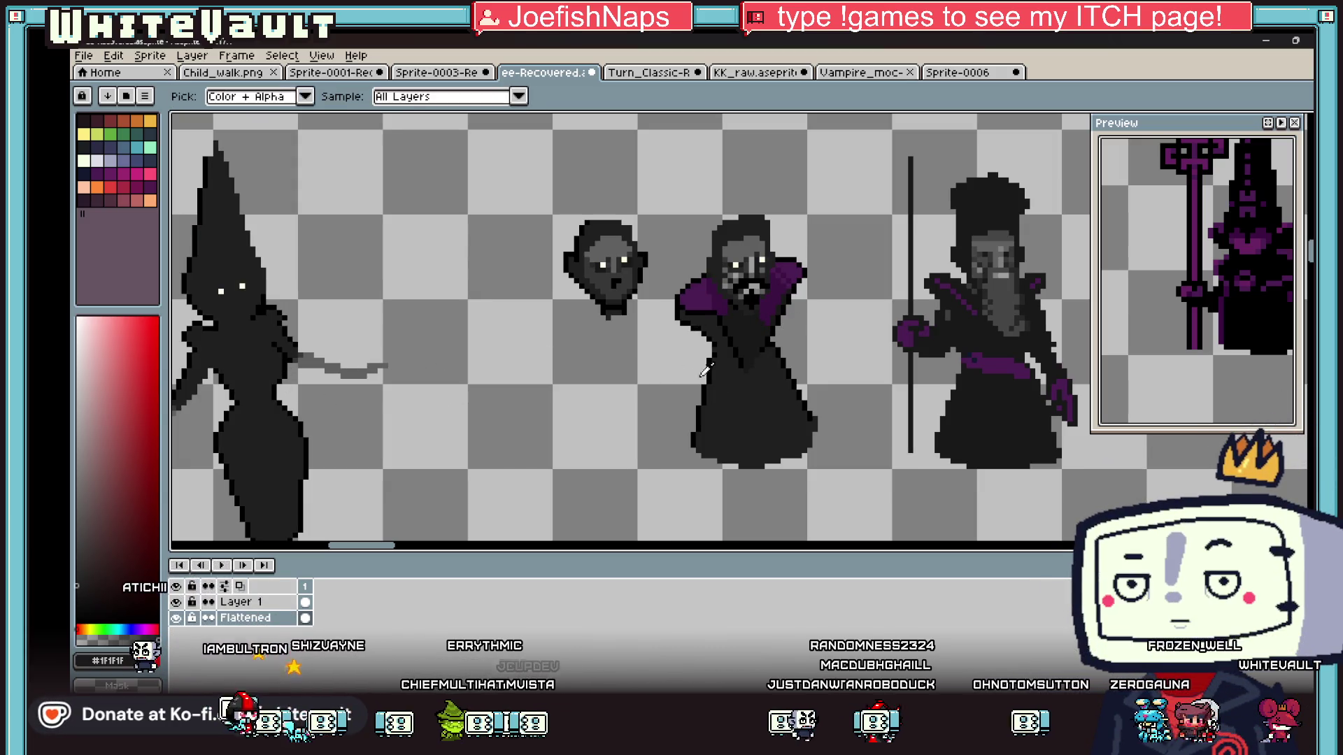
{"action": "left_click", "coordinate": [753, 331]}
Step: Recolour a stray black pixel on the hood edge to dark grey
{"action": "key", "text": "b"}
{"action": "scroll", "coordinate": [205, 312], "scroll_direction": "up", "scroll_amount": 3}
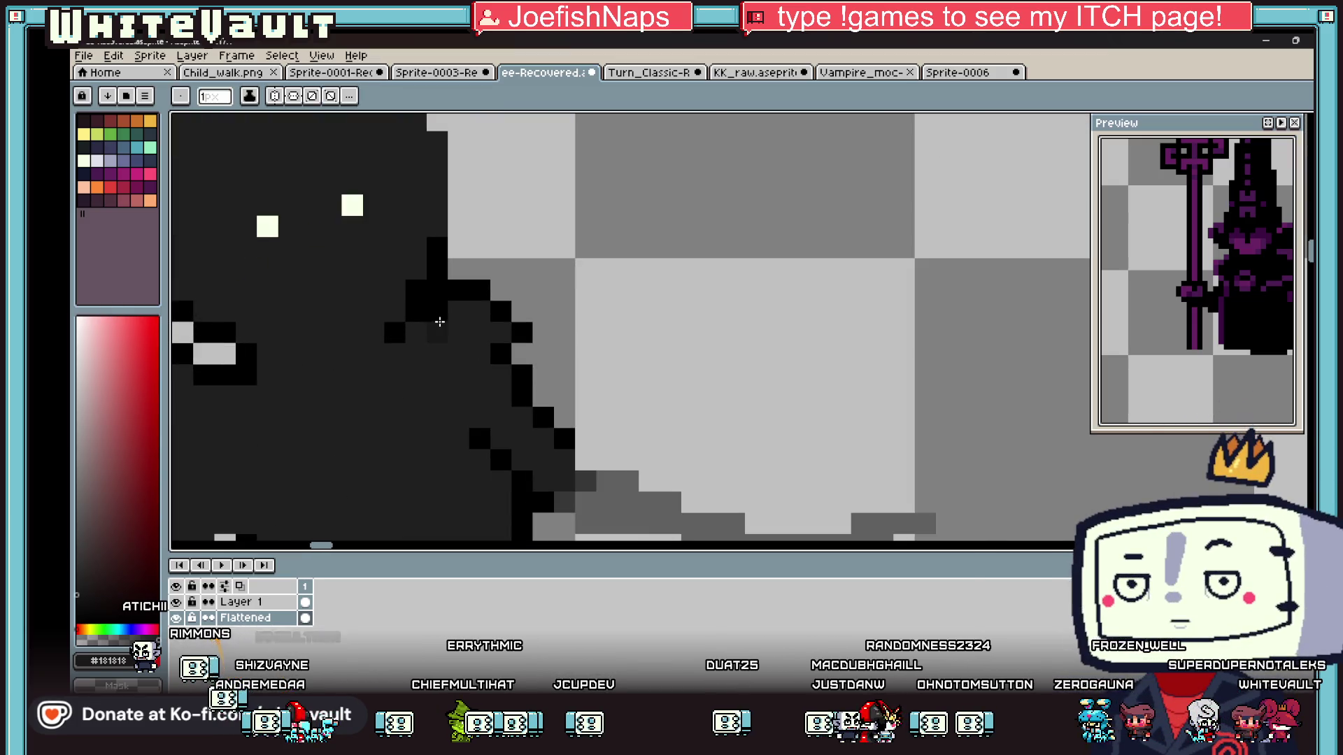
{"action": "scroll", "coordinate": [439, 323], "scroll_direction": "up", "scroll_amount": 1}
{"action": "left_click", "coordinate": [470, 277]}
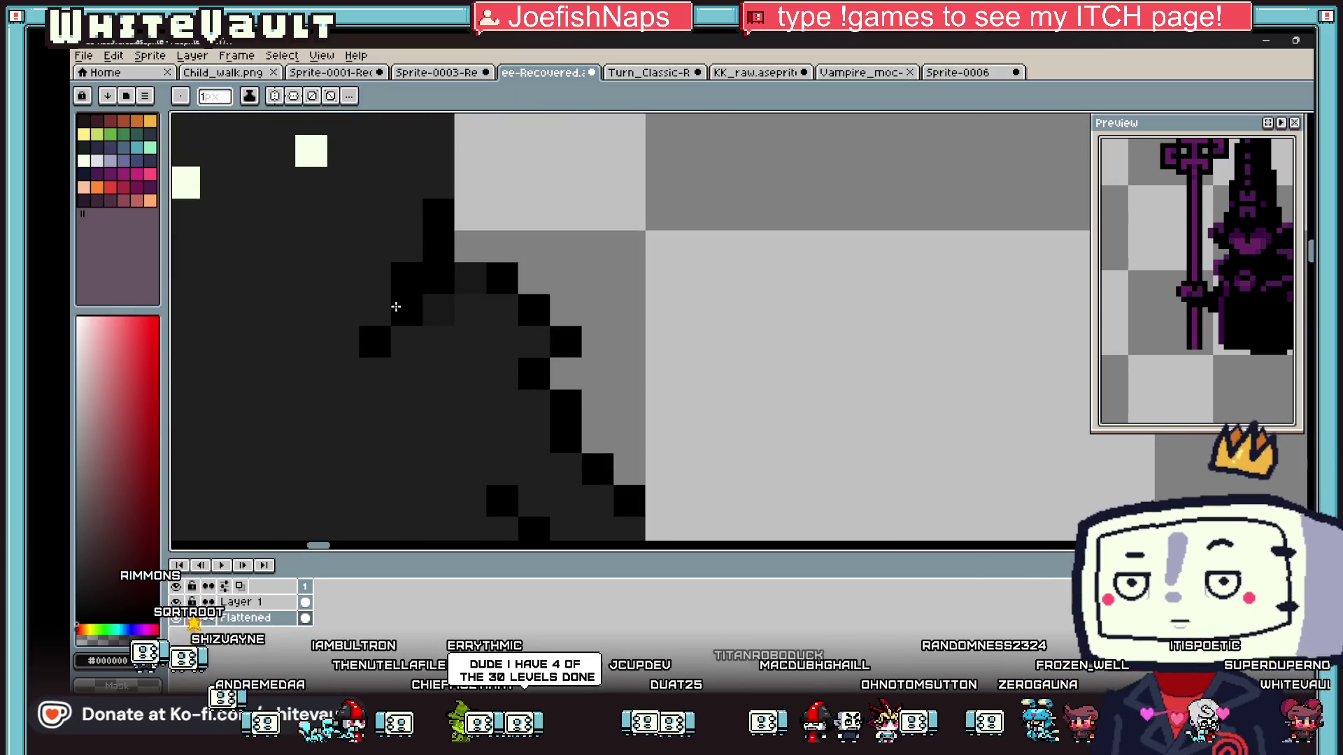
{"action": "key", "text": "i"}
{"action": "scroll", "coordinate": [499, 321], "scroll_direction": "down", "scroll_amount": 5}
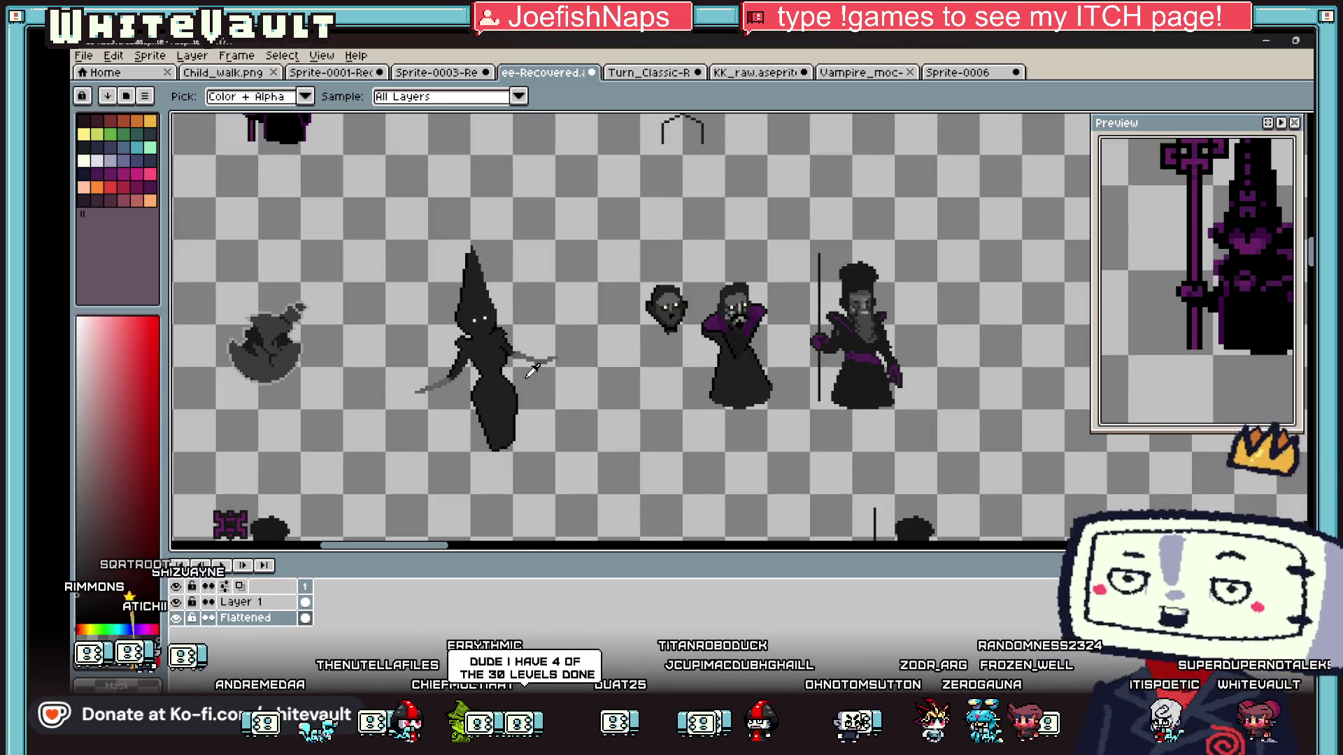
{"action": "scroll", "coordinate": [531, 370], "scroll_direction": "up", "scroll_amount": 2}
{"action": "scroll", "coordinate": [536, 385], "scroll_direction": "down", "scroll_amount": 1}
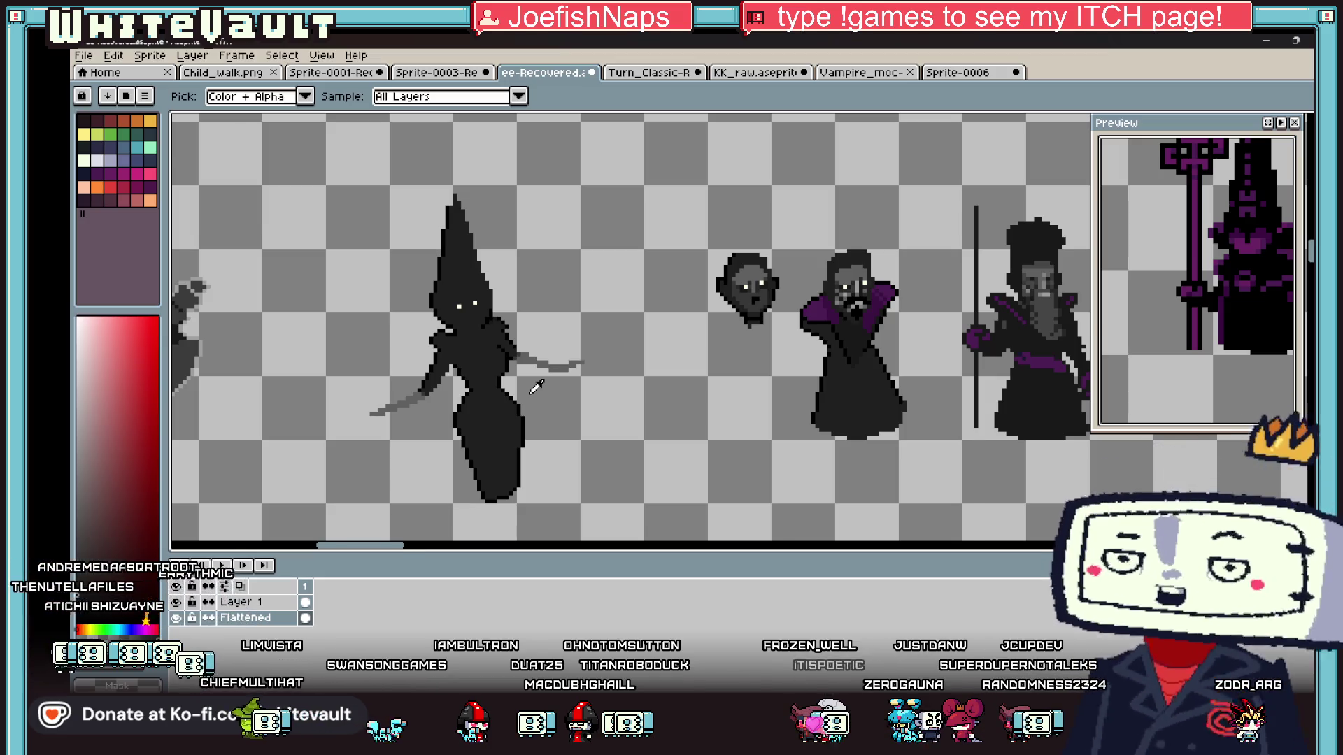
Step: Zoom into the dress hem and paint dark fill over the stray outline pixels at its bottom
{"action": "scroll", "coordinate": [483, 388], "scroll_direction": "down", "scroll_amount": 2}
{"action": "scroll", "coordinate": [479, 402], "scroll_direction": "up", "scroll_amount": 3}
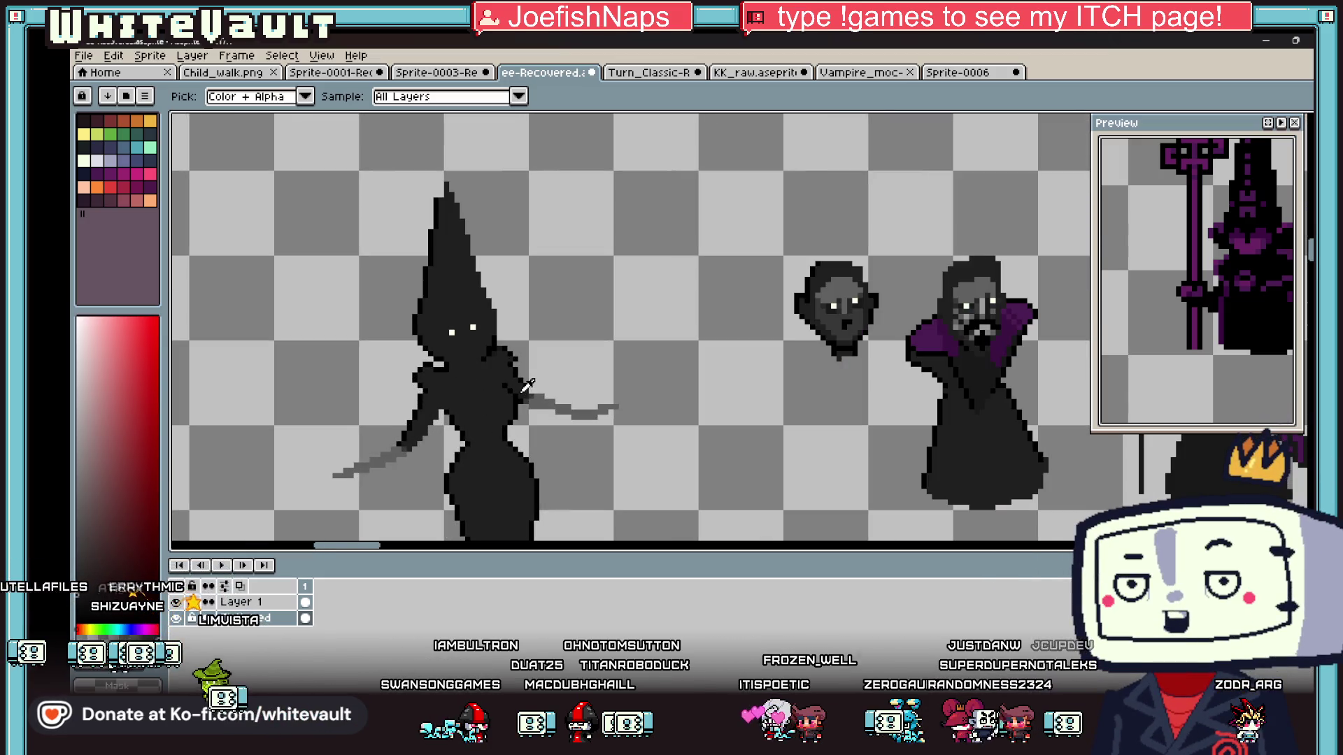
{"action": "scroll", "coordinate": [526, 385], "scroll_direction": "up", "scroll_amount": 1}
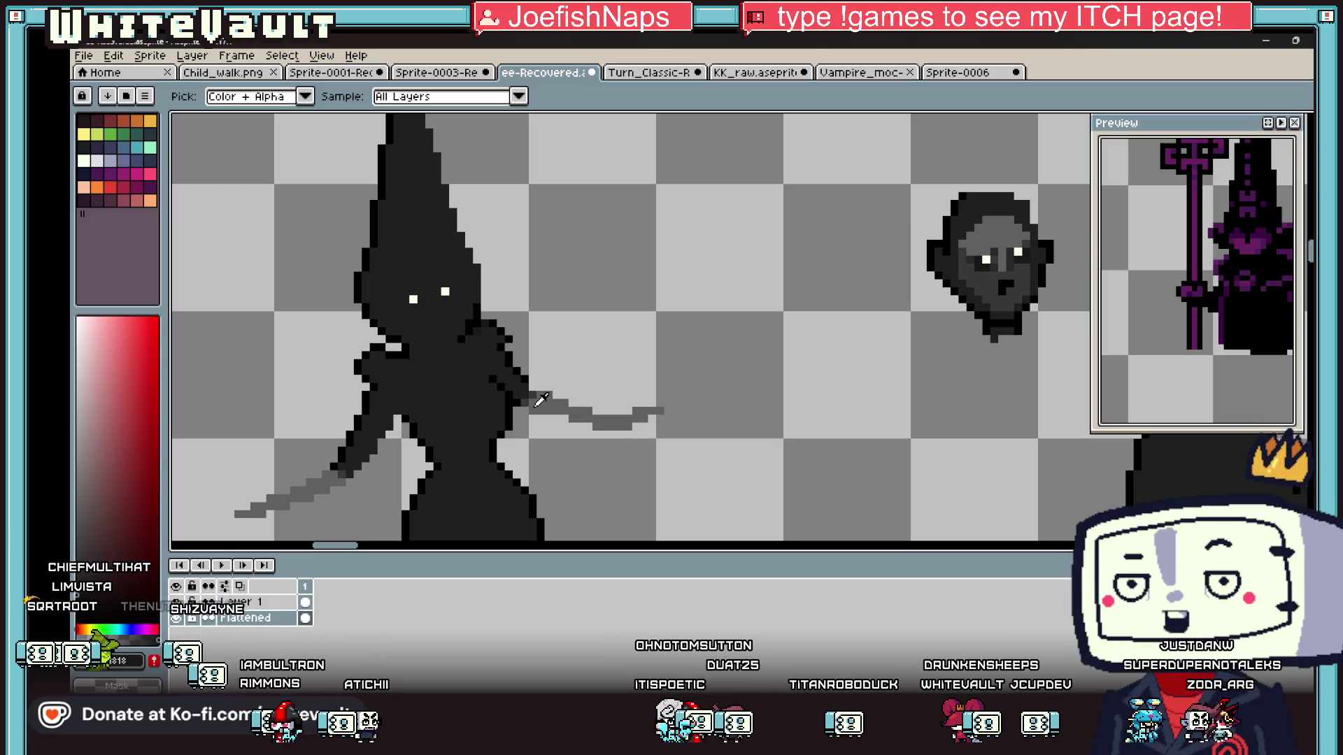
{"action": "scroll", "coordinate": [570, 316], "scroll_direction": "down", "scroll_amount": 4}
{"action": "scroll", "coordinate": [394, 330], "scroll_direction": "up", "scroll_amount": 3}
{"action": "scroll", "coordinate": [394, 330], "scroll_direction": "up", "scroll_amount": 2}
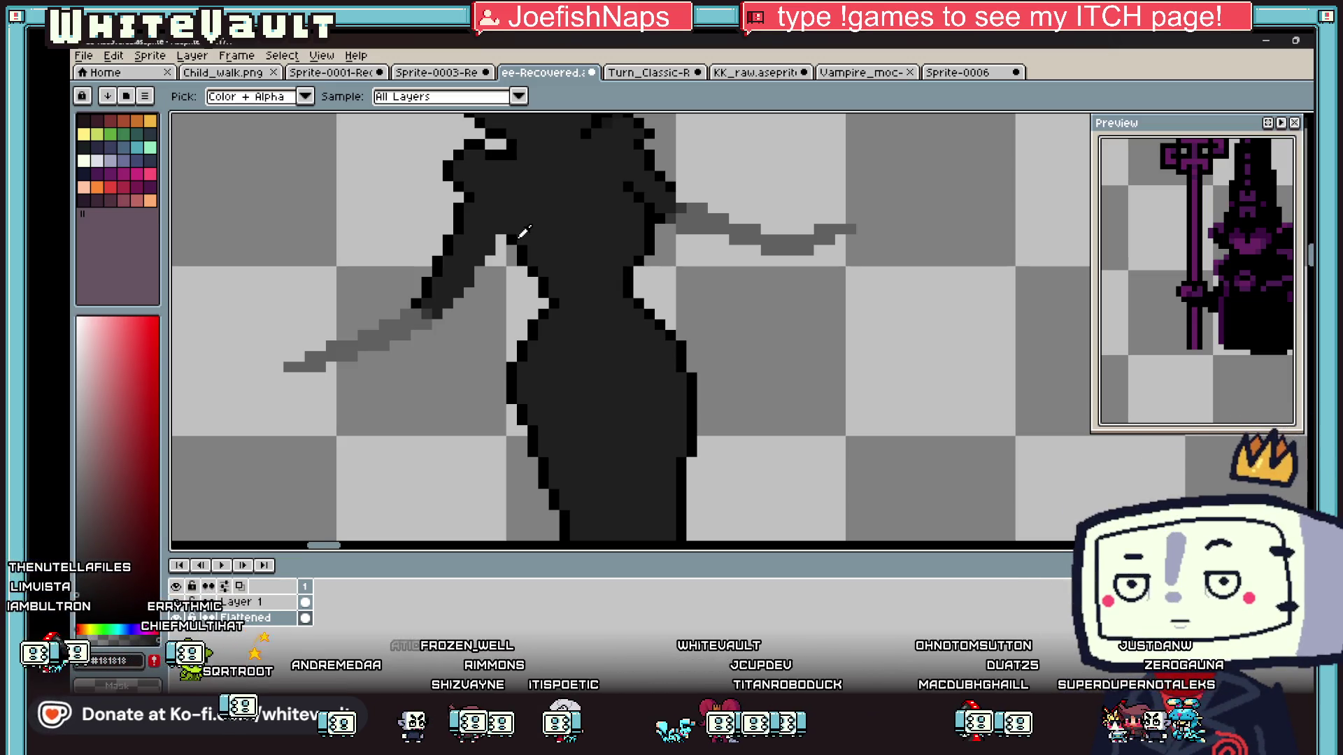
{"action": "scroll", "coordinate": [619, 243], "scroll_direction": "down", "scroll_amount": 3}
{"action": "scroll", "coordinate": [635, 264], "scroll_direction": "up", "scroll_amount": 3}
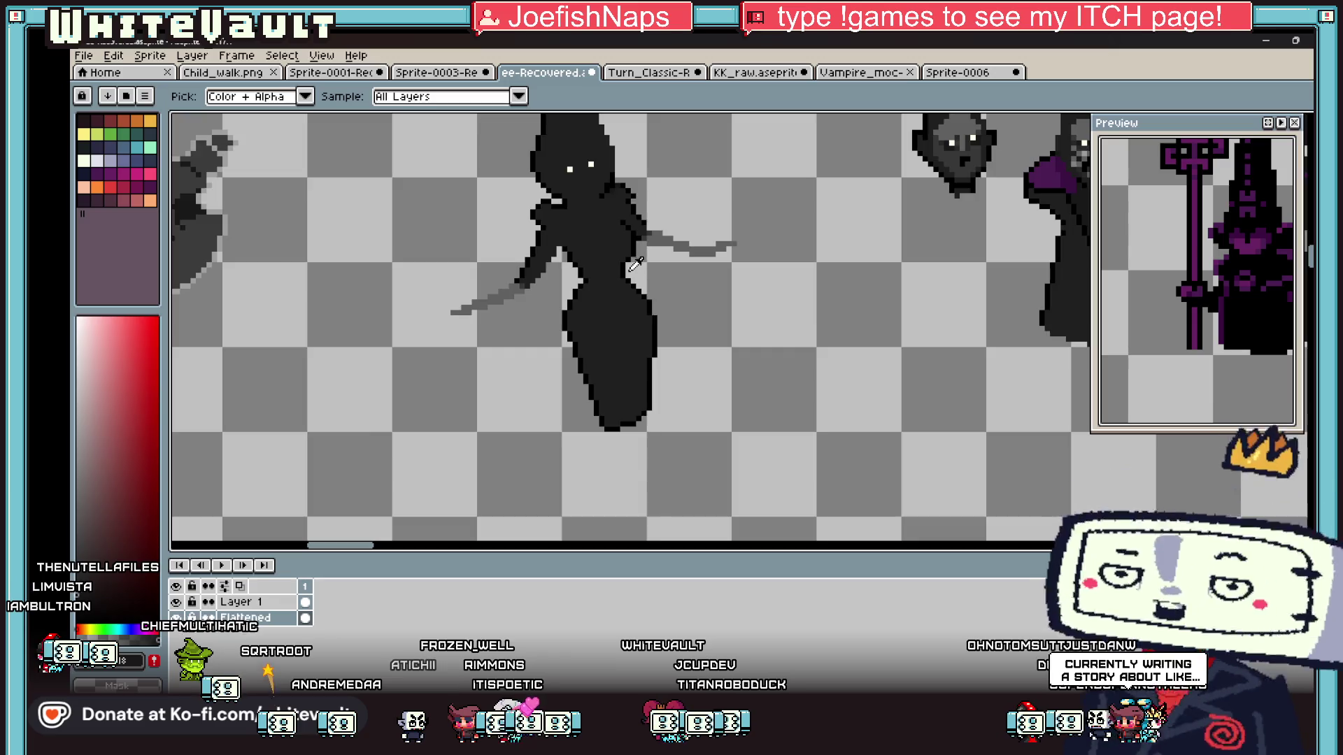
{"action": "key", "text": "b"}
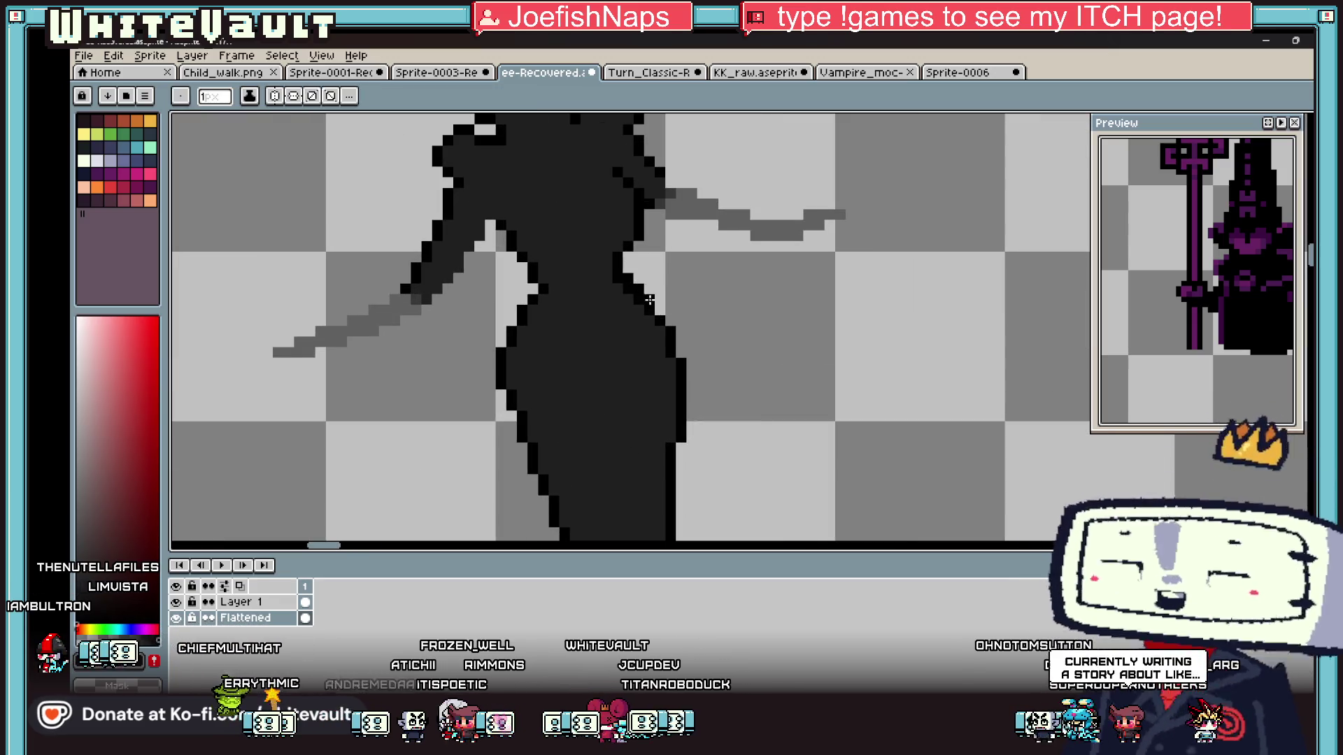
{"action": "left_click", "coordinate": [647, 308], "text": "alt"}
{"action": "scroll", "coordinate": [626, 286], "scroll_direction": "down", "scroll_amount": 4}
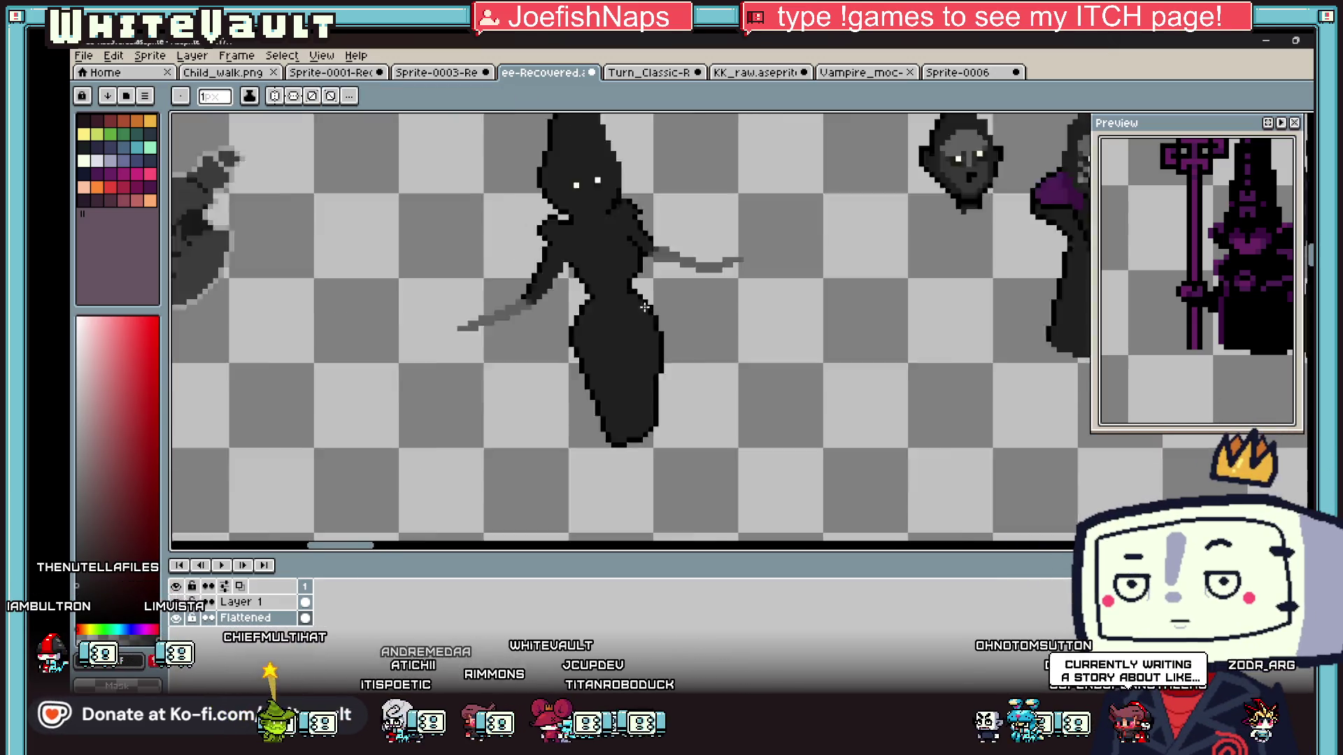
{"action": "scroll", "coordinate": [663, 279], "scroll_direction": "up", "scroll_amount": 3}
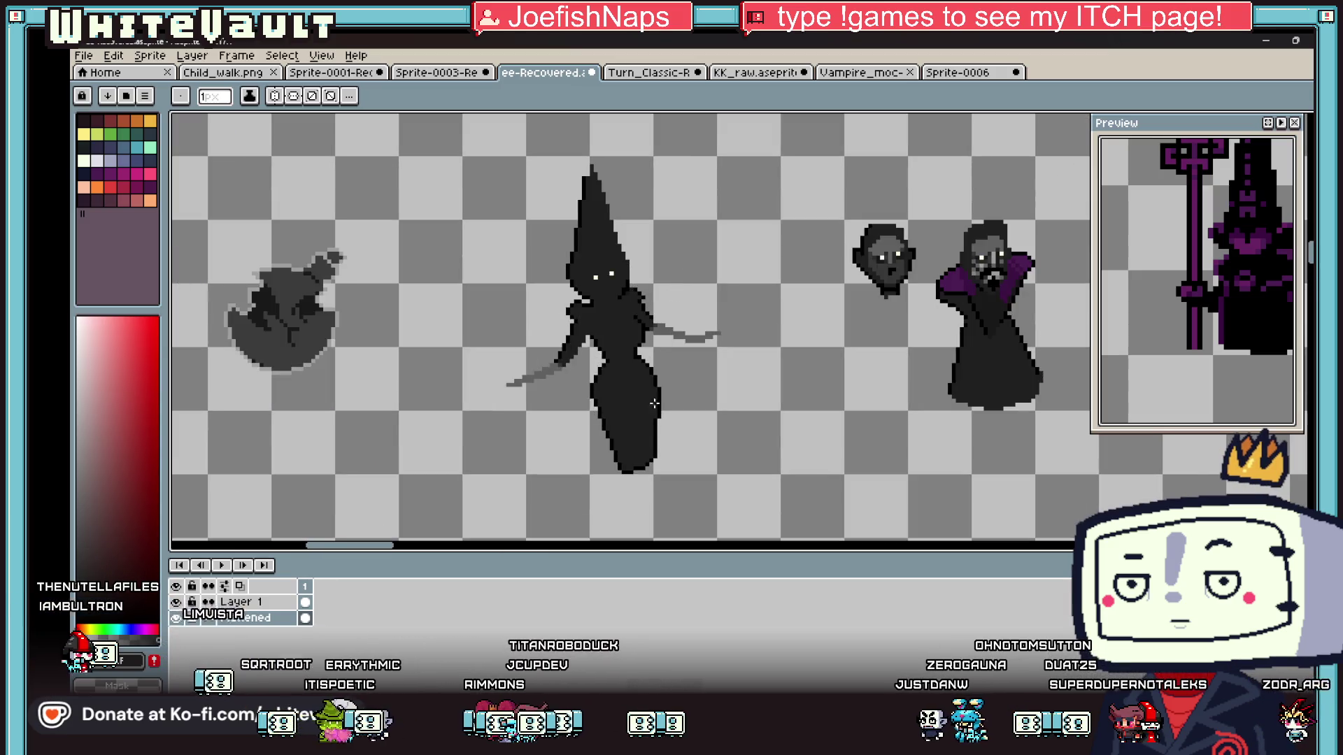
{"action": "scroll", "coordinate": [651, 462], "scroll_direction": "up", "scroll_amount": 2}
{"action": "scroll", "coordinate": [648, 468], "scroll_direction": "up", "scroll_amount": 1}
{"action": "left_click_drag", "start_coordinate": [650, 451], "coordinate": [549, 490]}
Step: Pick black and redraw the outline at the dress's lower right
{"action": "left_click", "coordinate": [674, 432], "text": "alt"}
{"action": "left_click", "coordinate": [697, 428]}
{"action": "left_click_drag", "start_coordinate": [665, 459], "coordinate": [665, 429]}
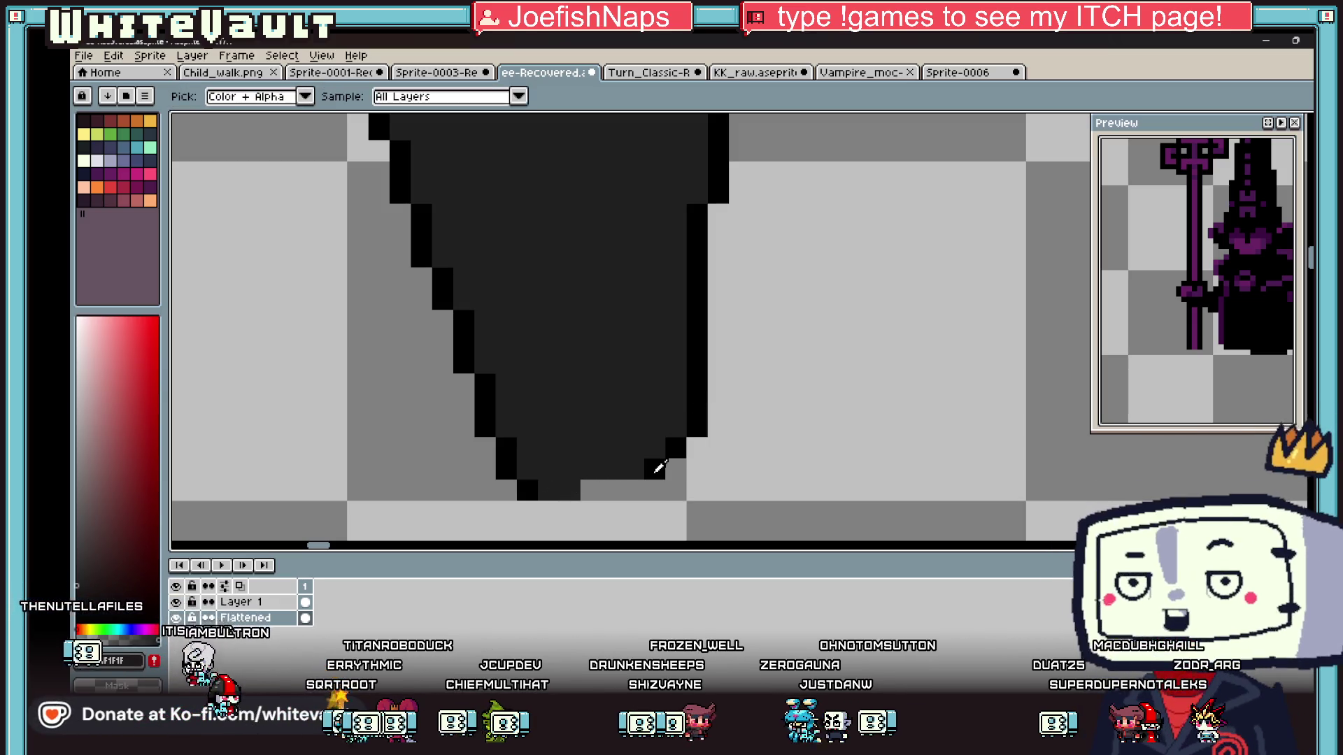
{"action": "scroll", "coordinate": [706, 412], "scroll_direction": "down", "scroll_amount": 3}
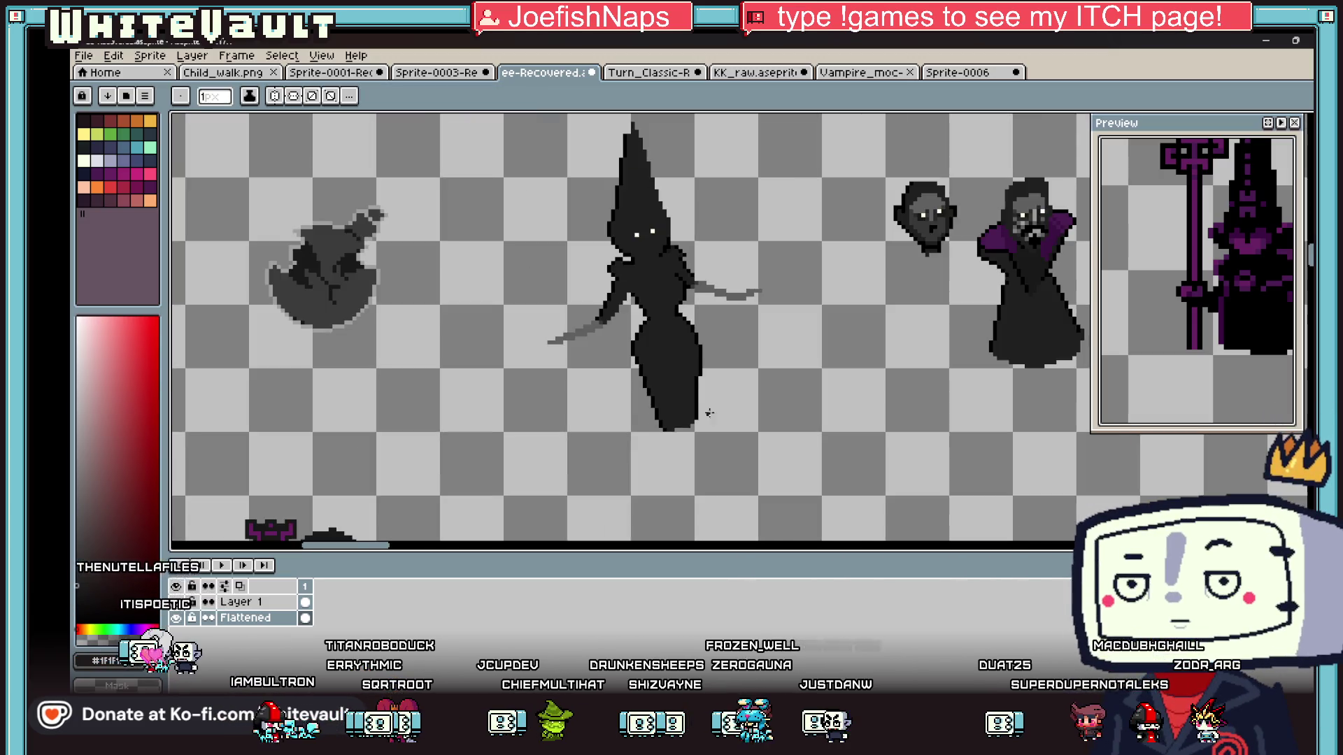
{"action": "scroll", "coordinate": [702, 381], "scroll_direction": "up", "scroll_amount": 3}
{"action": "key", "text": "alt"}
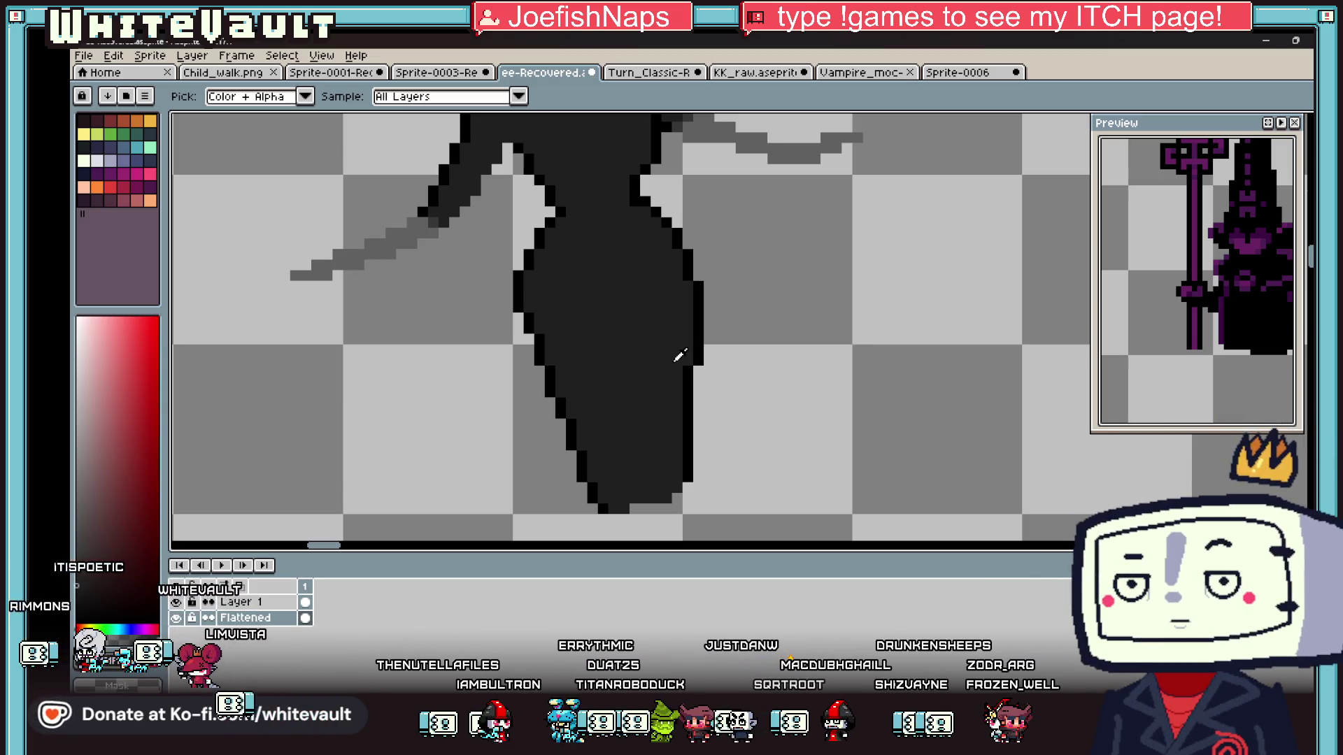
{"action": "scroll", "coordinate": [645, 333], "scroll_direction": "down", "scroll_amount": 3}
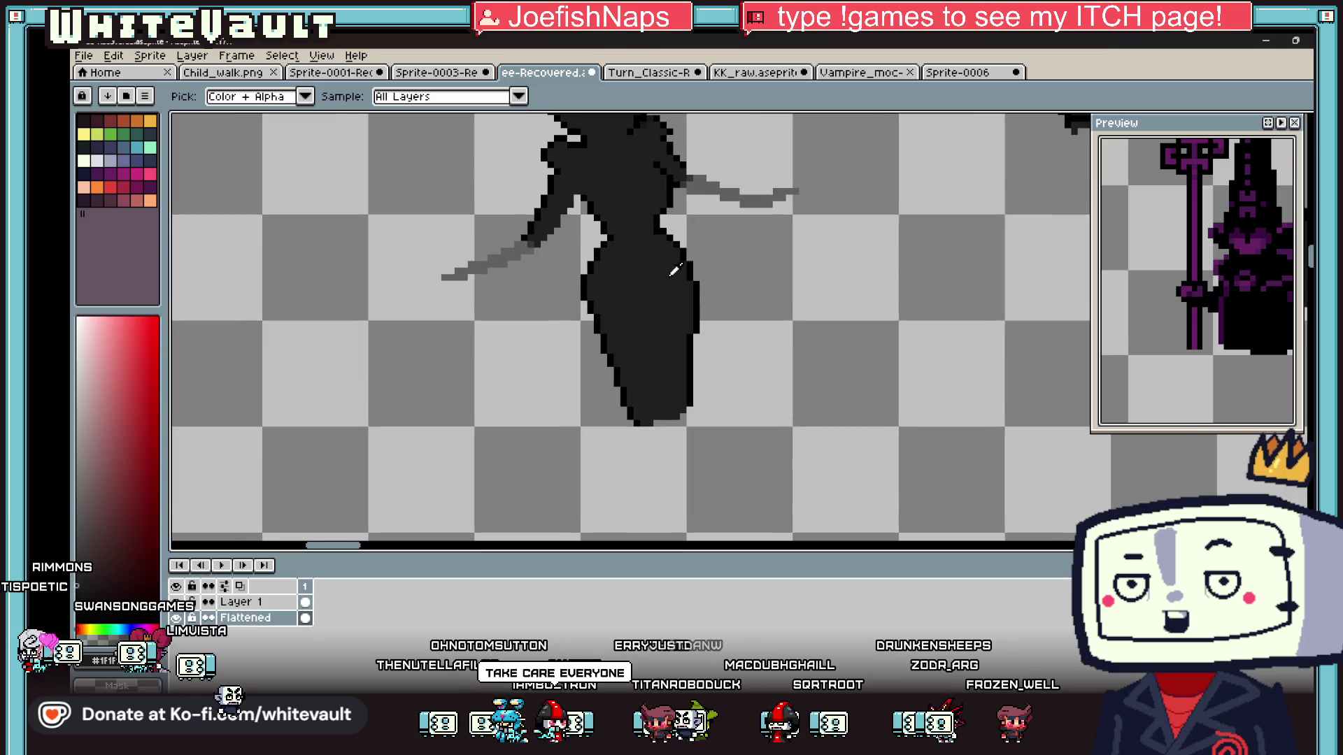
{"action": "scroll", "coordinate": [703, 278], "scroll_direction": "up", "scroll_amount": 2}
{"action": "scroll", "coordinate": [703, 279], "scroll_direction": "down", "scroll_amount": 1}
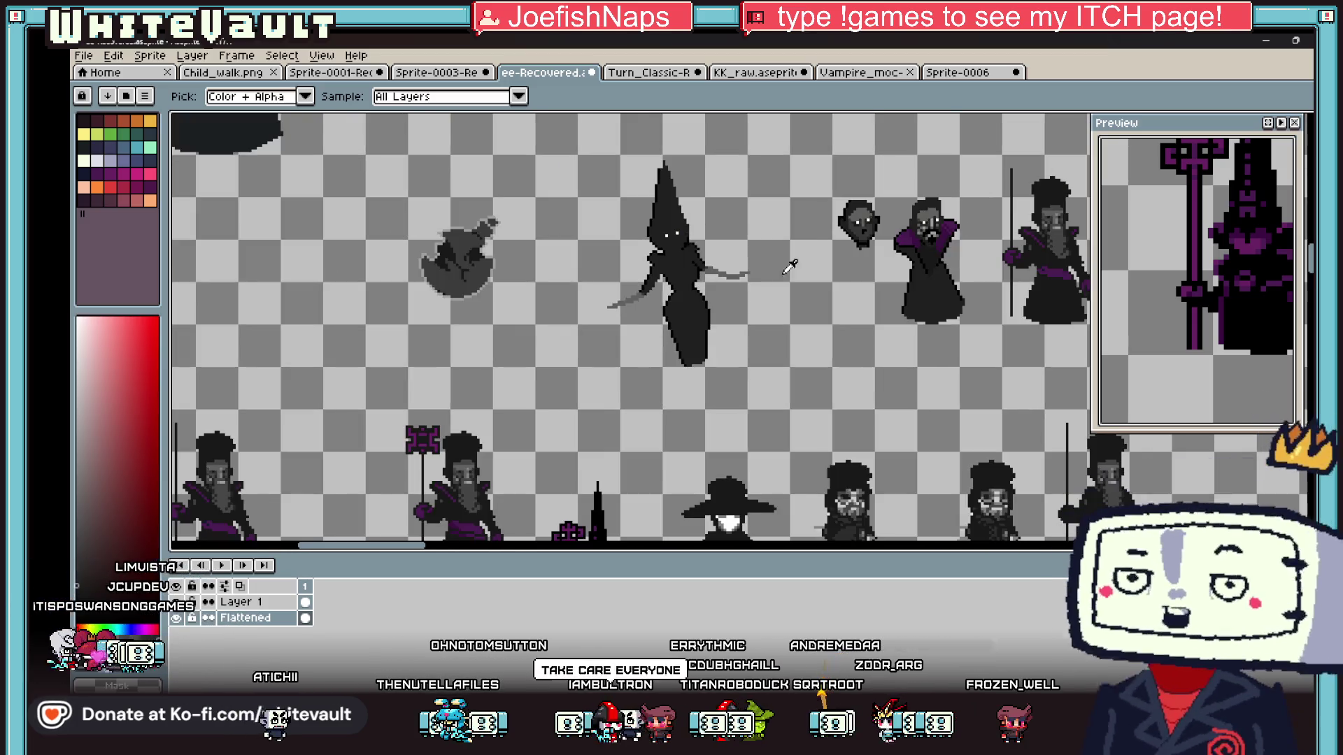
{"action": "scroll", "coordinate": [630, 252], "scroll_direction": "up", "scroll_amount": 1}
{"action": "scroll", "coordinate": [535, 251], "scroll_direction": "up", "scroll_amount": 1}
{"action": "scroll", "coordinate": [535, 251], "scroll_direction": "up", "scroll_amount": 4}
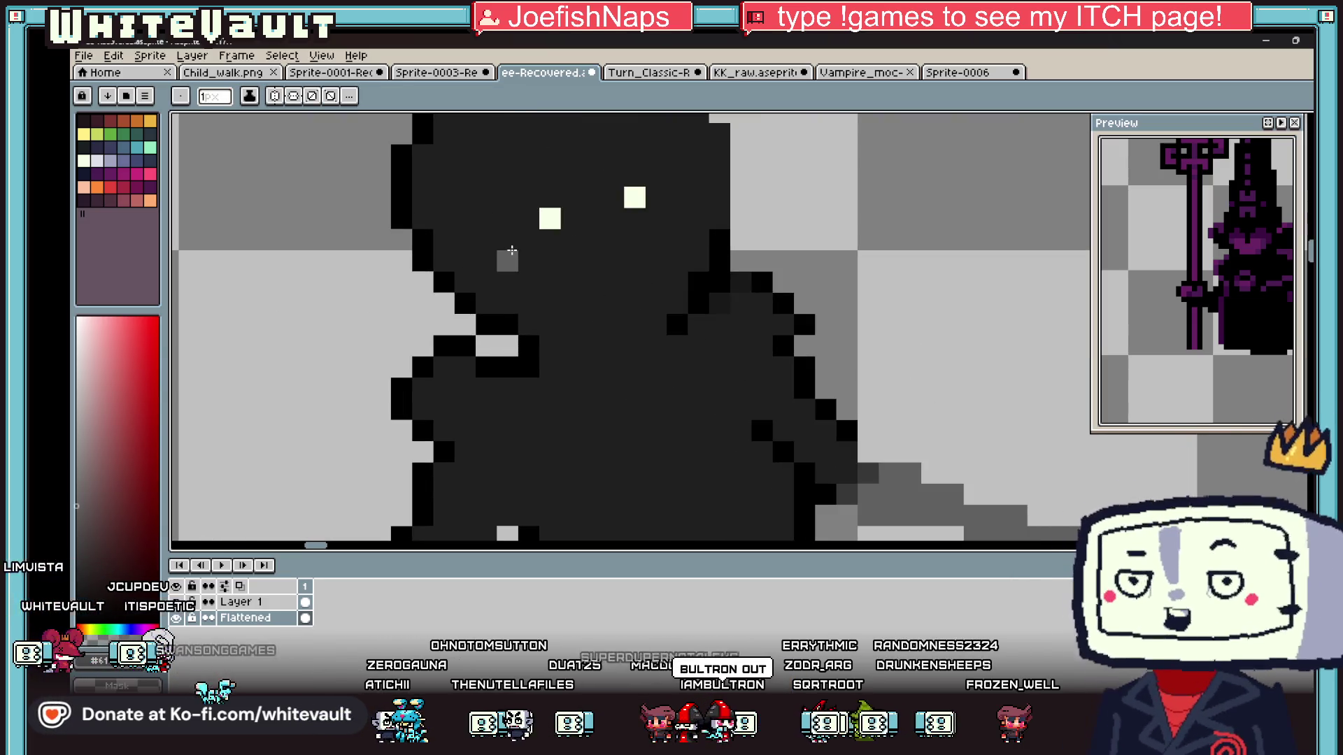
Step: Shade the face grey beneath the glowing eyes, covering both sides of the face
{"action": "mouse_move", "coordinate": [521, 257]}
{"action": "left_mouse_down"}
{"action": "mouse_move", "coordinate": [532, 287]}
{"action": "mouse_move", "coordinate": [618, 331]}
{"action": "left_mouse_up"}
{"action": "mouse_move", "coordinate": [664, 232]}
{"action": "left_mouse_down"}
{"action": "mouse_move", "coordinate": [654, 290]}
{"action": "mouse_move", "coordinate": [633, 304]}
{"action": "left_mouse_up"}
{"action": "left_click", "coordinate": [600, 231]}
{"action": "mouse_move", "coordinate": [600, 231]}
{"action": "left_mouse_down"}
{"action": "mouse_move", "coordinate": [570, 237]}
{"action": "mouse_move", "coordinate": [622, 233]}
{"action": "left_mouse_up"}
Step: Pick the face's grey colour from the canvas with the eyedropper
{"action": "scroll", "coordinate": [621, 233], "scroll_direction": "down", "scroll_amount": 5}
{"action": "key", "text": "g"}
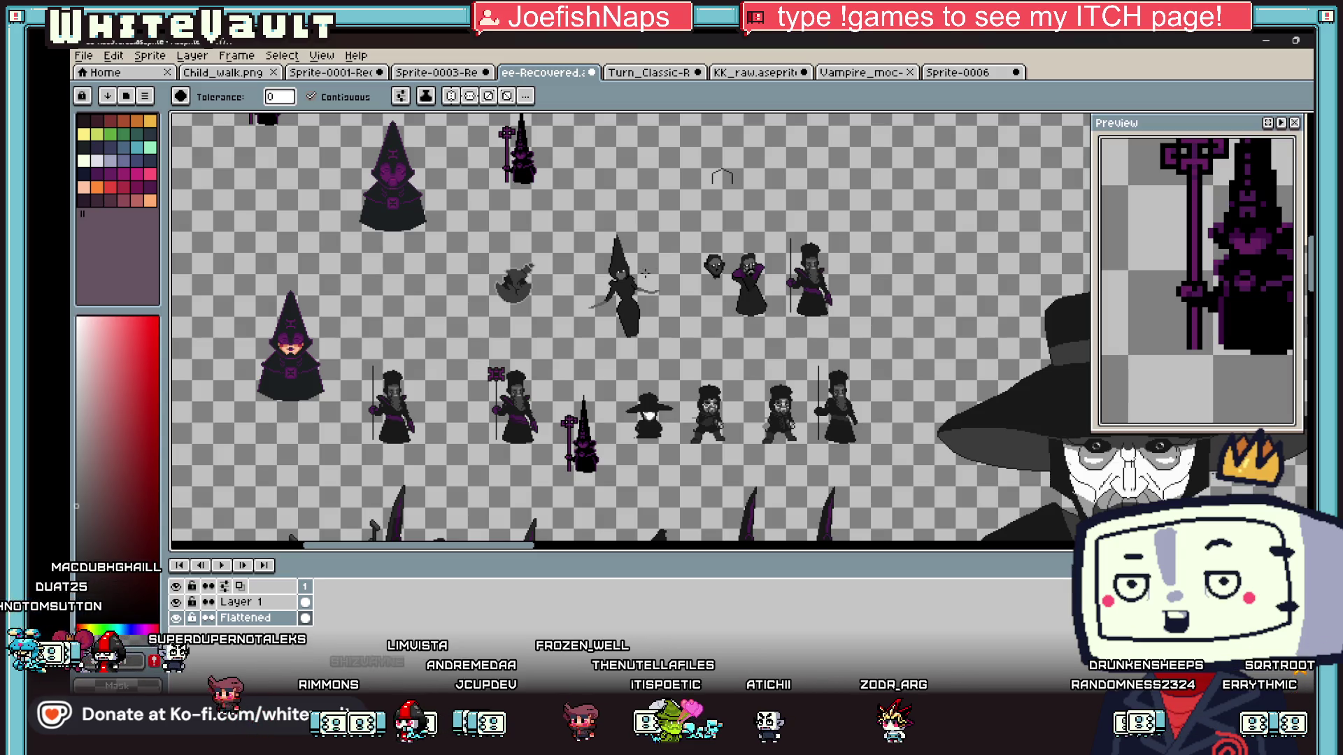
{"action": "scroll", "coordinate": [647, 272], "scroll_direction": "up", "scroll_amount": 5}
{"action": "key", "text": "i"}
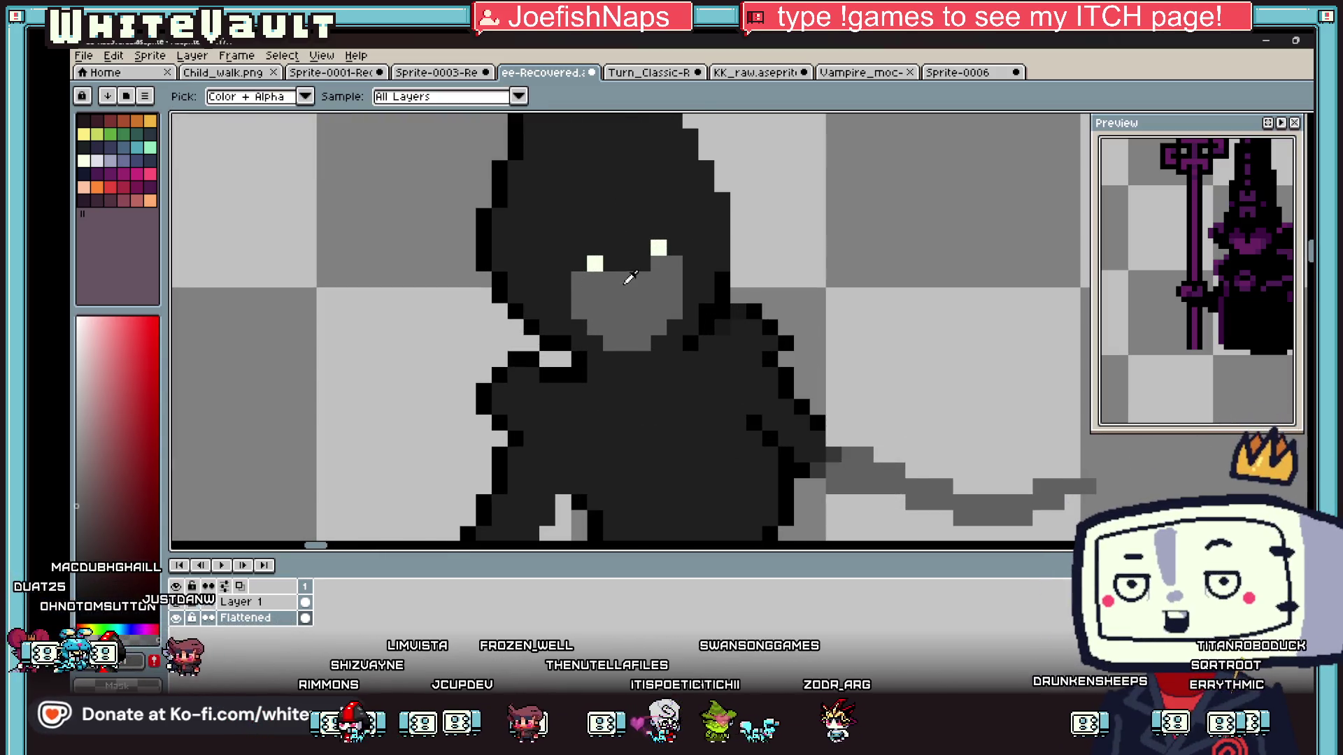
{"action": "key", "text": "alt"}
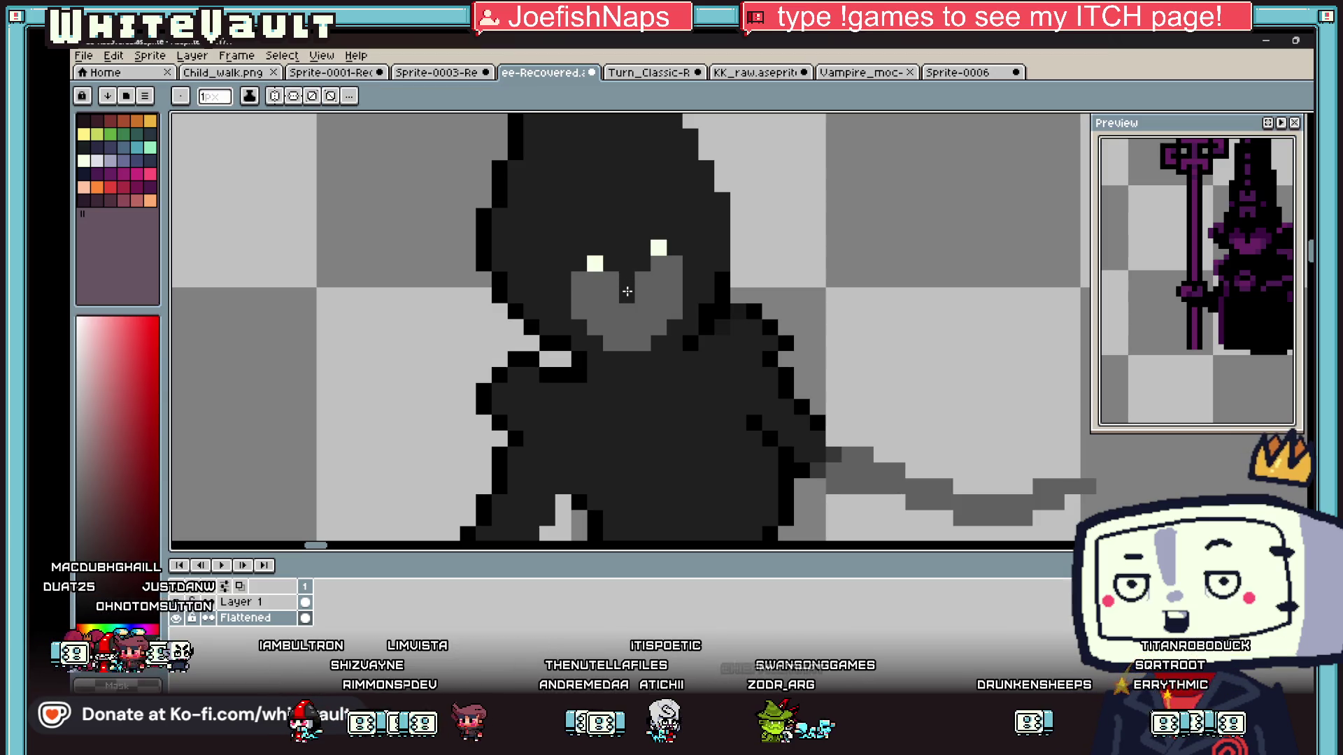
{"action": "key", "text": "alt"}
{"action": "scroll", "coordinate": [643, 287], "scroll_direction": "down", "scroll_amount": 4}
{"action": "scroll", "coordinate": [644, 287], "scroll_direction": "up", "scroll_amount": 3}
{"action": "left_click", "coordinate": [643, 287], "text": "alt"}
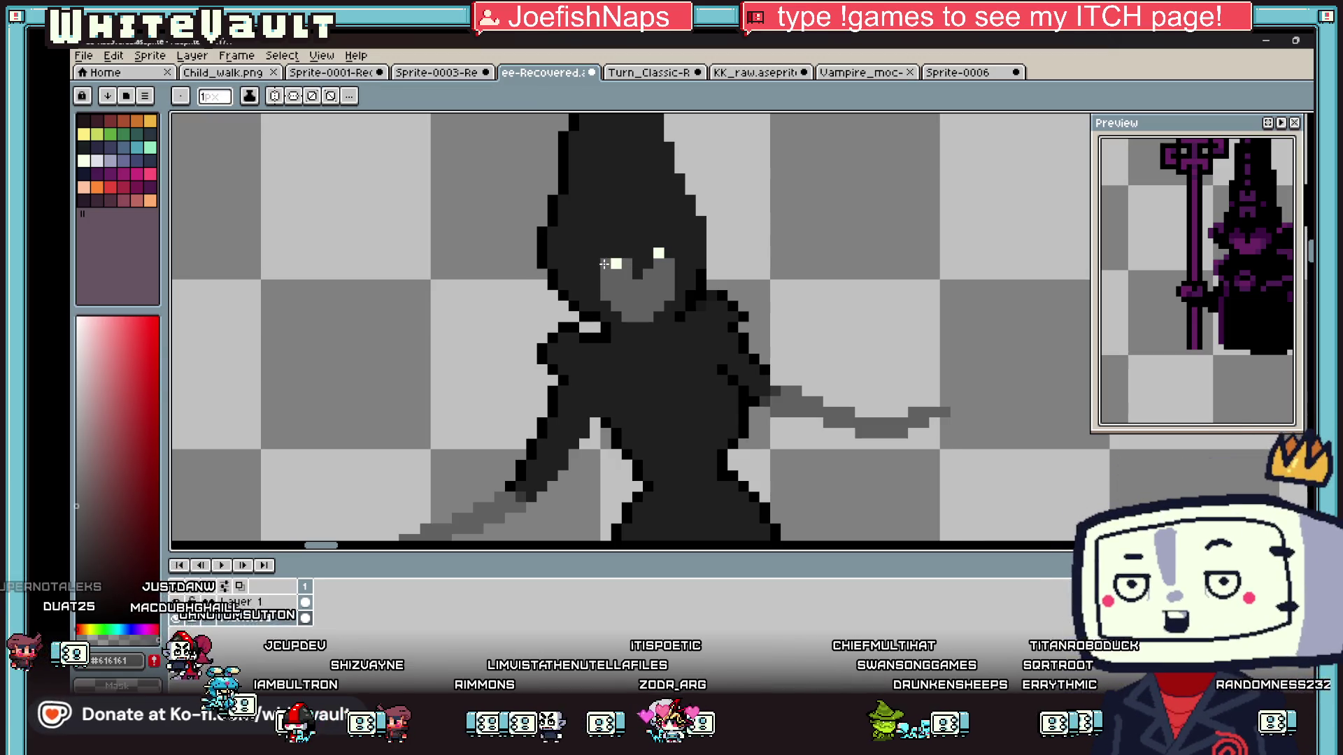
Step: Draw a darker mouth line across the face below the eyes
{"action": "key", "text": "alt"}
{"action": "scroll", "coordinate": [672, 250], "scroll_direction": "down", "scroll_amount": 4}
{"action": "scroll", "coordinate": [672, 250], "scroll_direction": "up", "scroll_amount": 3}
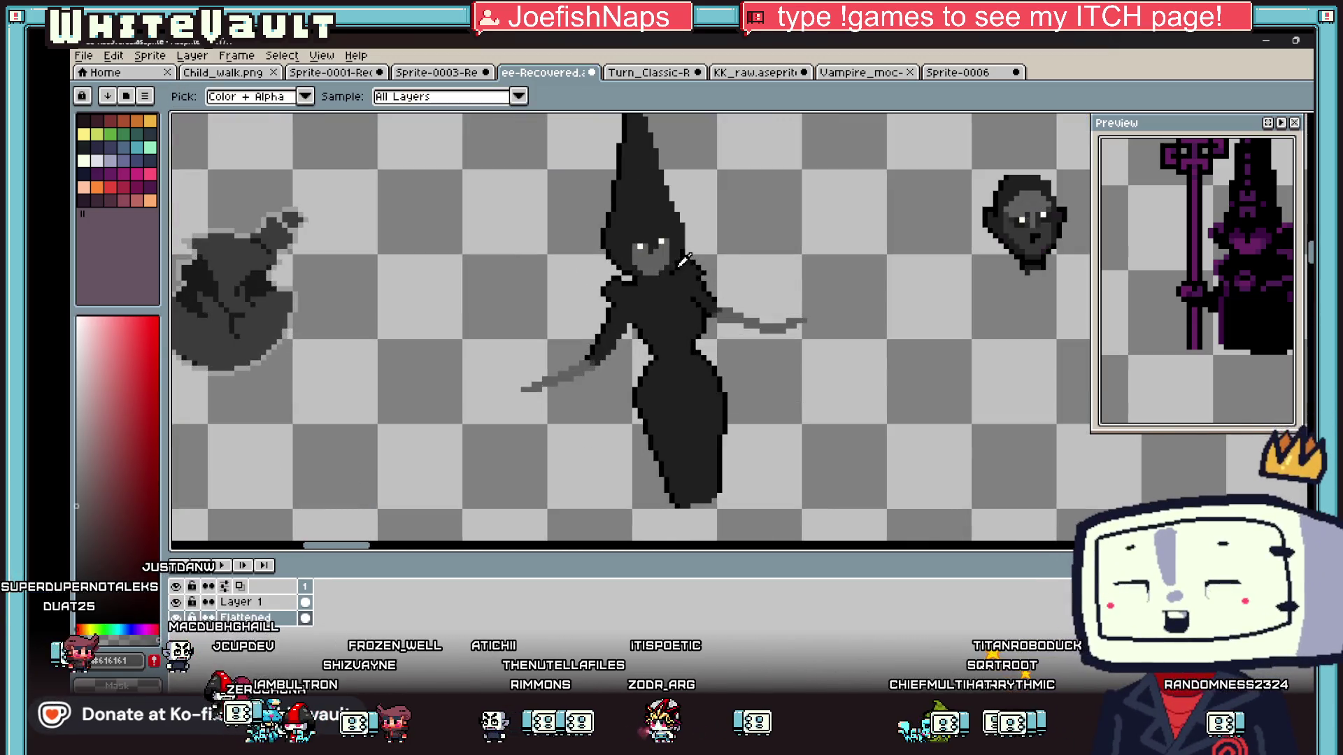
{"action": "scroll", "coordinate": [647, 266], "scroll_direction": "up", "scroll_amount": 2}
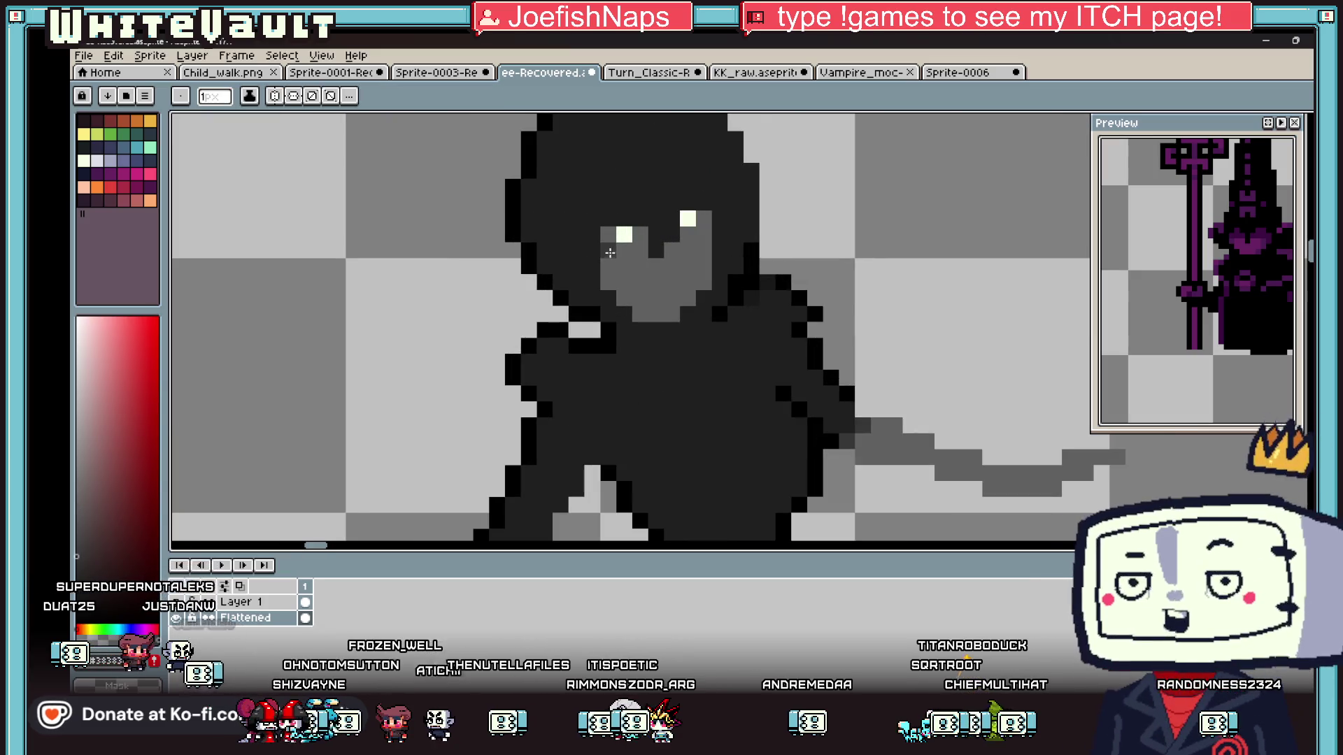
{"action": "left_click_drag", "start_coordinate": [647, 278], "coordinate": [689, 267]}
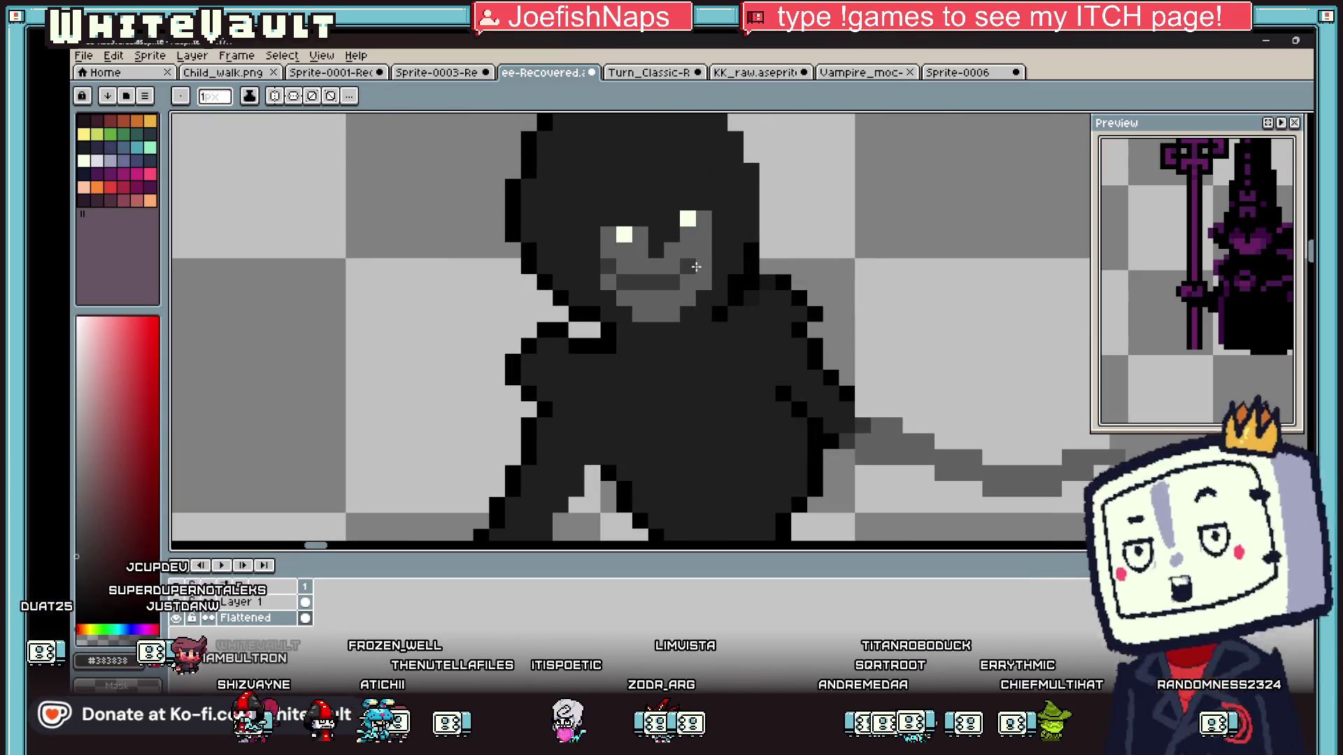
{"action": "key", "text": "alt"}
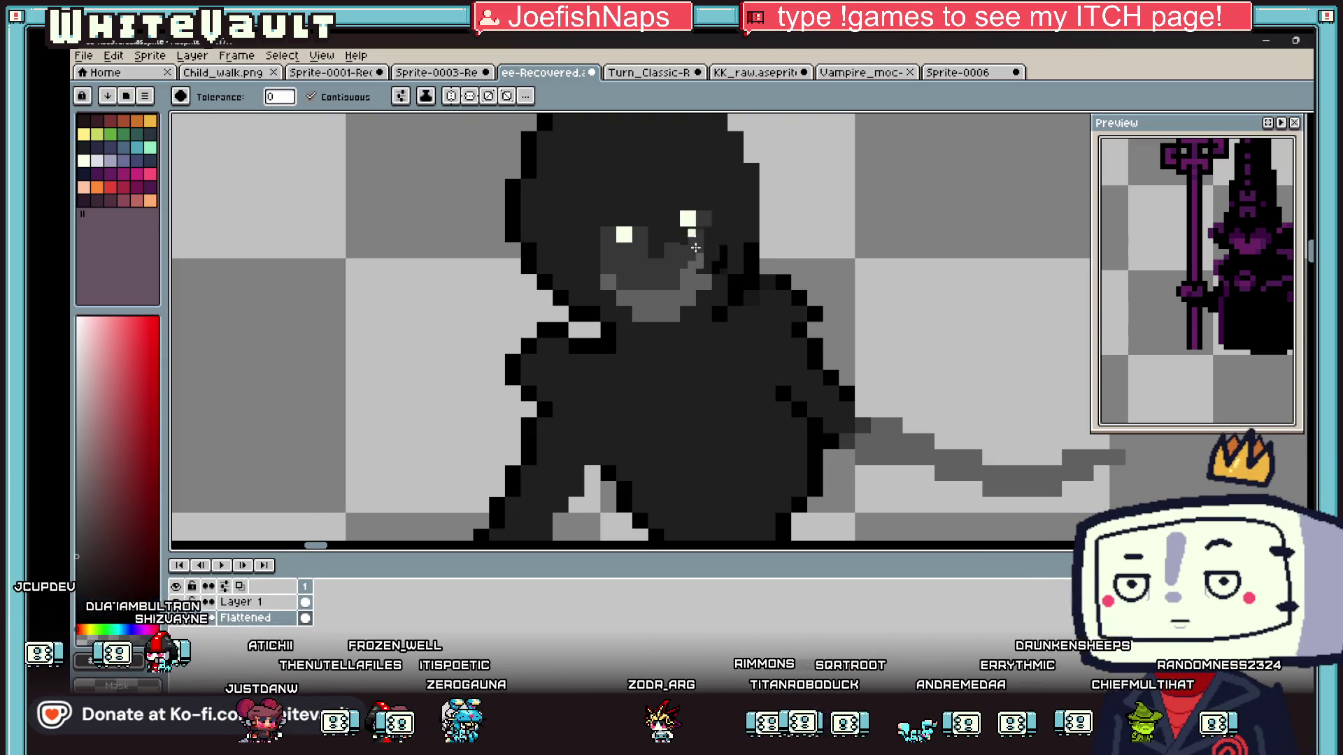
{"action": "key", "text": "g"}
{"action": "scroll", "coordinate": [701, 259], "scroll_direction": "down", "scroll_amount": 3}
{"action": "scroll", "coordinate": [701, 264], "scroll_direction": "up", "scroll_amount": 3}
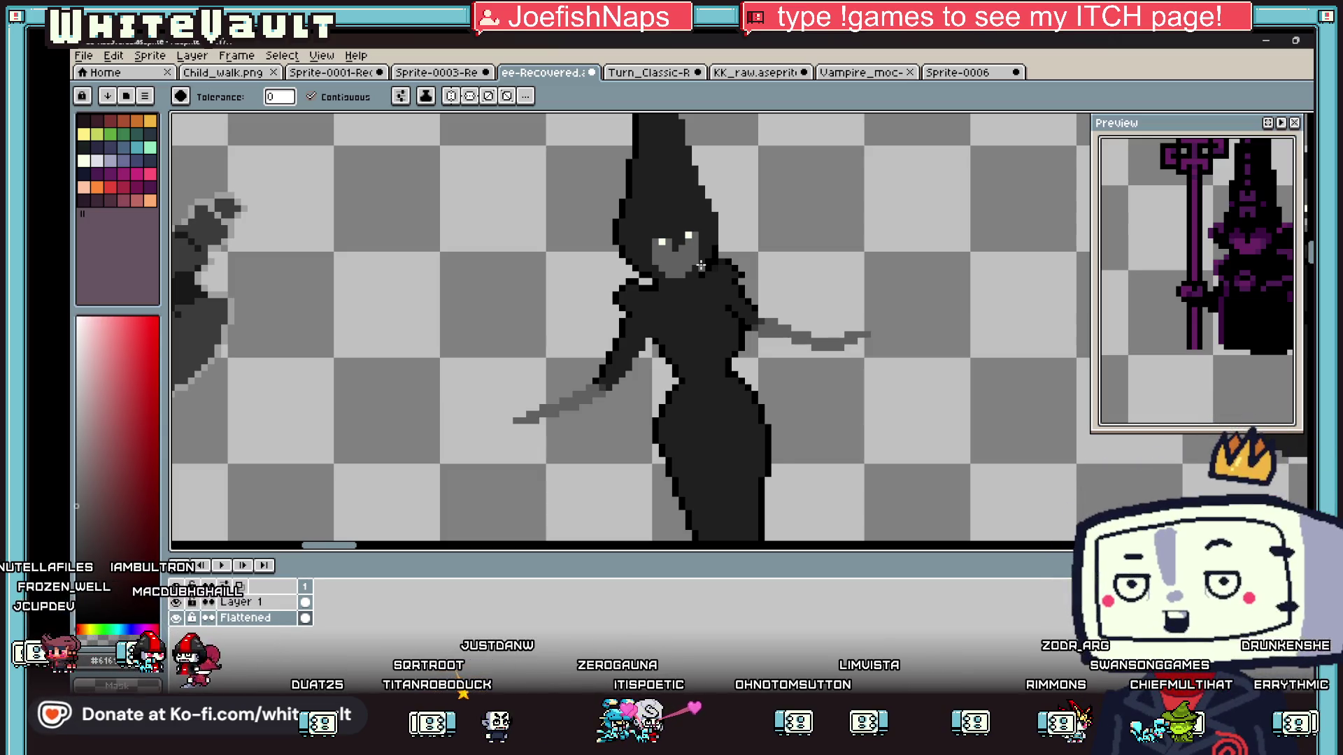
{"action": "key", "text": "i"}
{"action": "scroll", "coordinate": [701, 266], "scroll_direction": "down", "scroll_amount": 3}
{"action": "scroll", "coordinate": [698, 258], "scroll_direction": "up", "scroll_amount": 2}
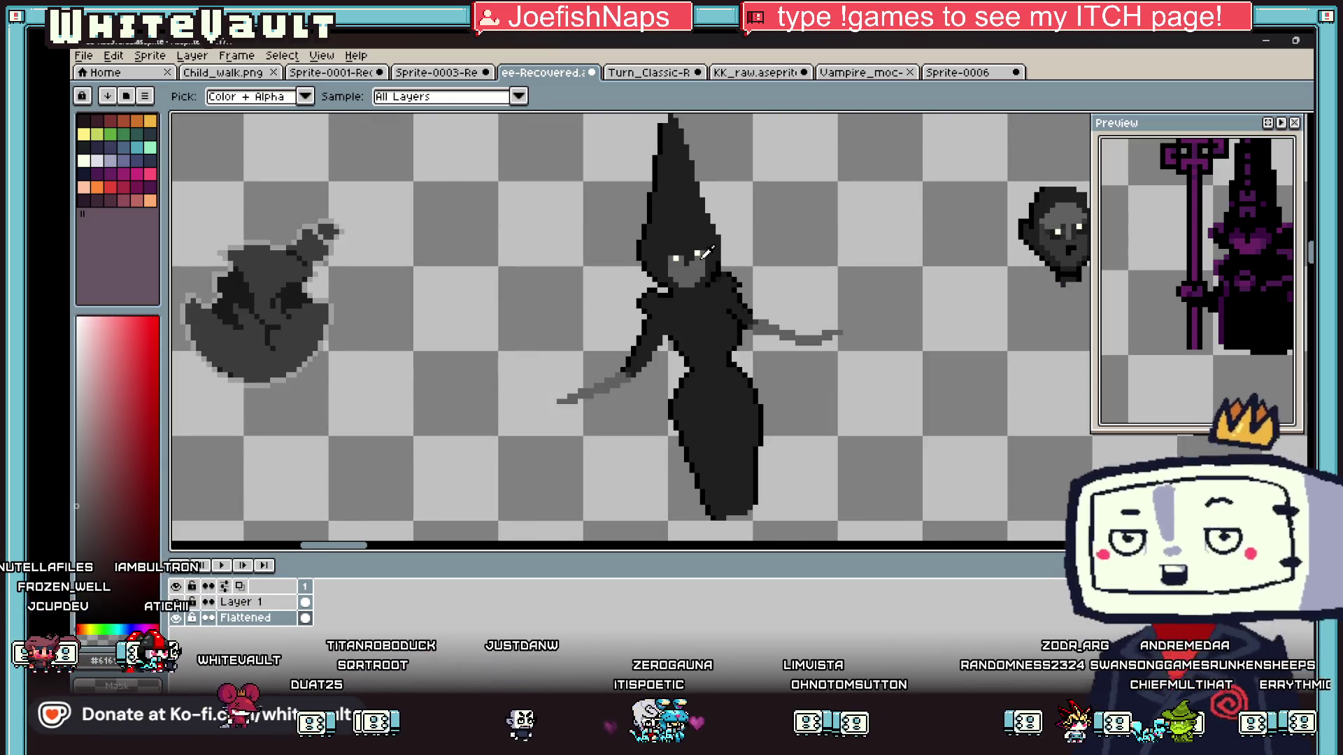
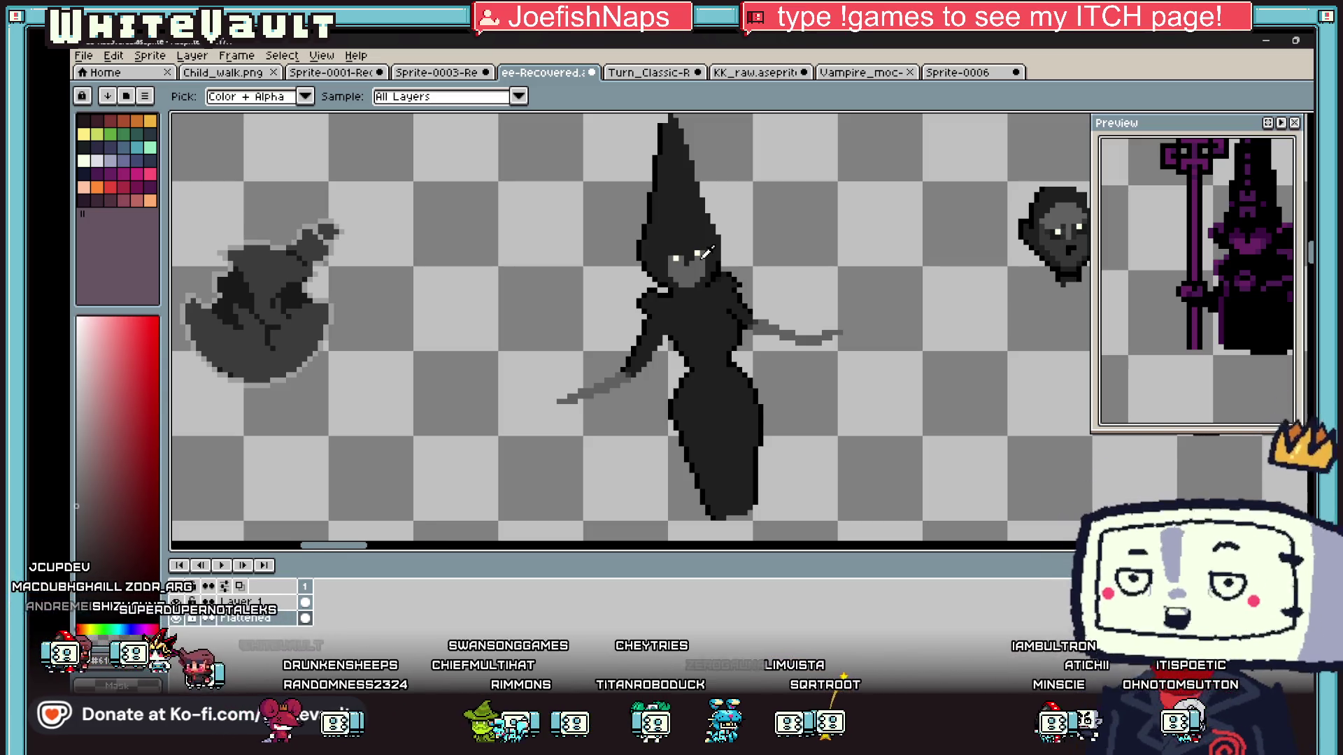
Step: Sample black from the witch sprite and draw a filled black square on empty canvas
{"action": "scroll", "coordinate": [707, 252], "scroll_direction": "down", "scroll_amount": 2}
{"action": "scroll", "coordinate": [910, 300], "scroll_direction": "up", "scroll_amount": 1}
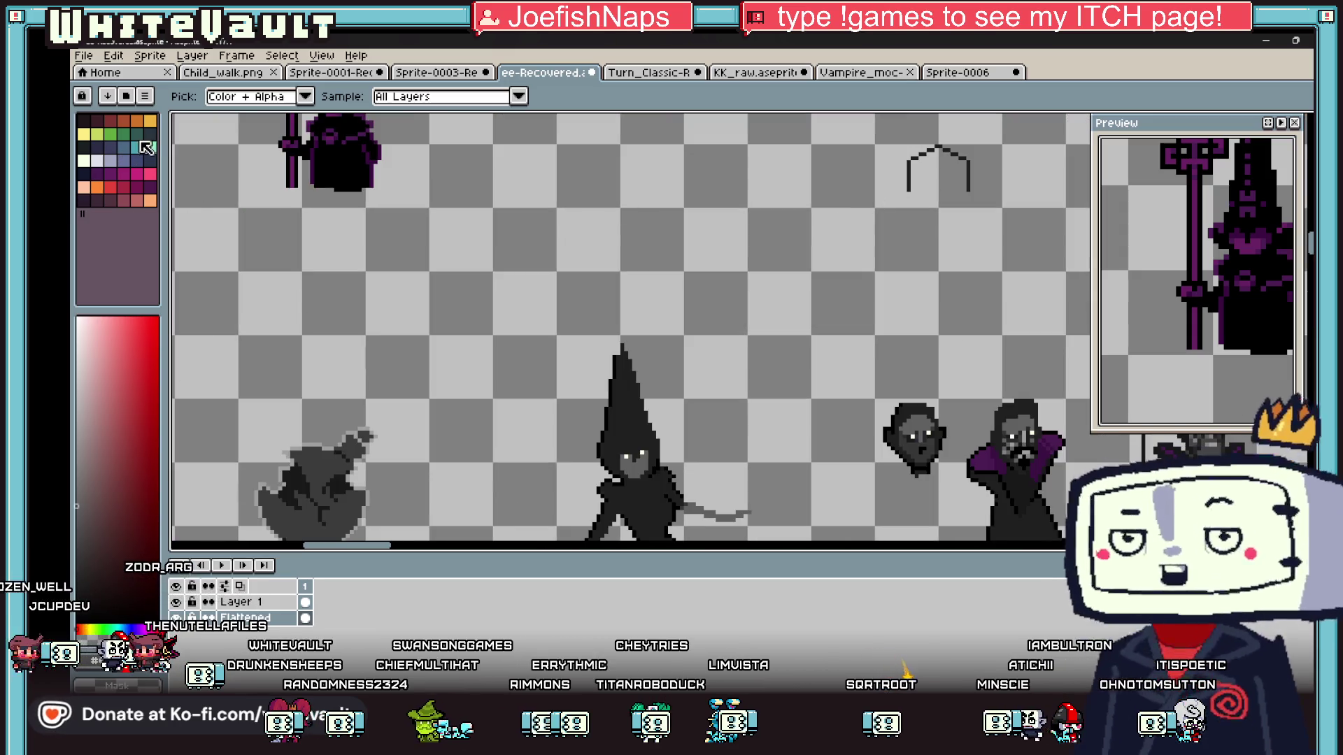
{"action": "left_click", "coordinate": [149, 134]}
{"action": "scroll", "coordinate": [736, 222], "scroll_direction": "up", "scroll_amount": 3}
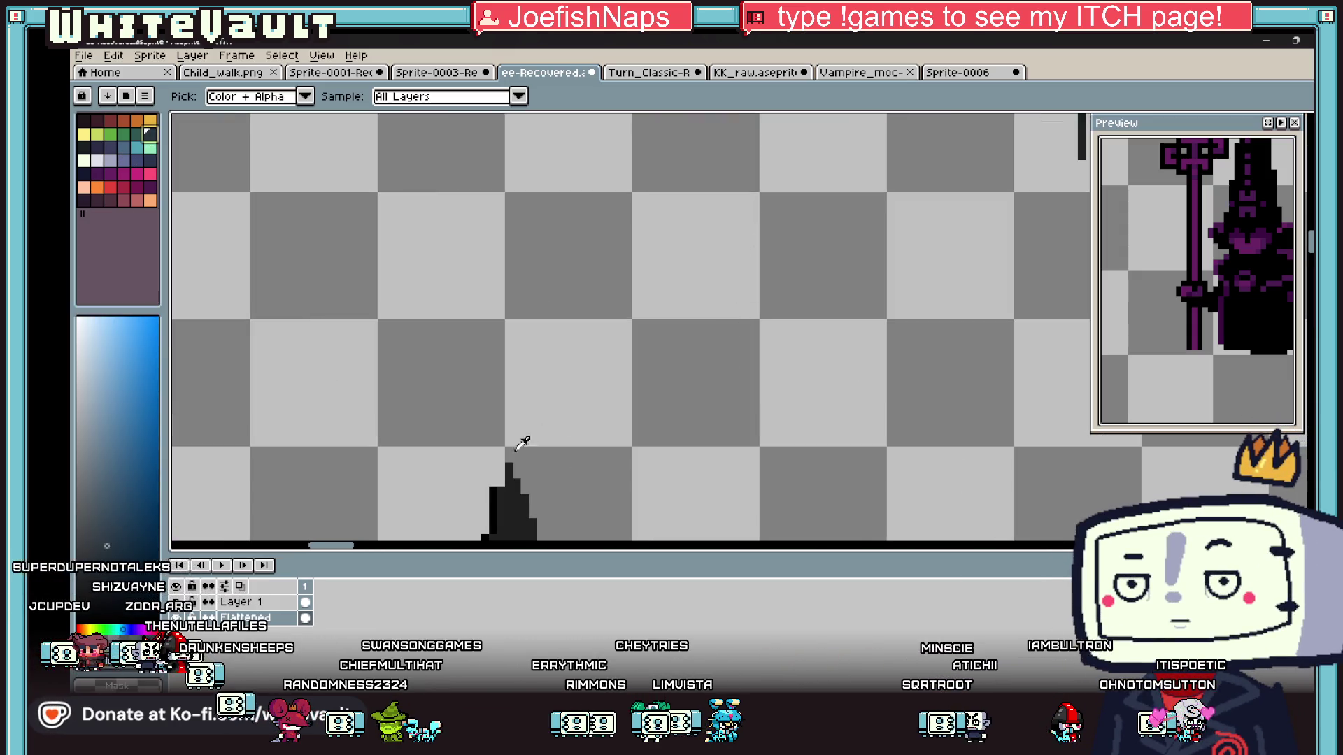
{"action": "left_click", "coordinate": [501, 503], "text": "alt"}
{"action": "scroll", "coordinate": [591, 210], "scroll_direction": "up", "scroll_amount": 2}
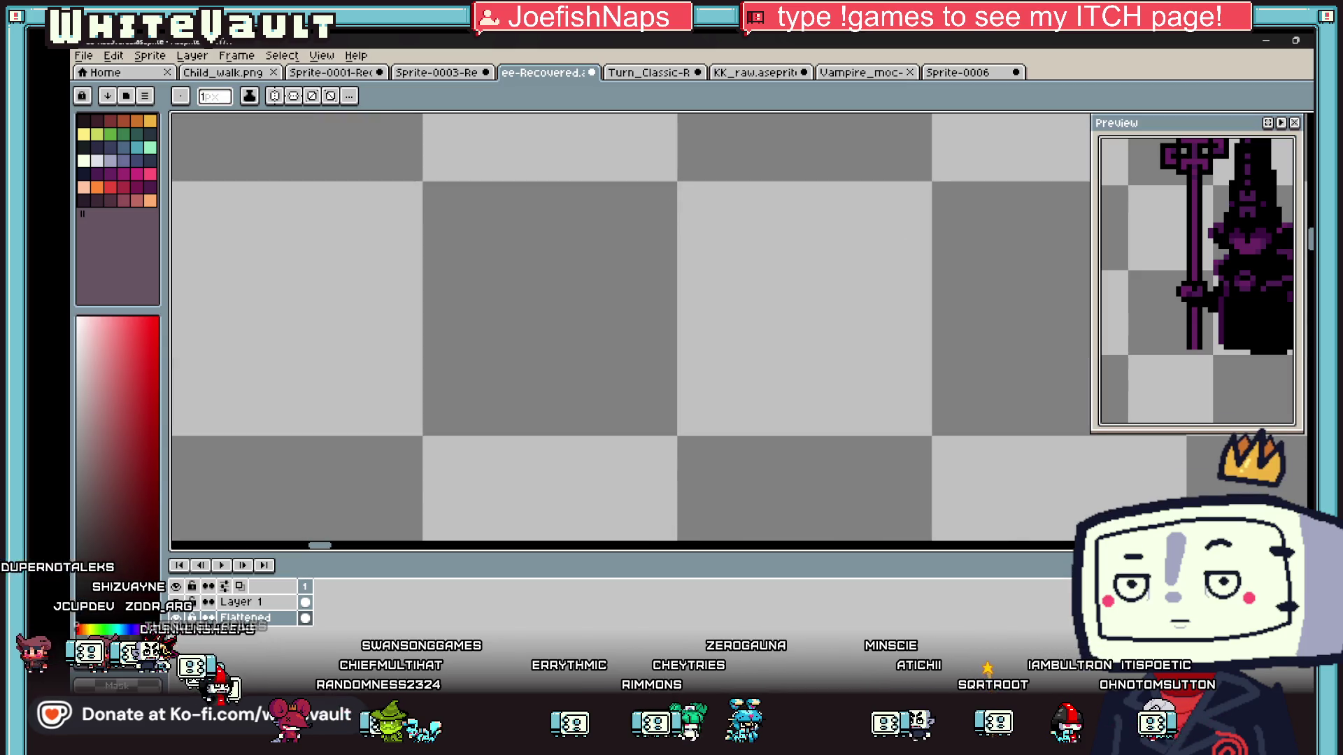
{"action": "left_click", "coordinate": [1308, 280]}
{"action": "left_click", "coordinate": [732, 254]}
{"action": "mouse_move", "coordinate": [431, 174]}
{"action": "left_mouse_down"}
{"action": "mouse_move", "coordinate": [860, 475]}
{"action": "mouse_move", "coordinate": [764, 459]}
{"action": "left_mouse_up"}
{"action": "left_click", "coordinate": [594, 314]}
Step: With a 3 px pencil, paint a large teal blob and a thick cream C shape over the square
{"action": "left_click", "coordinate": [138, 136]}
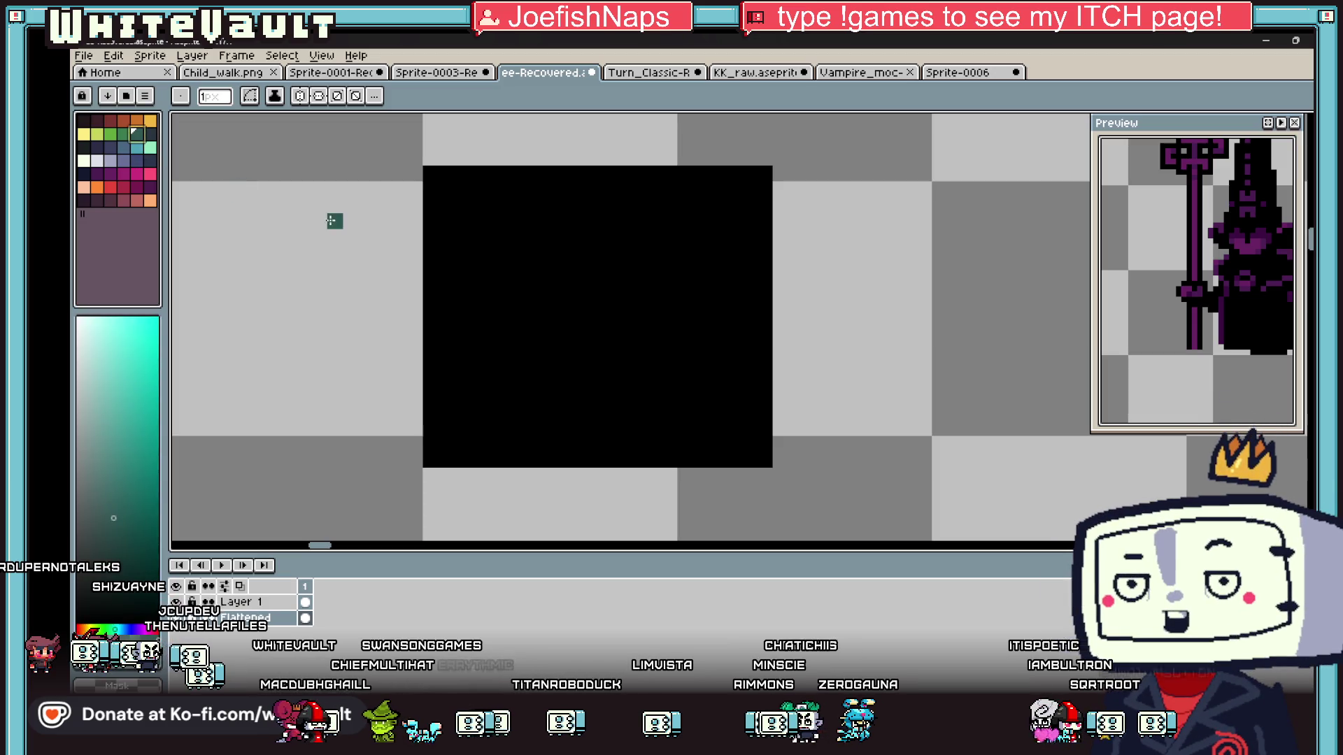
{"action": "key", "text": "b"}
{"action": "key", "text": "plus"}
{"action": "key", "text": "plus"}
{"action": "mouse_move", "coordinate": [459, 231]}
{"action": "left_mouse_down"}
{"action": "mouse_move", "coordinate": [559, 231]}
{"action": "mouse_move", "coordinate": [630, 328]}
{"action": "mouse_move", "coordinate": [609, 377]}
{"action": "left_mouse_up"}
{"action": "left_click", "coordinate": [84, 160]}
{"action": "mouse_move", "coordinate": [764, 236]}
{"action": "left_mouse_down"}
{"action": "mouse_move", "coordinate": [626, 241]}
{"action": "mouse_move", "coordinate": [588, 311]}
{"action": "mouse_move", "coordinate": [583, 427]}
{"action": "mouse_move", "coordinate": [735, 431]}
{"action": "left_mouse_up"}
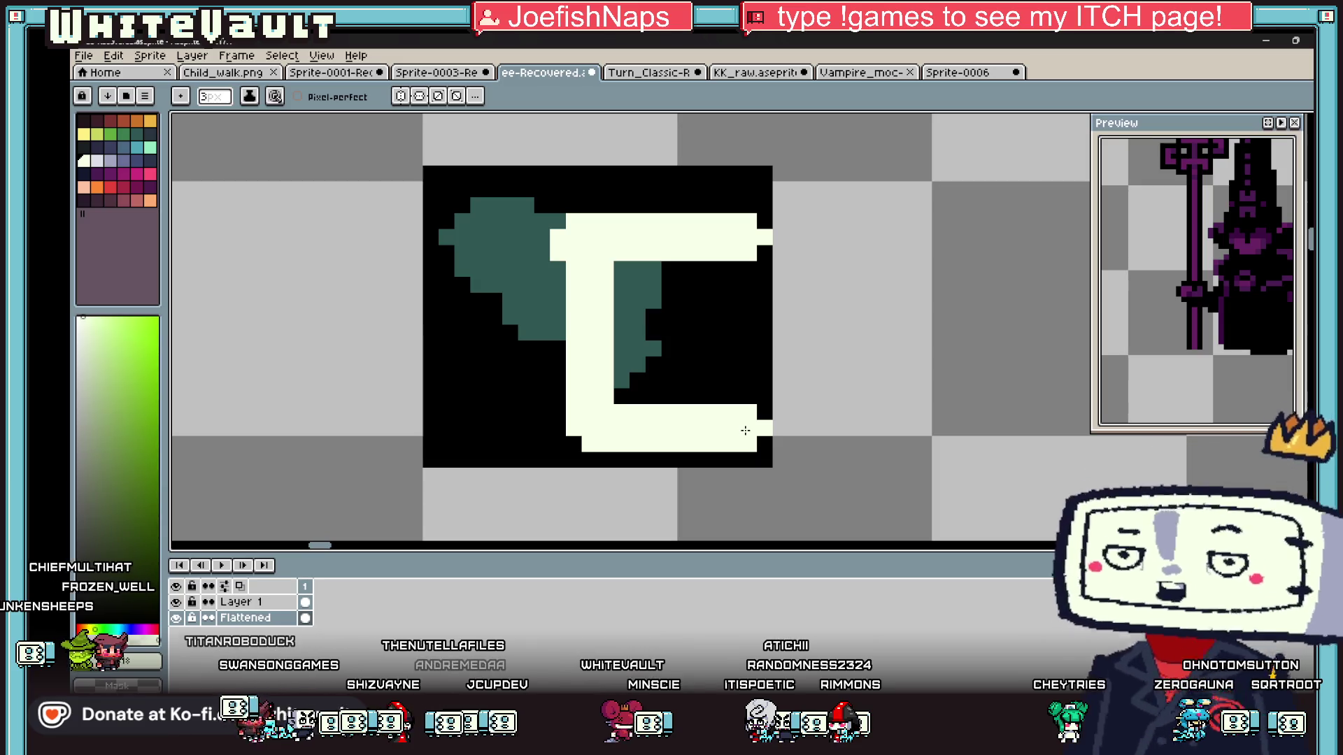
{"action": "scroll", "coordinate": [745, 430], "scroll_direction": "down", "scroll_amount": 6}
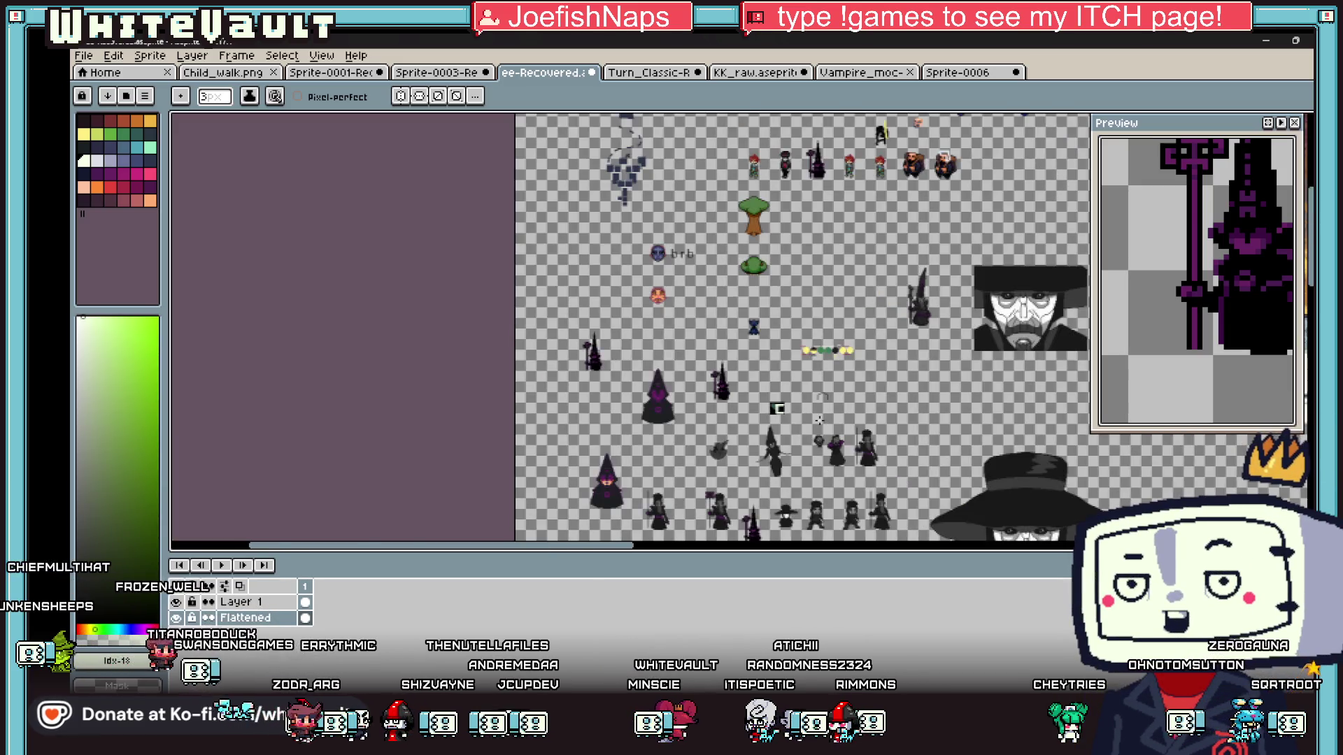
Step: Marquee-select the black test square with its teal and cream marks and delete it
{"action": "scroll", "coordinate": [972, 295], "scroll_direction": "up", "scroll_amount": 1}
{"action": "left_click", "coordinate": [1307, 140]}
{"action": "scroll", "coordinate": [721, 395], "scroll_direction": "up", "scroll_amount": 5}
{"action": "left_click_drag", "start_coordinate": [682, 329], "coordinate": [873, 451]}
{"action": "key", "text": "Delete"}
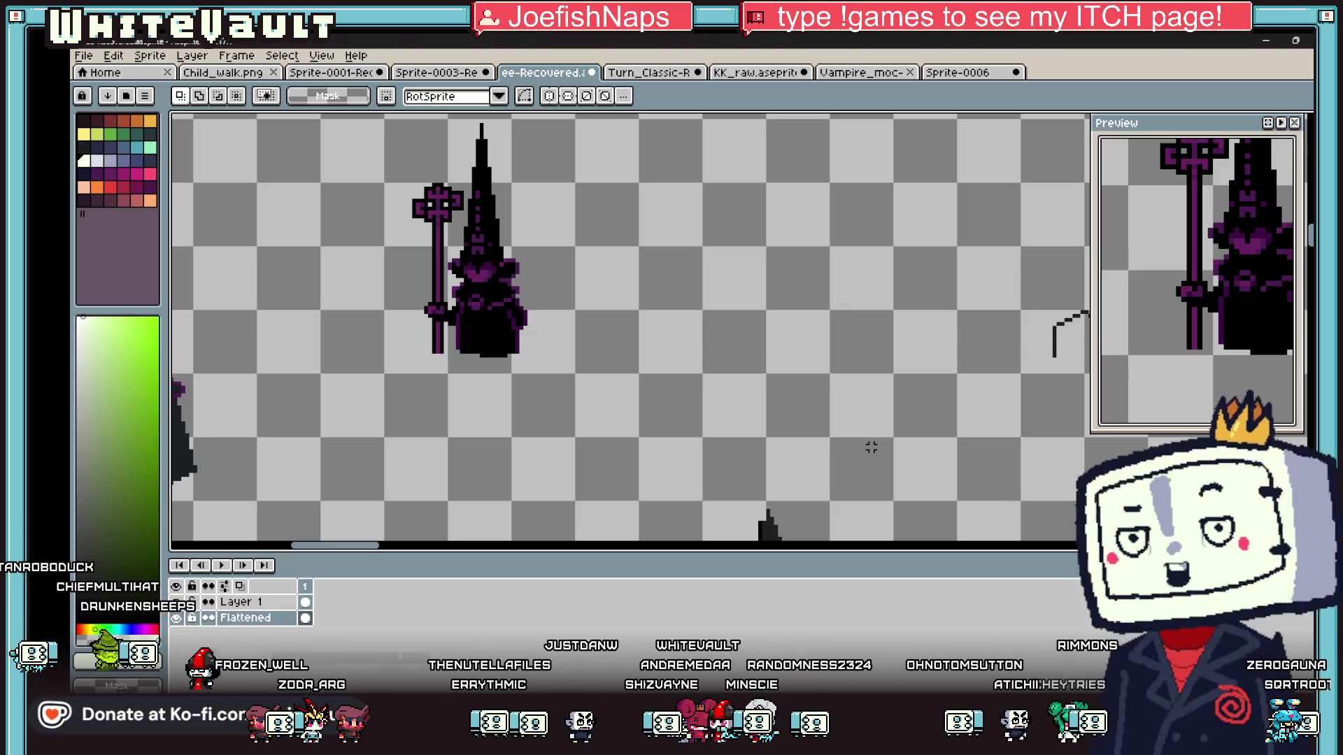
{"action": "scroll", "coordinate": [918, 421], "scroll_direction": "down", "scroll_amount": 5}
{"action": "scroll", "coordinate": [917, 422], "scroll_direction": "down", "scroll_amount": 1}
{"action": "scroll", "coordinate": [918, 422], "scroll_direction": "up", "scroll_amount": 4}
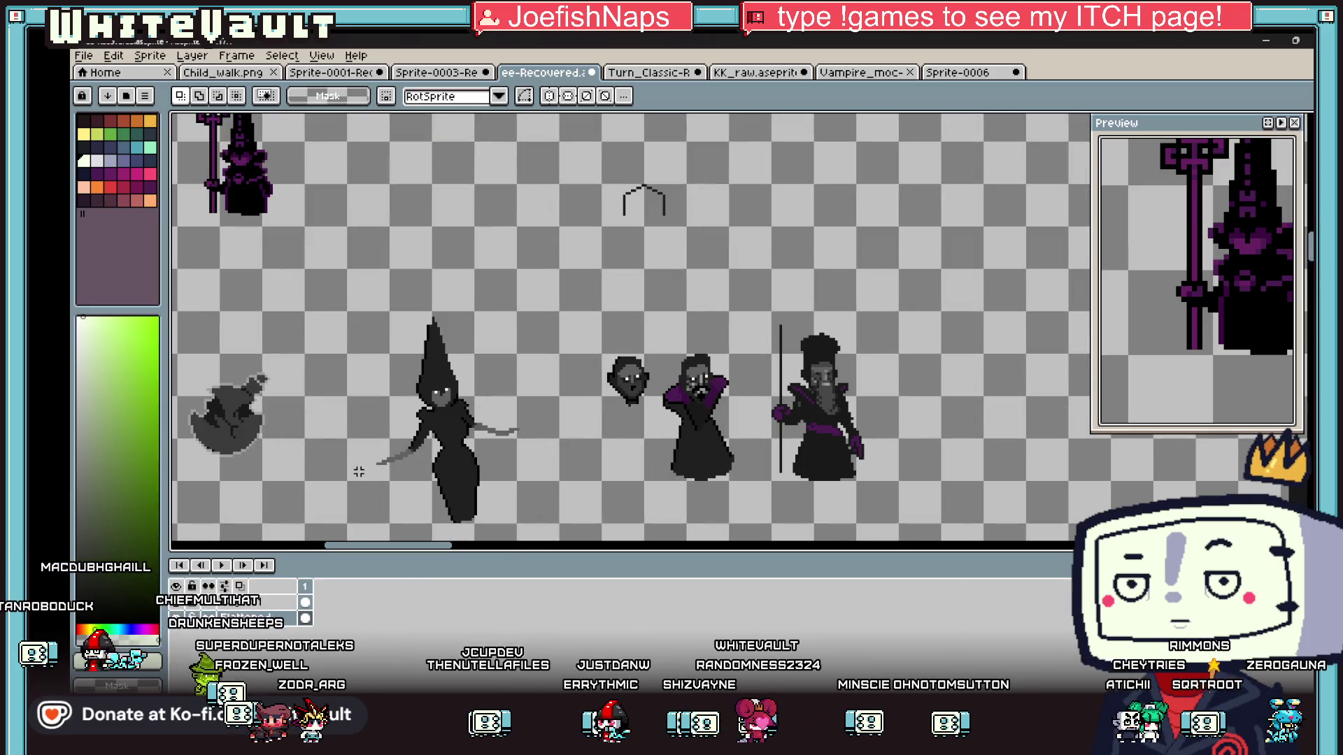
{"action": "scroll", "coordinate": [371, 461], "scroll_direction": "up", "scroll_amount": 3}
{"action": "key", "text": "b"}
{"action": "scroll", "coordinate": [557, 302], "scroll_direction": "up", "scroll_amount": 1}
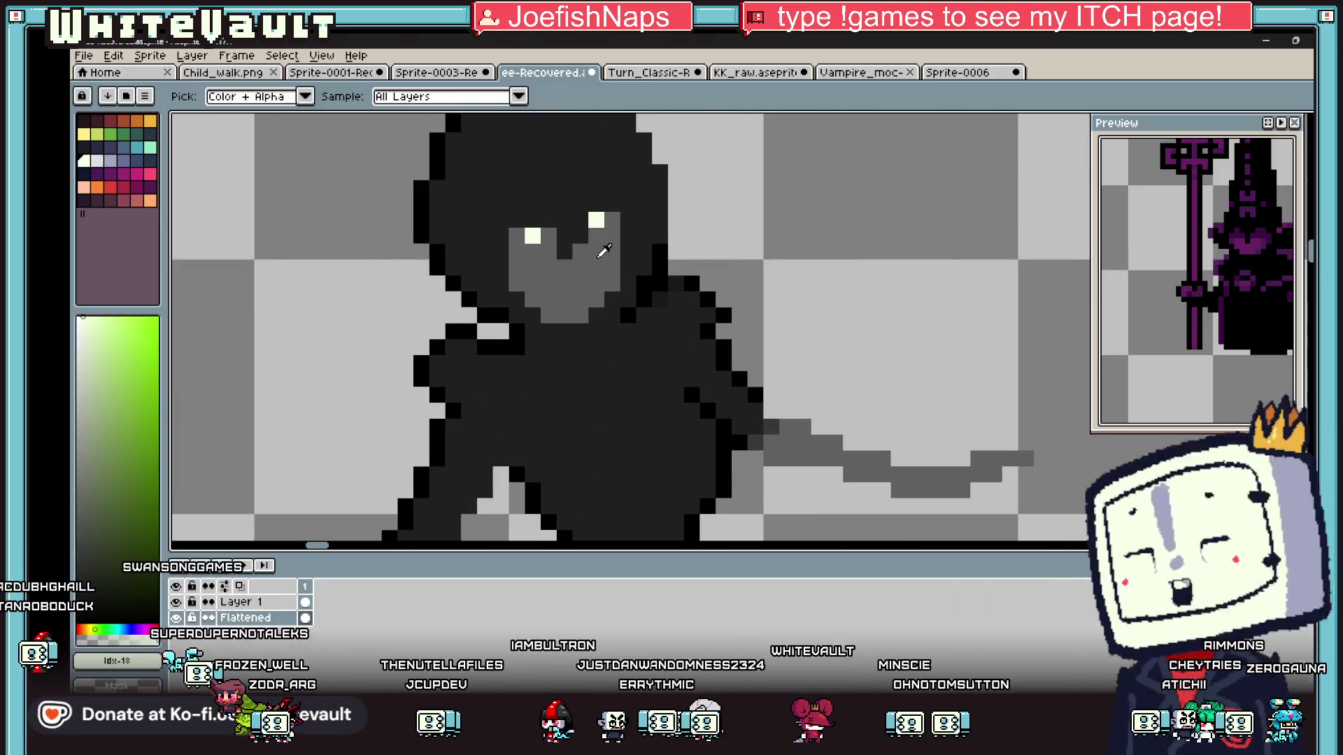
{"action": "left_click", "coordinate": [563, 223], "text": "alt"}
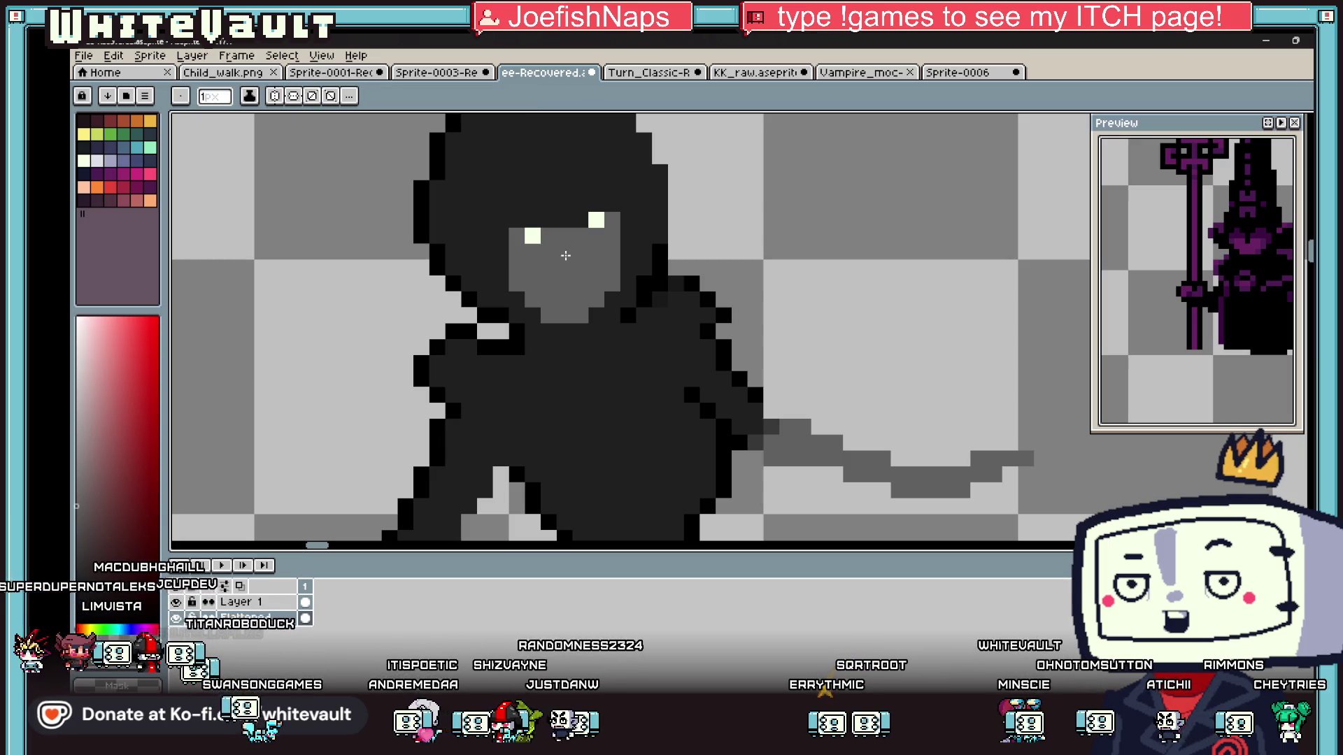
{"action": "scroll", "coordinate": [553, 247], "scroll_direction": "down", "scroll_amount": 5}
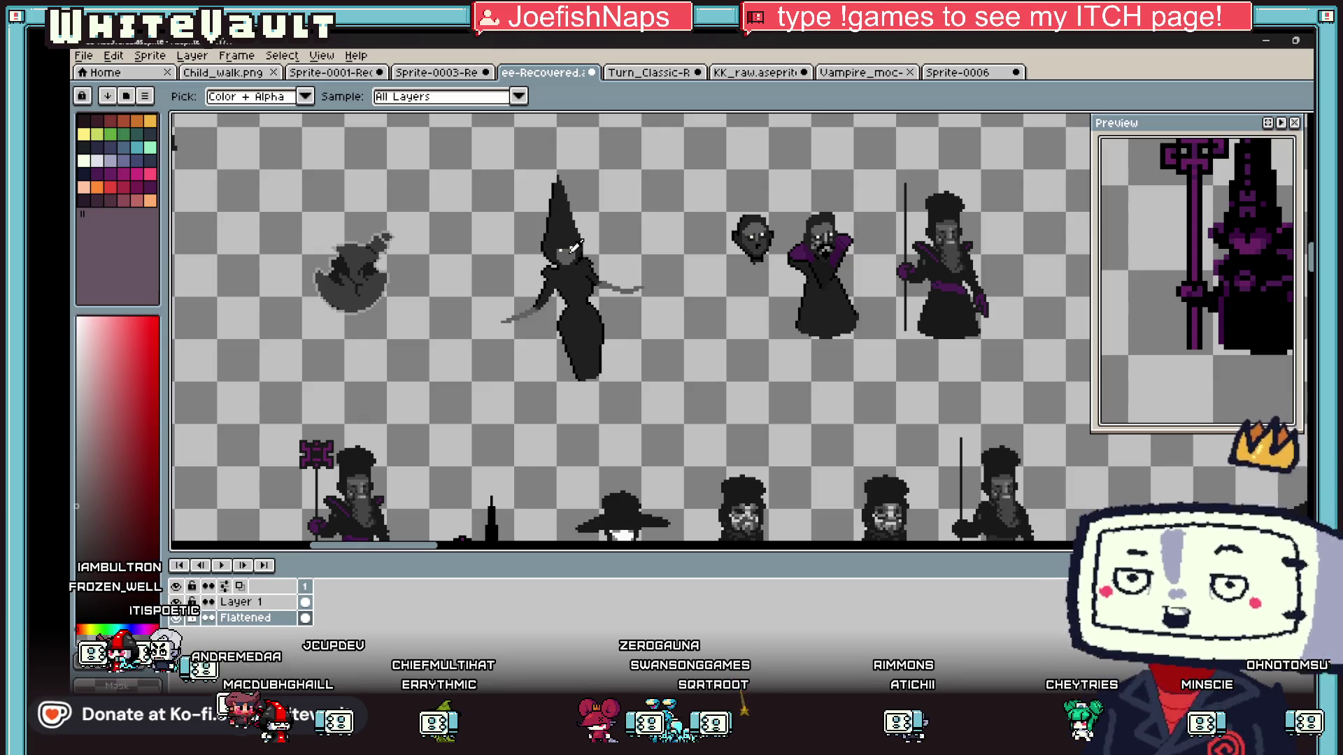
{"action": "scroll", "coordinate": [577, 244], "scroll_direction": "down", "scroll_amount": 1}
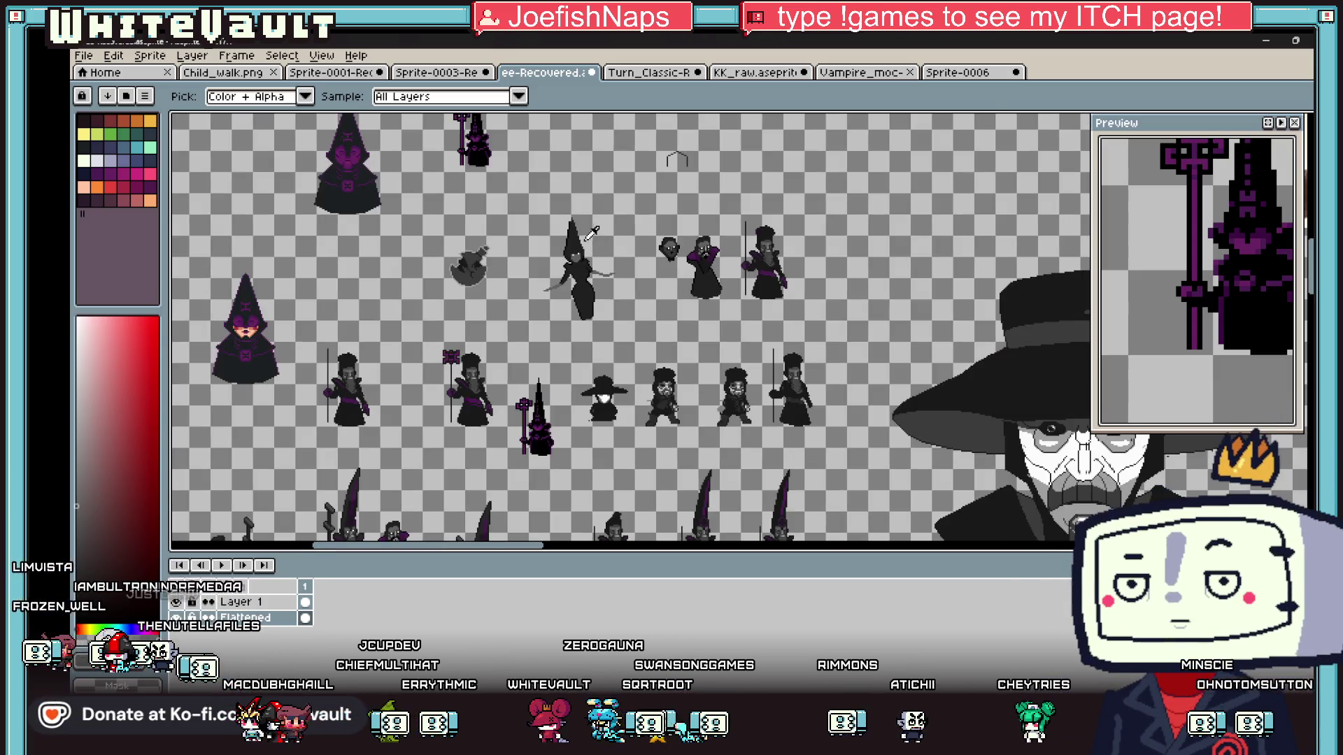
{"action": "scroll", "coordinate": [580, 210], "scroll_direction": "up", "scroll_amount": 2}
{"action": "scroll", "coordinate": [581, 192], "scroll_direction": "up", "scroll_amount": 1}
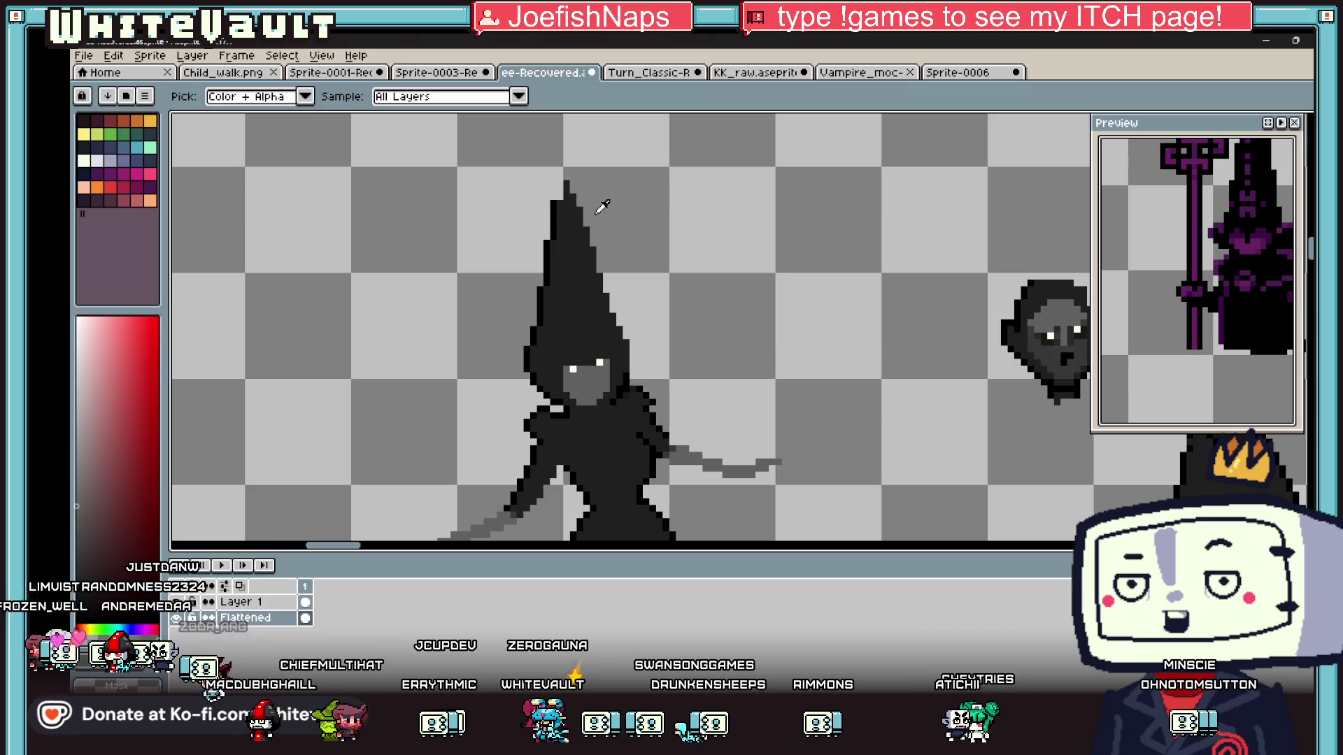
{"action": "key", "text": "b"}
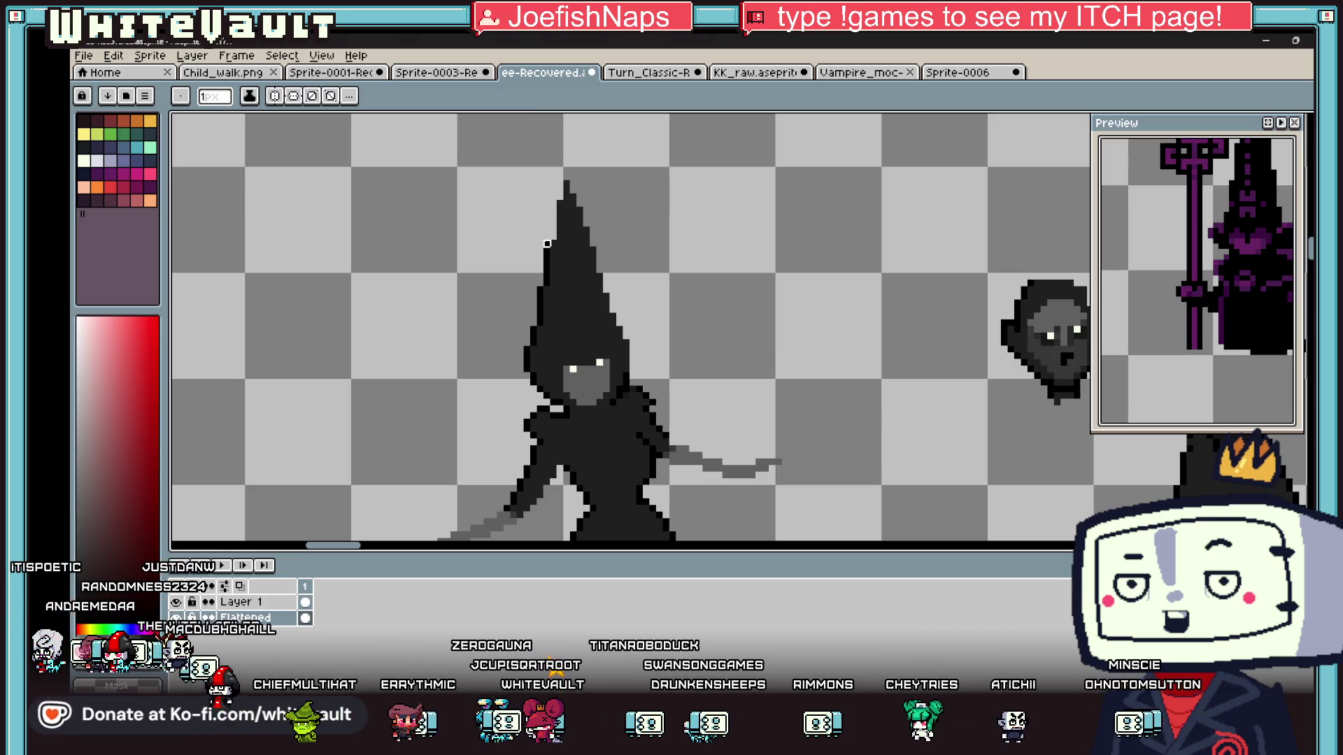
{"action": "key", "text": "i"}
{"action": "left_click", "coordinate": [538, 315]}
{"action": "key", "text": "b"}
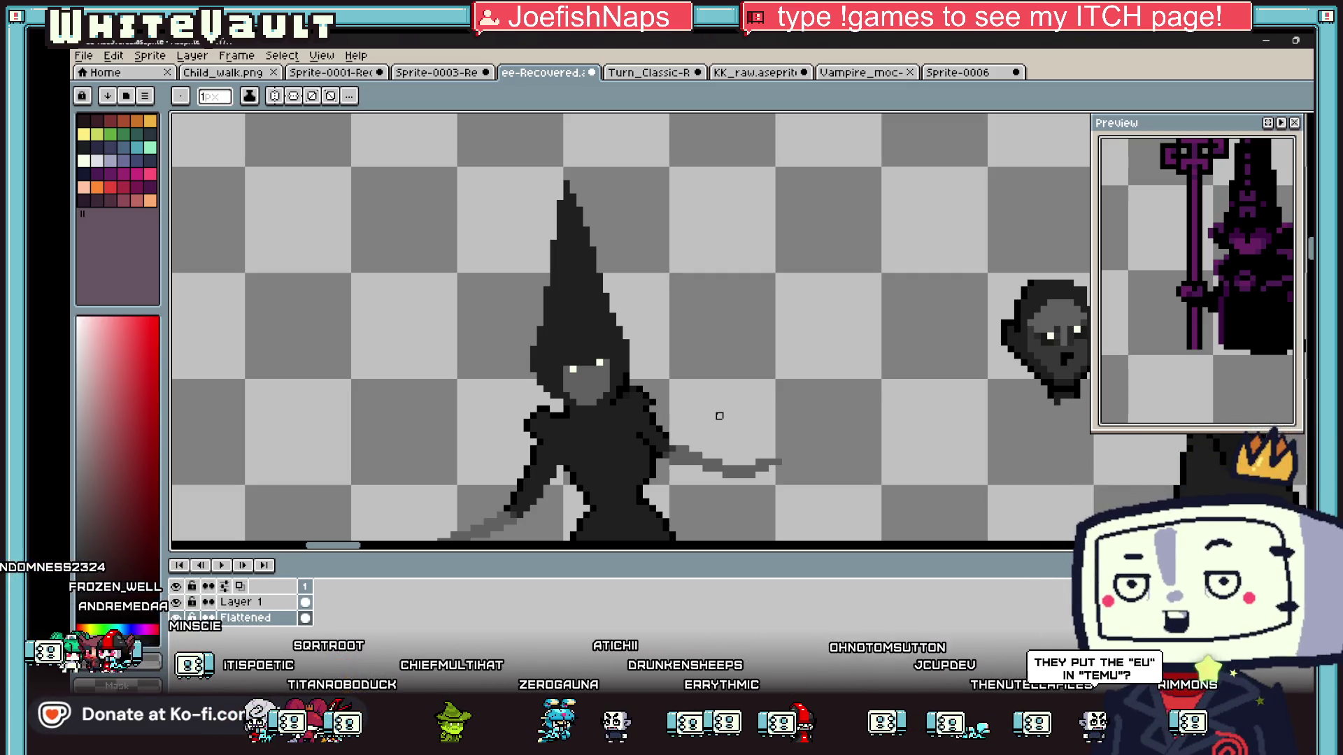
{"action": "scroll", "coordinate": [679, 396], "scroll_direction": "down", "scroll_amount": 3}
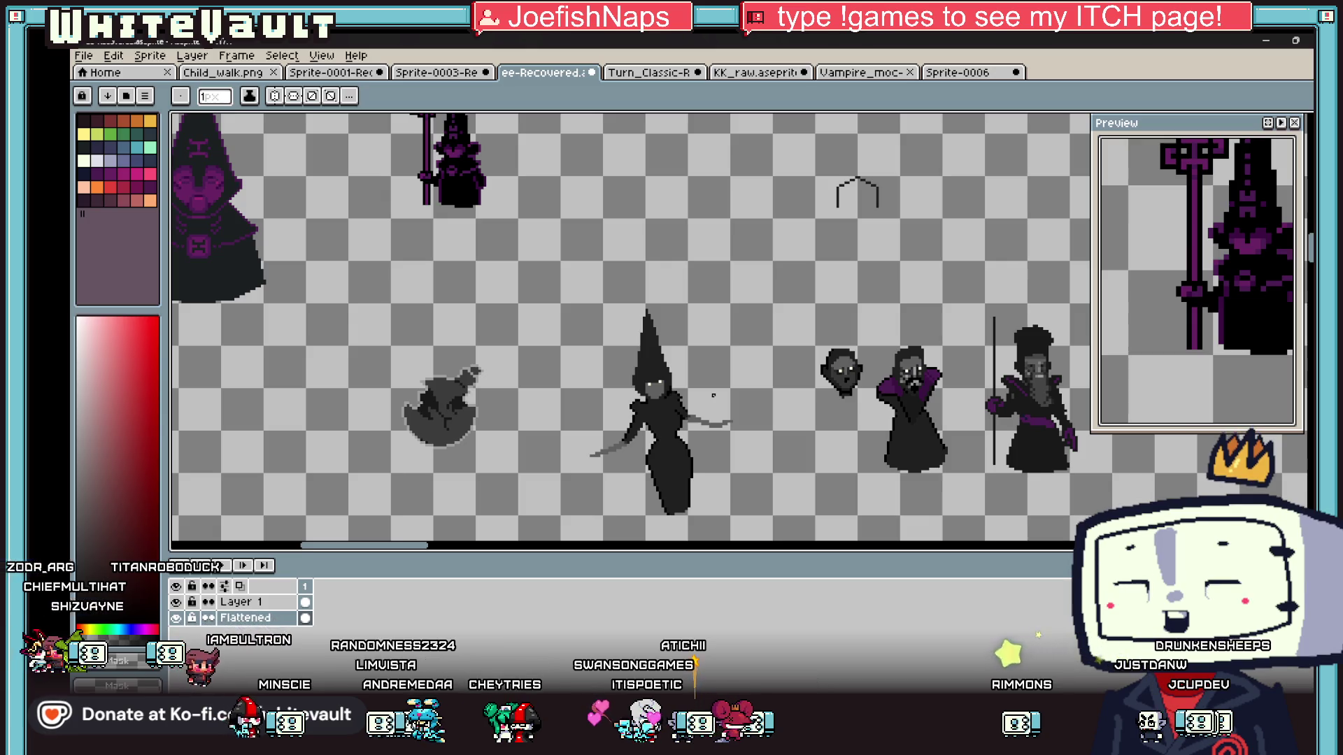
Step: Sample black from the witch's outline and extend it down her left torso and shoulder
{"action": "scroll", "coordinate": [607, 348], "scroll_direction": "down", "scroll_amount": 3}
{"action": "scroll", "coordinate": [723, 395], "scroll_direction": "up", "scroll_amount": 4}
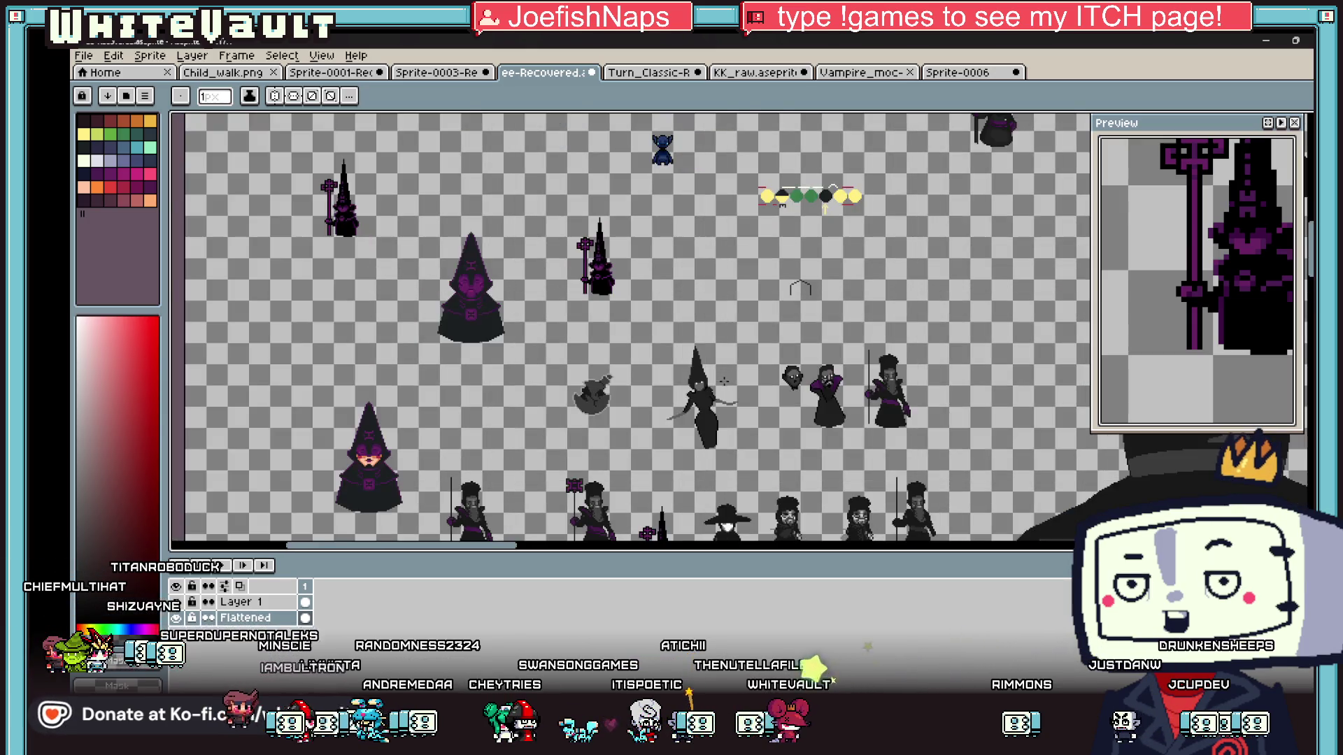
{"action": "key", "text": "i"}
{"action": "scroll", "coordinate": [723, 395], "scroll_direction": "down", "scroll_amount": 4}
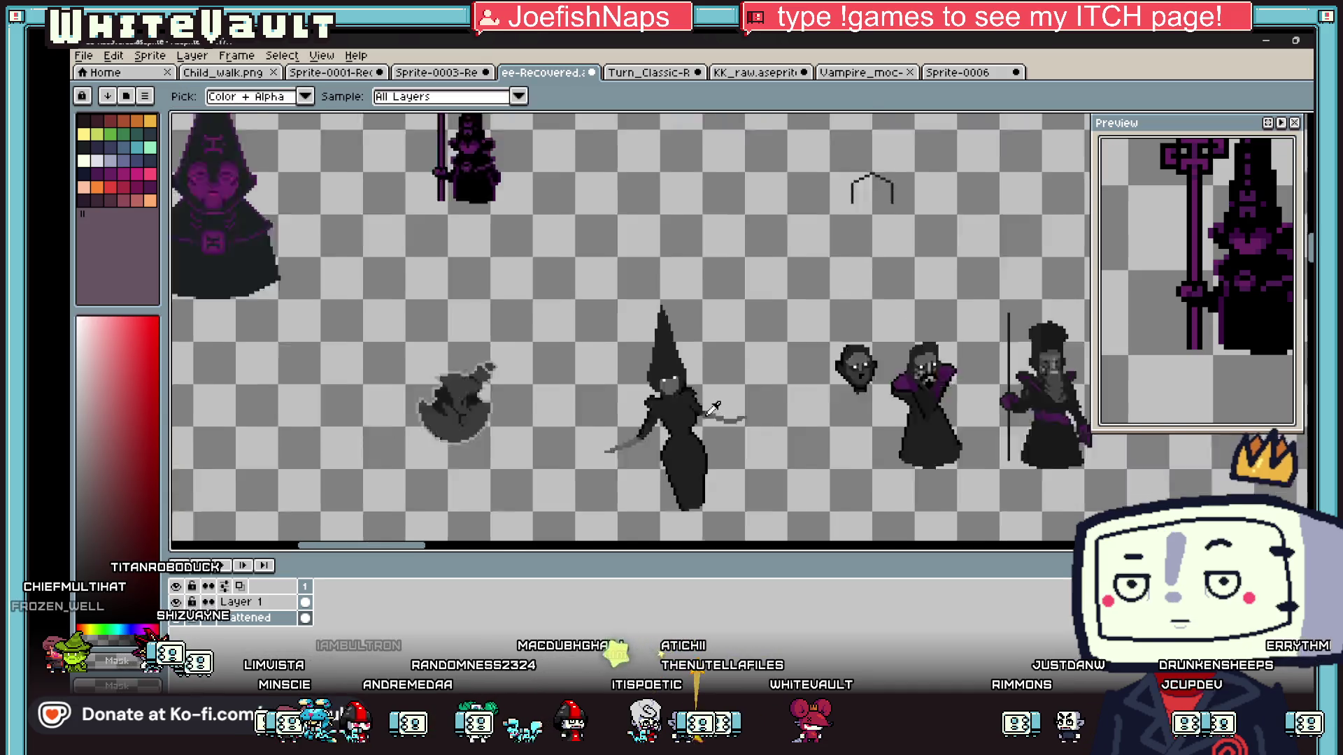
{"action": "scroll", "coordinate": [689, 418], "scroll_direction": "up", "scroll_amount": 4}
{"action": "scroll", "coordinate": [691, 418], "scroll_direction": "up", "scroll_amount": 5}
{"action": "key", "text": "b"}
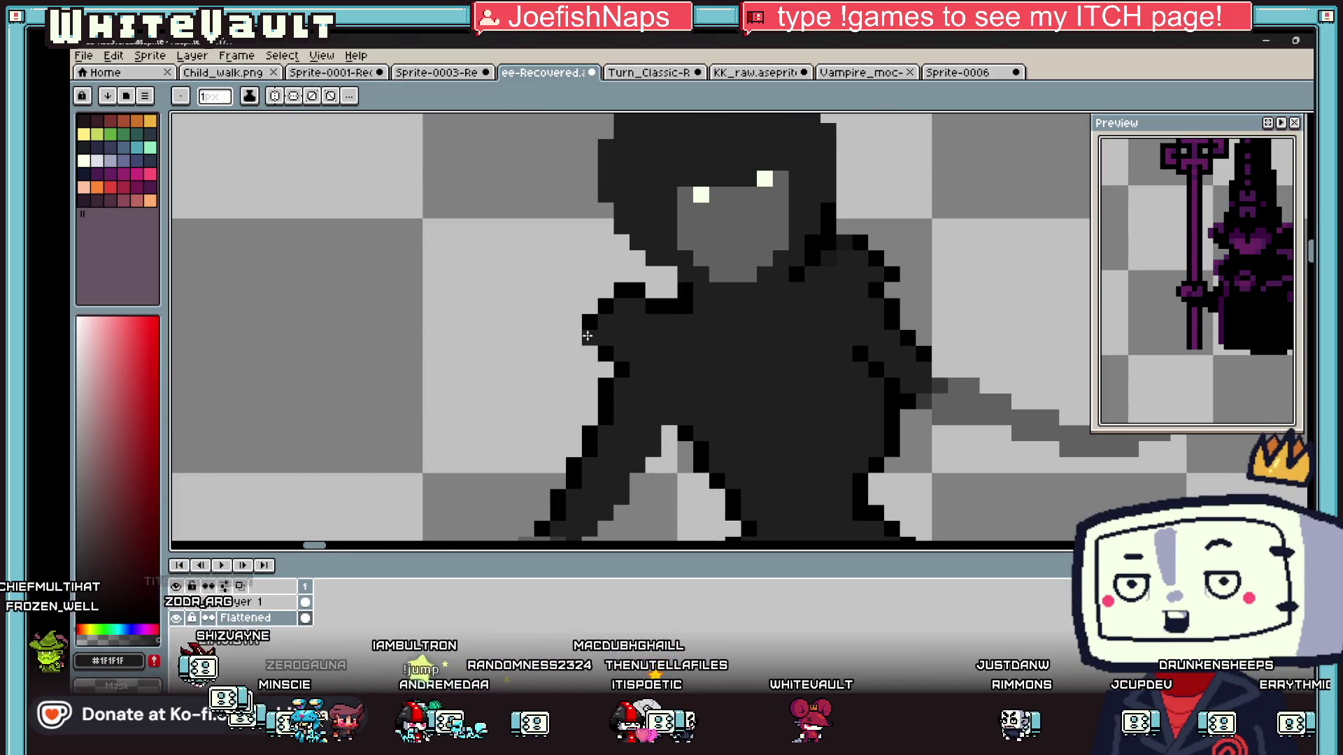
{"action": "left_click", "coordinate": [593, 348], "text": "alt"}
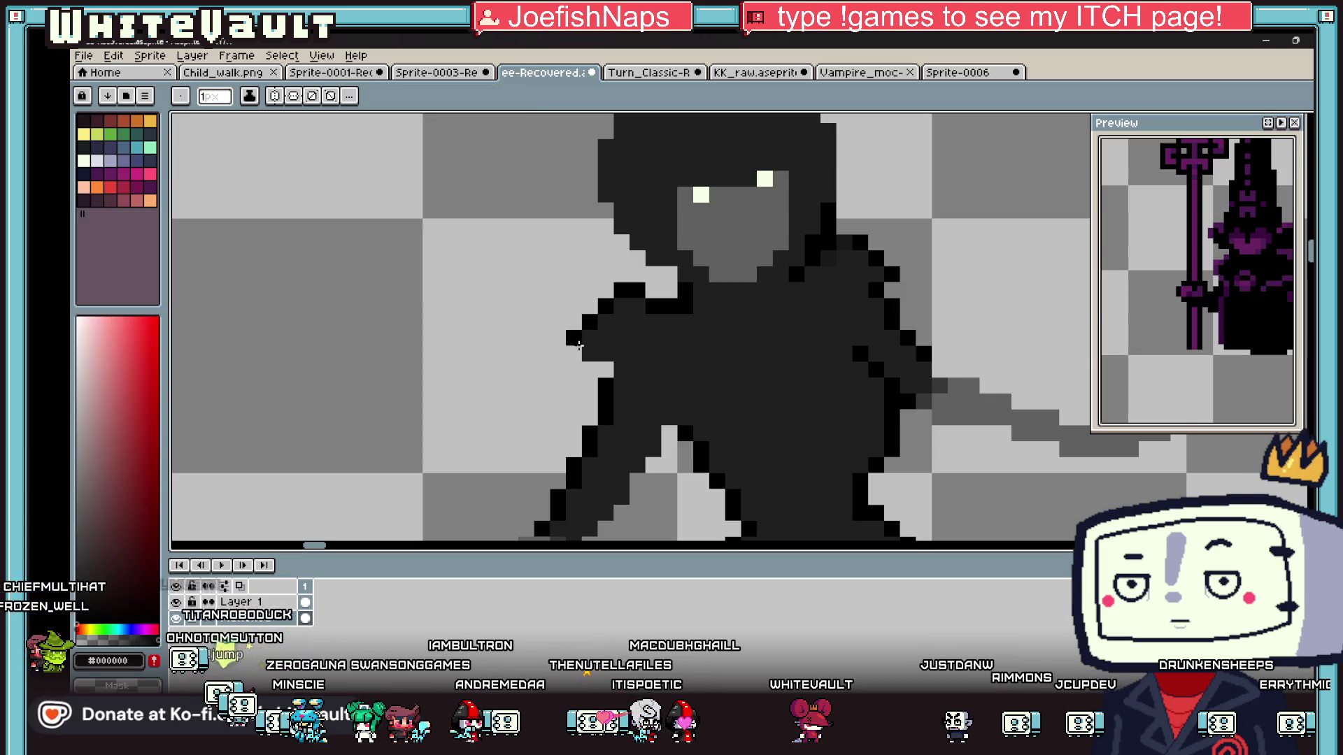
{"action": "left_click_drag", "start_coordinate": [574, 337], "coordinate": [587, 366]}
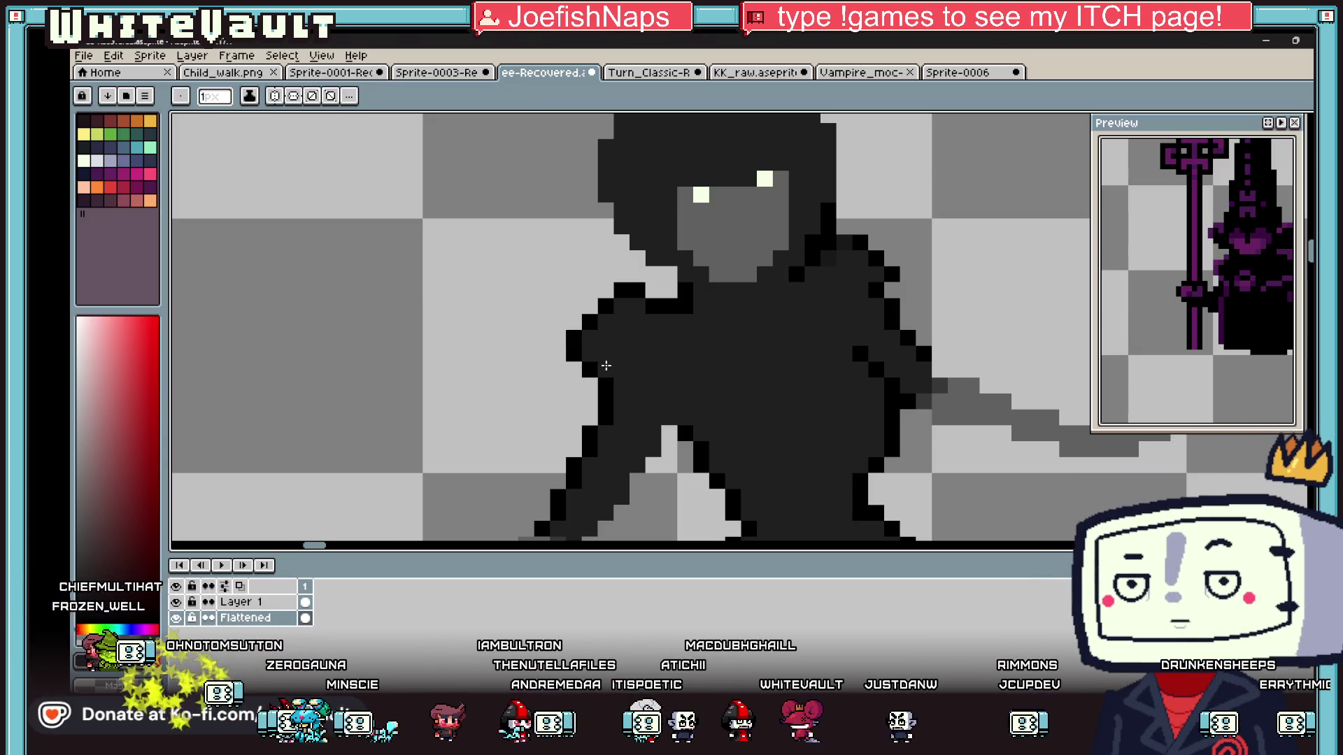
{"action": "scroll", "coordinate": [738, 372], "scroll_direction": "down", "scroll_amount": 3}
{"action": "scroll", "coordinate": [739, 373], "scroll_direction": "down", "scroll_amount": 1}
{"action": "scroll", "coordinate": [657, 333], "scroll_direction": "up", "scroll_amount": 3}
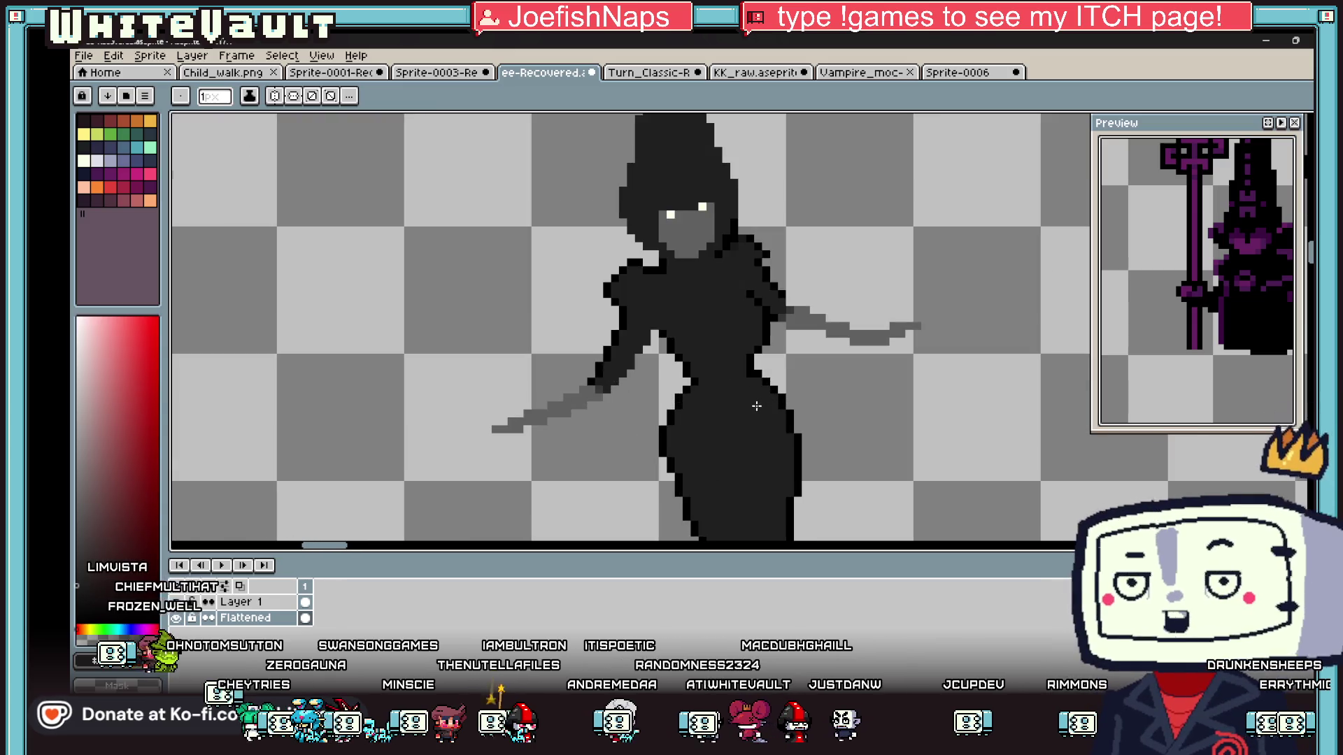
{"action": "scroll", "coordinate": [655, 332], "scroll_direction": "down", "scroll_amount": 3}
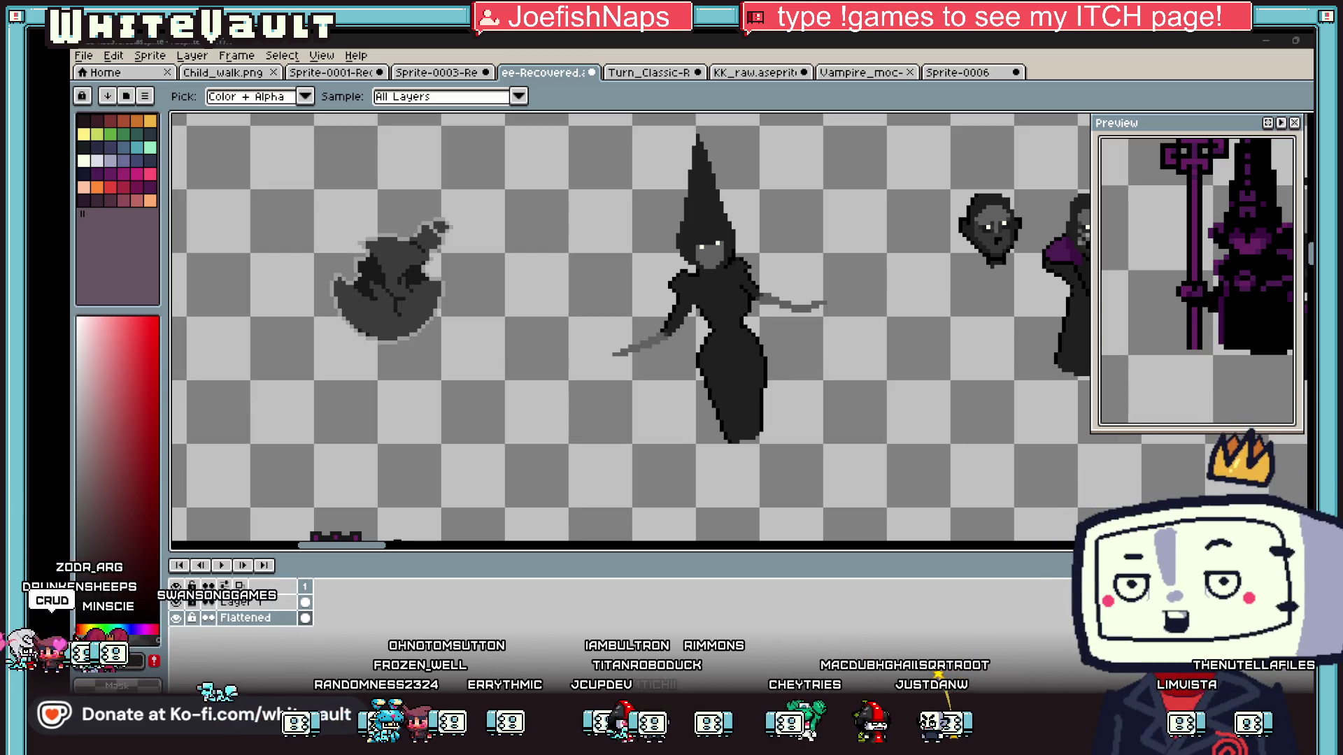
Step: Paint a short line of darker grey pixels plus one extra dark pixel across the witch's waist
{"action": "scroll", "coordinate": [700, 357], "scroll_direction": "down", "scroll_amount": 1}
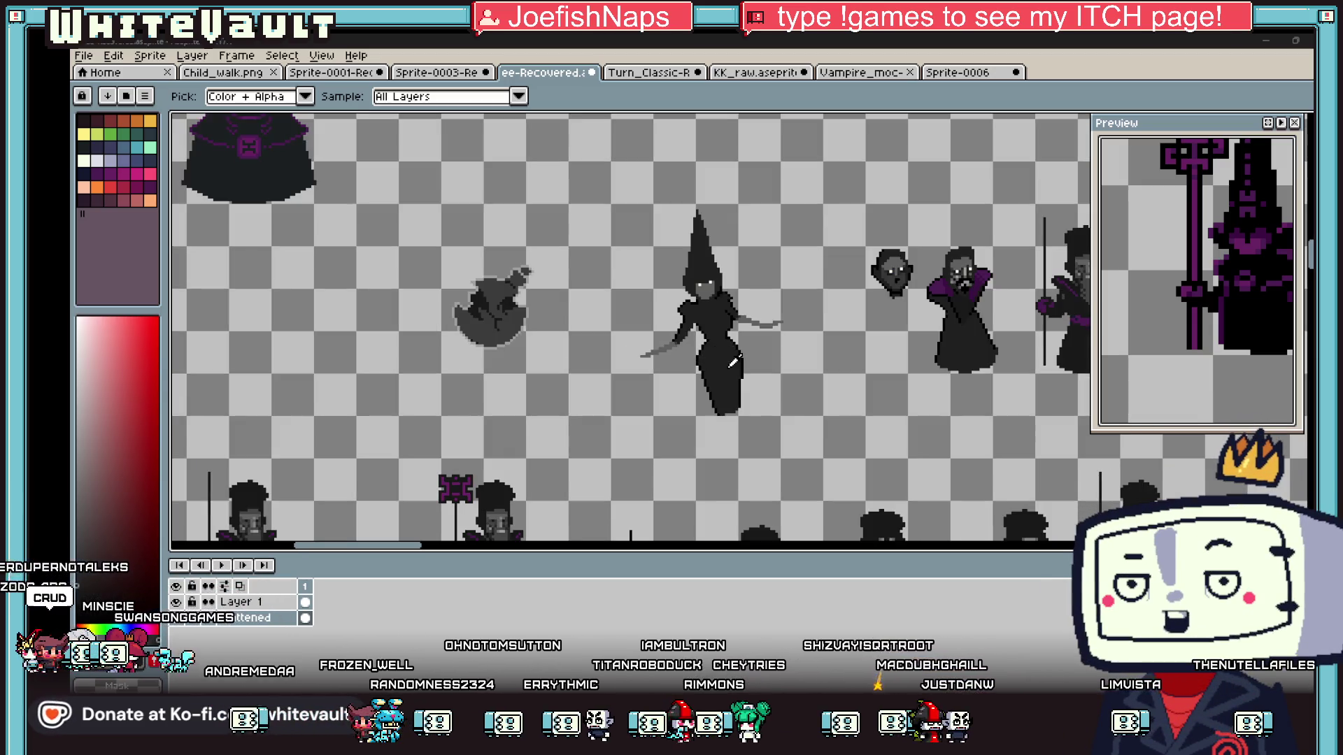
{"action": "scroll", "coordinate": [700, 308], "scroll_direction": "up", "scroll_amount": 3}
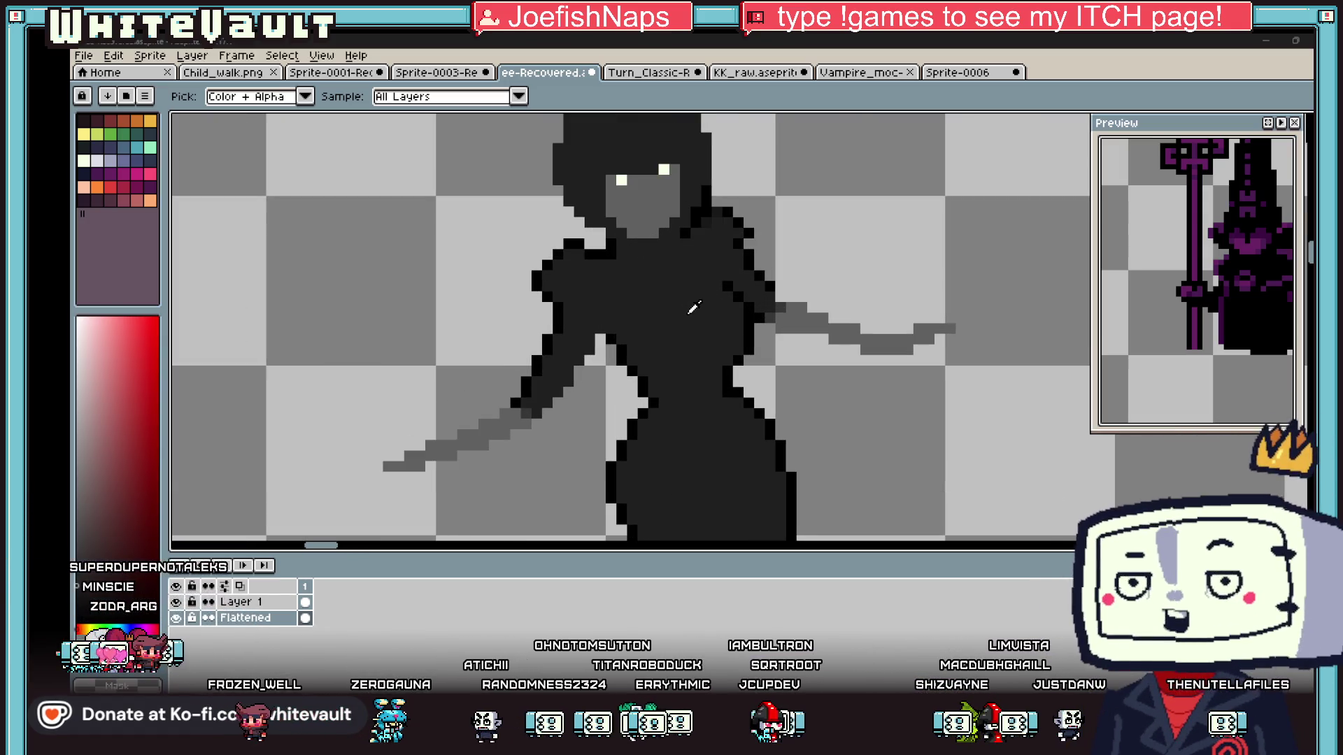
{"action": "scroll", "coordinate": [533, 411], "scroll_direction": "up", "scroll_amount": 2}
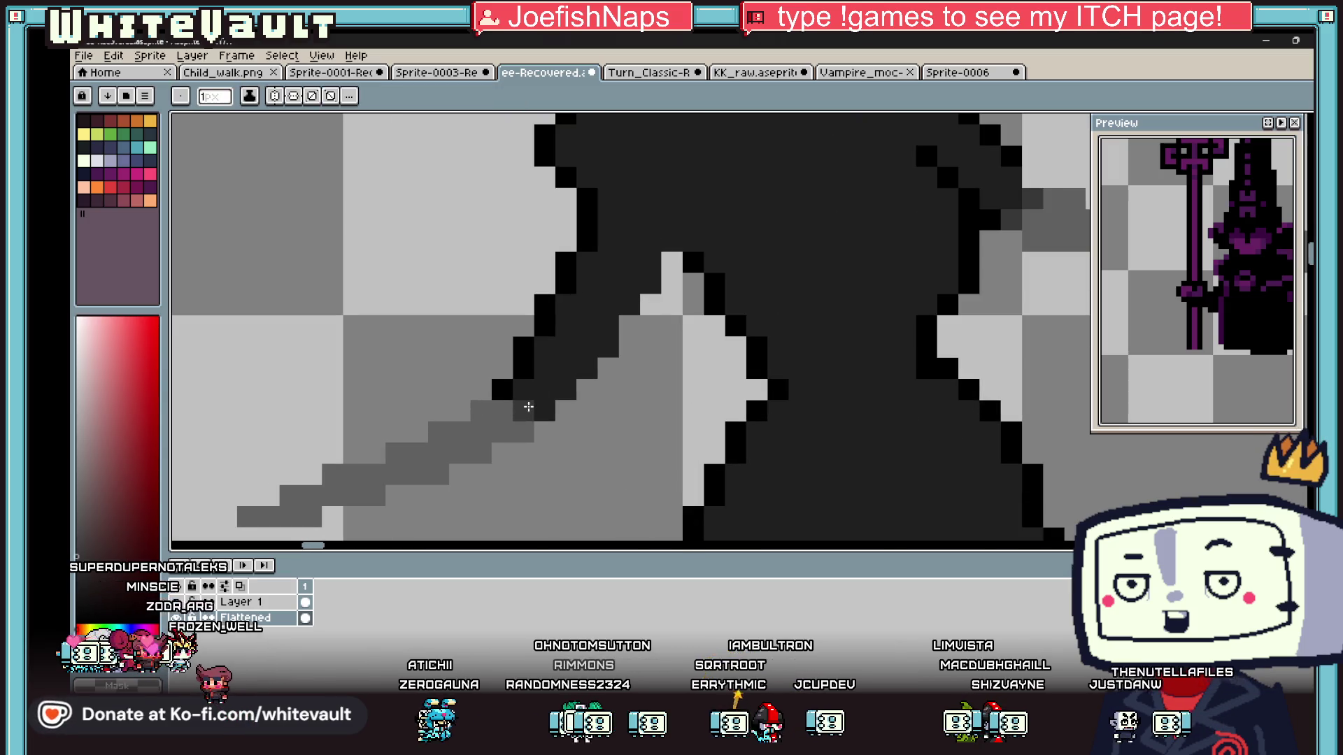
{"action": "scroll", "coordinate": [550, 404], "scroll_direction": "down", "scroll_amount": 4}
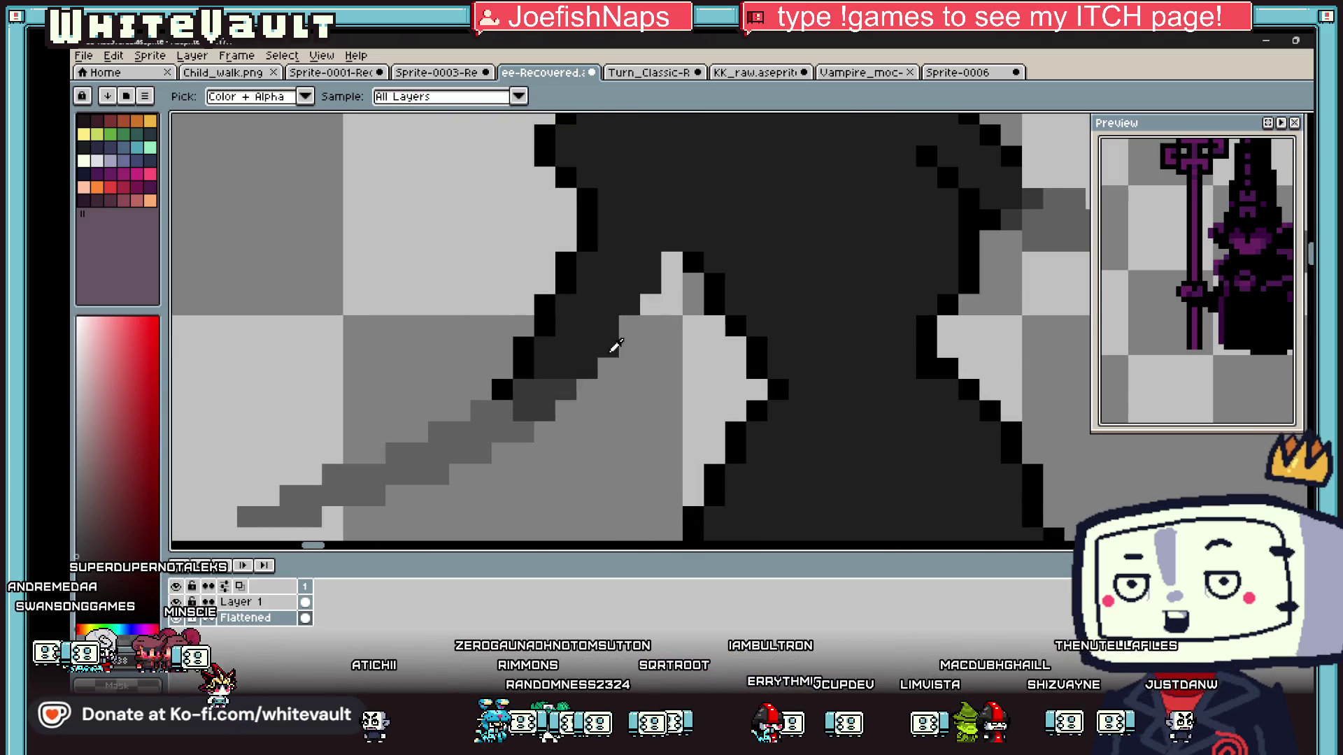
{"action": "scroll", "coordinate": [733, 311], "scroll_direction": "up", "scroll_amount": 4}
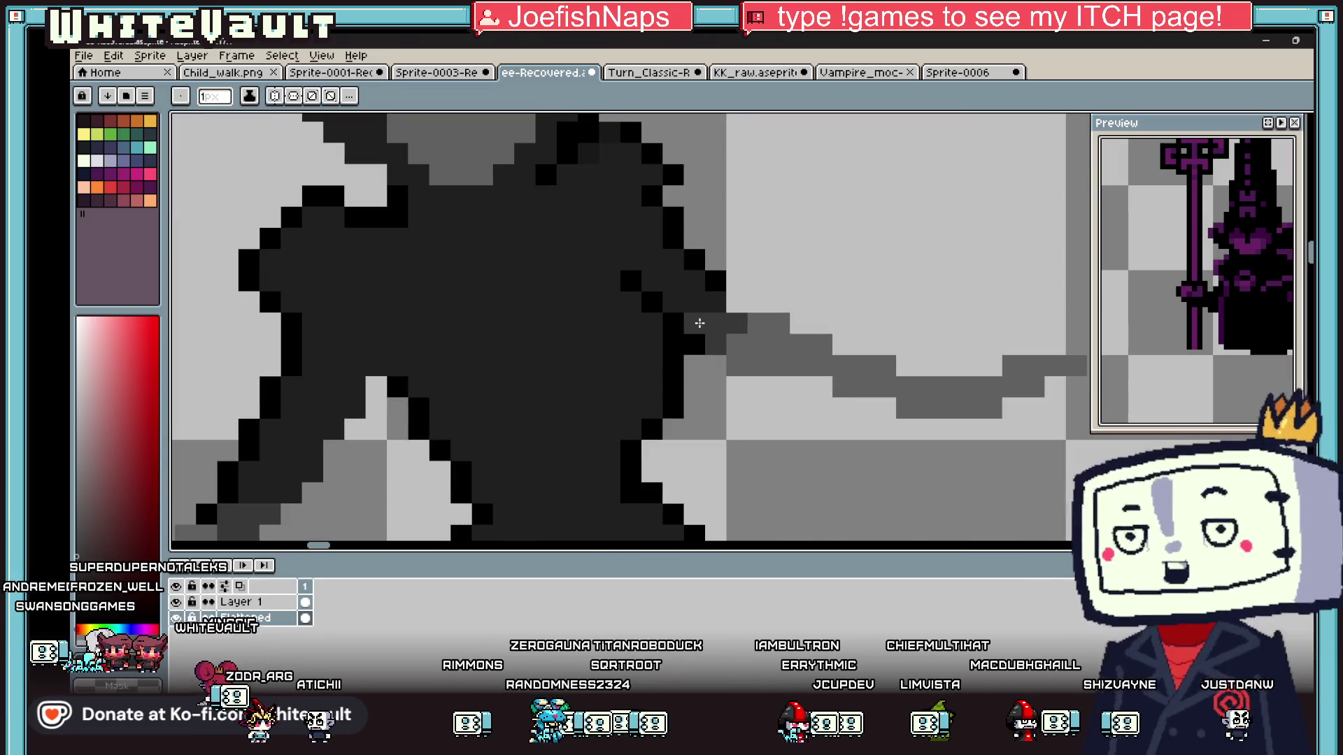
{"action": "scroll", "coordinate": [742, 314], "scroll_direction": "down", "scroll_amount": 4}
{"action": "scroll", "coordinate": [756, 324], "scroll_direction": "up", "scroll_amount": 3}
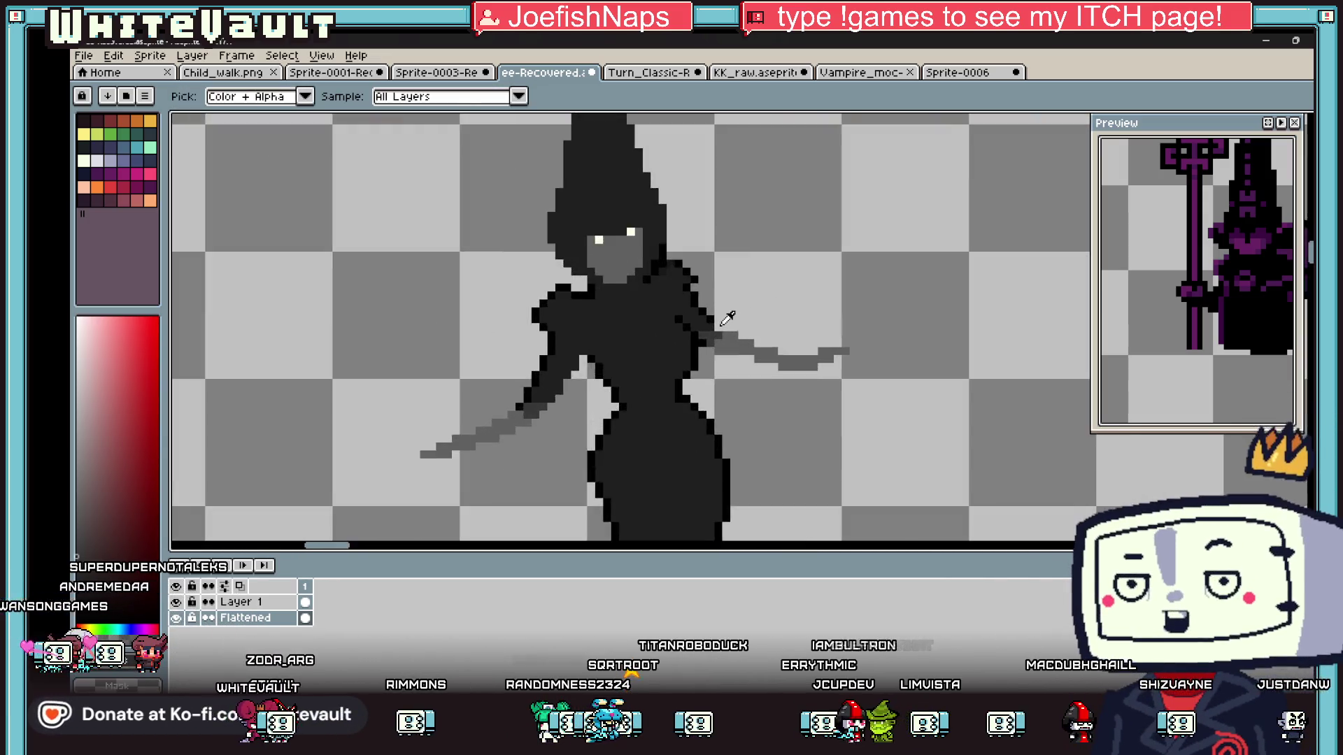
{"action": "scroll", "coordinate": [763, 331], "scroll_direction": "down", "scroll_amount": 2}
{"action": "scroll", "coordinate": [767, 337], "scroll_direction": "down", "scroll_amount": 2}
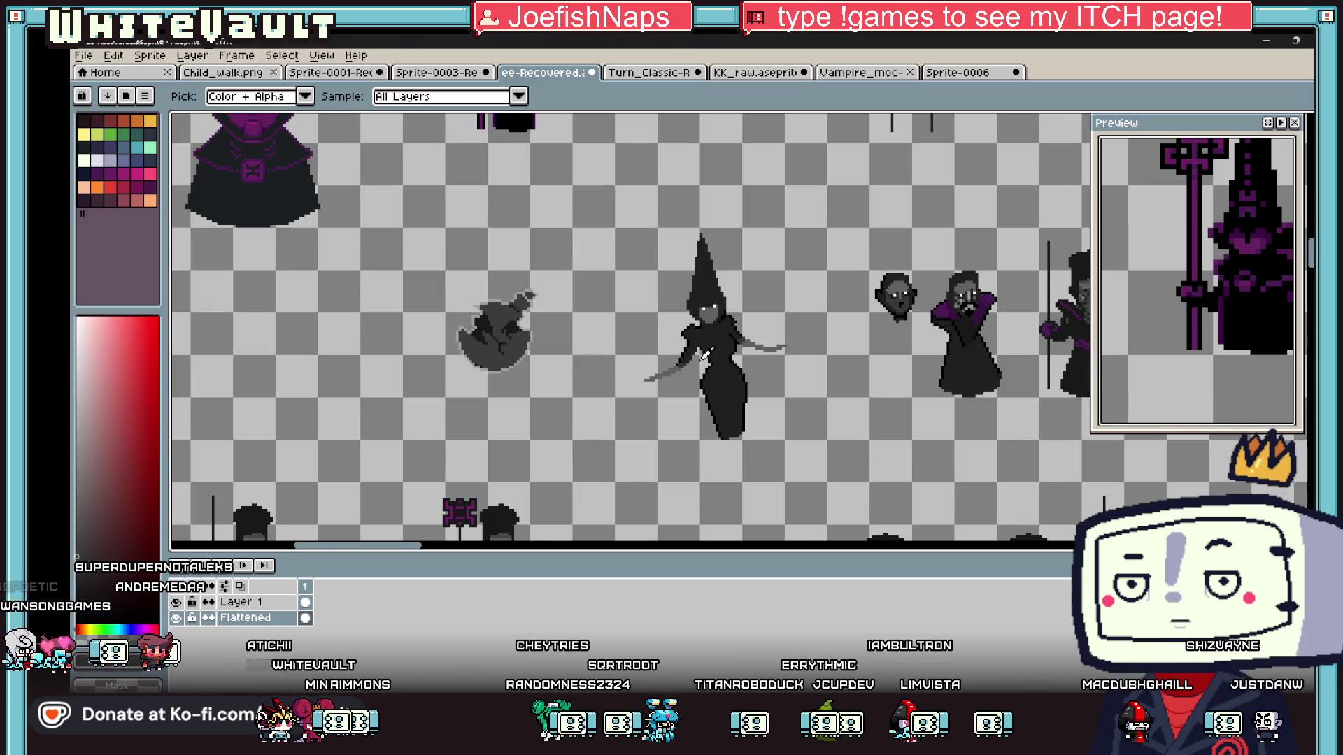
{"action": "scroll", "coordinate": [734, 350], "scroll_direction": "up", "scroll_amount": 3}
{"action": "key", "text": "b"}
{"action": "scroll", "coordinate": [699, 356], "scroll_direction": "up", "scroll_amount": 2}
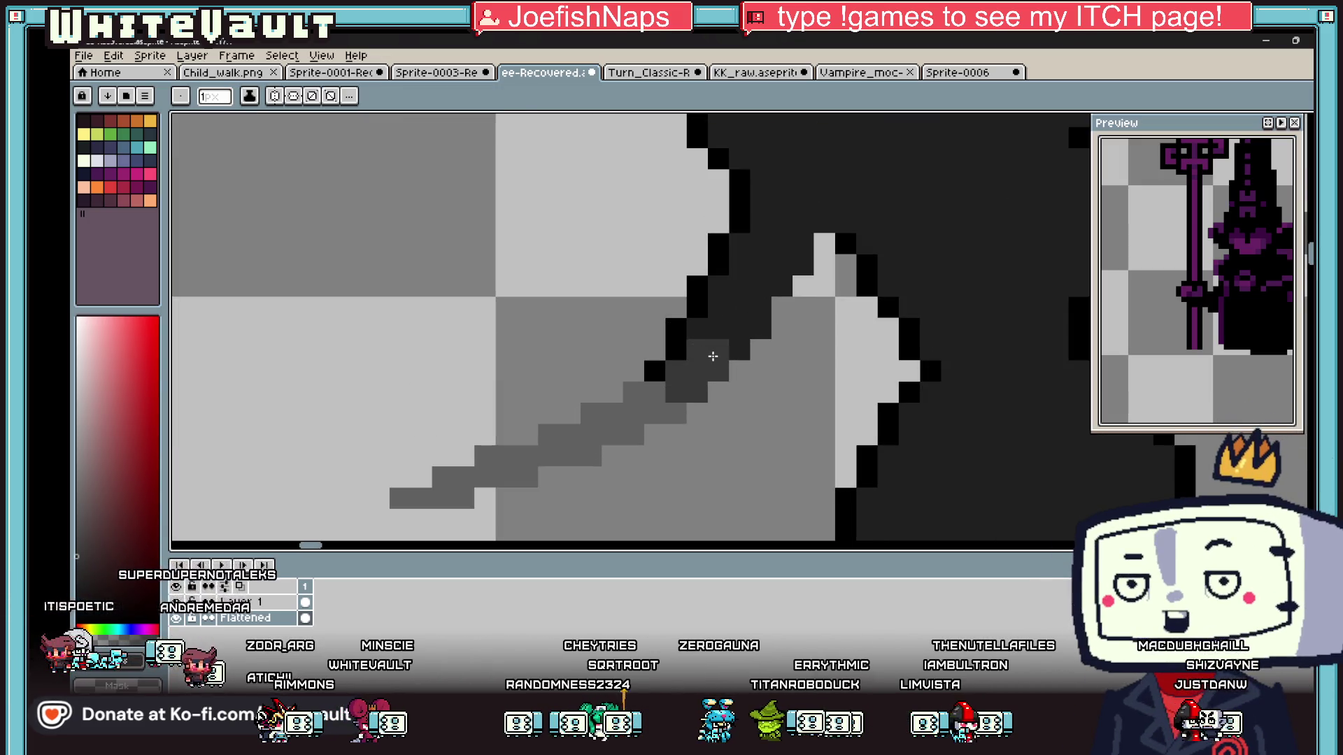
{"action": "scroll", "coordinate": [700, 360], "scroll_direction": "down", "scroll_amount": 3}
{"action": "scroll", "coordinate": [726, 326], "scroll_direction": "up", "scroll_amount": 2}
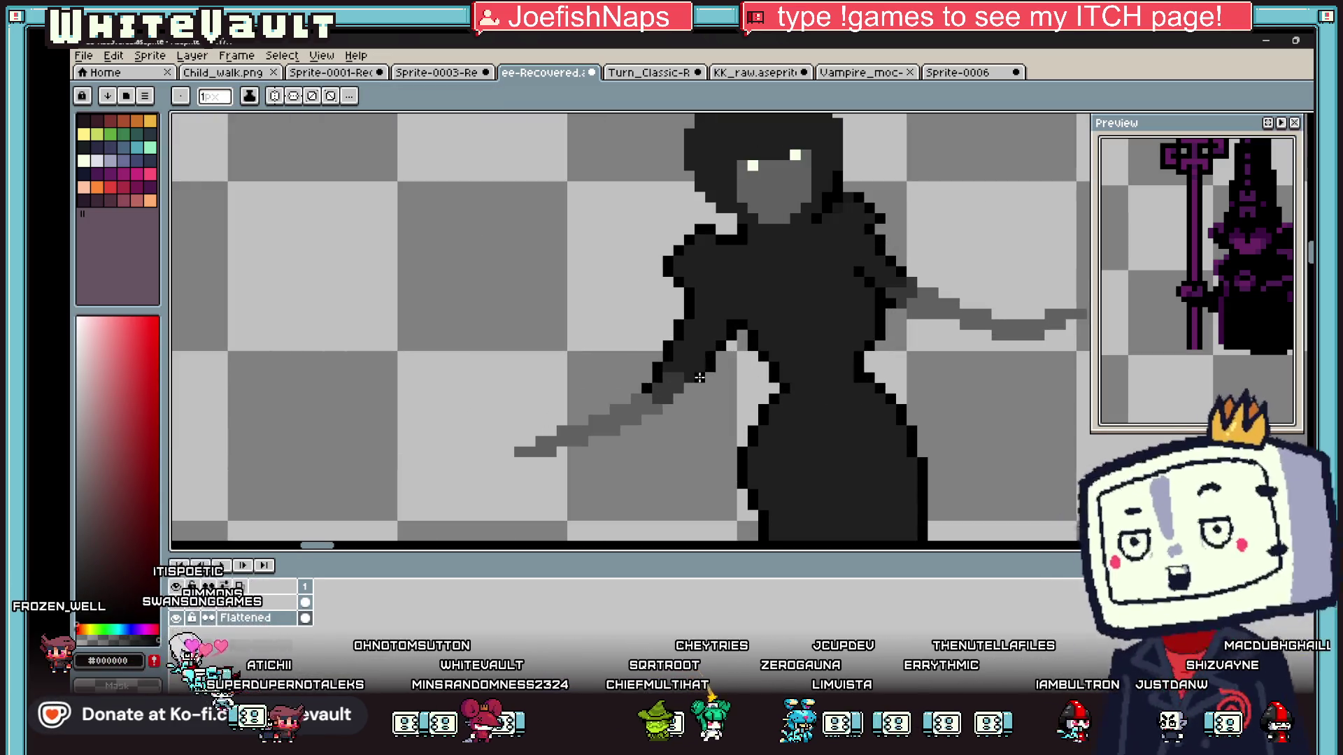
{"action": "scroll", "coordinate": [756, 352], "scroll_direction": "down", "scroll_amount": 3}
{"action": "scroll", "coordinate": [763, 354], "scroll_direction": "down", "scroll_amount": 2}
{"action": "scroll", "coordinate": [790, 346], "scroll_direction": "up", "scroll_amount": 3}
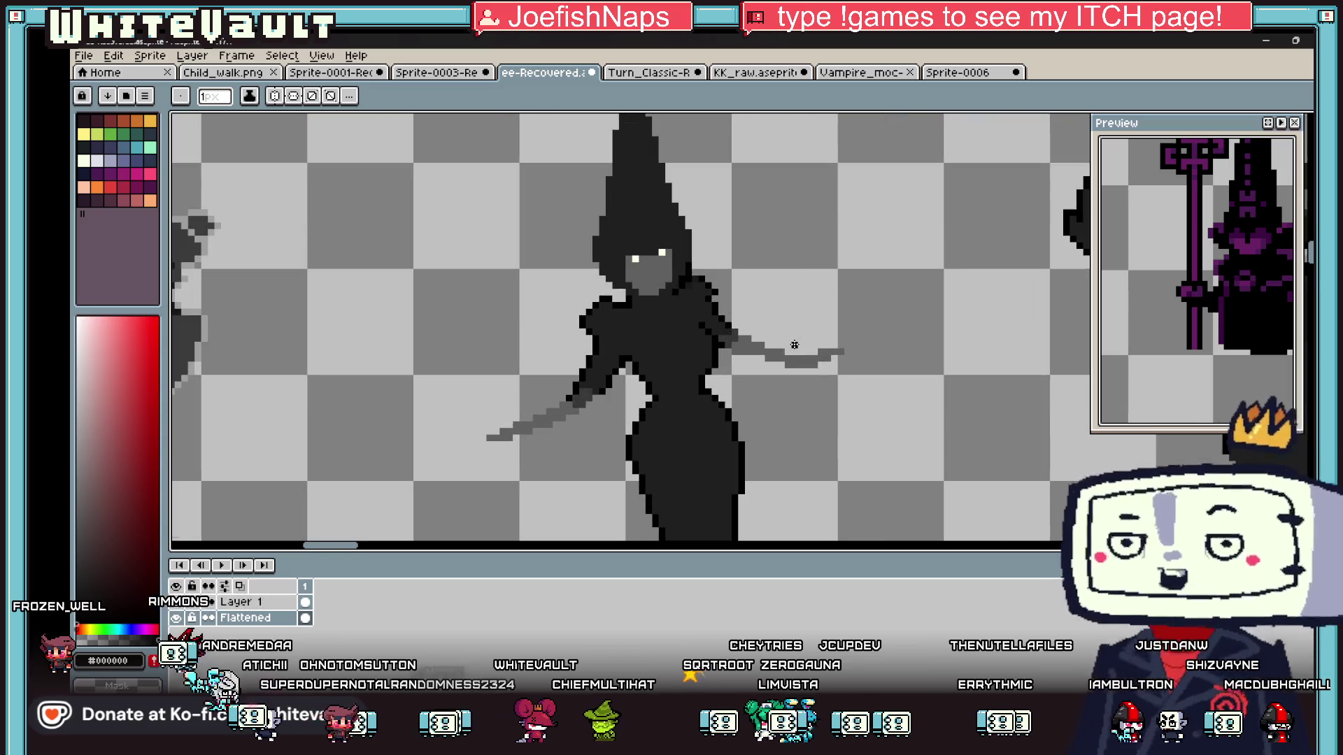
{"action": "scroll", "coordinate": [790, 346], "scroll_direction": "down", "scroll_amount": 1}
{"action": "key", "text": "i"}
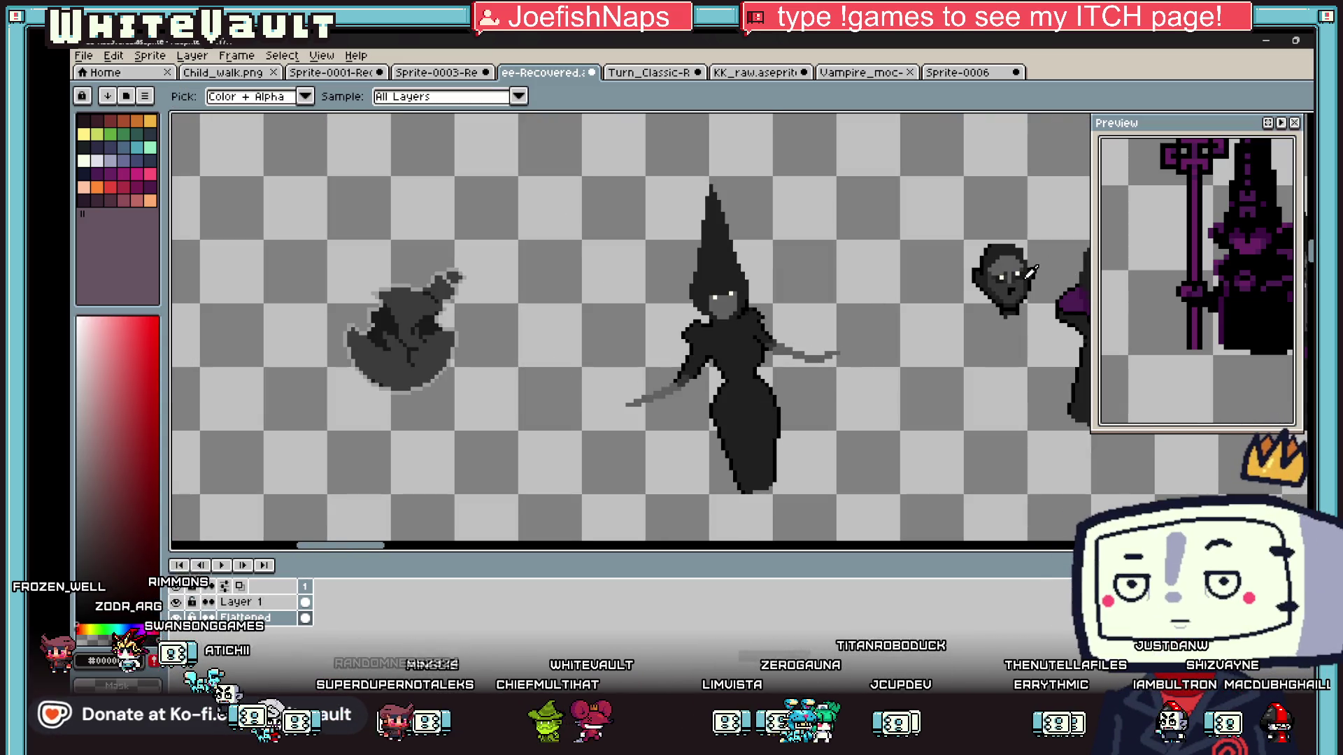
{"action": "scroll", "coordinate": [751, 350], "scroll_direction": "up", "scroll_amount": 3}
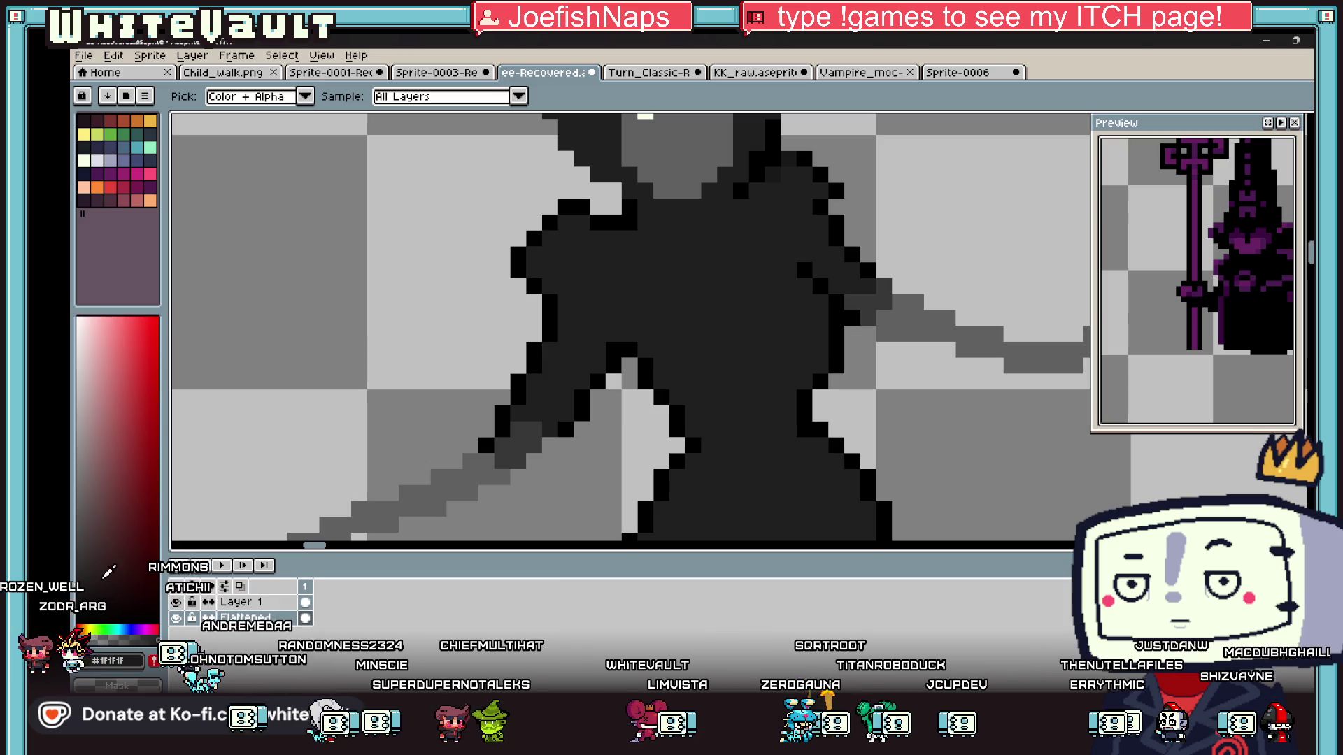
{"action": "key", "text": "b"}
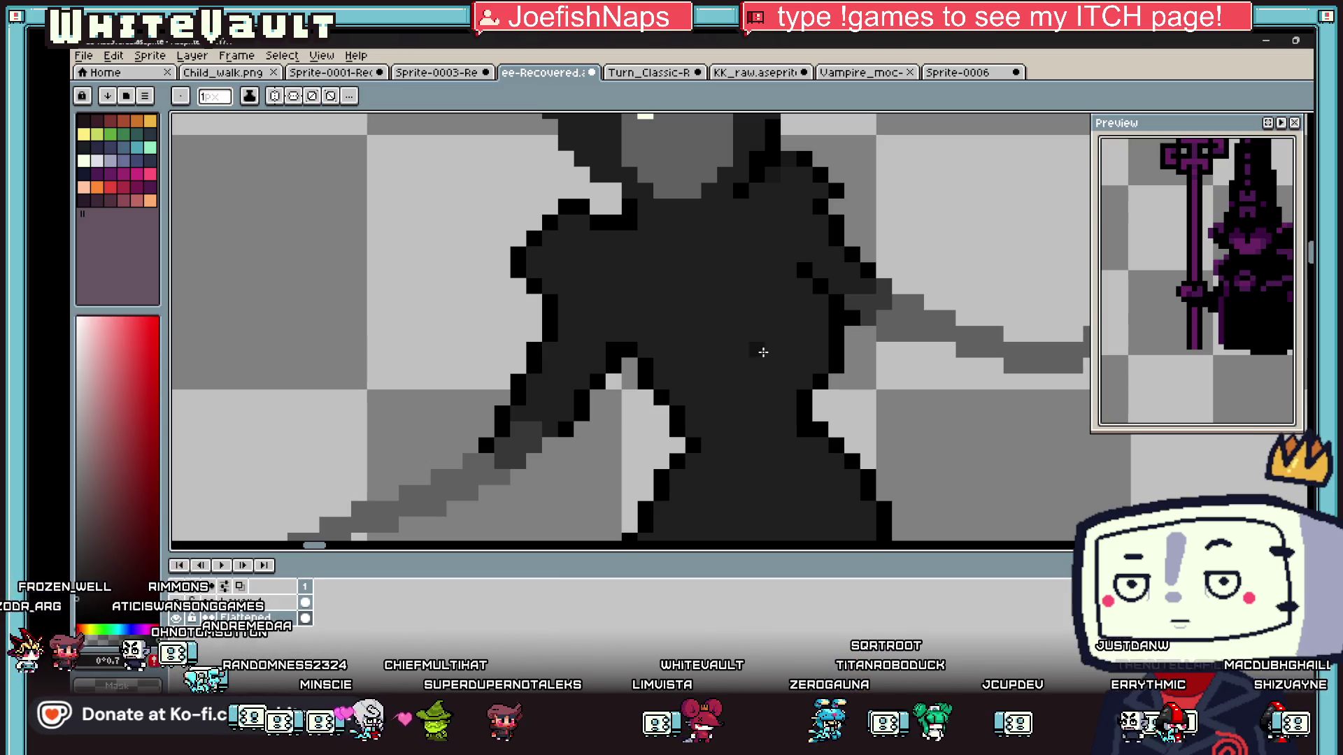
{"action": "left_click_drag", "start_coordinate": [768, 380], "coordinate": [750, 377]}
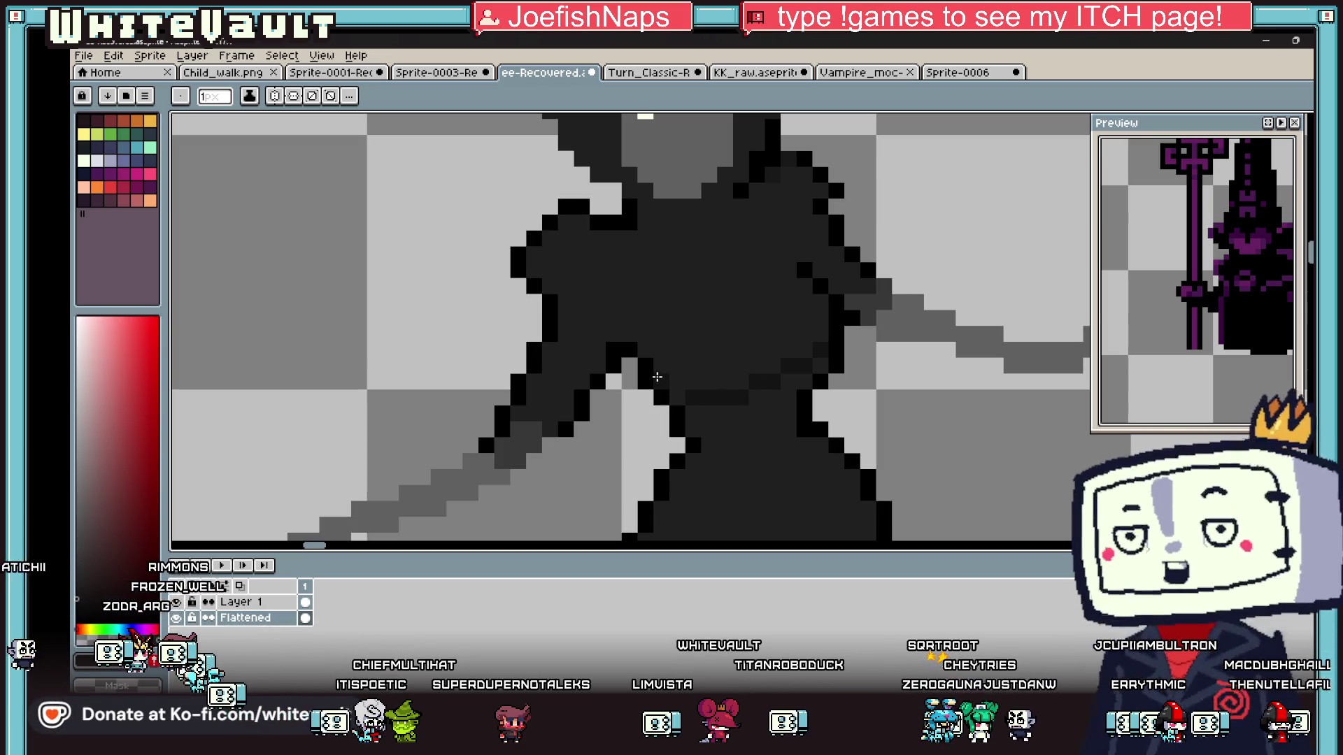
{"action": "left_click", "coordinate": [661, 366]}
{"action": "scroll", "coordinate": [679, 392], "scroll_direction": "down", "scroll_amount": 4}
{"action": "scroll", "coordinate": [777, 420], "scroll_direction": "up", "scroll_amount": 2}
{"action": "key", "text": "i"}
{"action": "scroll", "coordinate": [778, 422], "scroll_direction": "up", "scroll_amount": 2}
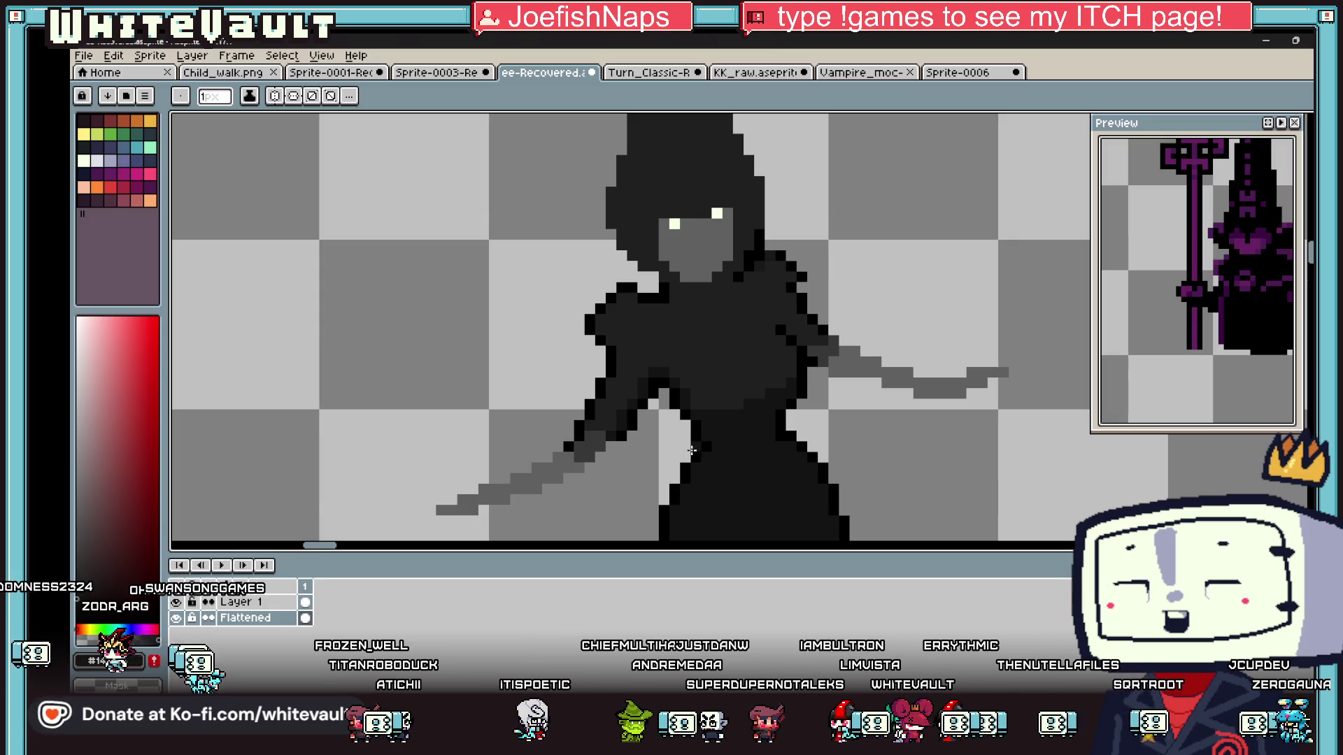
Step: Pick black from the sprite's outline and add a black pixel beside the hood
{"action": "key", "text": "i"}
{"action": "scroll", "coordinate": [743, 360], "scroll_direction": "down", "scroll_amount": 3}
{"action": "scroll", "coordinate": [740, 299], "scroll_direction": "up", "scroll_amount": 3}
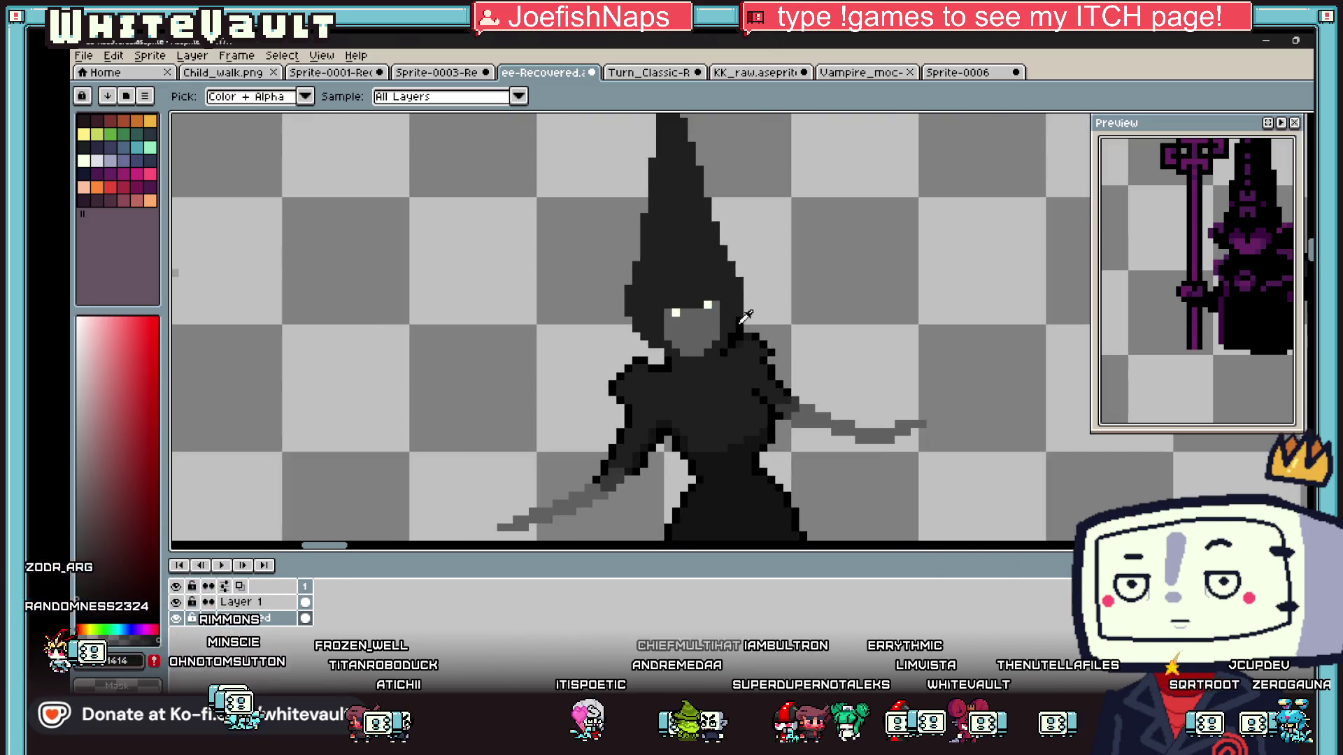
{"action": "scroll", "coordinate": [698, 445], "scroll_direction": "down", "scroll_amount": 1}
{"action": "key", "text": "b"}
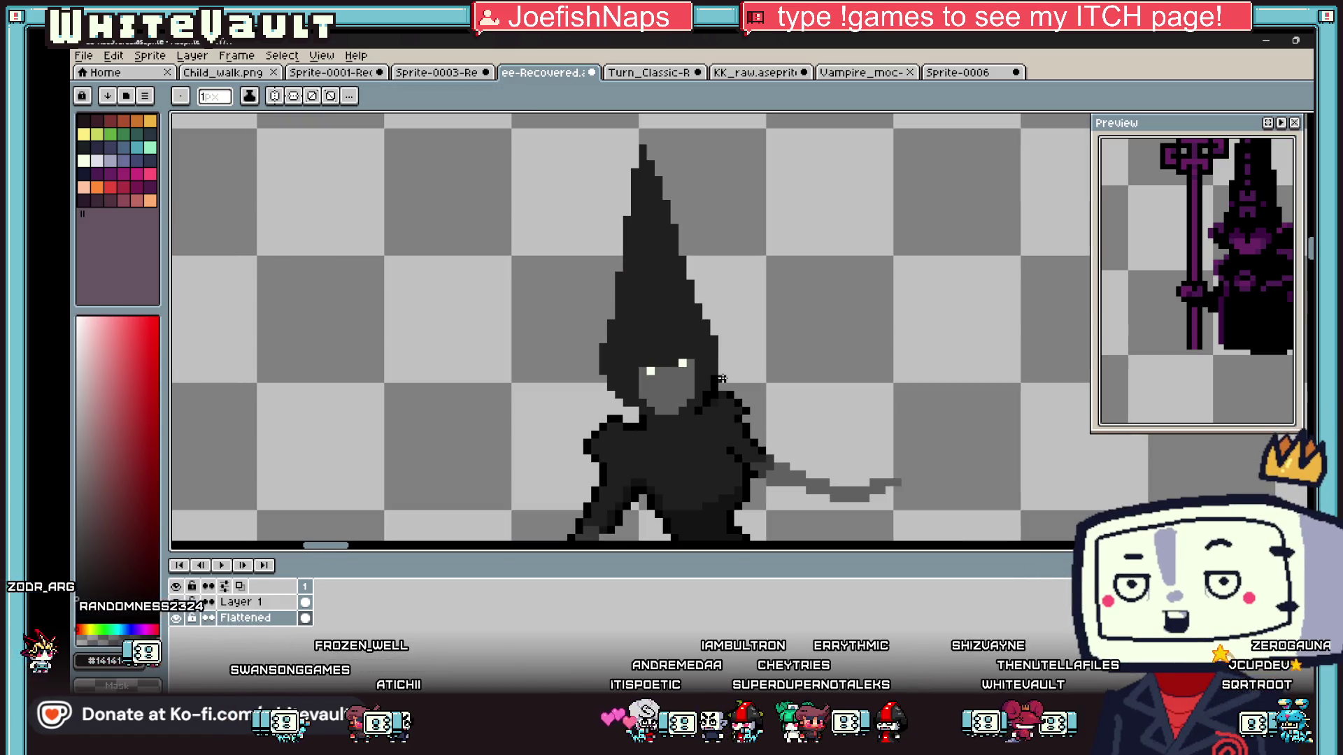
{"action": "scroll", "coordinate": [705, 378], "scroll_direction": "up", "scroll_amount": 3}
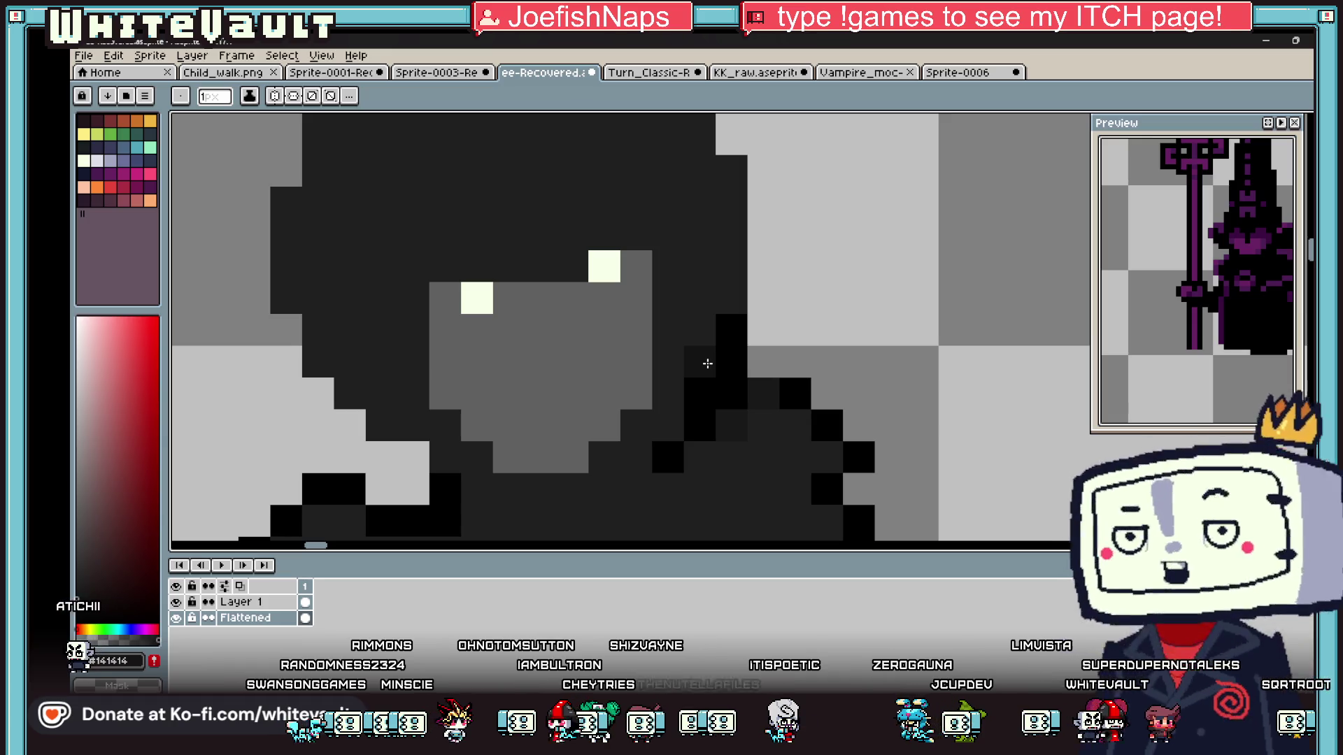
{"action": "key", "text": "i"}
{"action": "scroll", "coordinate": [708, 364], "scroll_direction": "down", "scroll_amount": 3}
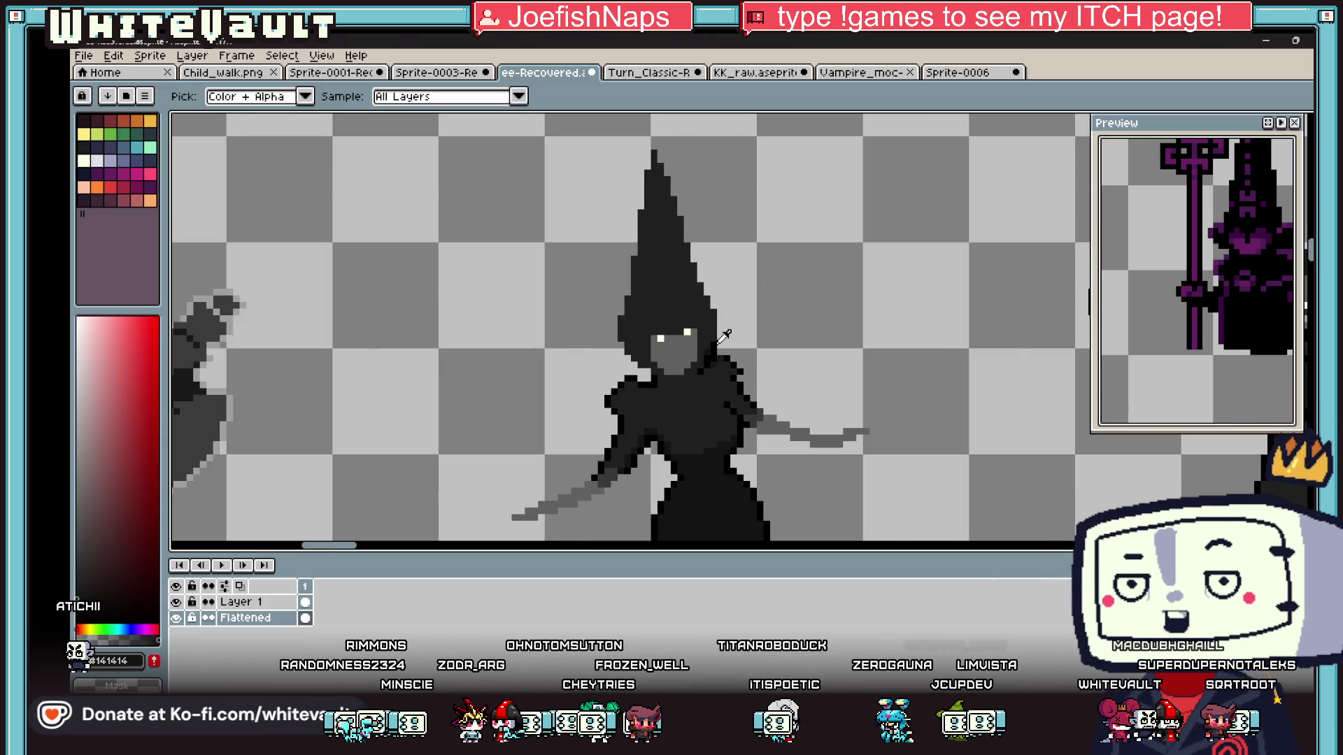
{"action": "scroll", "coordinate": [692, 369], "scroll_direction": "up", "scroll_amount": 4}
{"action": "left_click", "coordinate": [629, 395]}
{"action": "key", "text": "b"}
{"action": "left_click", "coordinate": [590, 349]}
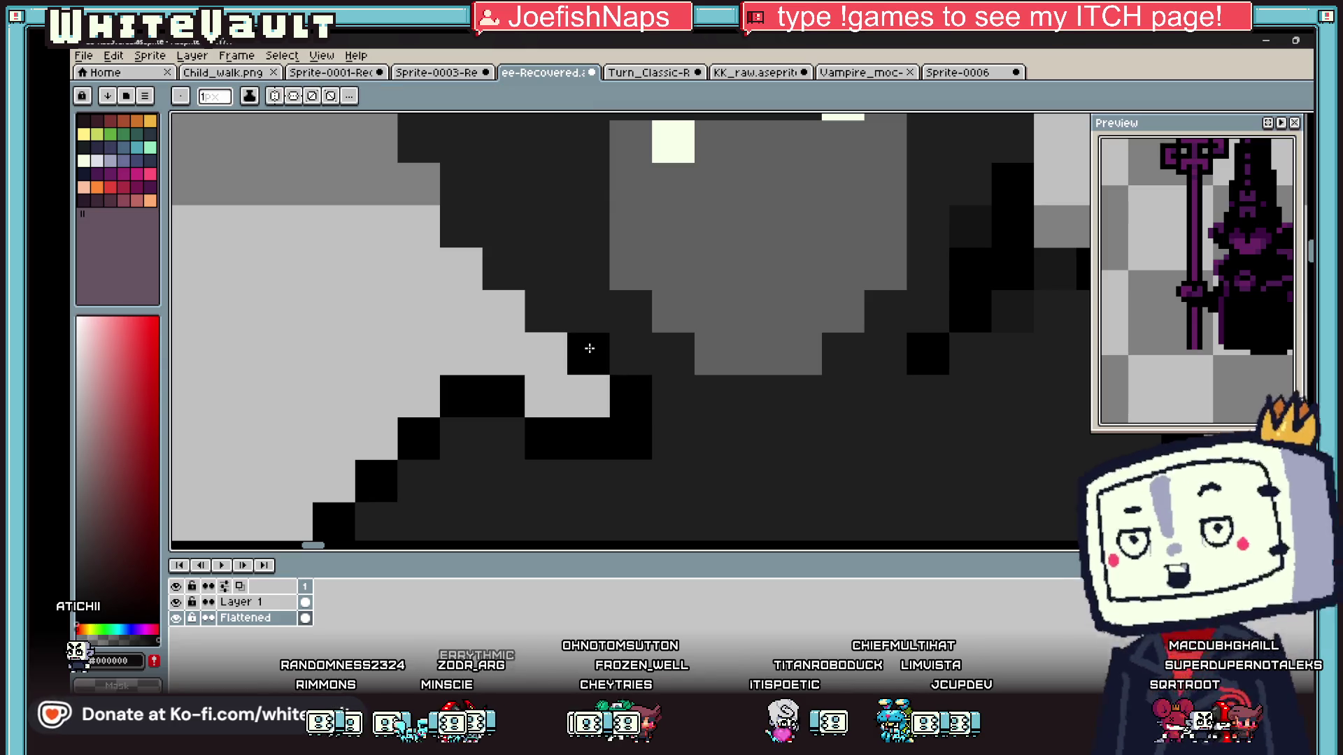
Step: Draw black outline strokes down both sides of the hood, including its upper left
{"action": "scroll", "coordinate": [467, 241], "scroll_direction": "down", "scroll_amount": 4}
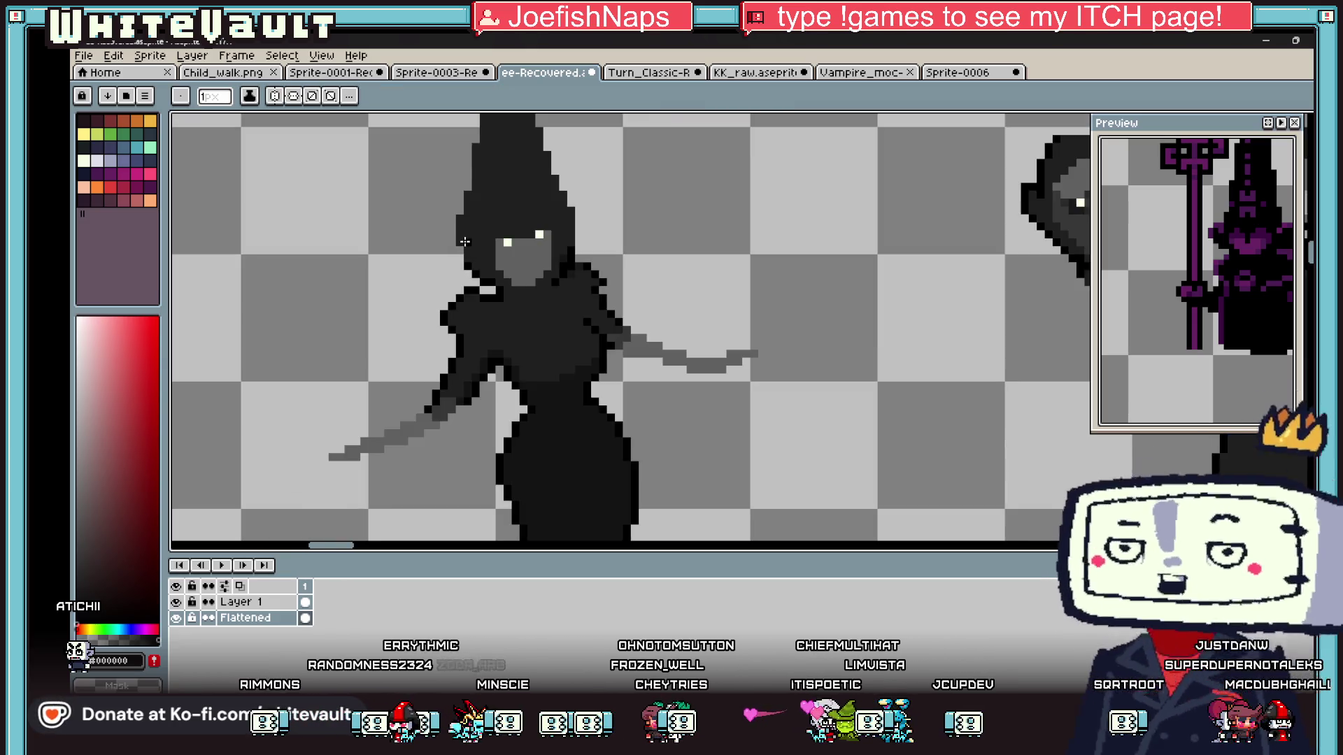
{"action": "scroll", "coordinate": [467, 242], "scroll_direction": "up", "scroll_amount": 2}
{"action": "scroll", "coordinate": [643, 204], "scroll_direction": "down", "scroll_amount": 2}
{"action": "scroll", "coordinate": [672, 186], "scroll_direction": "up", "scroll_amount": 2}
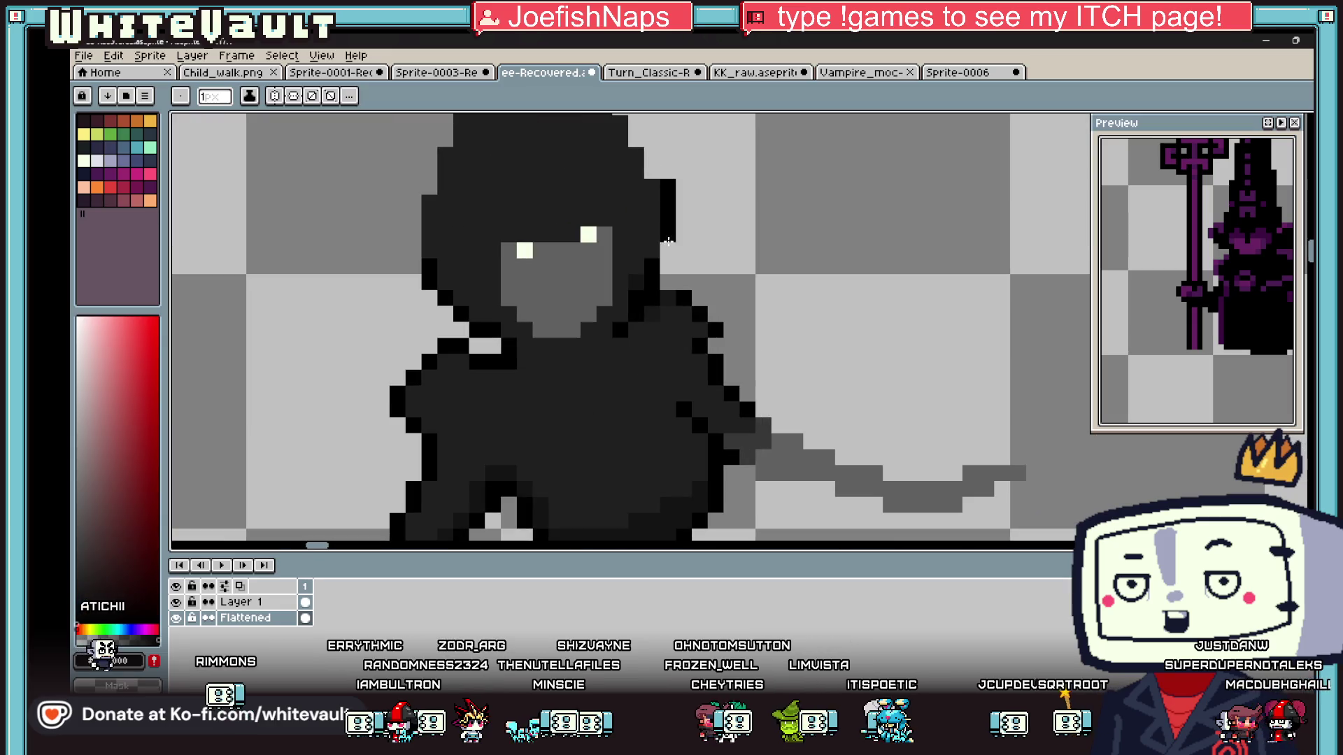
{"action": "left_click_drag", "start_coordinate": [414, 198], "coordinate": [416, 245]}
{"action": "scroll", "coordinate": [420, 210], "scroll_direction": "down", "scroll_amount": 3}
{"action": "scroll", "coordinate": [434, 154], "scroll_direction": "up", "scroll_amount": 4}
{"action": "left_click_drag", "start_coordinate": [437, 140], "coordinate": [432, 333]}
{"action": "scroll", "coordinate": [437, 185], "scroll_direction": "down", "scroll_amount": 3}
{"action": "scroll", "coordinate": [432, 229], "scroll_direction": "up", "scroll_amount": 3}
{"action": "left_click", "coordinate": [432, 230]}
{"action": "mouse_move", "coordinate": [670, 240]}
{"action": "left_mouse_down"}
{"action": "mouse_move", "coordinate": [670, 290]}
{"action": "mouse_move", "coordinate": [693, 326]}
{"action": "left_mouse_up"}
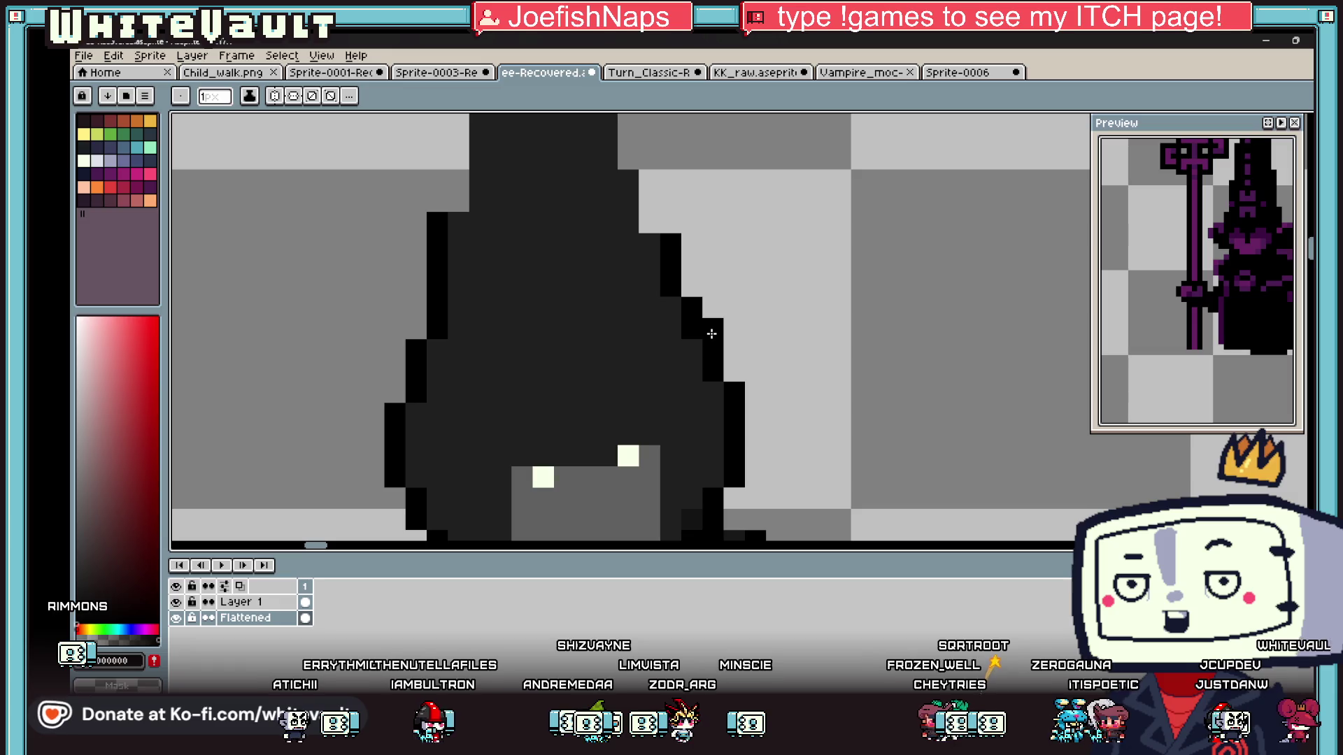
Step: Add a black pixel at the hat tip and outline the hat's right and left edges
{"action": "key", "text": "i"}
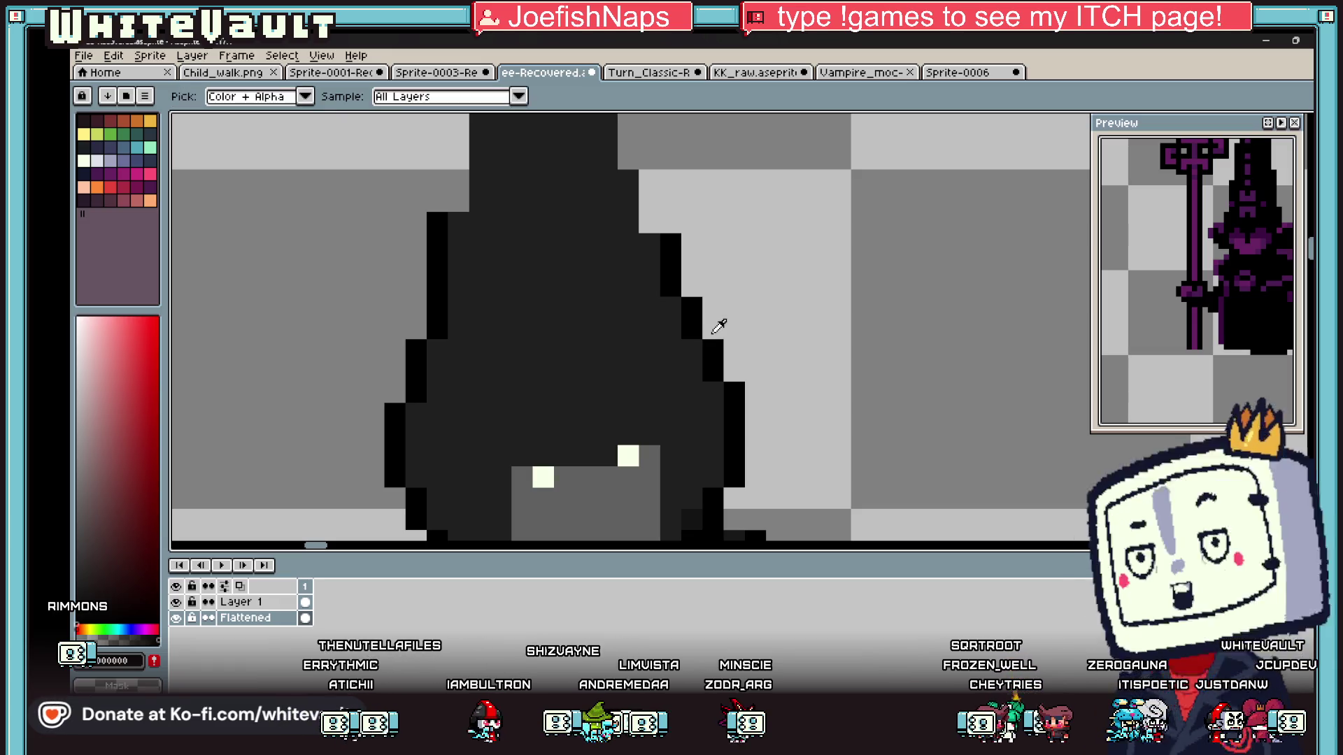
{"action": "scroll", "coordinate": [615, 300], "scroll_direction": "down", "scroll_amount": 3}
{"action": "scroll", "coordinate": [684, 216], "scroll_direction": "up", "scroll_amount": 2}
{"action": "scroll", "coordinate": [687, 300], "scroll_direction": "up", "scroll_amount": 1}
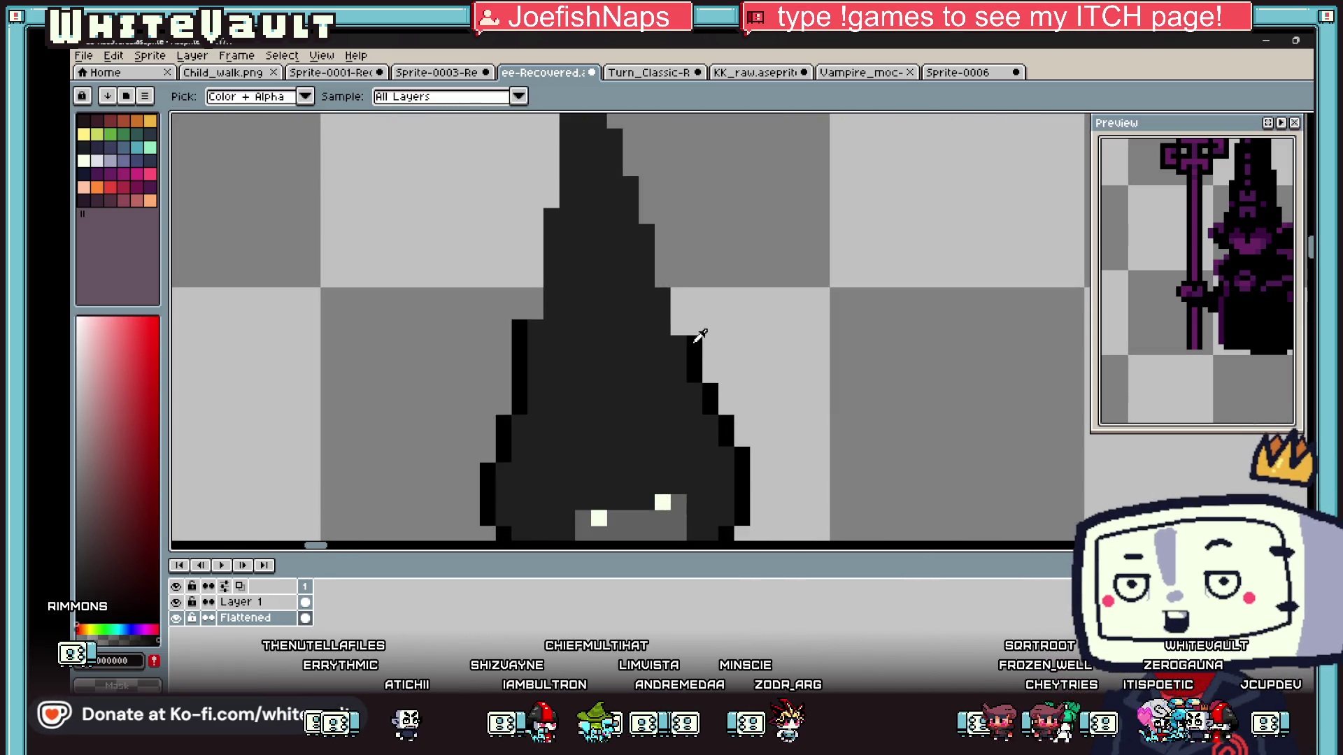
{"action": "key", "text": "b"}
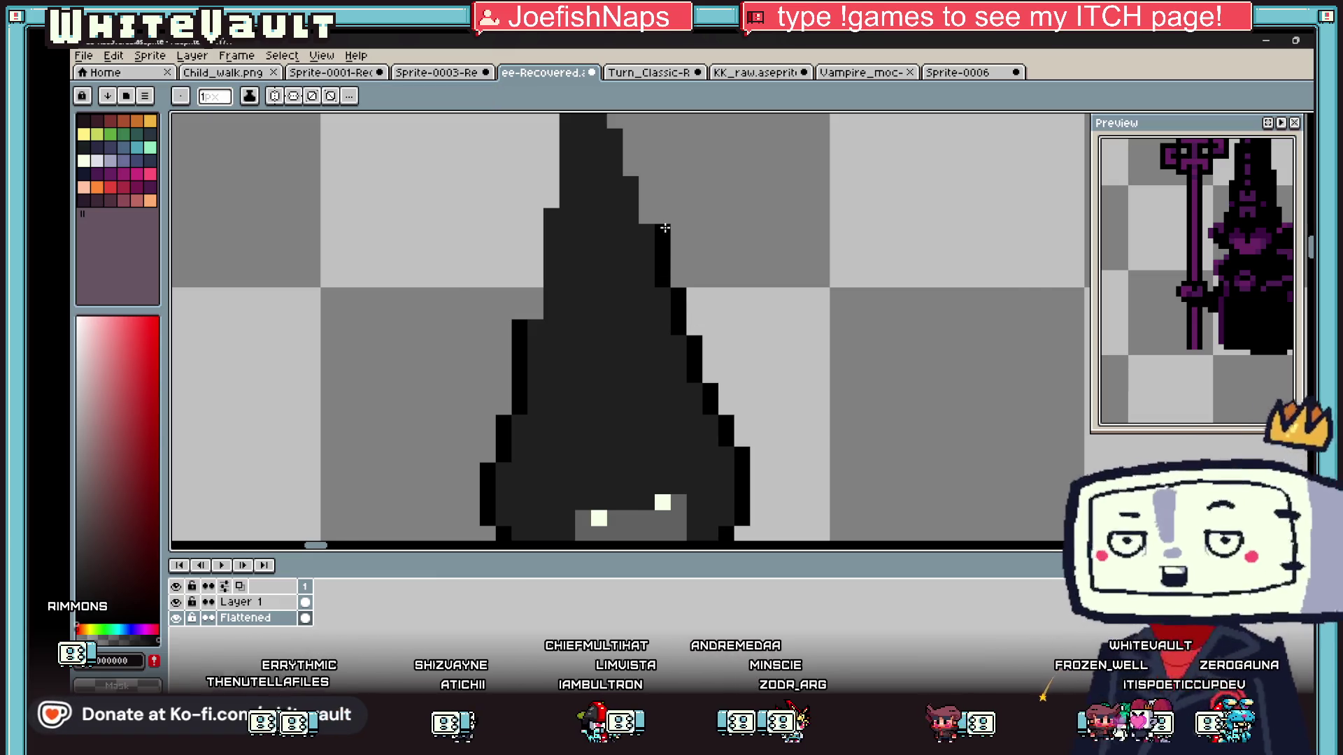
{"action": "scroll", "coordinate": [665, 275], "scroll_direction": "down", "scroll_amount": 3}
{"action": "scroll", "coordinate": [605, 173], "scroll_direction": "up", "scroll_amount": 3}
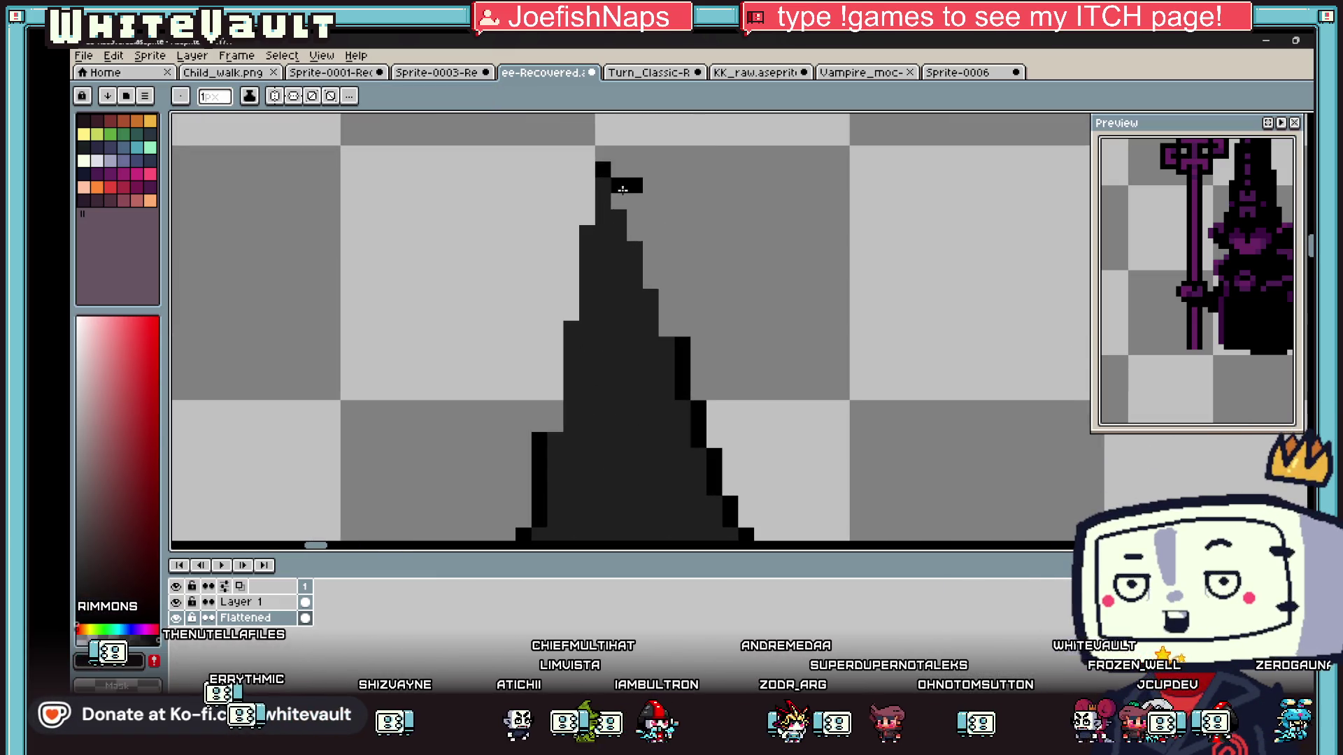
{"action": "left_click", "coordinate": [620, 200]}
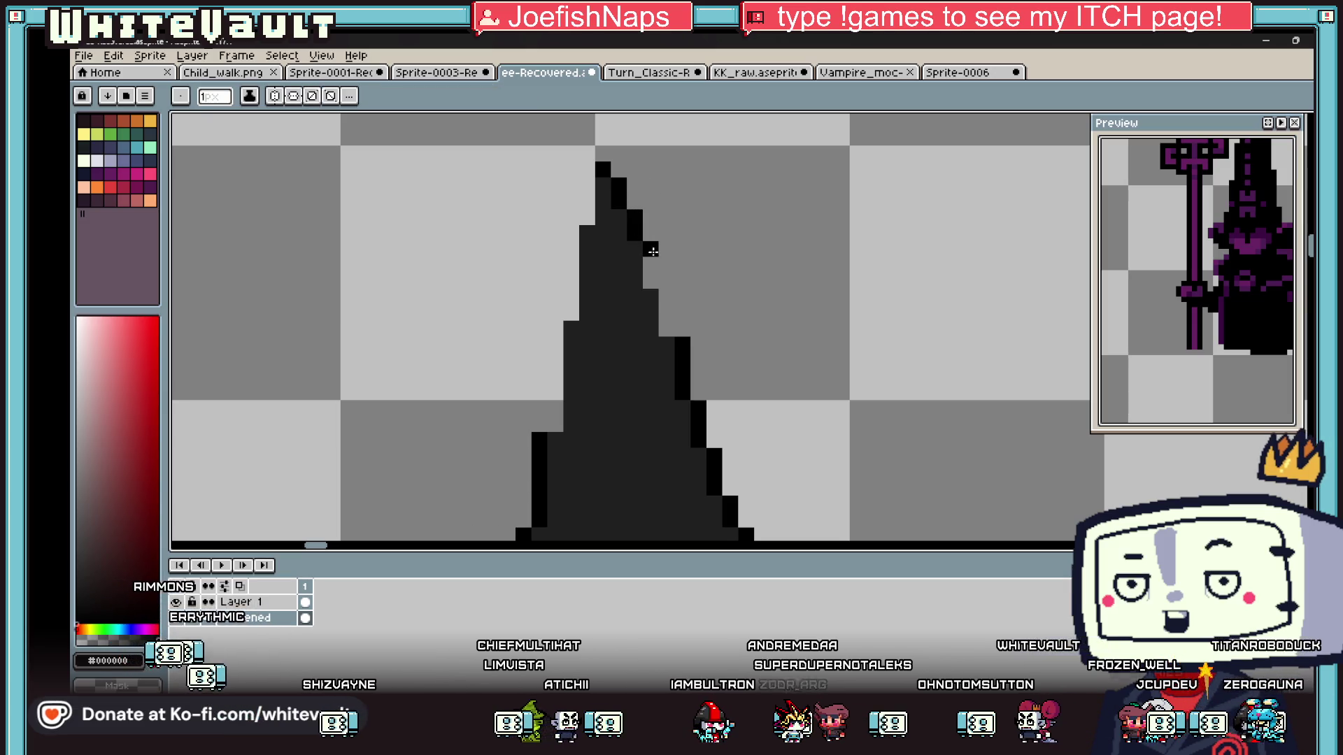
{"action": "left_click_drag", "start_coordinate": [669, 298], "coordinate": [668, 335]}
{"action": "left_click_drag", "start_coordinate": [586, 193], "coordinate": [576, 316]}
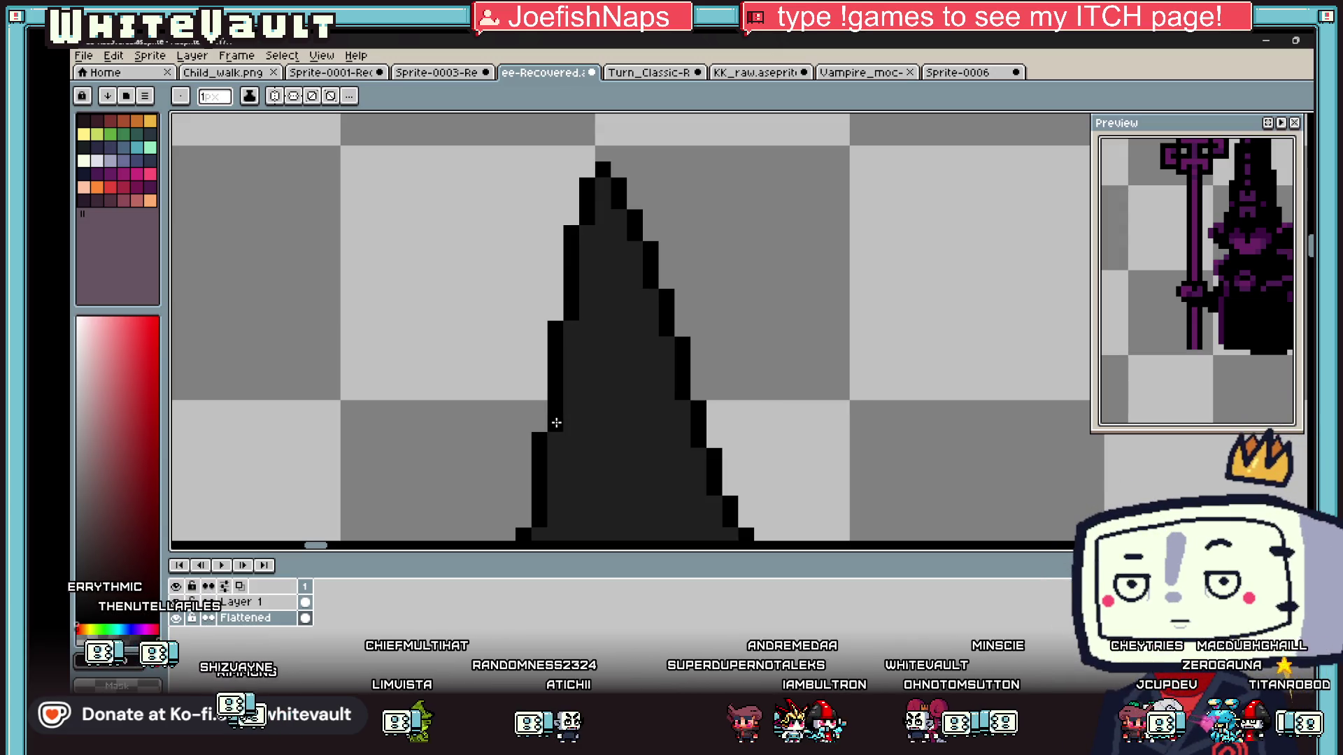
{"action": "scroll", "coordinate": [643, 322], "scroll_direction": "down", "scroll_amount": 3}
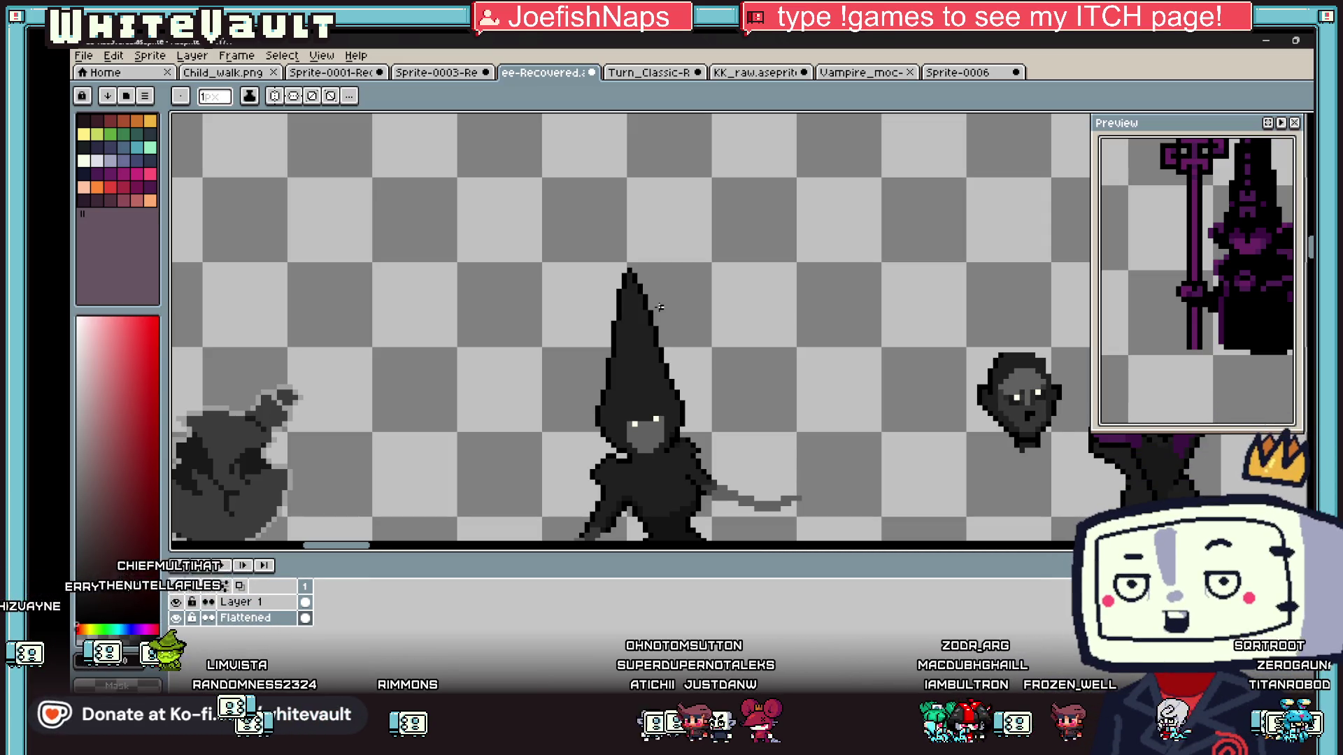
{"action": "key", "text": "i"}
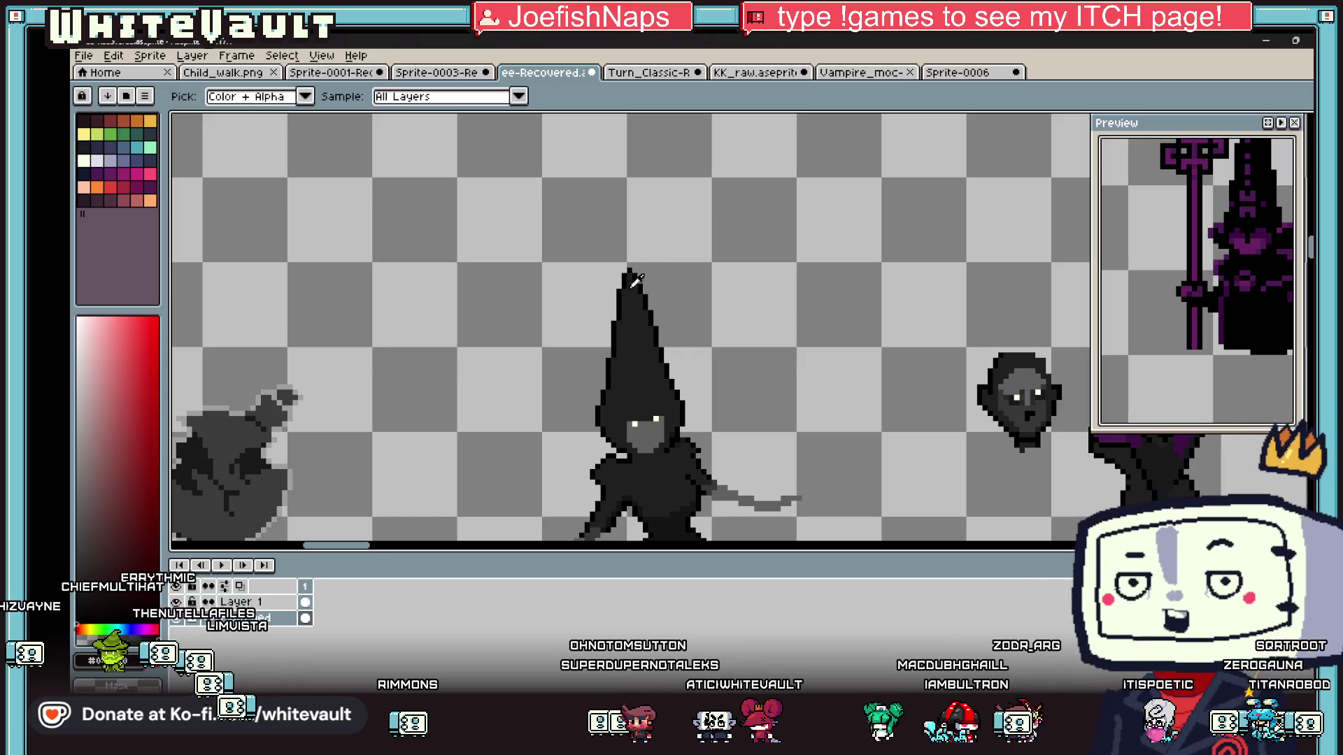
{"action": "scroll", "coordinate": [633, 278], "scroll_direction": "up", "scroll_amount": 3}
{"action": "scroll", "coordinate": [637, 276], "scroll_direction": "down", "scroll_amount": 3}
{"action": "scroll", "coordinate": [675, 270], "scroll_direction": "up", "scroll_amount": 2}
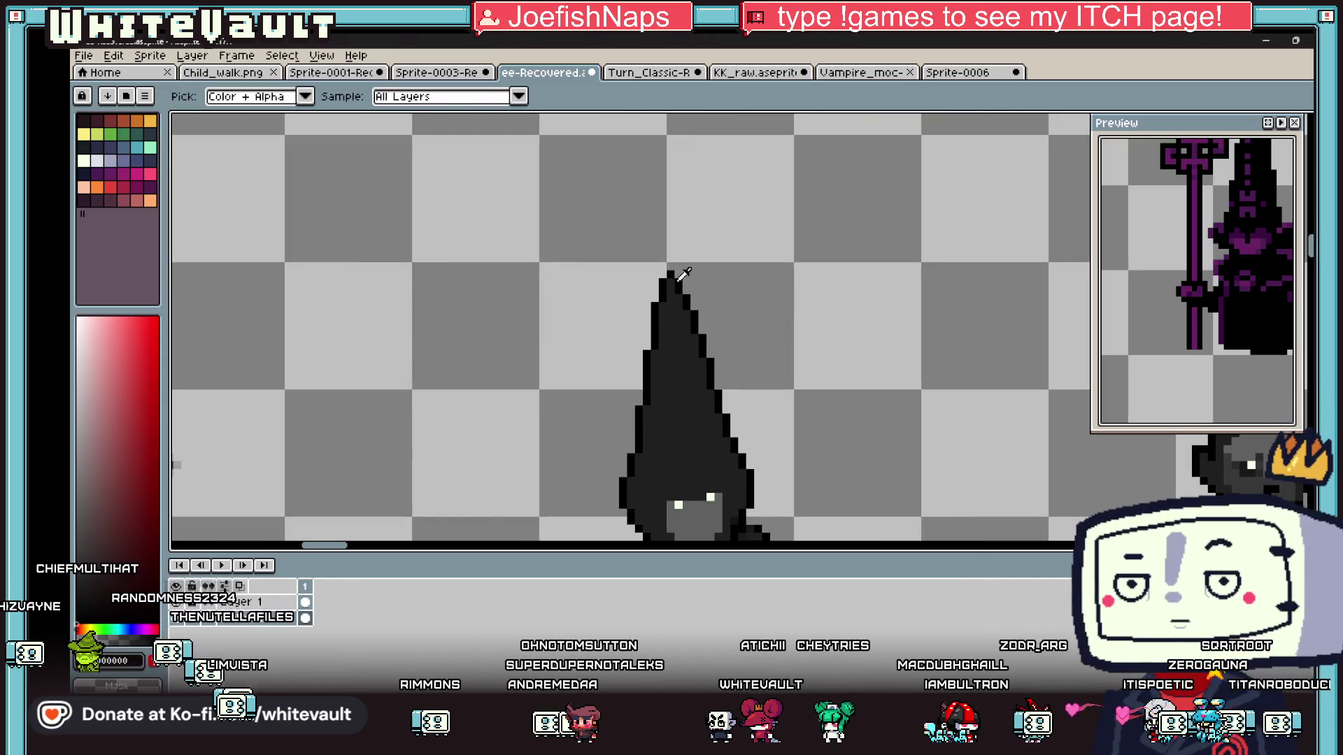
{"action": "key", "text": "b"}
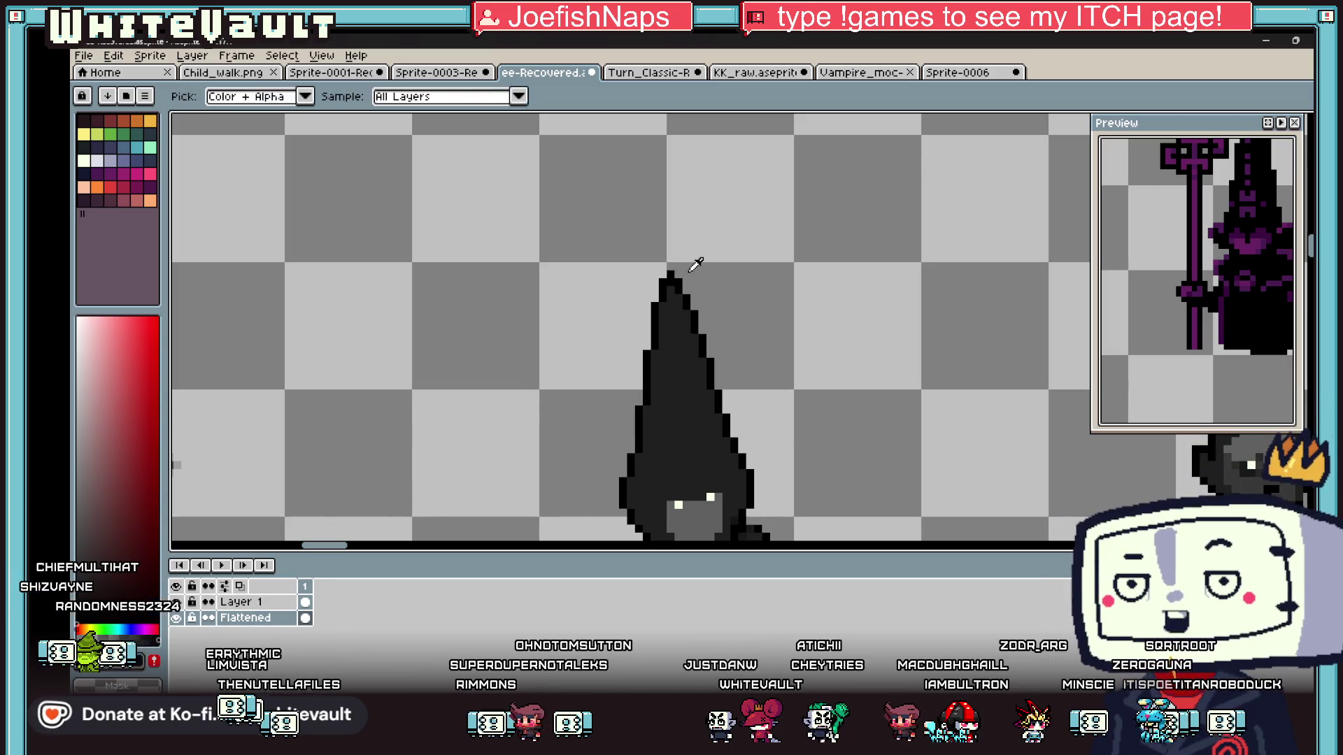
{"action": "scroll", "coordinate": [663, 282], "scroll_direction": "down", "scroll_amount": 3}
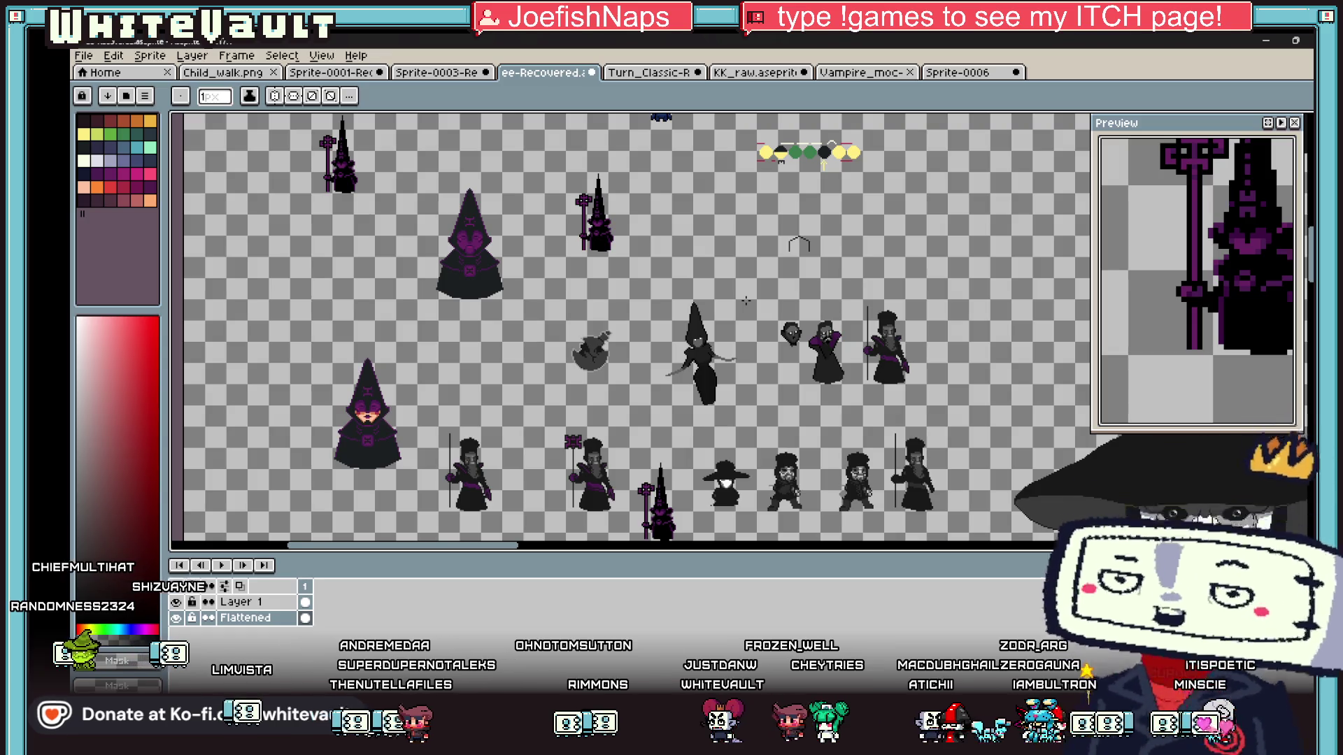
Step: Eyedrop the witch's body so the pencil colour becomes dark grey #141414
{"action": "key", "text": "i"}
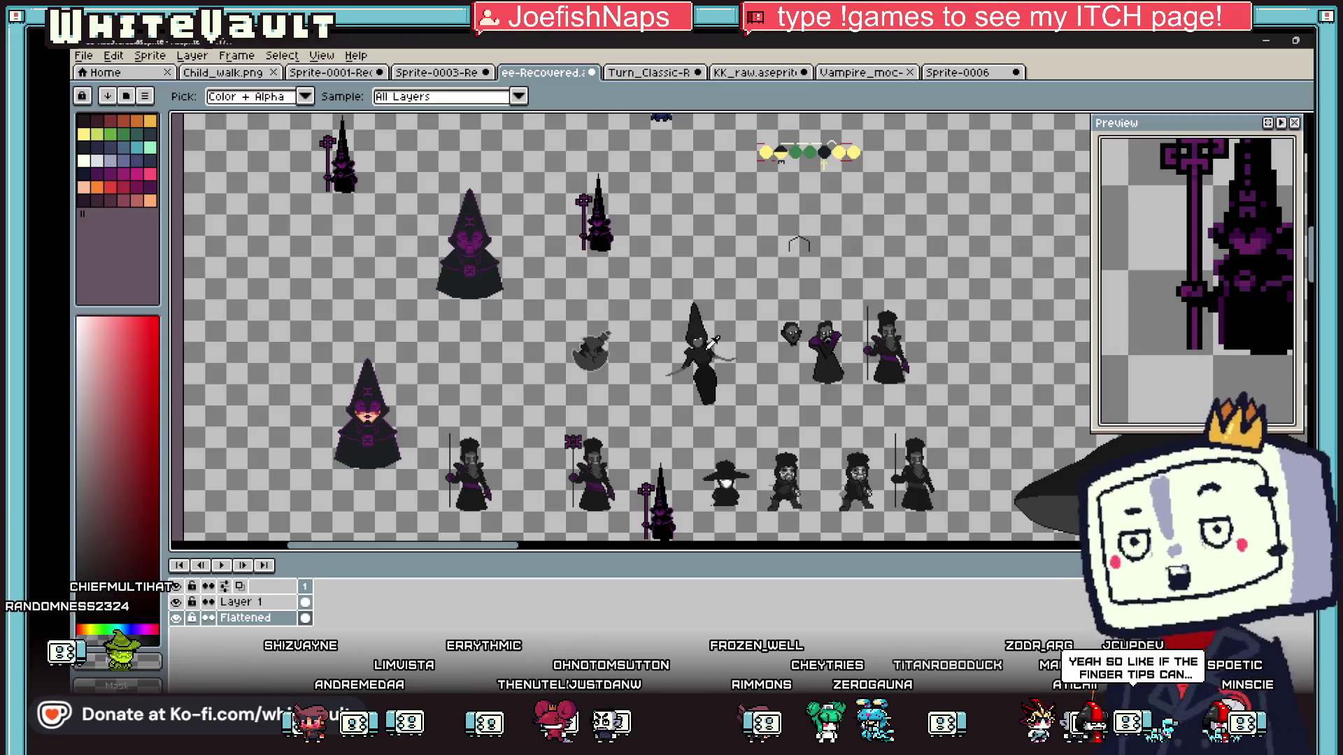
{"action": "scroll", "coordinate": [692, 312], "scroll_direction": "up", "scroll_amount": 5}
{"action": "left_click", "coordinate": [675, 301], "text": "alt"}
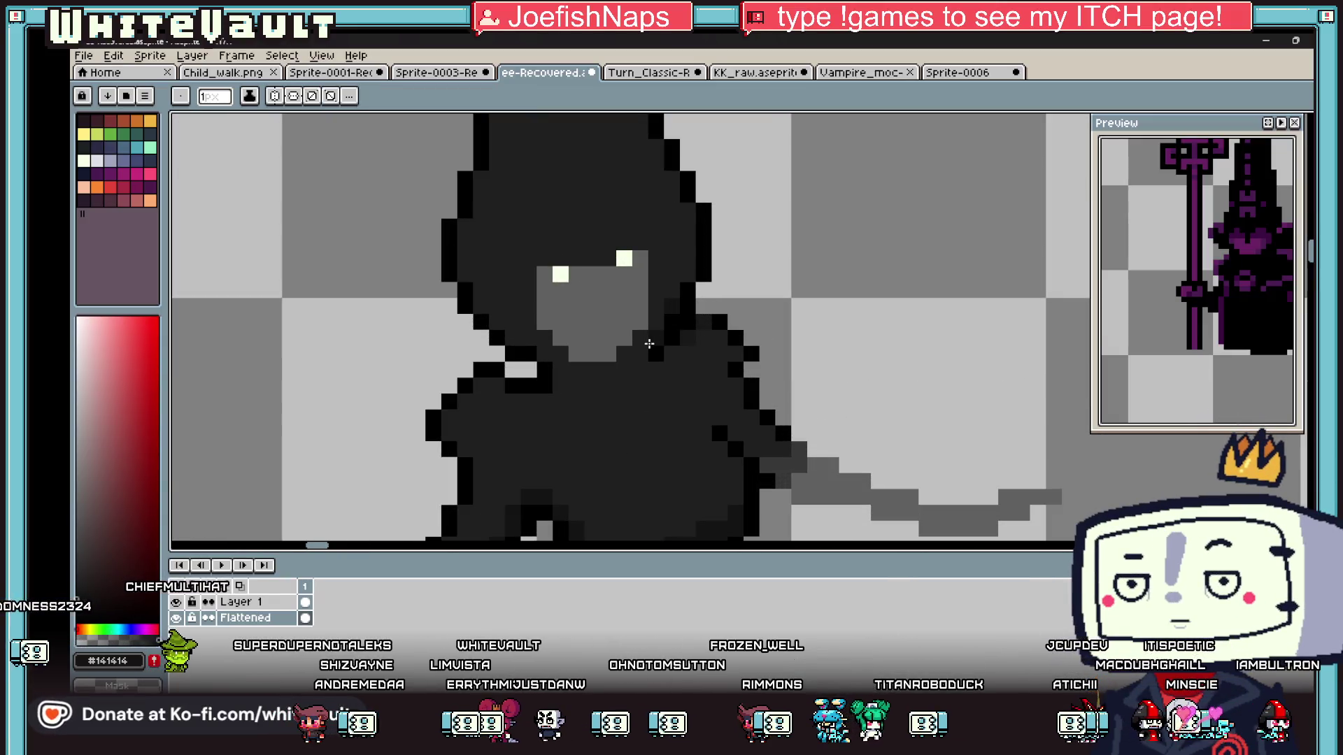
{"action": "scroll", "coordinate": [698, 348], "scroll_direction": "down", "scroll_amount": 3}
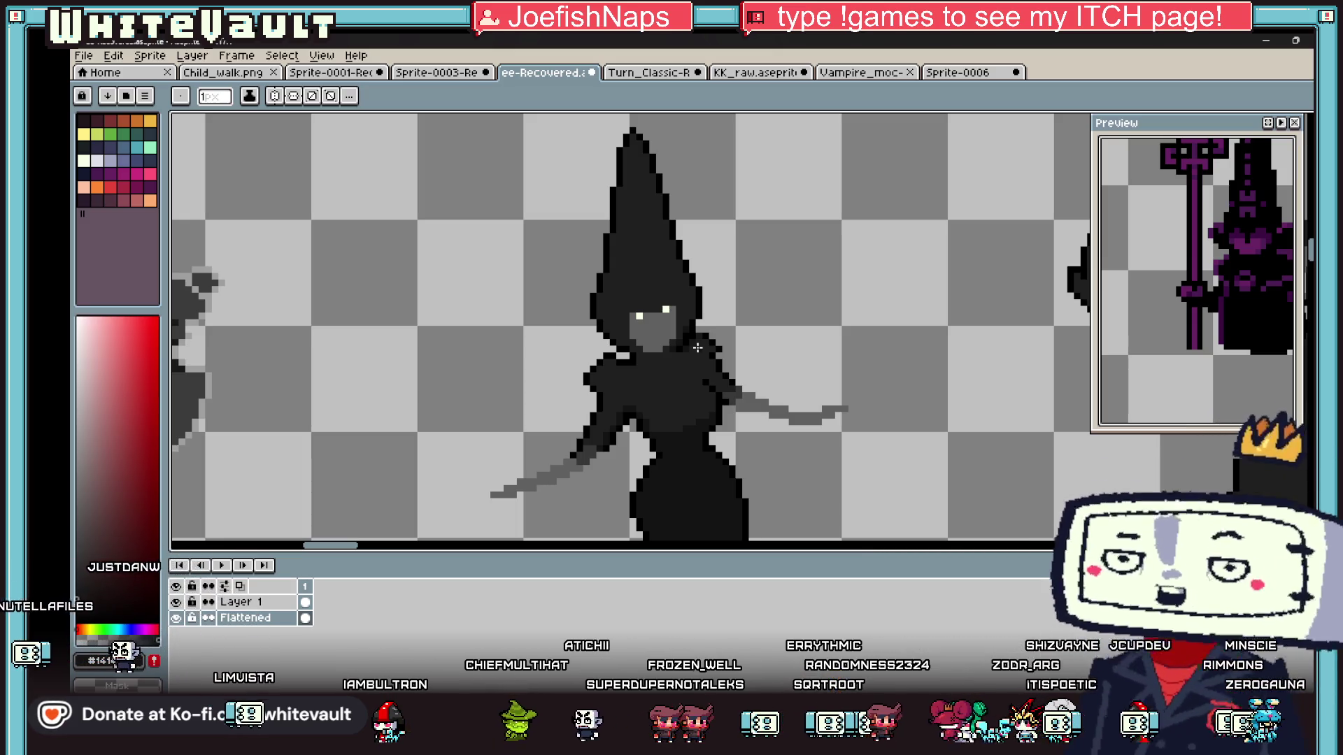
Step: Zoom into the face and draw a dark shading stroke across it
{"action": "scroll", "coordinate": [783, 284], "scroll_direction": "down", "scroll_amount": 3}
{"action": "scroll", "coordinate": [724, 371], "scroll_direction": "up", "scroll_amount": 3}
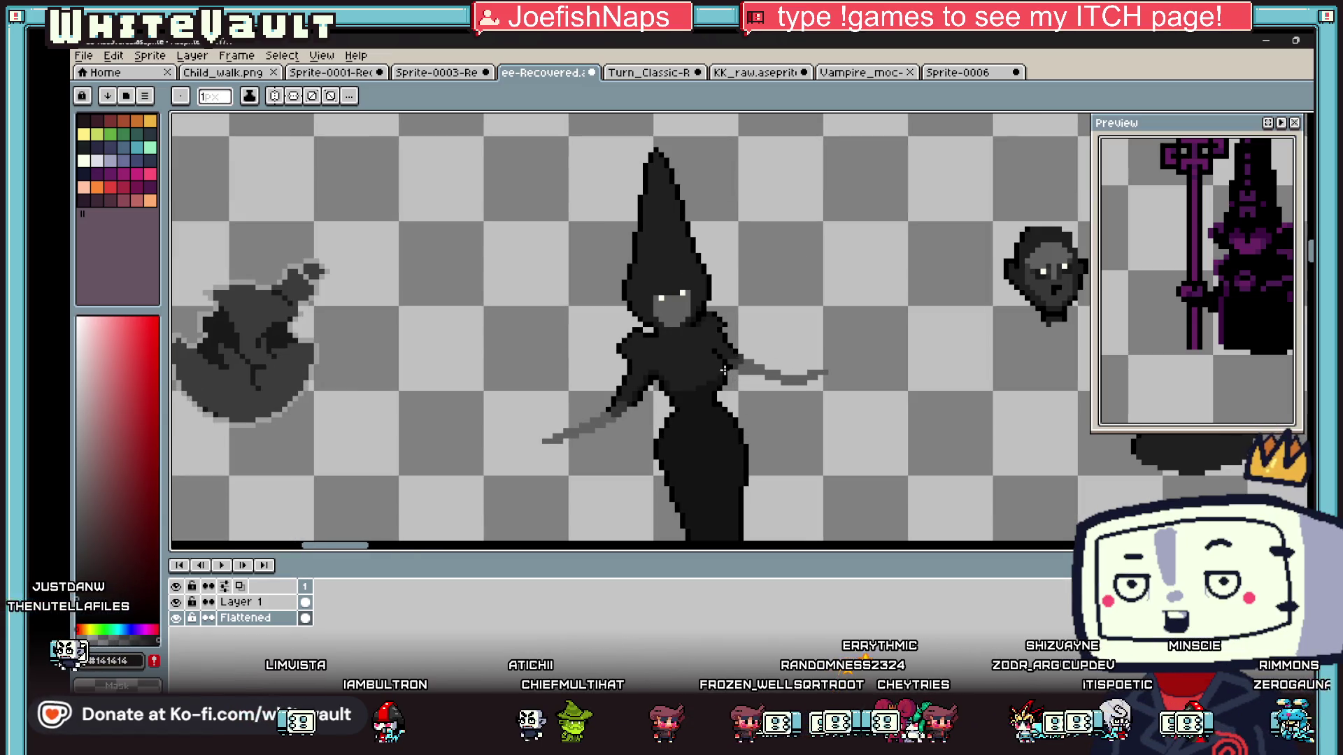
{"action": "key", "text": "i"}
{"action": "scroll", "coordinate": [616, 391], "scroll_direction": "down", "scroll_amount": 3}
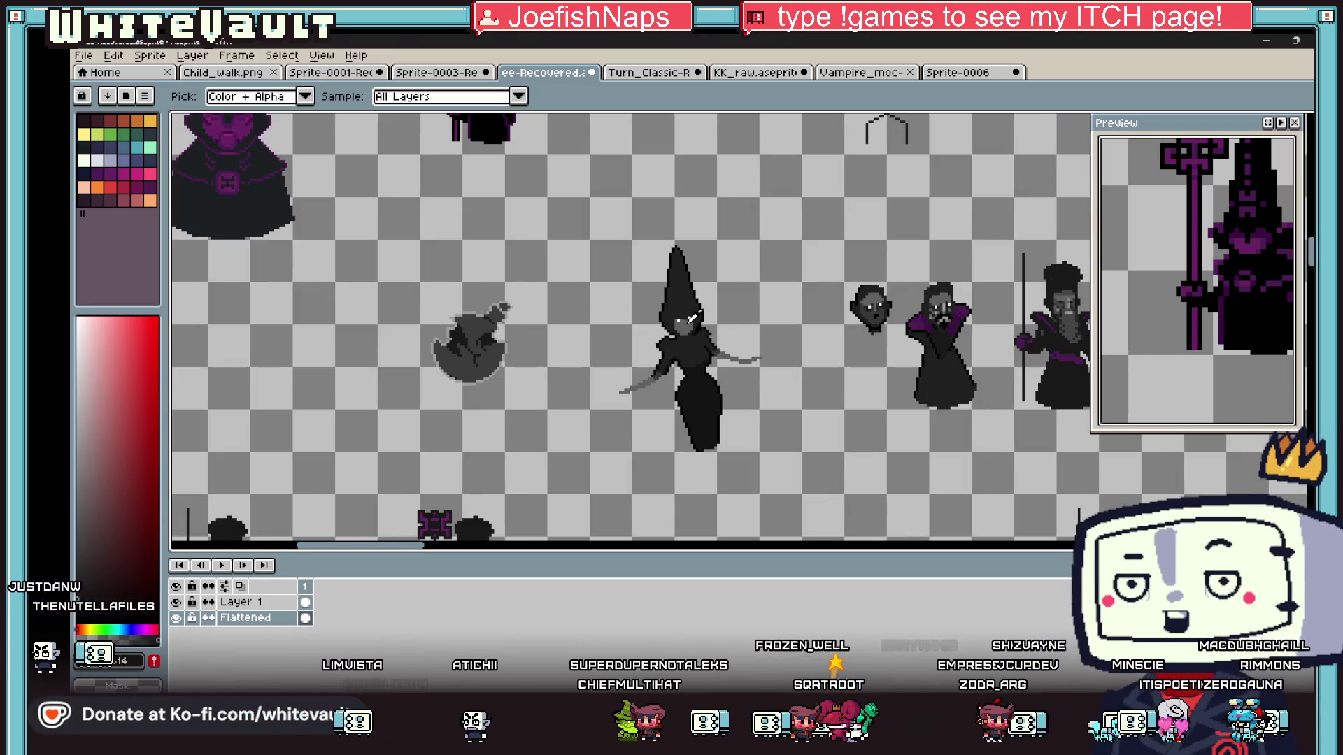
{"action": "scroll", "coordinate": [696, 321], "scroll_direction": "up", "scroll_amount": 4}
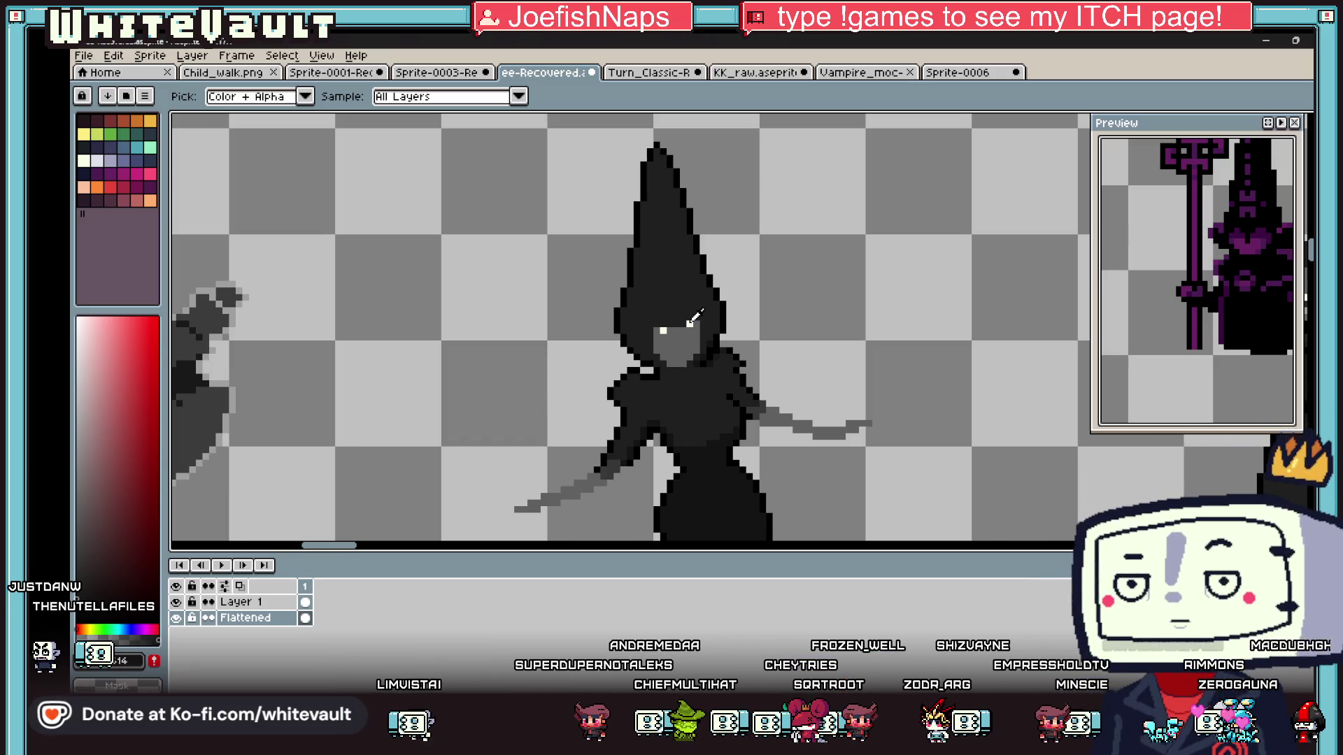
{"action": "scroll", "coordinate": [699, 322], "scroll_direction": "down", "scroll_amount": 3}
{"action": "scroll", "coordinate": [747, 465], "scroll_direction": "up", "scroll_amount": 2}
{"action": "scroll", "coordinate": [748, 464], "scroll_direction": "up", "scroll_amount": 1}
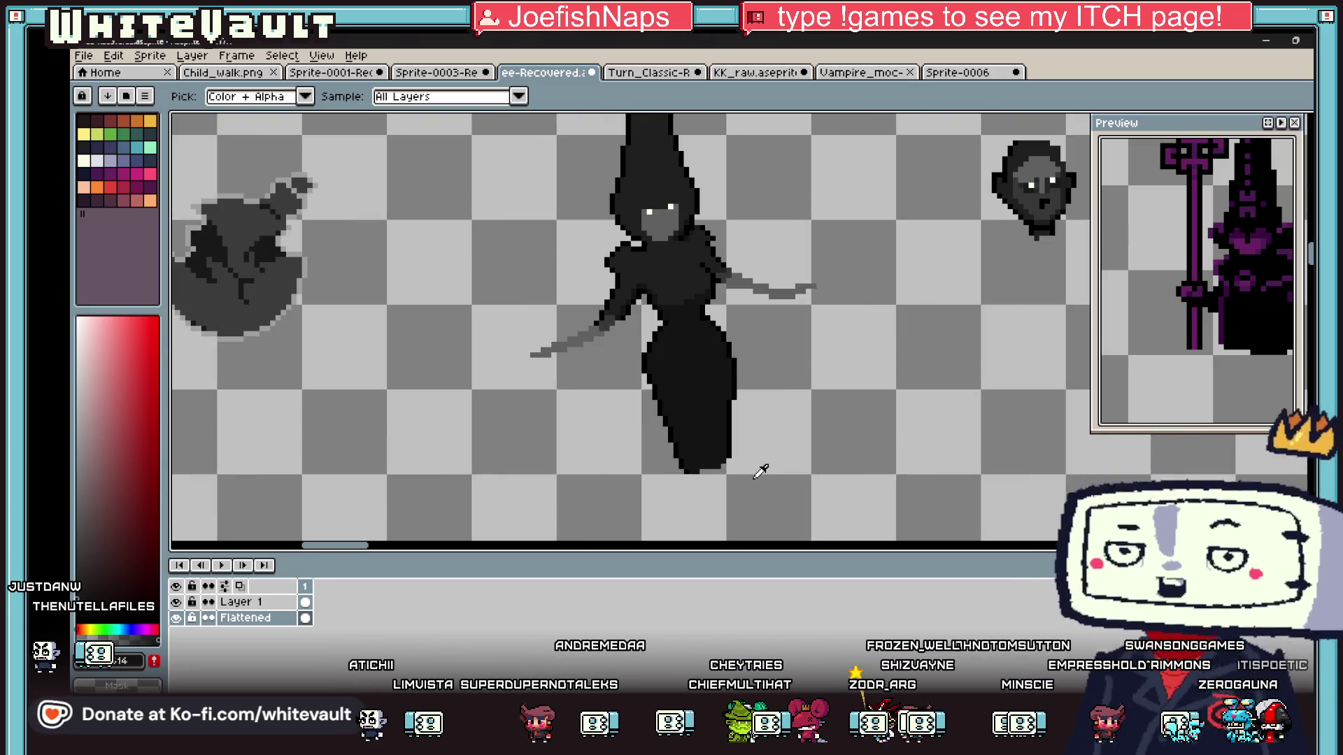
{"action": "scroll", "coordinate": [768, 368], "scroll_direction": "down", "scroll_amount": 3}
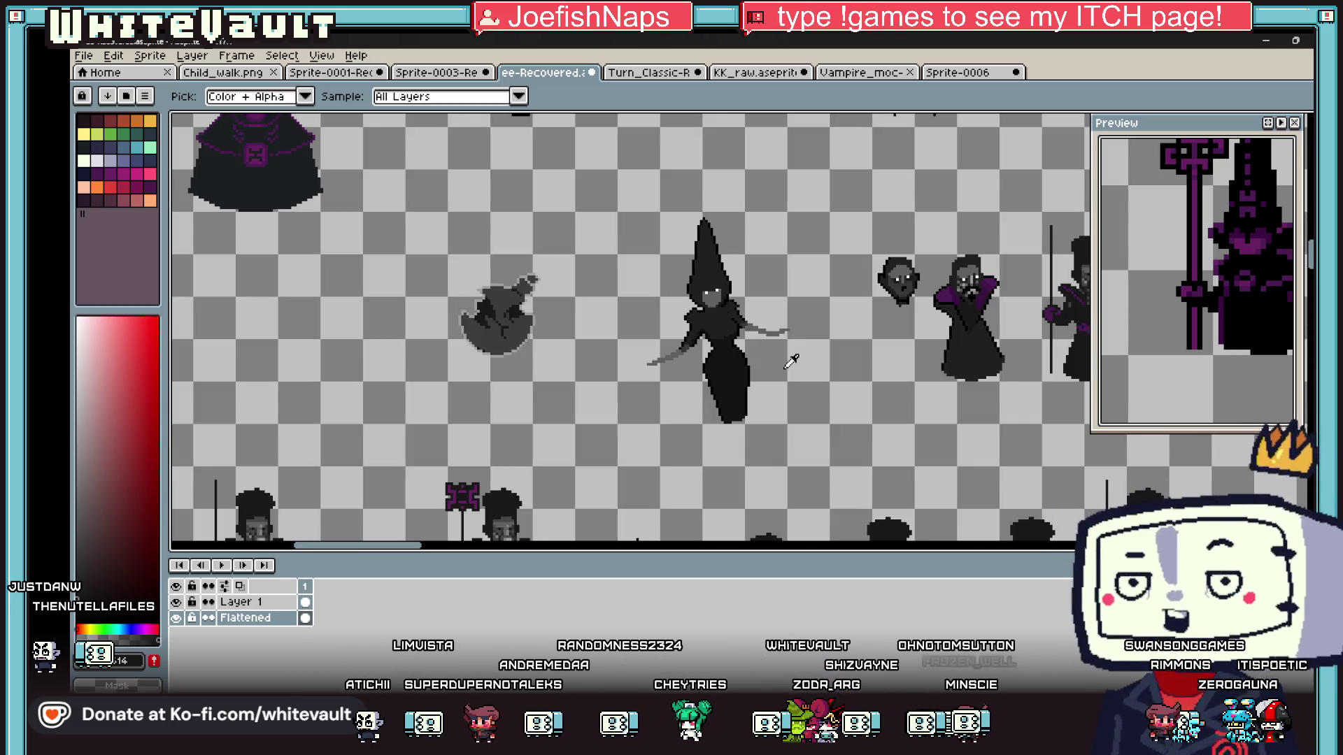
{"action": "scroll", "coordinate": [747, 287], "scroll_direction": "up", "scroll_amount": 1}
{"action": "scroll", "coordinate": [735, 281], "scroll_direction": "up", "scroll_amount": 1}
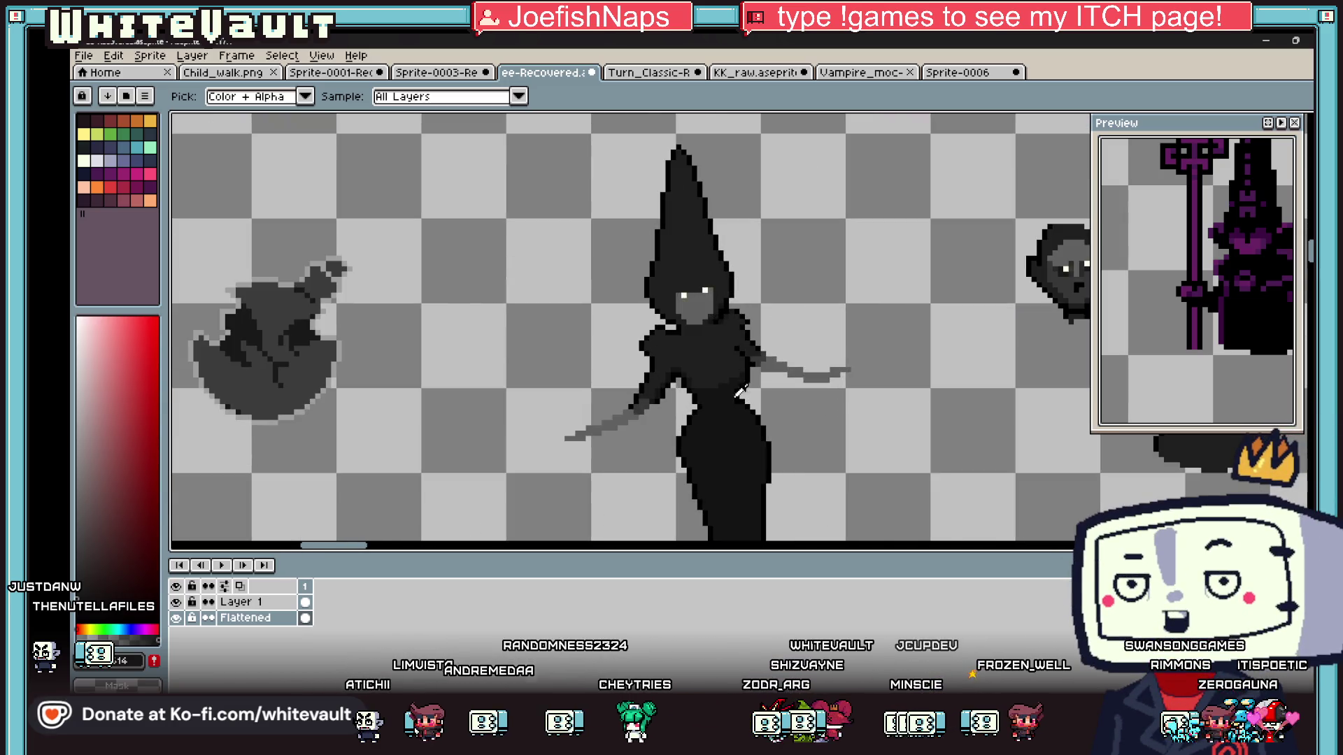
{"action": "key", "text": "b"}
{"action": "scroll", "coordinate": [649, 268], "scroll_direction": "up", "scroll_amount": 2}
{"action": "mouse_move", "coordinate": [649, 269]}
{"action": "left_mouse_down"}
{"action": "mouse_move", "coordinate": [695, 303]}
{"action": "mouse_move", "coordinate": [777, 306]}
{"action": "mouse_move", "coordinate": [942, 267]}
{"action": "mouse_move", "coordinate": [748, 435]}
{"action": "left_mouse_up"}
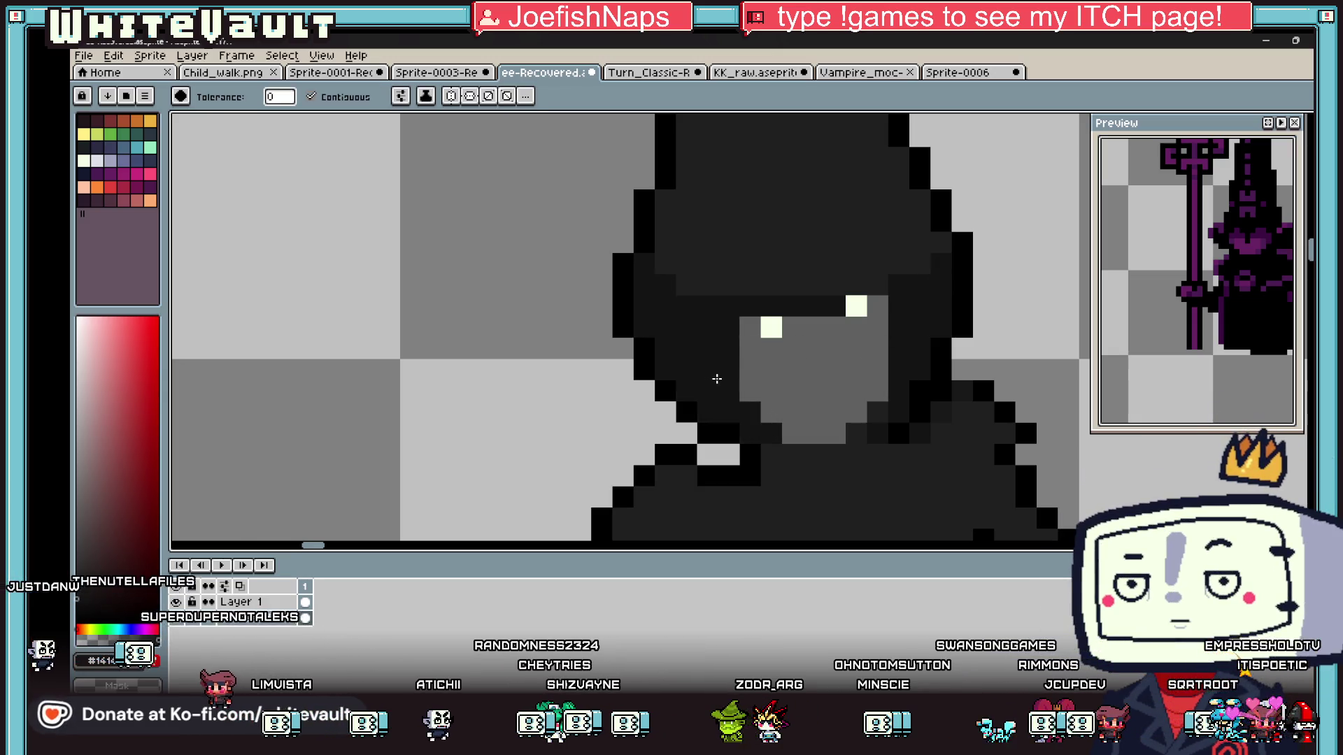
Step: Sample the grey from the witch's arm and paint darker grey pixels onto the face
{"action": "scroll", "coordinate": [748, 435], "scroll_direction": "down", "scroll_amount": 4}
{"action": "key", "text": "i"}
{"action": "scroll", "coordinate": [720, 434], "scroll_direction": "up", "scroll_amount": 1}
{"action": "scroll", "coordinate": [693, 475], "scroll_direction": "down", "scroll_amount": 1}
{"action": "left_click", "coordinate": [682, 493]}
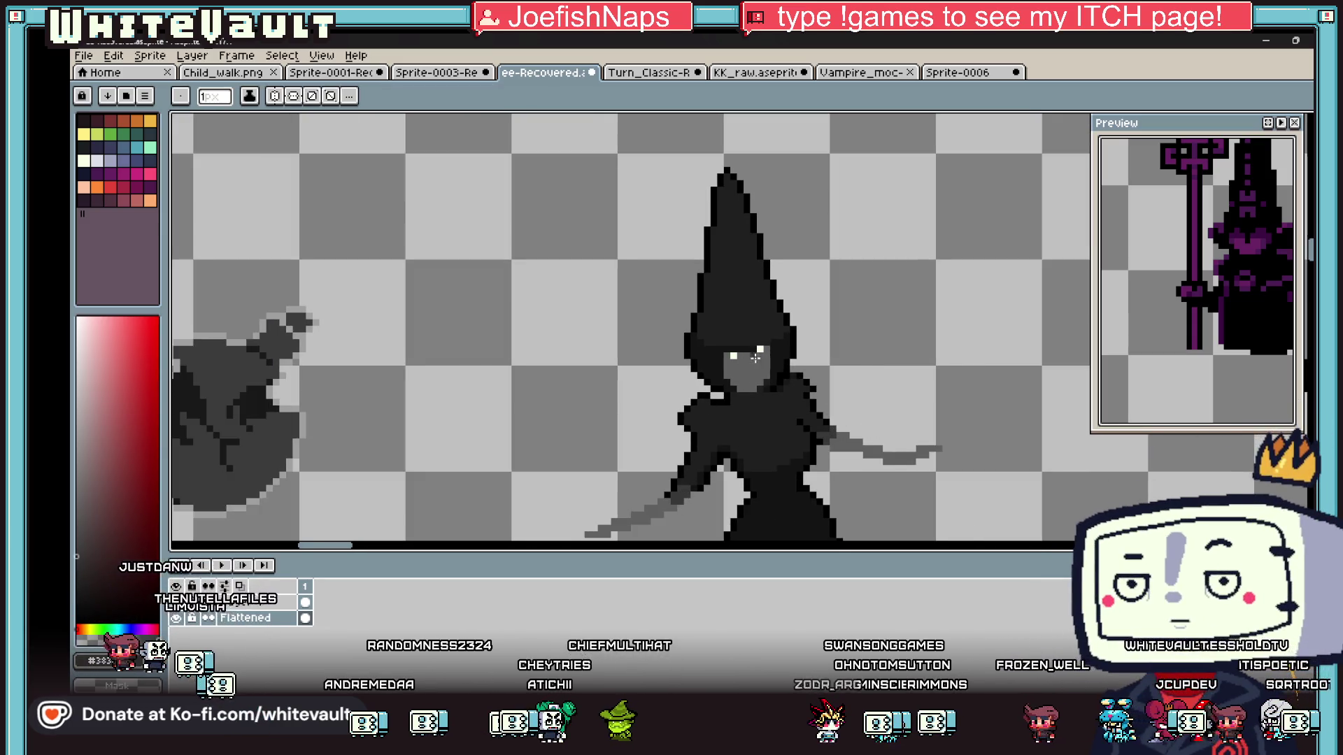
{"action": "key", "text": "b"}
{"action": "scroll", "coordinate": [728, 364], "scroll_direction": "up", "scroll_amount": 2}
{"action": "left_click_drag", "start_coordinate": [736, 380], "coordinate": [756, 379]}
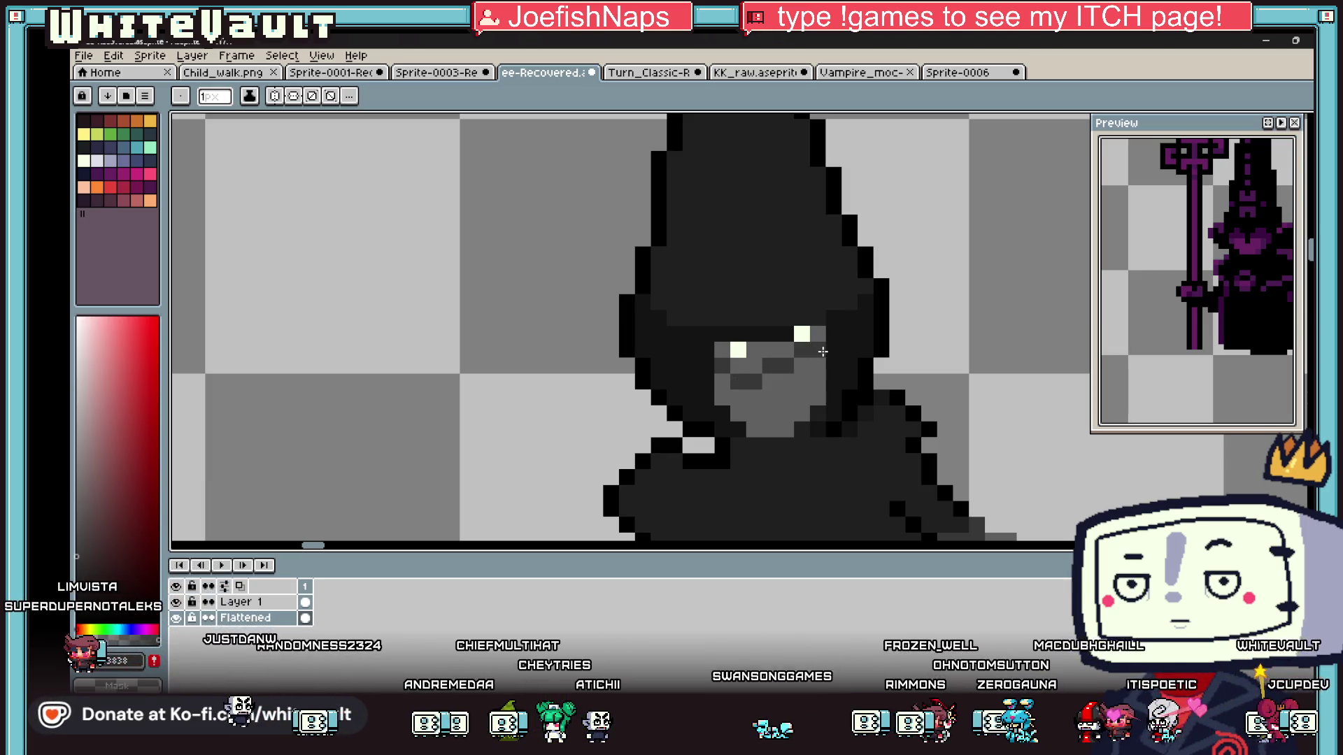
{"action": "left_click", "coordinate": [754, 349]}
Step: Undo the stray grey face pixel, then repaint pixels below the eye dark and medium grey
{"action": "key", "text": "i"}
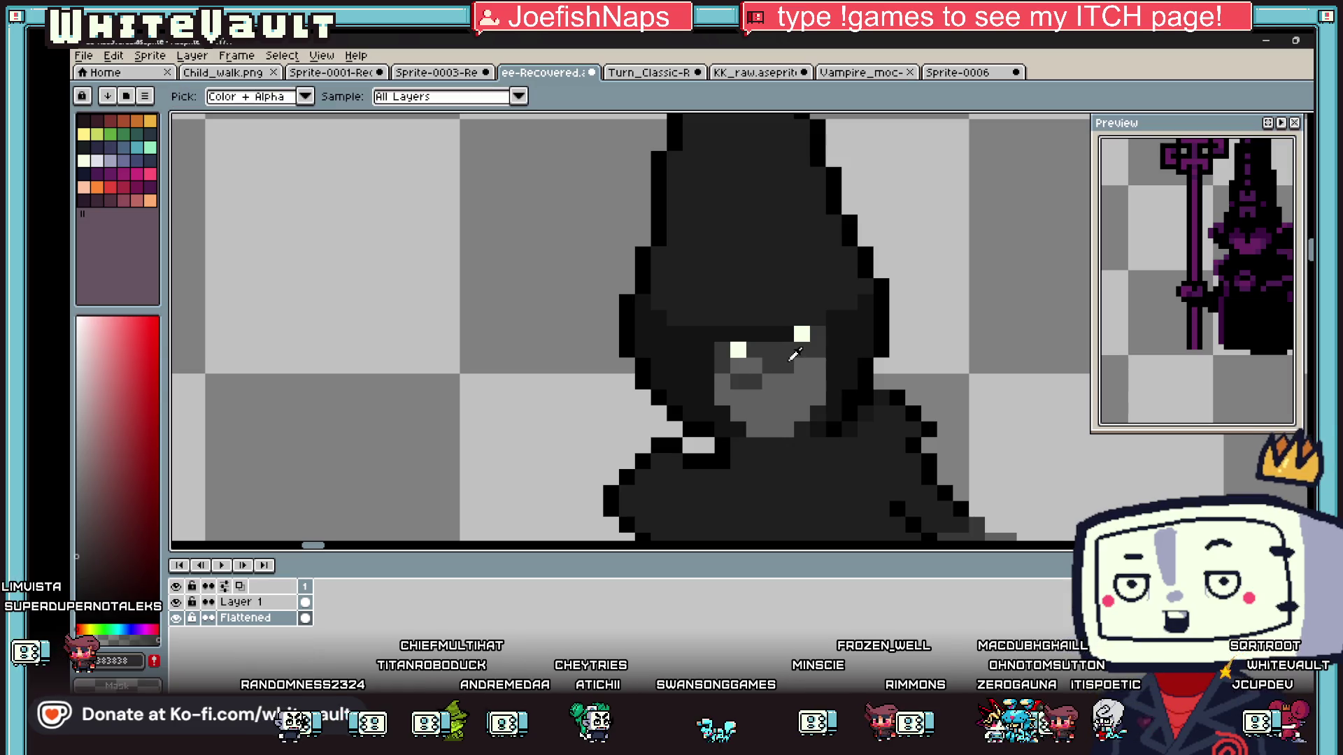
{"action": "key", "text": "ctrl+z"}
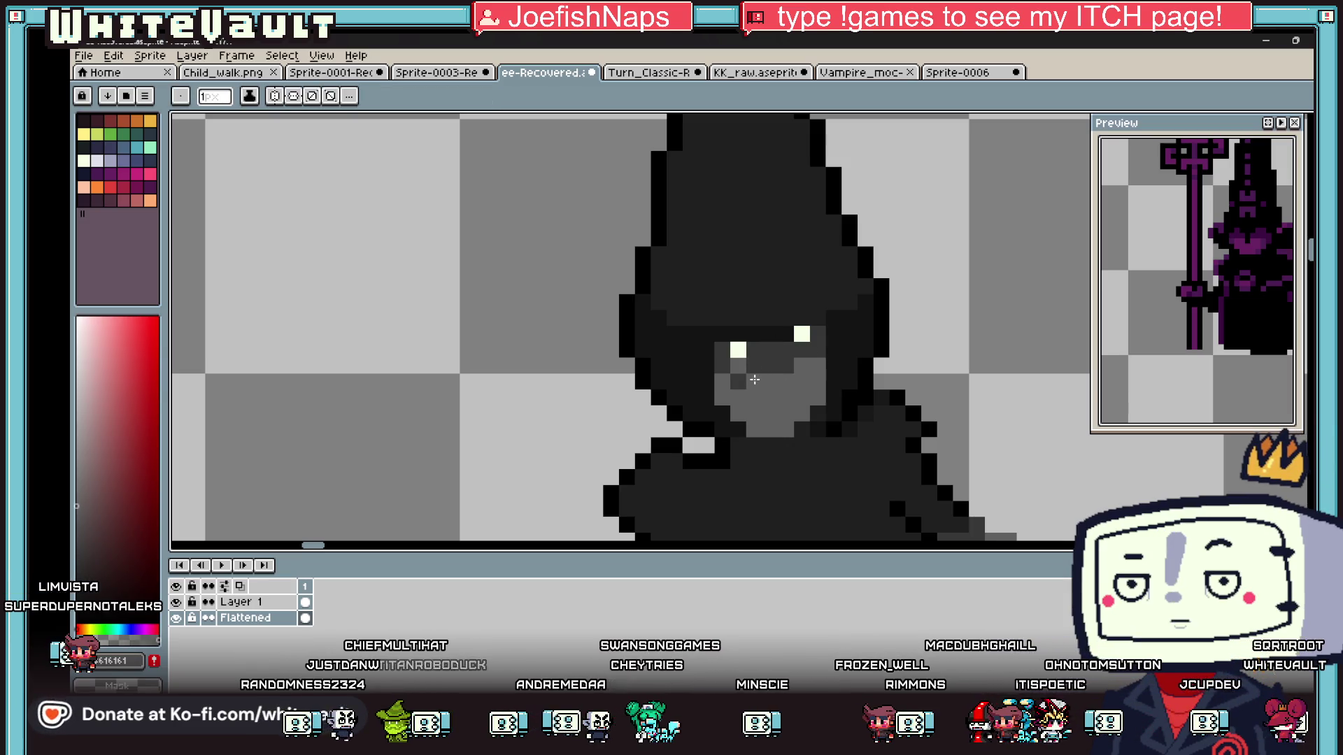
{"action": "scroll", "coordinate": [766, 357], "scroll_direction": "down", "scroll_amount": 5}
{"action": "scroll", "coordinate": [777, 343], "scroll_direction": "up", "scroll_amount": 4}
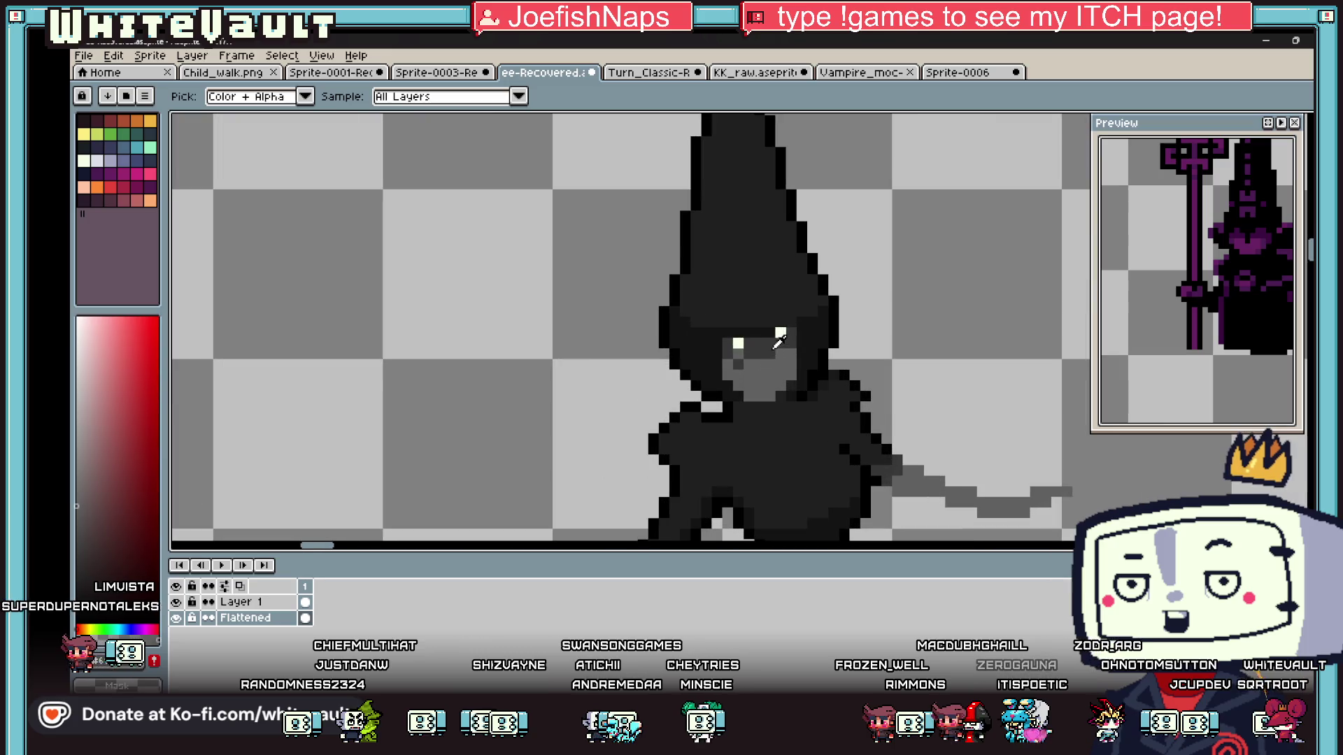
{"action": "key", "text": "b"}
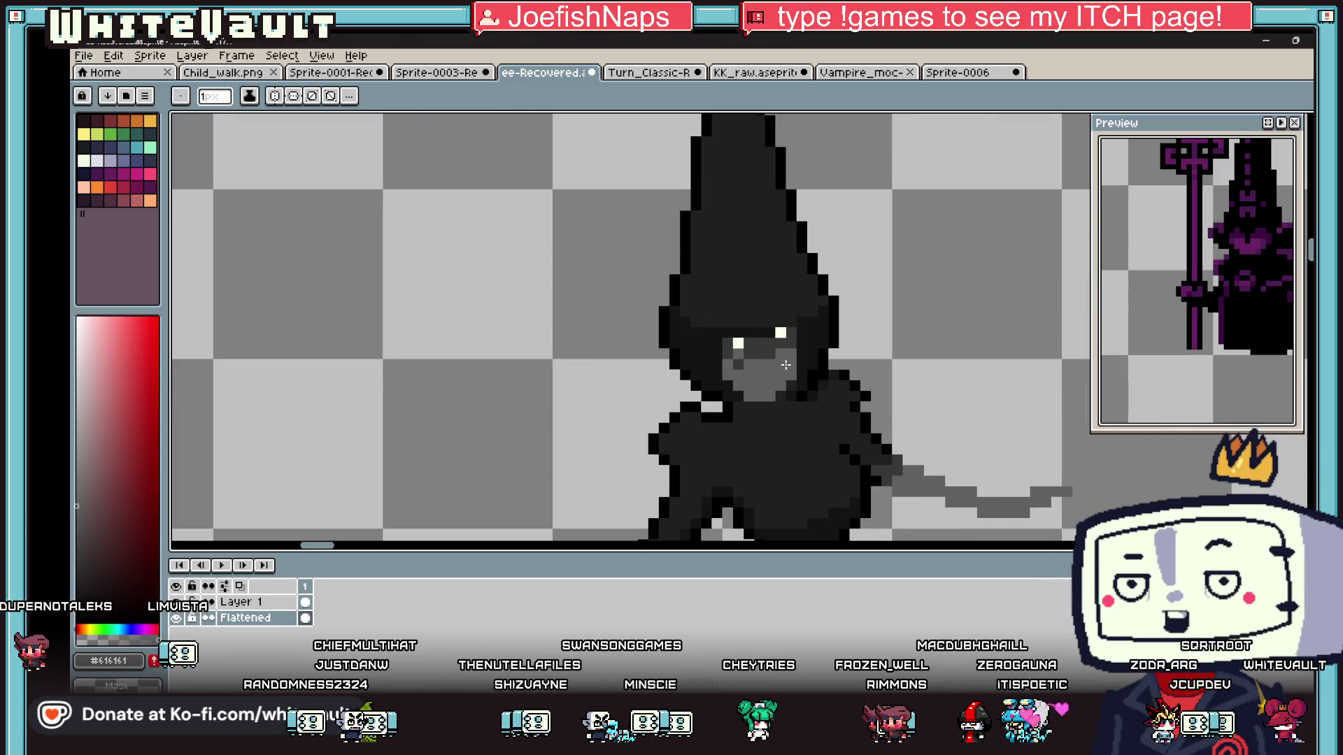
{"action": "scroll", "coordinate": [781, 368], "scroll_direction": "down", "scroll_amount": 4}
{"action": "scroll", "coordinate": [788, 357], "scroll_direction": "up", "scroll_amount": 5}
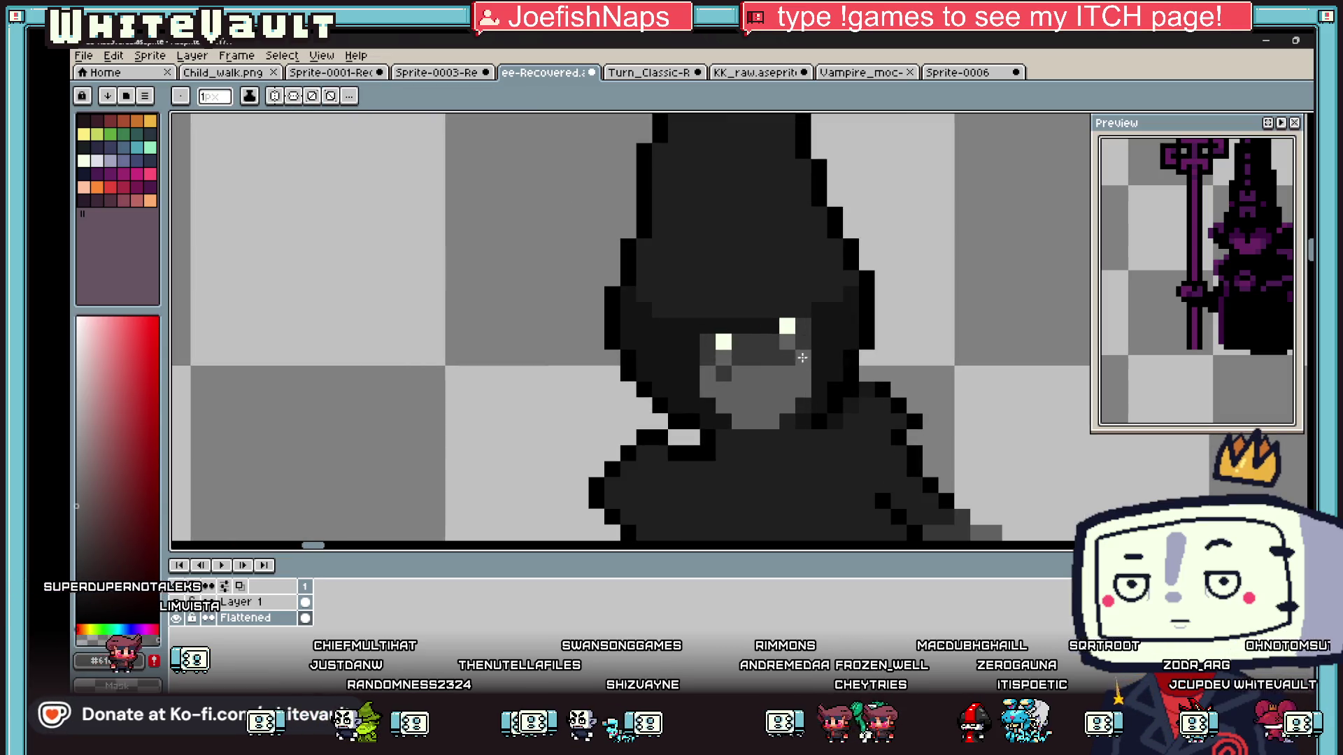
{"action": "scroll", "coordinate": [780, 362], "scroll_direction": "down", "scroll_amount": 4}
{"action": "scroll", "coordinate": [783, 365], "scroll_direction": "up", "scroll_amount": 5}
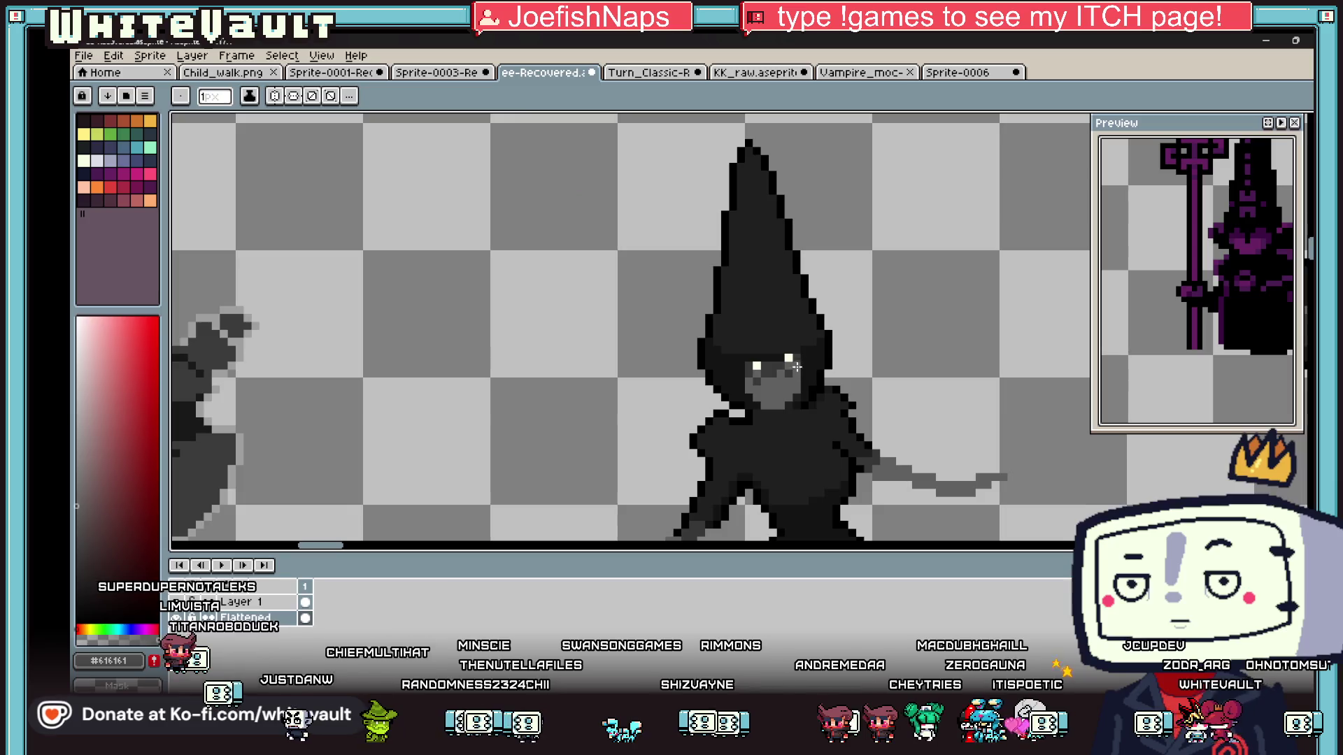
{"action": "scroll", "coordinate": [779, 362], "scroll_direction": "up", "scroll_amount": 2}
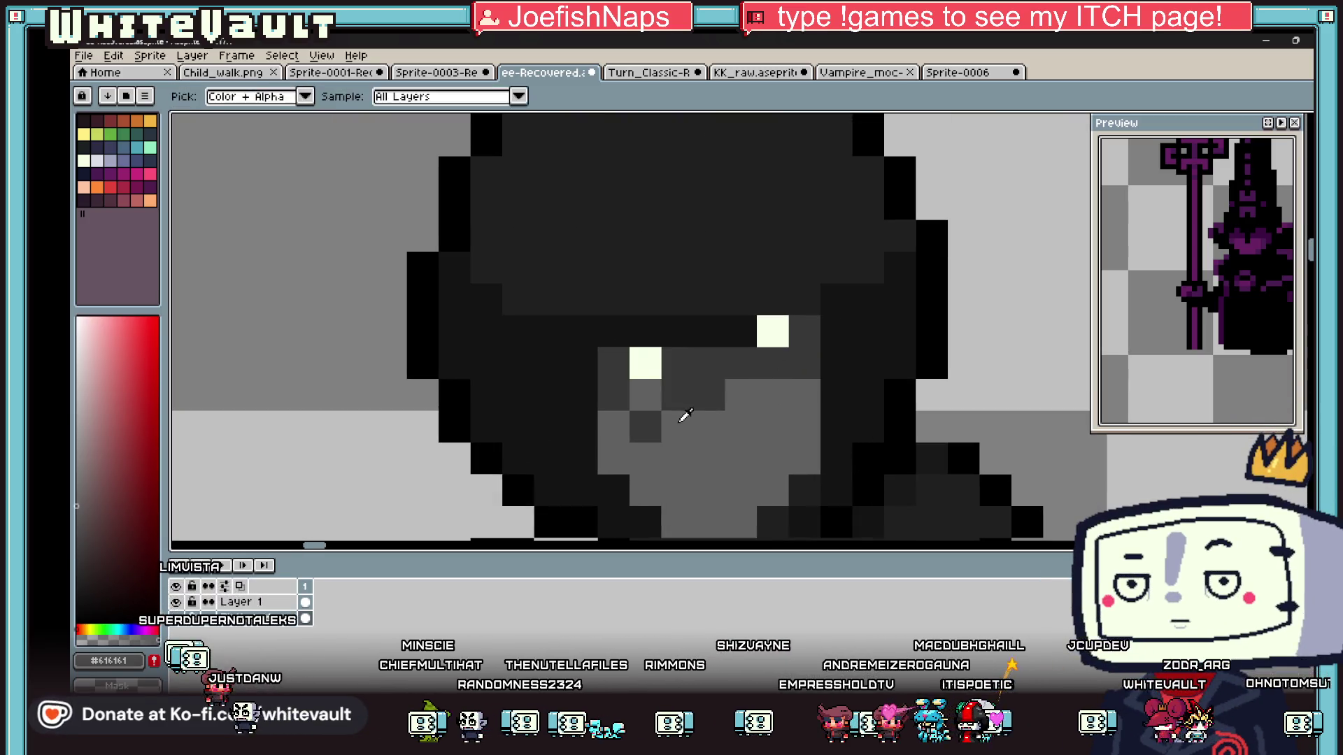
{"action": "left_click", "coordinate": [644, 426]}
{"action": "left_click", "coordinate": [638, 396]}
{"action": "scroll", "coordinate": [697, 395], "scroll_direction": "down", "scroll_amount": 3}
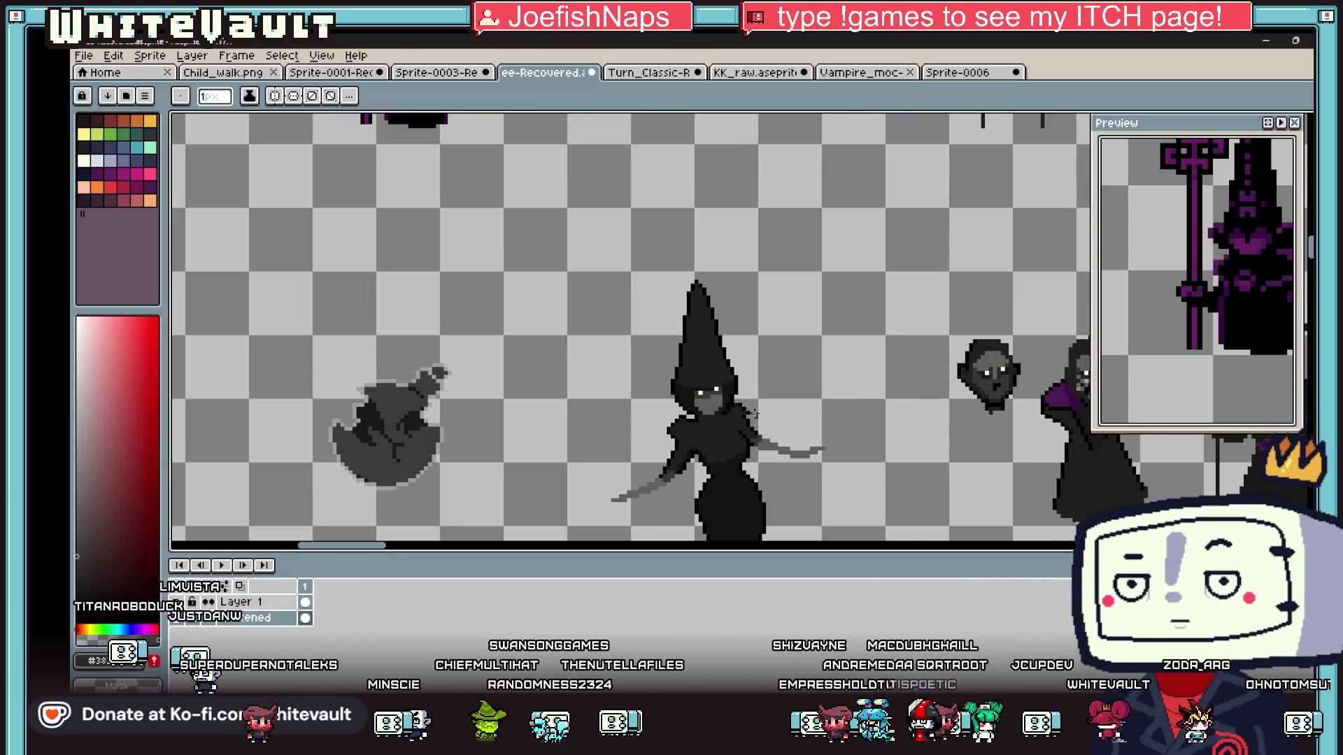
Step: Zoom onto the skirt and fill the grey hole at the lower hem with black
{"action": "scroll", "coordinate": [745, 431], "scroll_direction": "down", "scroll_amount": 1}
{"action": "scroll", "coordinate": [743, 434], "scroll_direction": "down", "scroll_amount": 2}
{"action": "scroll", "coordinate": [744, 434], "scroll_direction": "up", "scroll_amount": 2}
{"action": "scroll", "coordinate": [722, 415], "scroll_direction": "down", "scroll_amount": 2}
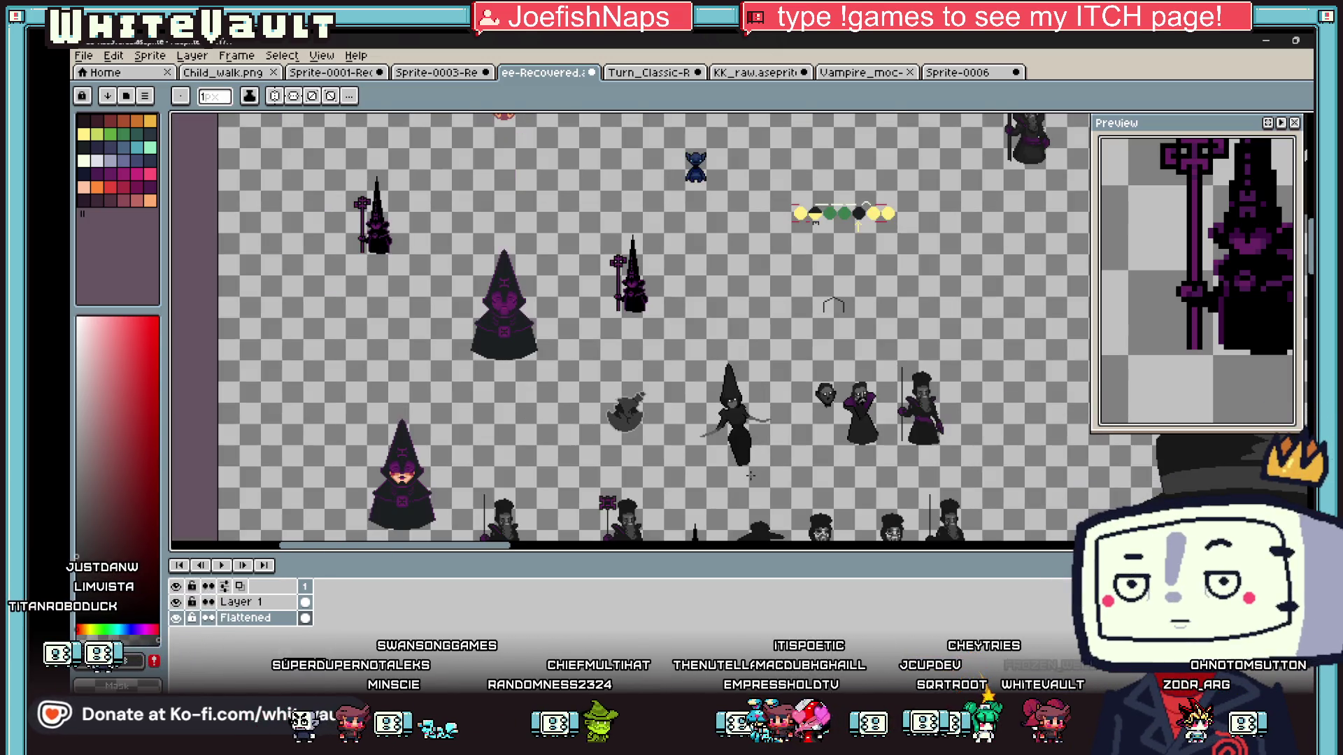
{"action": "scroll", "coordinate": [751, 476], "scroll_direction": "up", "scroll_amount": 3}
{"action": "scroll", "coordinate": [729, 404], "scroll_direction": "up", "scroll_amount": 1}
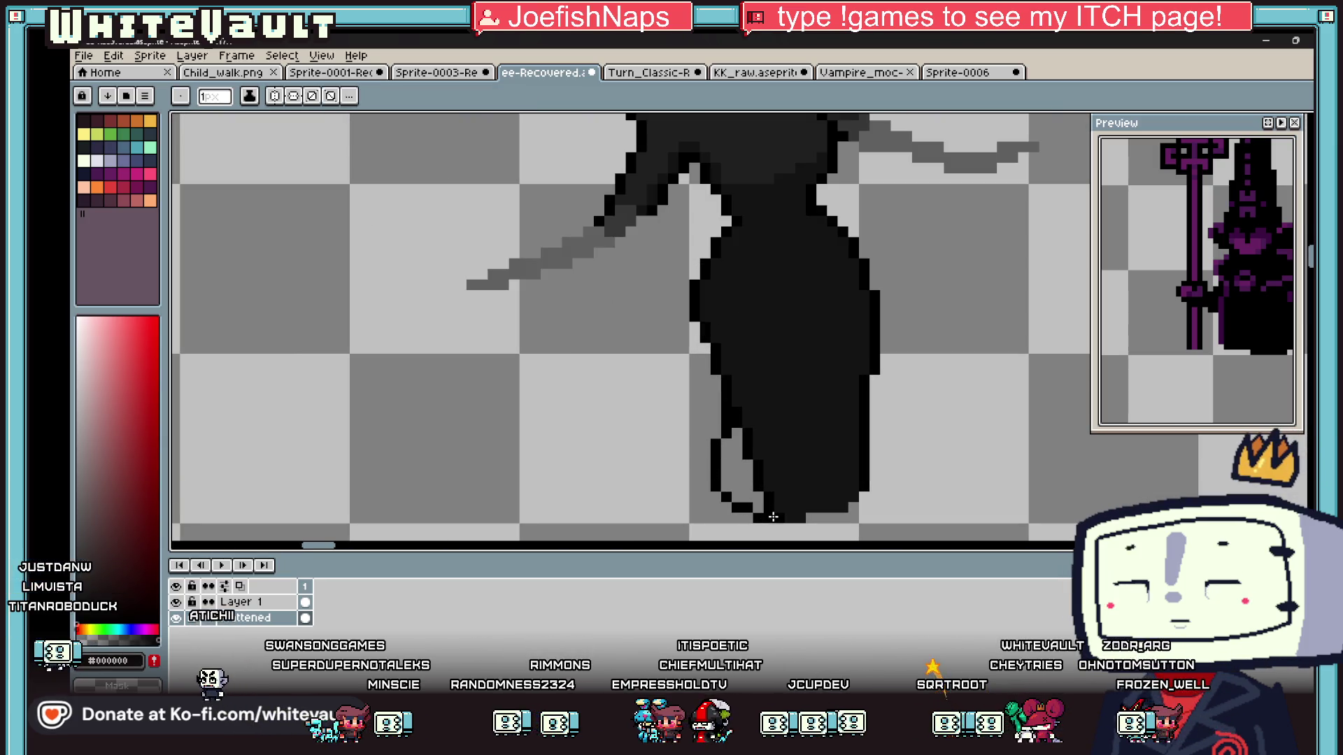
{"action": "left_click", "coordinate": [754, 478]}
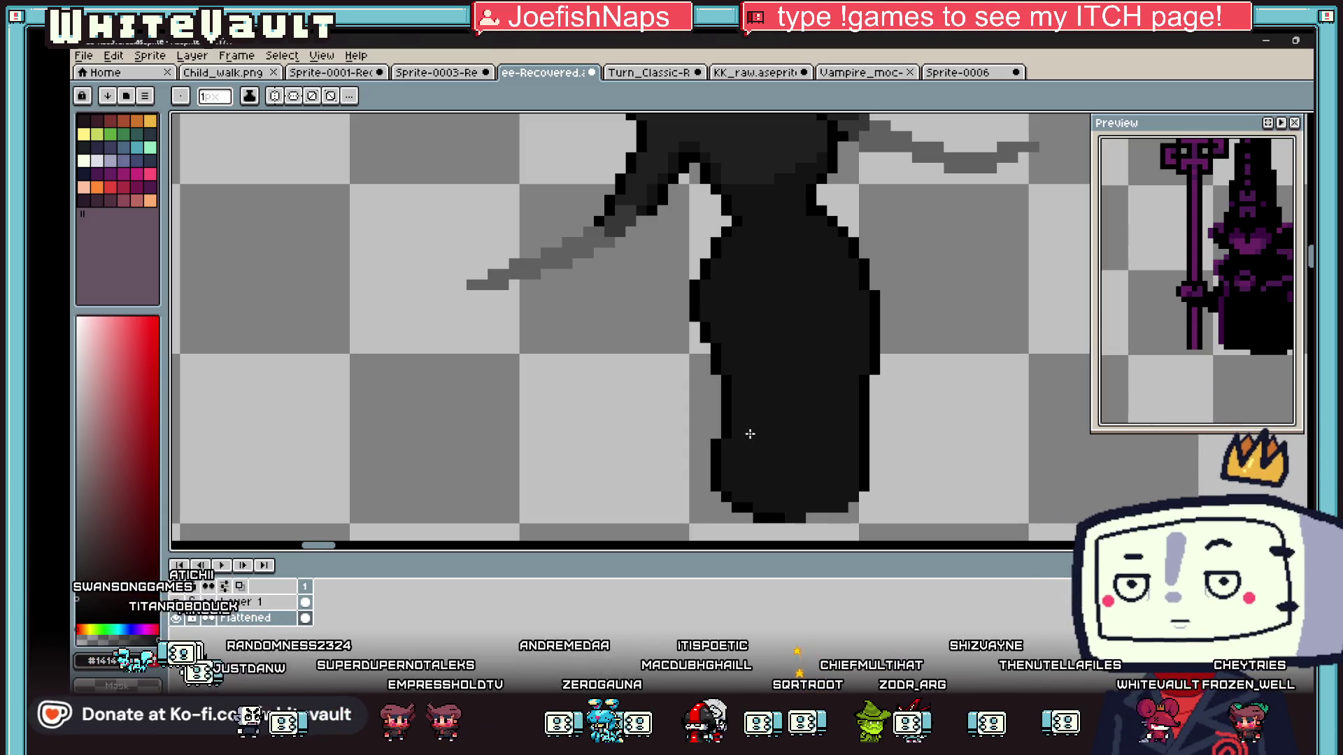
{"action": "key", "text": "i"}
{"action": "scroll", "coordinate": [756, 419], "scroll_direction": "down", "scroll_amount": 4}
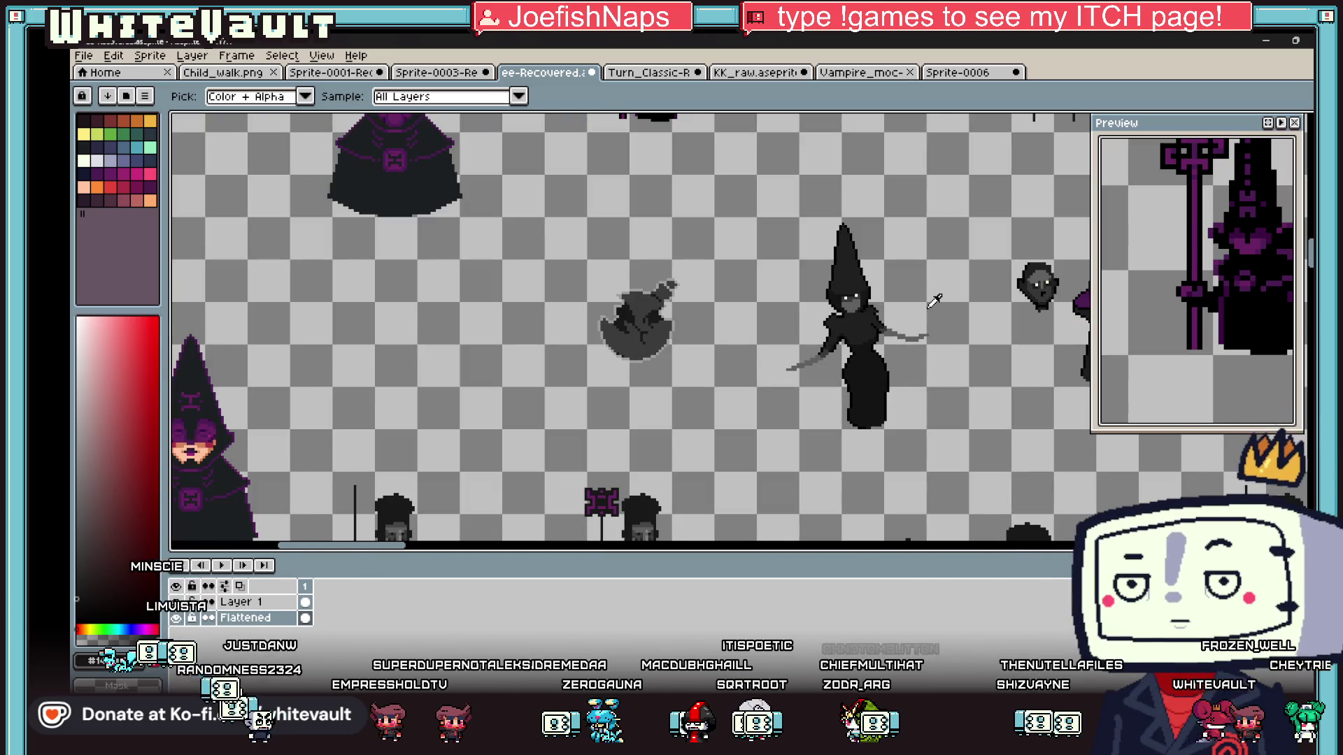
Step: Sample greys from the arm and draw a dark hook stroke above the hand with medium and lighter pixels
{"action": "scroll", "coordinate": [964, 290], "scroll_direction": "up", "scroll_amount": 1}
{"action": "left_click_drag", "start_coordinate": [375, 546], "coordinate": [394, 548]}
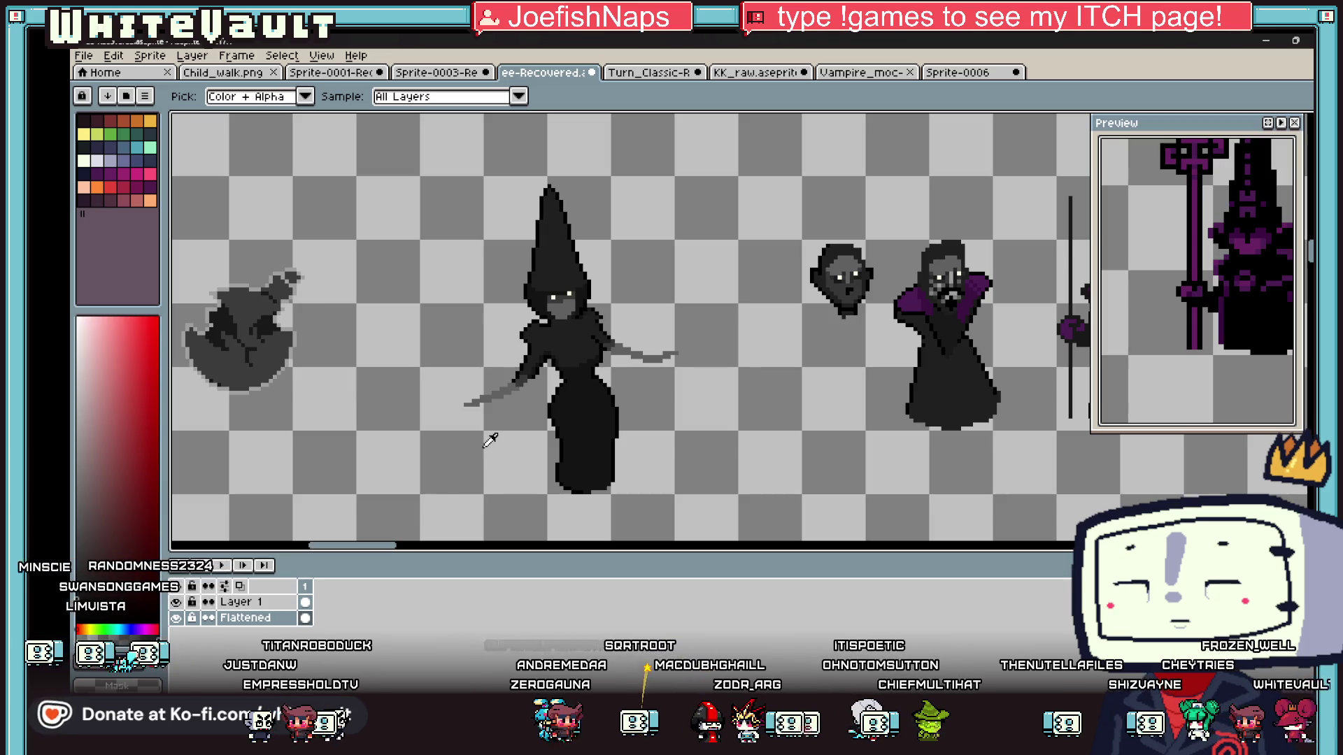
{"action": "scroll", "coordinate": [646, 347], "scroll_direction": "up", "scroll_amount": 2}
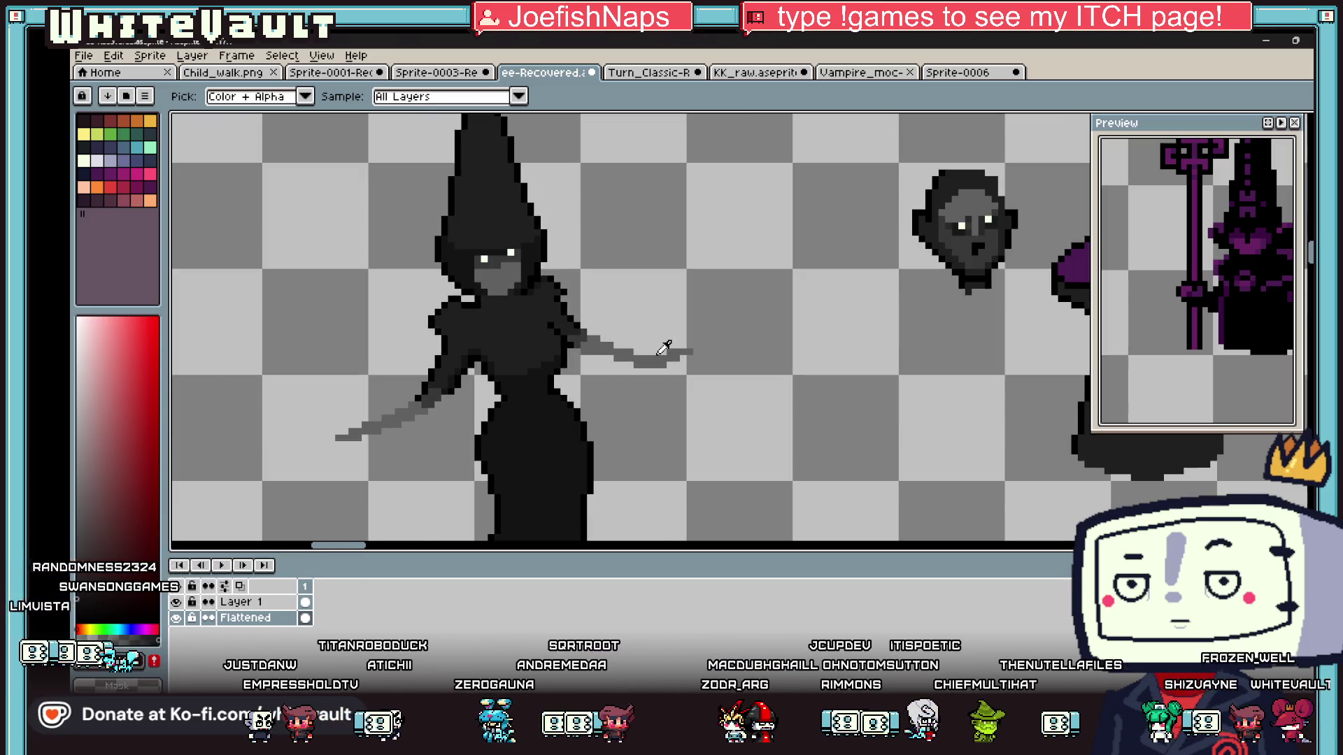
{"action": "scroll", "coordinate": [654, 353], "scroll_direction": "up", "scroll_amount": 4}
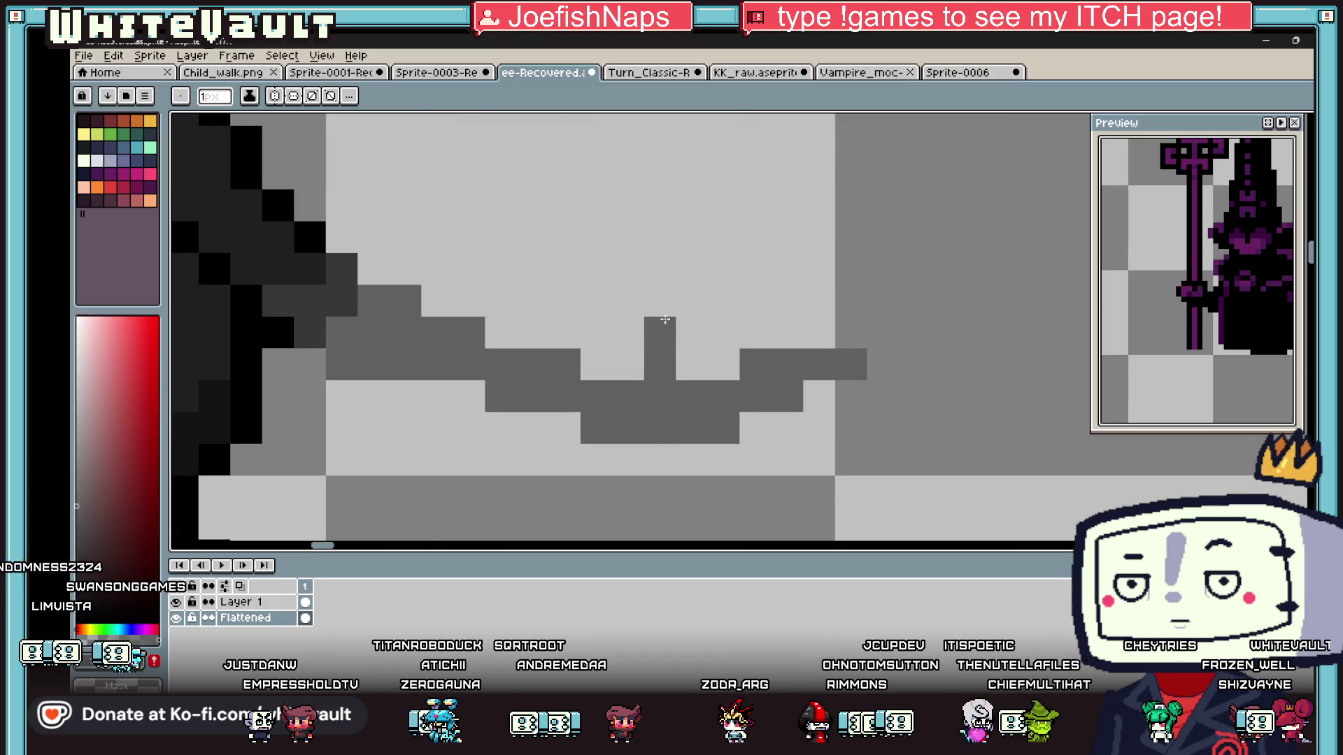
{"action": "key", "text": "i"}
{"action": "left_click", "coordinate": [353, 283]}
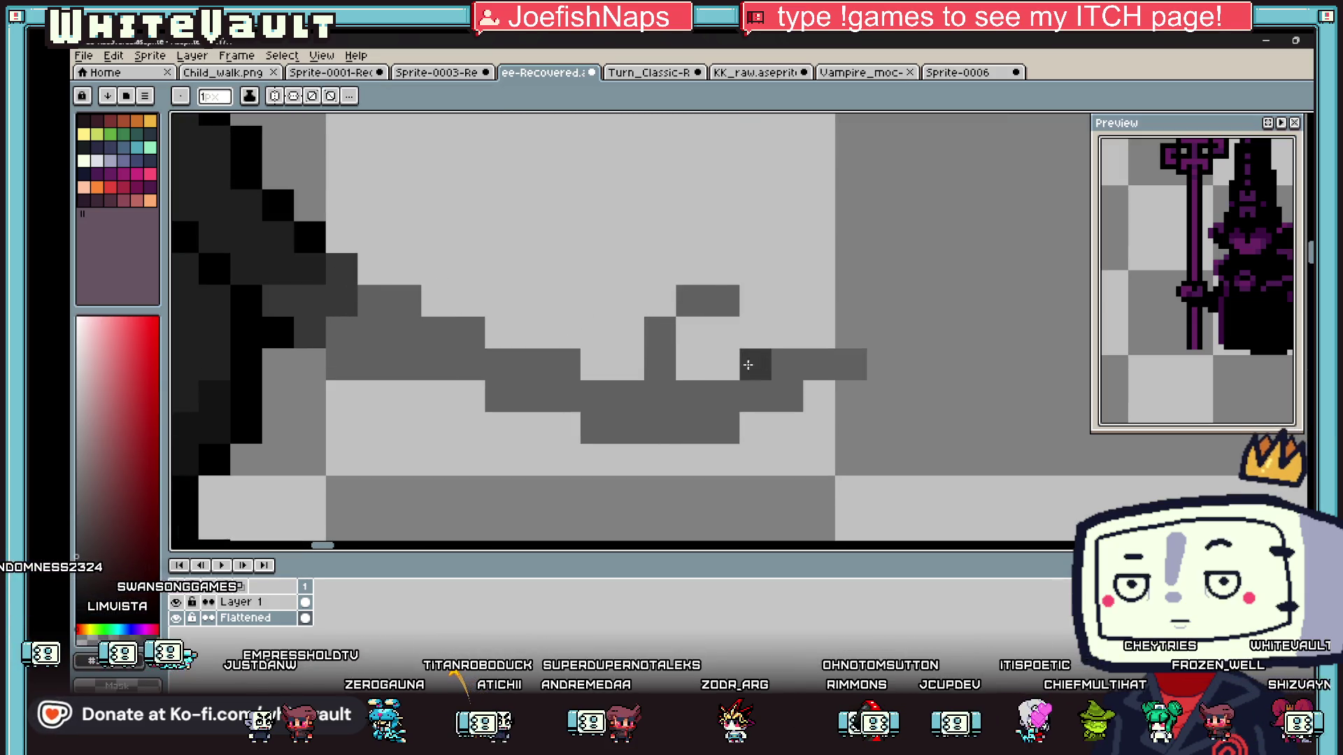
{"action": "left_click", "coordinate": [723, 365]}
{"action": "left_click_drag", "start_coordinate": [784, 265], "coordinate": [807, 291]}
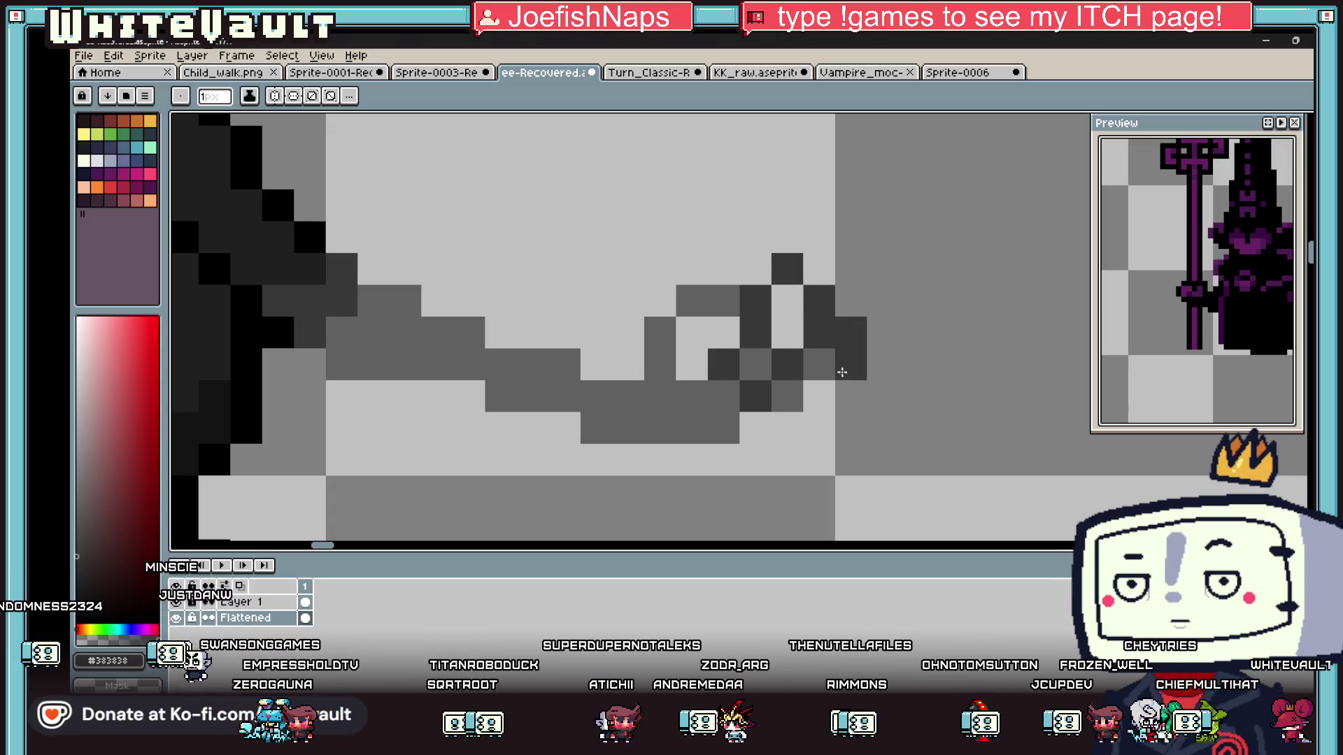
{"action": "left_click", "coordinate": [728, 423], "text": "alt"}
{"action": "left_click", "coordinate": [695, 369]}
{"action": "left_click", "coordinate": [717, 266], "text": "alt"}
{"action": "left_click_drag", "start_coordinate": [693, 301], "coordinate": [660, 333]}
Step: Draw black outline pixels along the hand and a row of black pixels under the arm
{"action": "scroll", "coordinate": [720, 325], "scroll_direction": "down", "scroll_amount": 5}
{"action": "scroll", "coordinate": [731, 327], "scroll_direction": "up", "scroll_amount": 5}
{"action": "scroll", "coordinate": [722, 310], "scroll_direction": "down", "scroll_amount": 5}
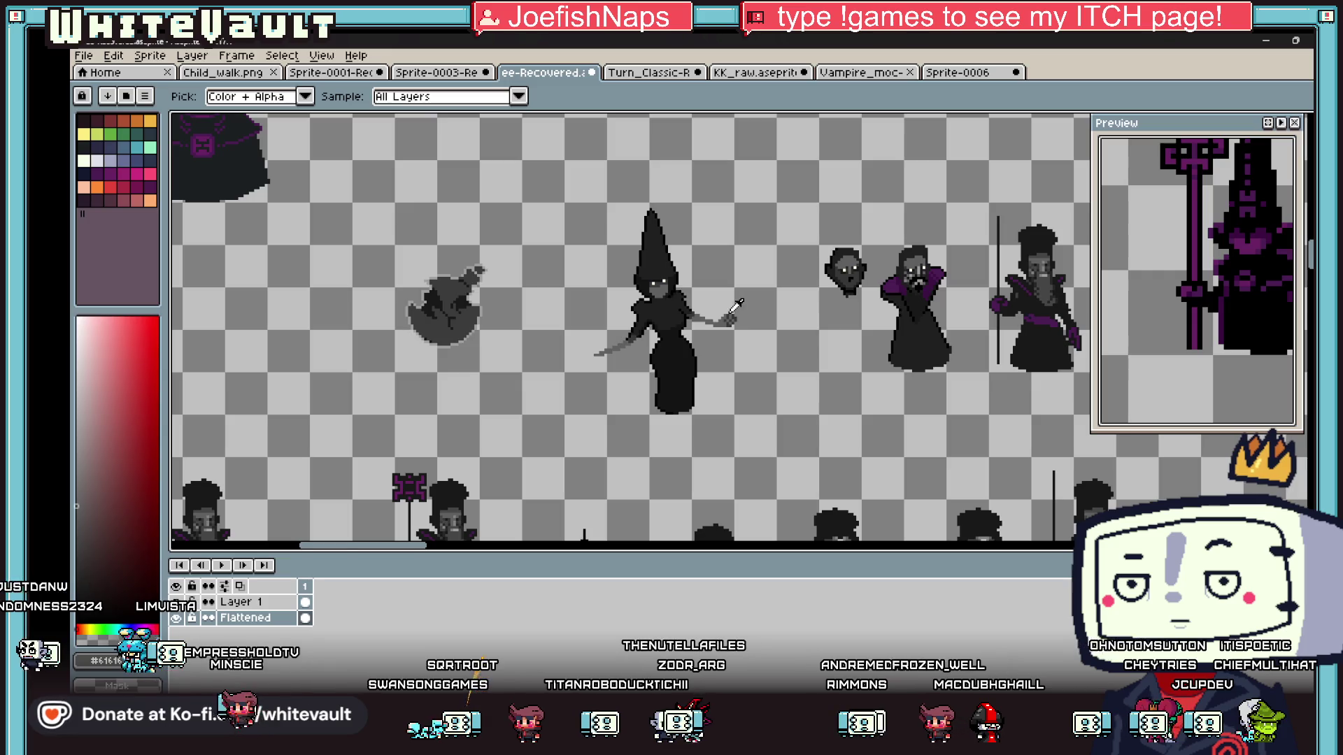
{"action": "scroll", "coordinate": [741, 318], "scroll_direction": "up", "scroll_amount": 3}
{"action": "scroll", "coordinate": [574, 301], "scroll_direction": "down", "scroll_amount": 3}
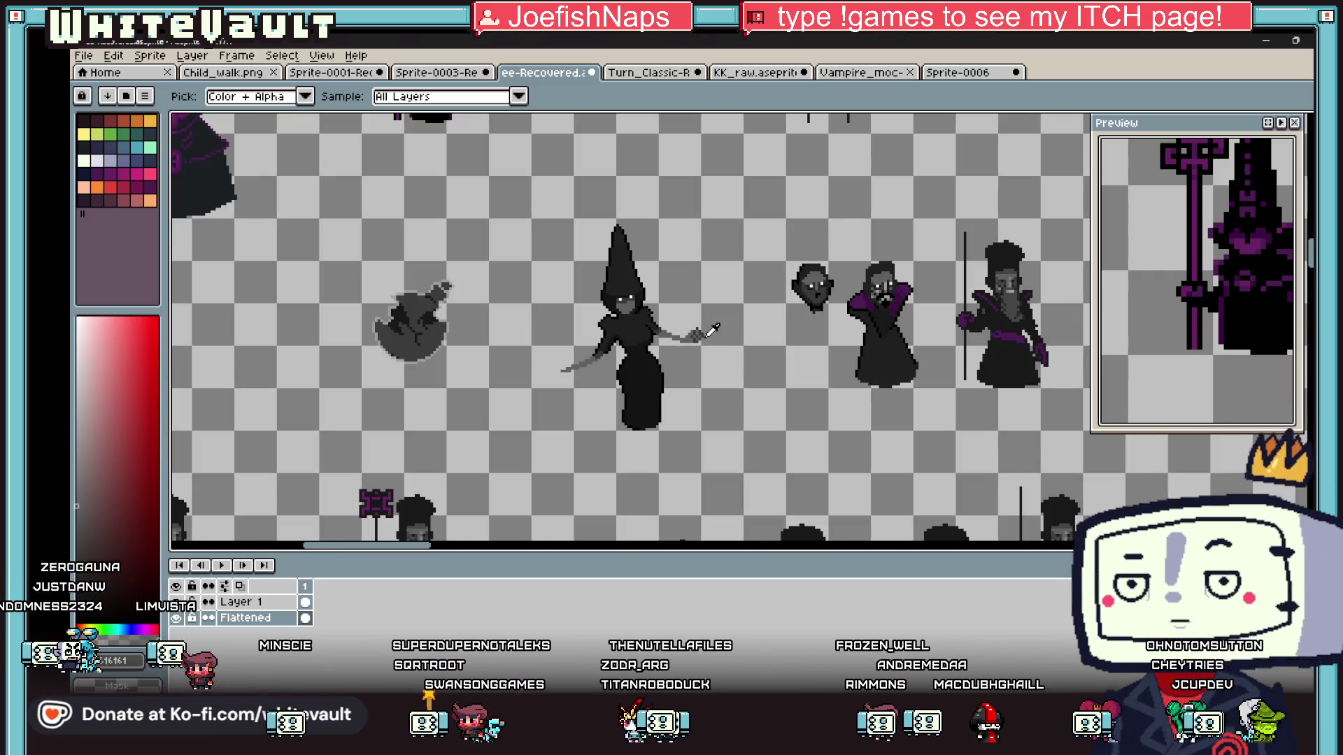
{"action": "scroll", "coordinate": [600, 329], "scroll_direction": "up", "scroll_amount": 4}
{"action": "scroll", "coordinate": [696, 312], "scroll_direction": "down", "scroll_amount": 2}
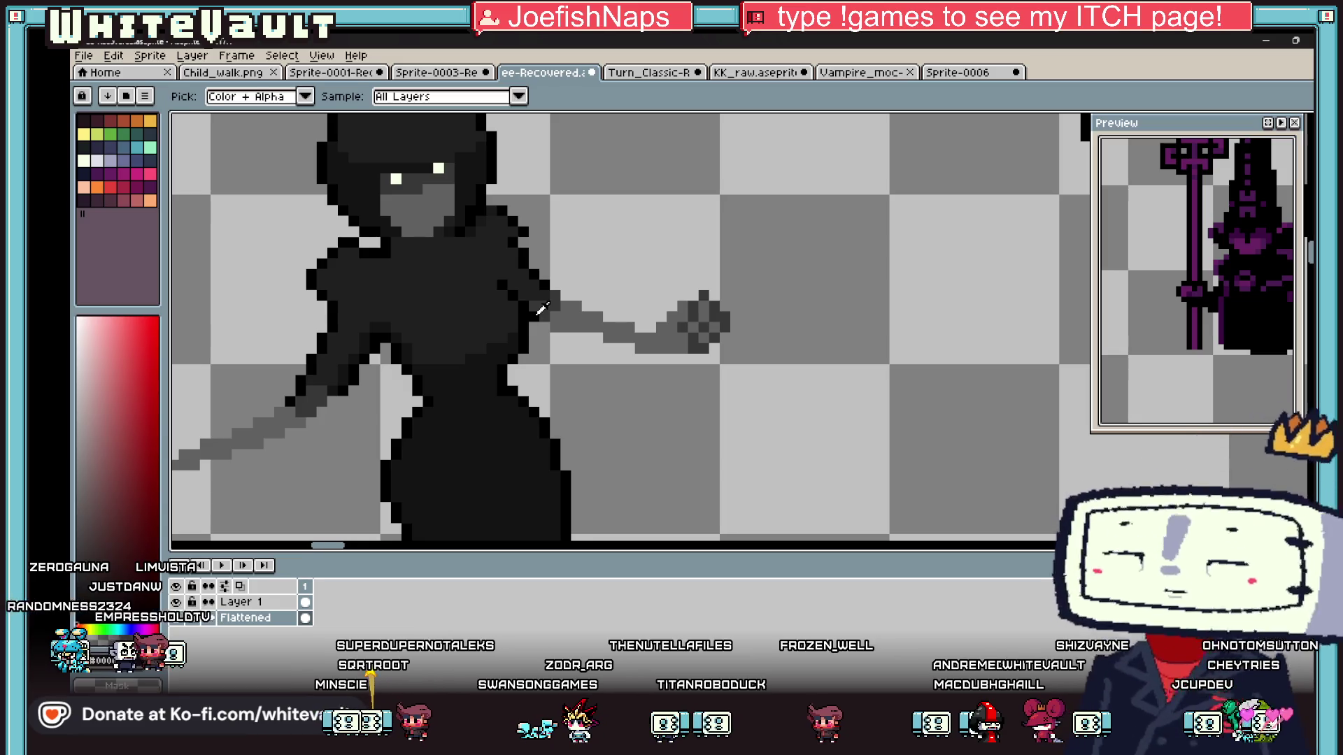
{"action": "scroll", "coordinate": [696, 315], "scroll_direction": "up", "scroll_amount": 4}
{"action": "mouse_move", "coordinate": [699, 335]}
{"action": "left_mouse_down"}
{"action": "mouse_move", "coordinate": [659, 369]}
{"action": "mouse_move", "coordinate": [685, 393]}
{"action": "left_mouse_up"}
{"action": "key", "text": "ctrl+z"}
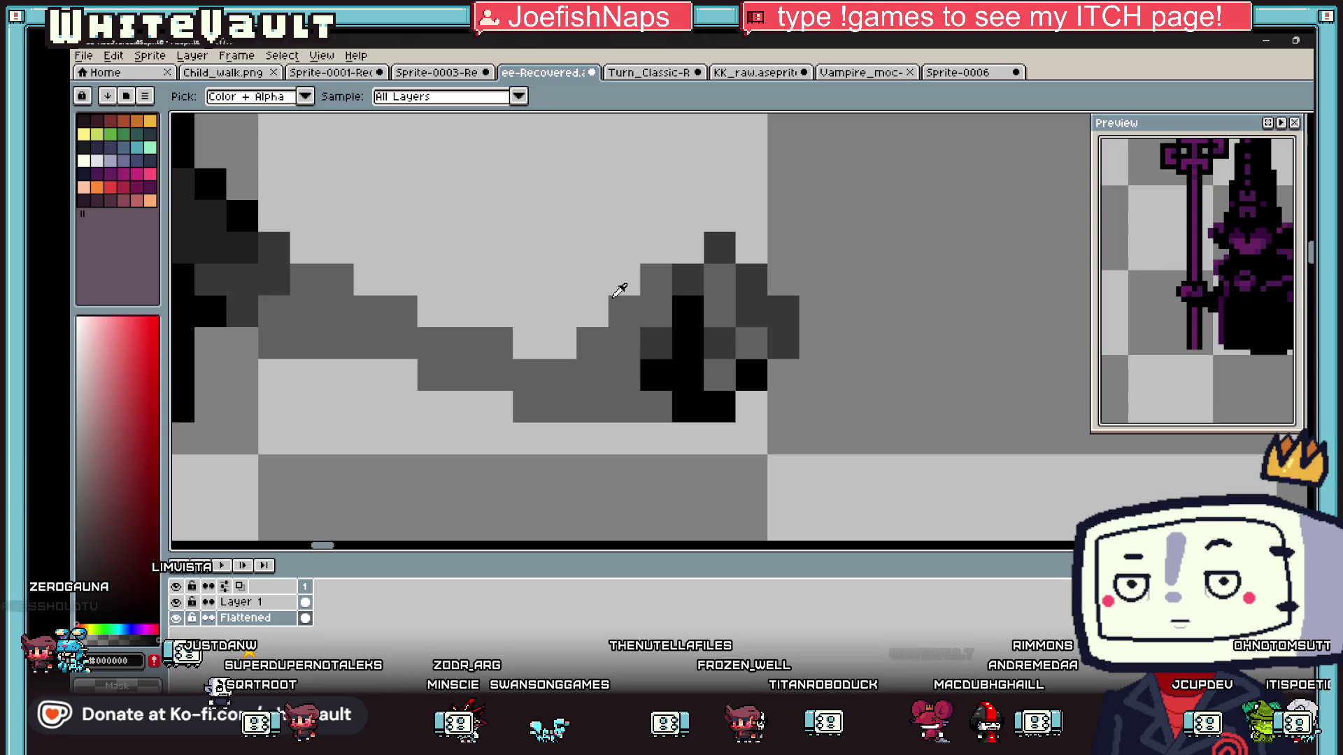
{"action": "left_click", "coordinate": [589, 320]}
{"action": "left_click_drag", "start_coordinate": [532, 340], "coordinate": [329, 252]}
{"action": "mouse_move", "coordinate": [271, 363]}
{"action": "left_mouse_down"}
{"action": "mouse_move", "coordinate": [399, 374]}
{"action": "mouse_move", "coordinate": [525, 437]}
{"action": "mouse_move", "coordinate": [683, 440]}
{"action": "left_mouse_up"}
Step: Add black outline pixels down the hand's edge and sample the cream eye colour
{"action": "scroll", "coordinate": [699, 438], "scroll_direction": "down", "scroll_amount": 5}
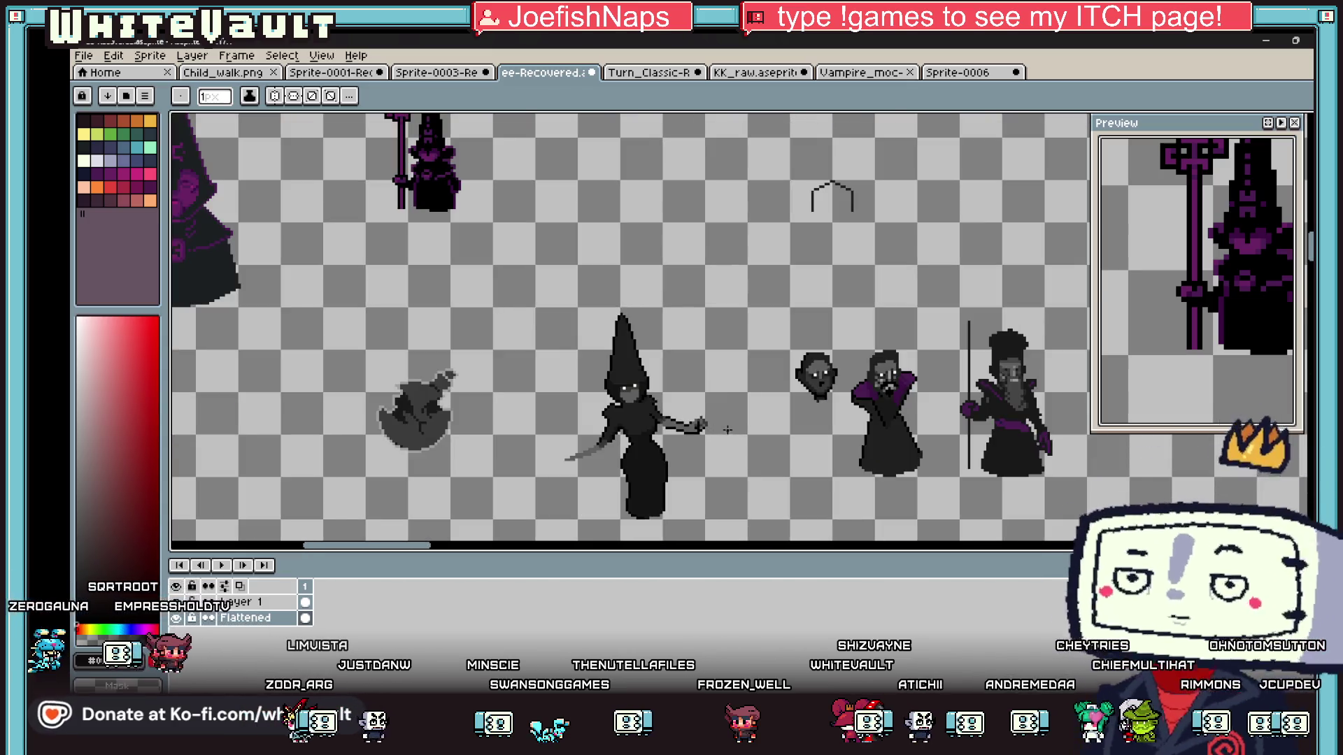
{"action": "scroll", "coordinate": [727, 430], "scroll_direction": "up", "scroll_amount": 5}
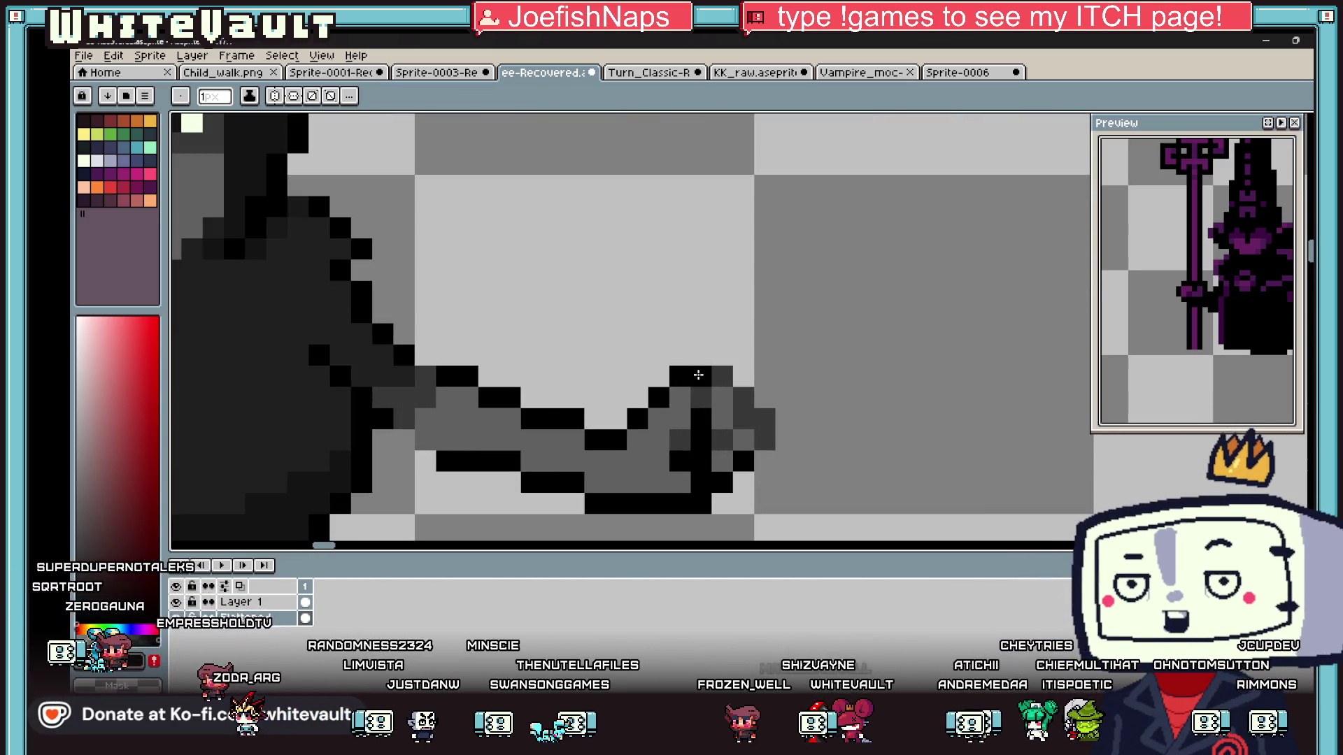
{"action": "mouse_move", "coordinate": [728, 363]}
{"action": "left_mouse_down"}
{"action": "mouse_move", "coordinate": [764, 399]}
{"action": "mouse_move", "coordinate": [762, 421]}
{"action": "left_mouse_up"}
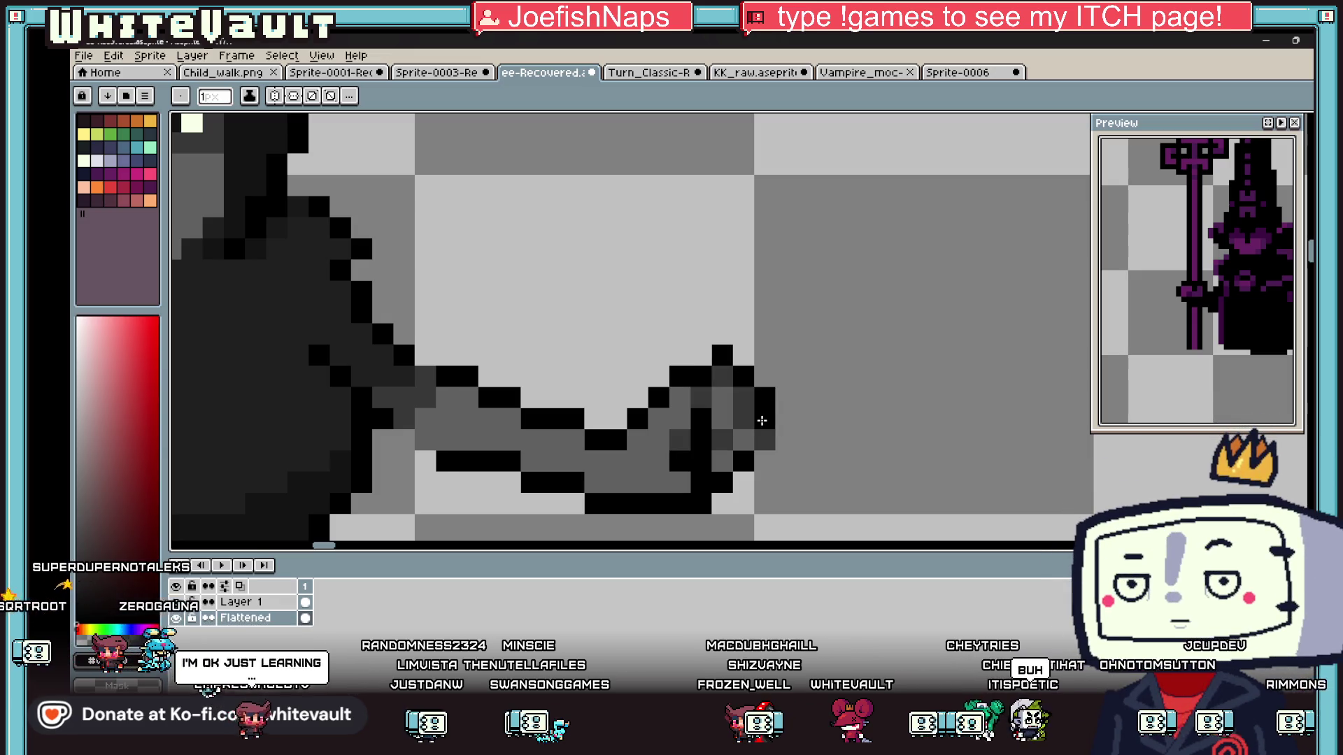
{"action": "scroll", "coordinate": [727, 374], "scroll_direction": "down", "scroll_amount": 5}
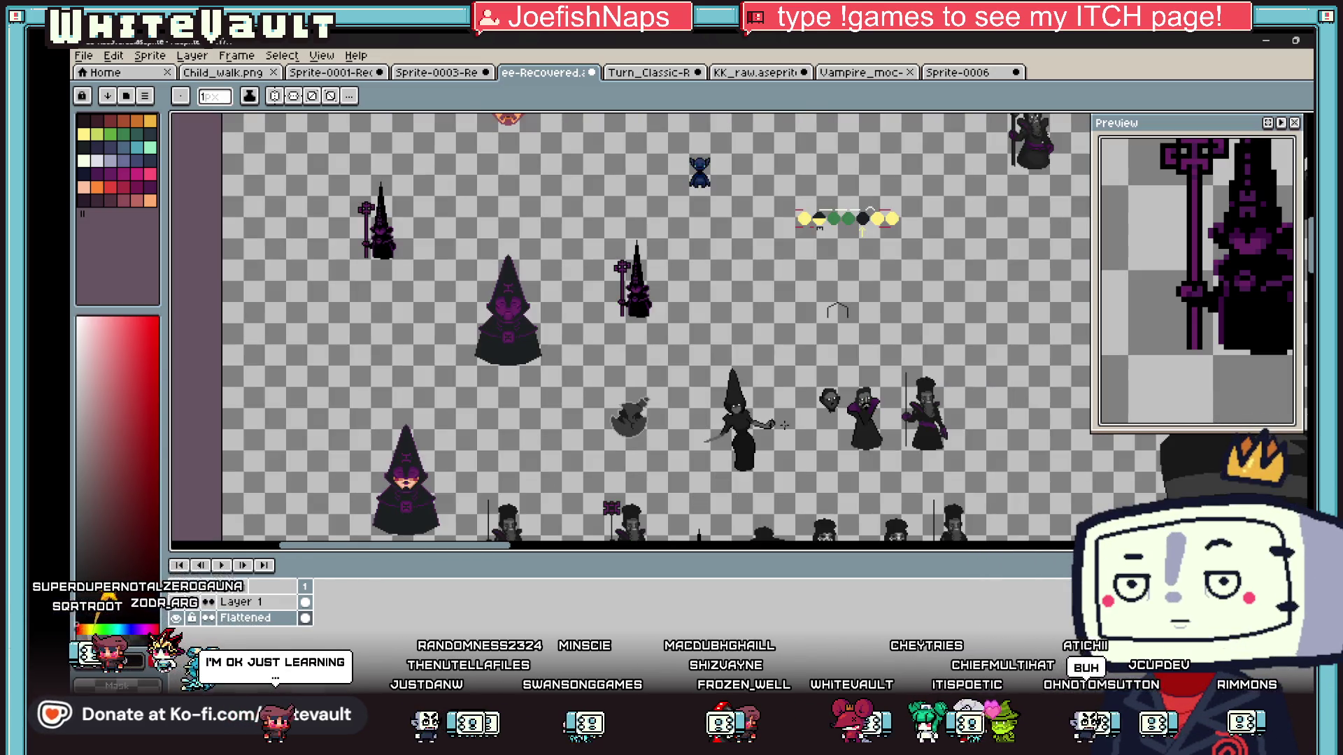
{"action": "scroll", "coordinate": [778, 424], "scroll_direction": "up", "scroll_amount": 5}
{"action": "key", "text": "alt"}
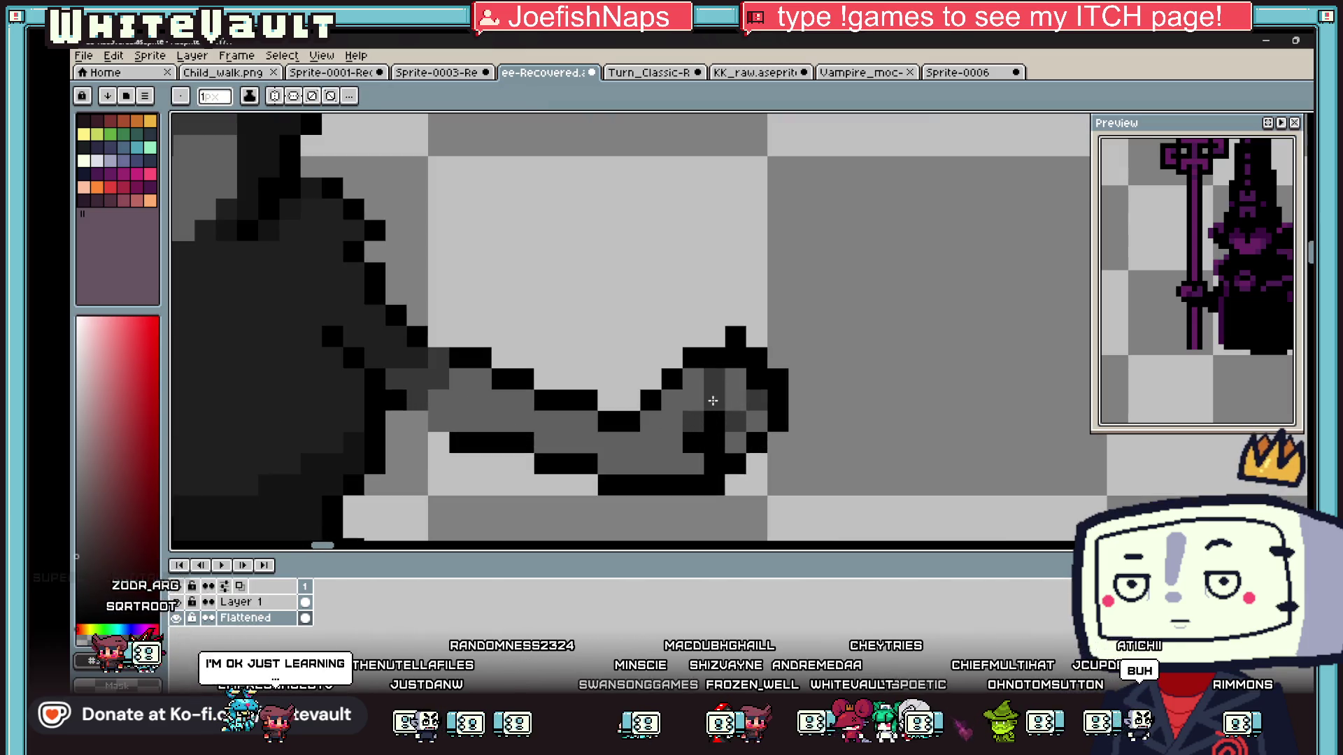
{"action": "scroll", "coordinate": [731, 374], "scroll_direction": "down", "scroll_amount": 4}
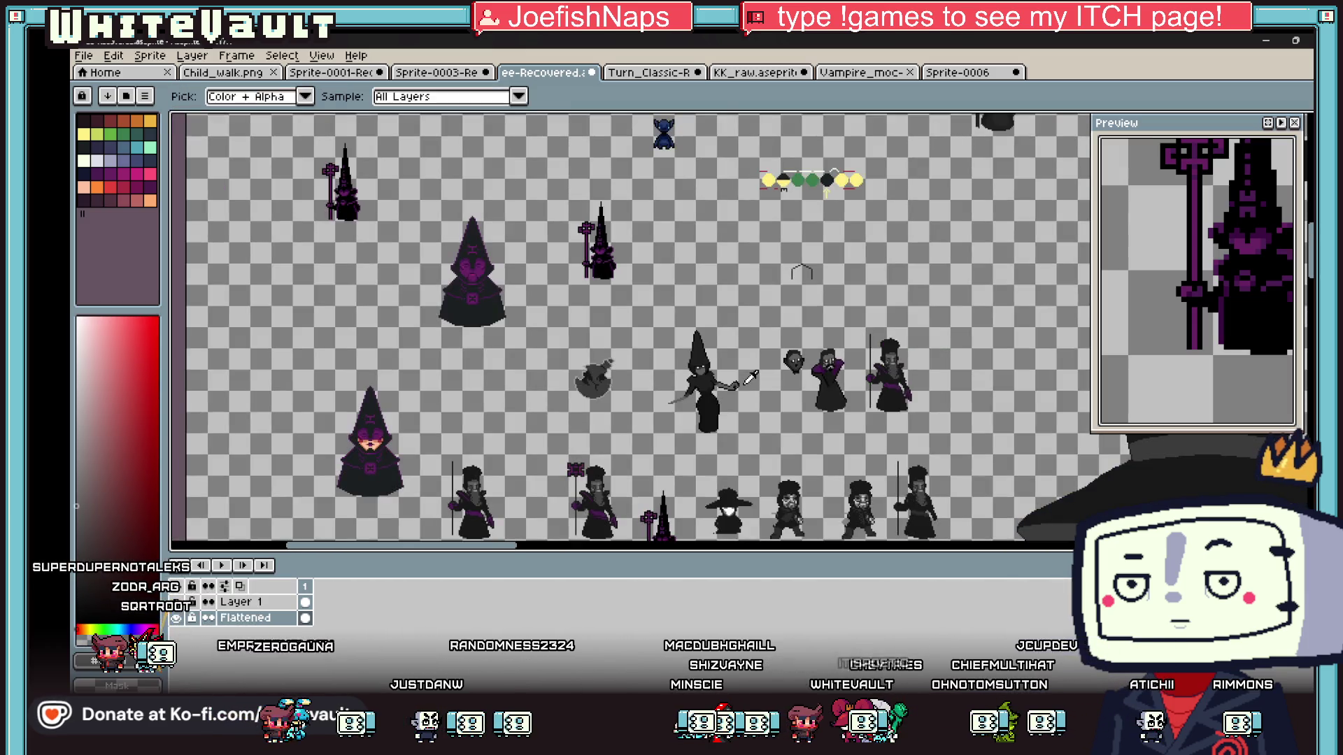
{"action": "scroll", "coordinate": [741, 378], "scroll_direction": "up", "scroll_amount": 3}
{"action": "scroll", "coordinate": [741, 378], "scroll_direction": "up", "scroll_amount": 2}
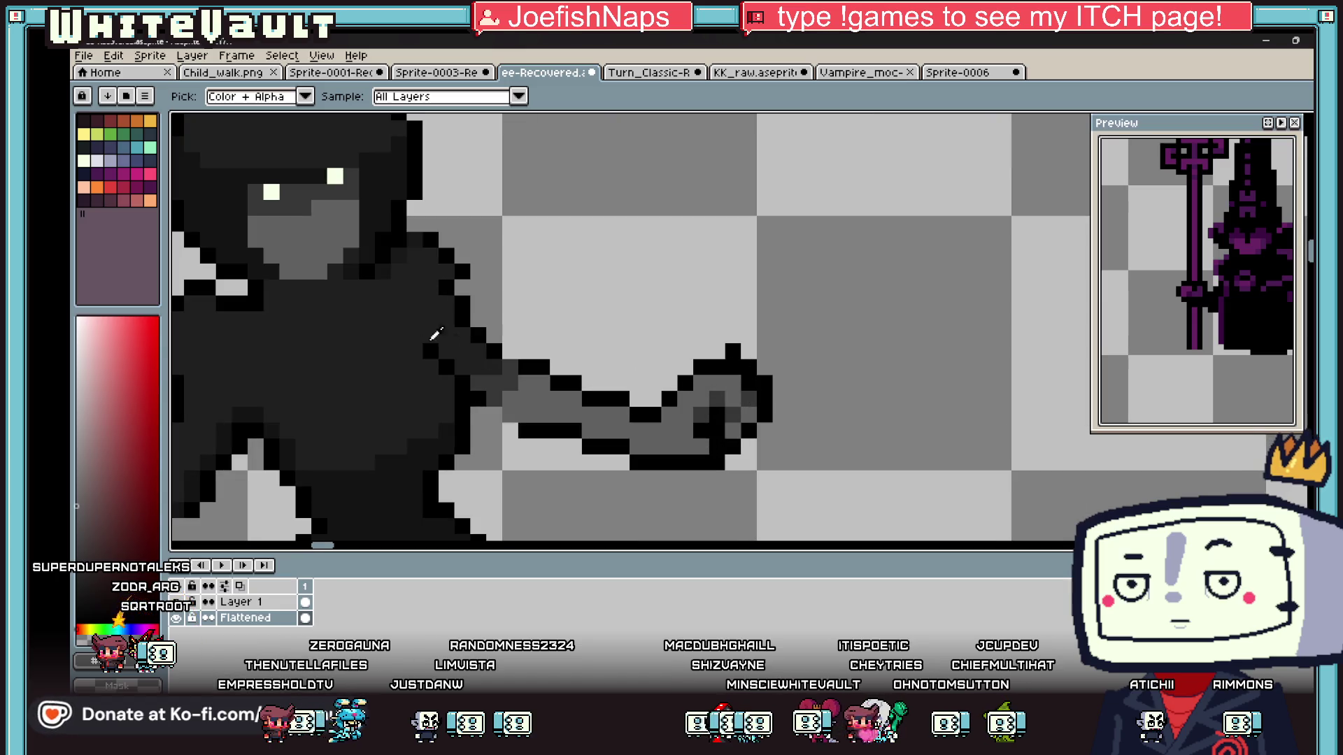
{"action": "left_click", "coordinate": [336, 175], "text": "alt"}
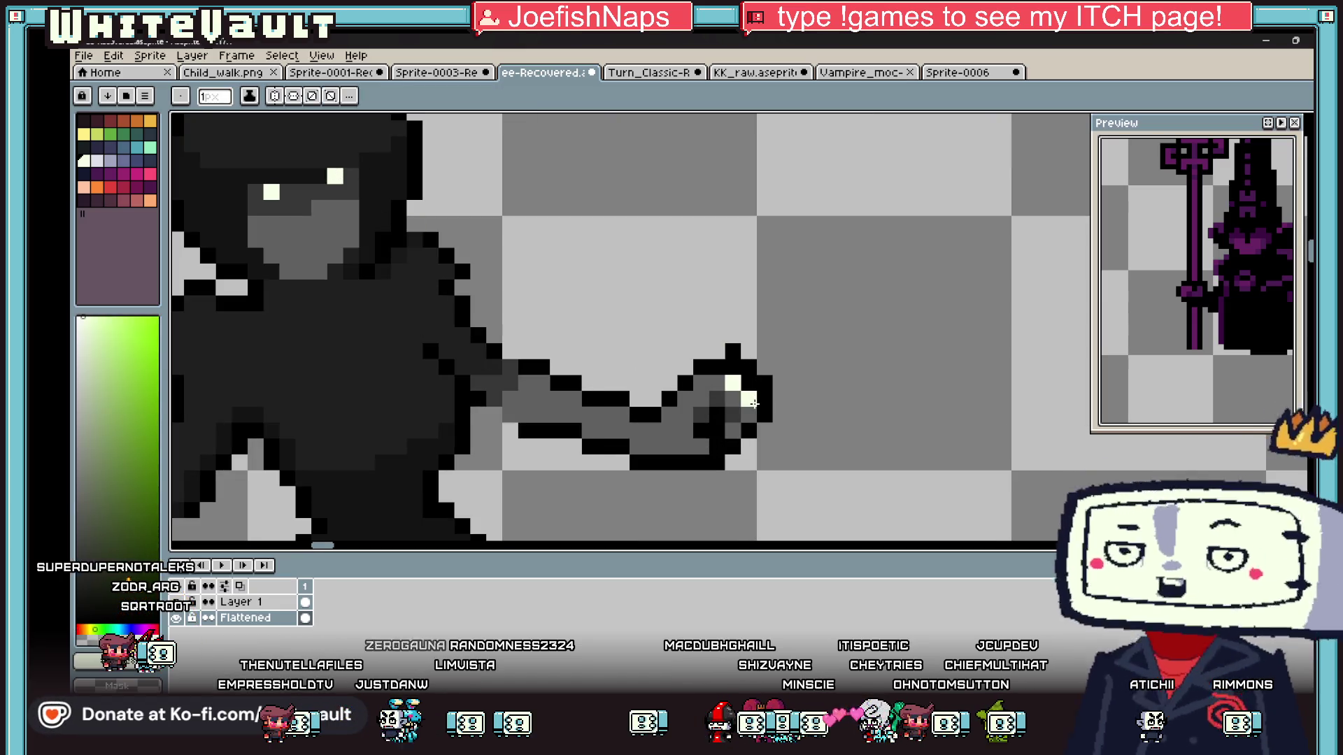
Step: Swap a black hand pixel for grey and adjust the black outline and knuckle pixels
{"action": "scroll", "coordinate": [807, 444], "scroll_direction": "down", "scroll_amount": 4}
{"action": "scroll", "coordinate": [808, 444], "scroll_direction": "up", "scroll_amount": 2}
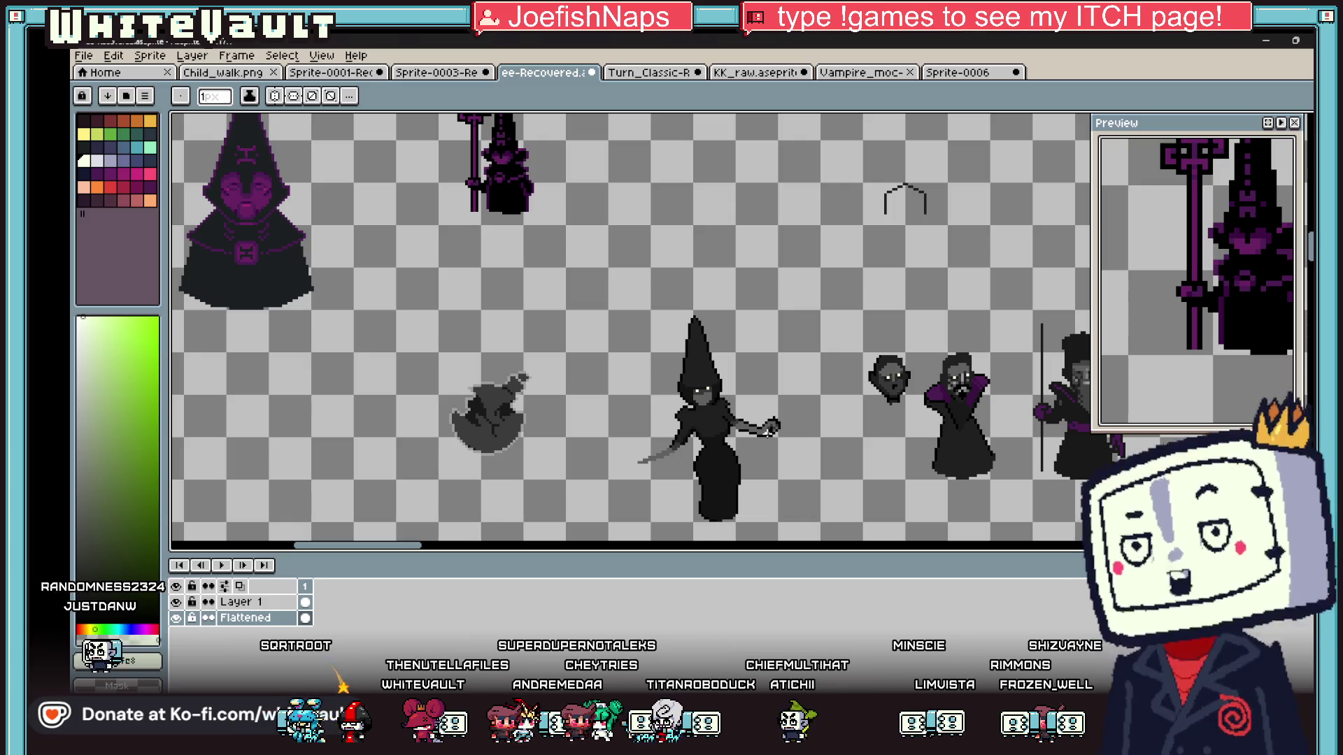
{"action": "scroll", "coordinate": [798, 435], "scroll_direction": "up", "scroll_amount": 3}
{"action": "scroll", "coordinate": [803, 439], "scroll_direction": "up", "scroll_amount": 3}
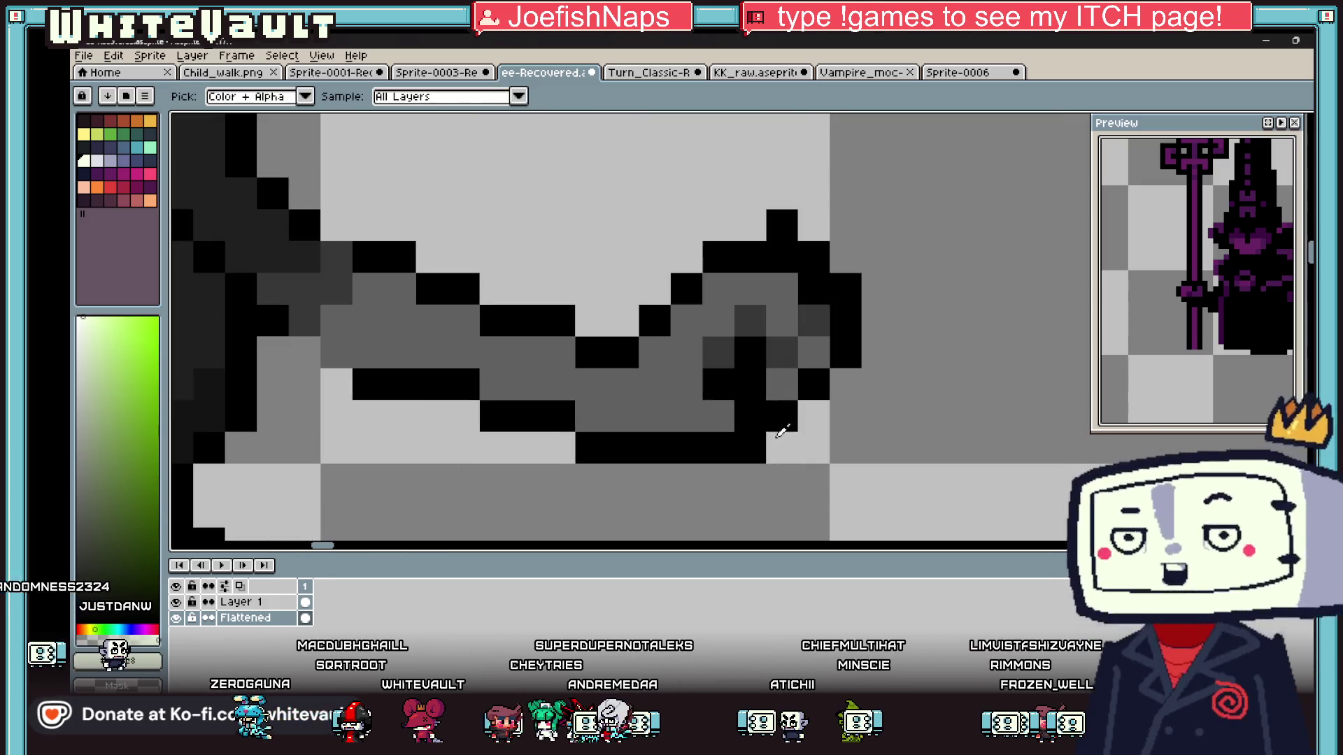
{"action": "left_click", "coordinate": [756, 397], "text": "alt"}
{"action": "left_click", "coordinate": [750, 415]}
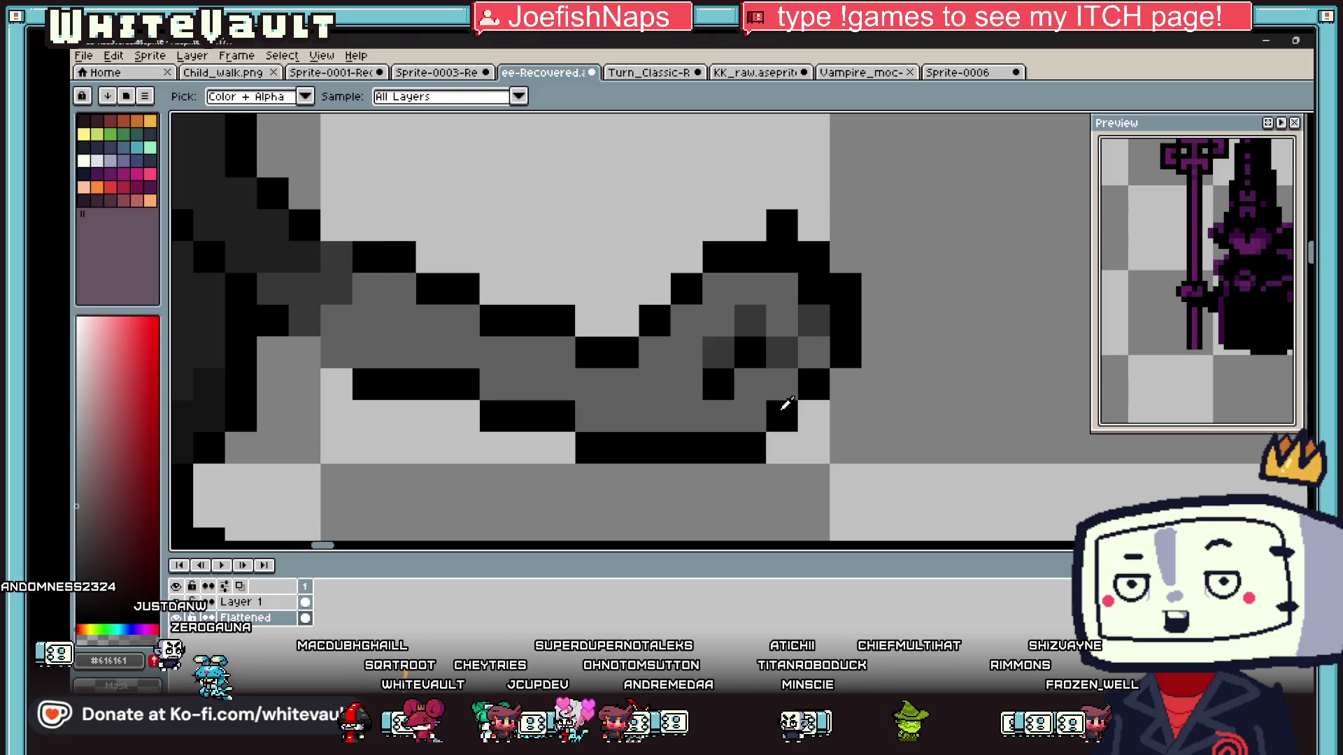
{"action": "left_click", "coordinate": [779, 404], "text": "alt"}
{"action": "left_click", "coordinate": [781, 384]}
{"action": "left_click", "coordinate": [723, 355]}
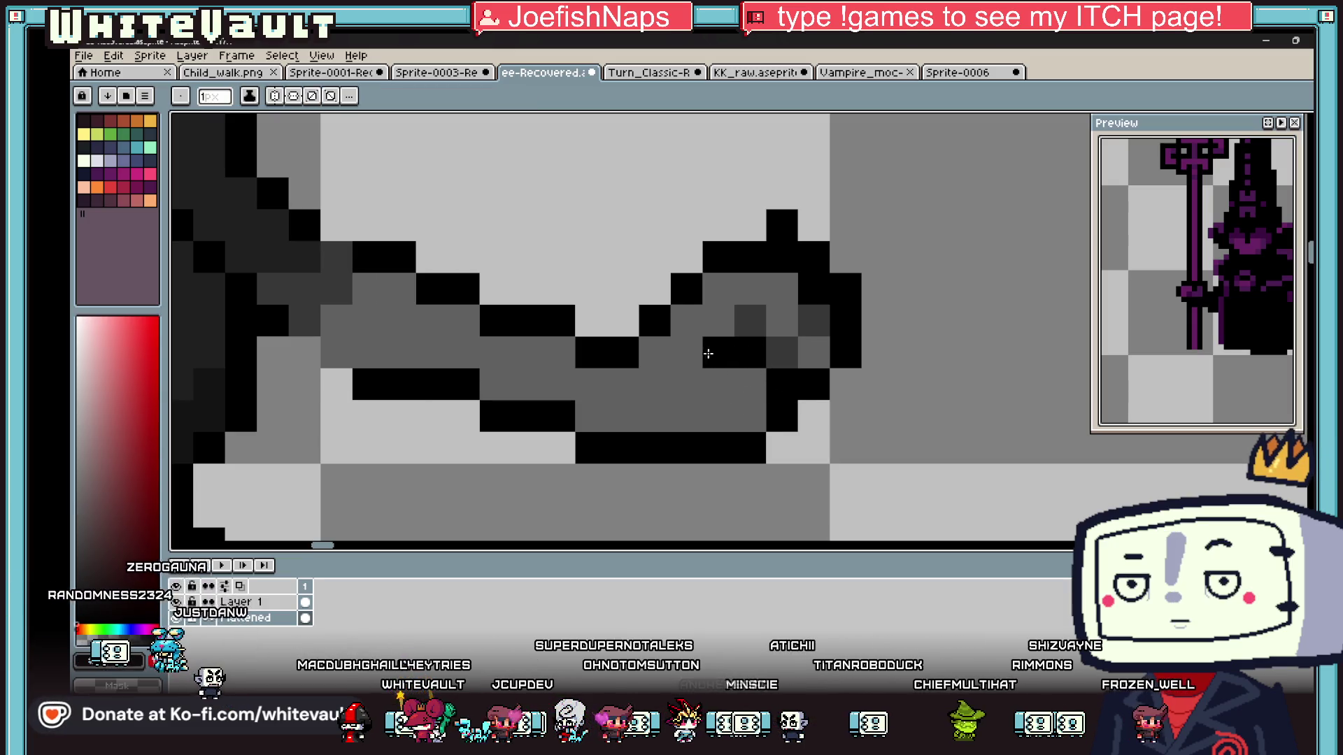
Step: Sample the dark grey and paint a short row of shading pixels across the hand
{"action": "key", "text": "alt"}
{"action": "left_click", "coordinate": [787, 345], "text": "alt"}
{"action": "left_click_drag", "start_coordinate": [685, 383], "coordinate": [719, 384]}
{"action": "left_click", "coordinate": [714, 384]}
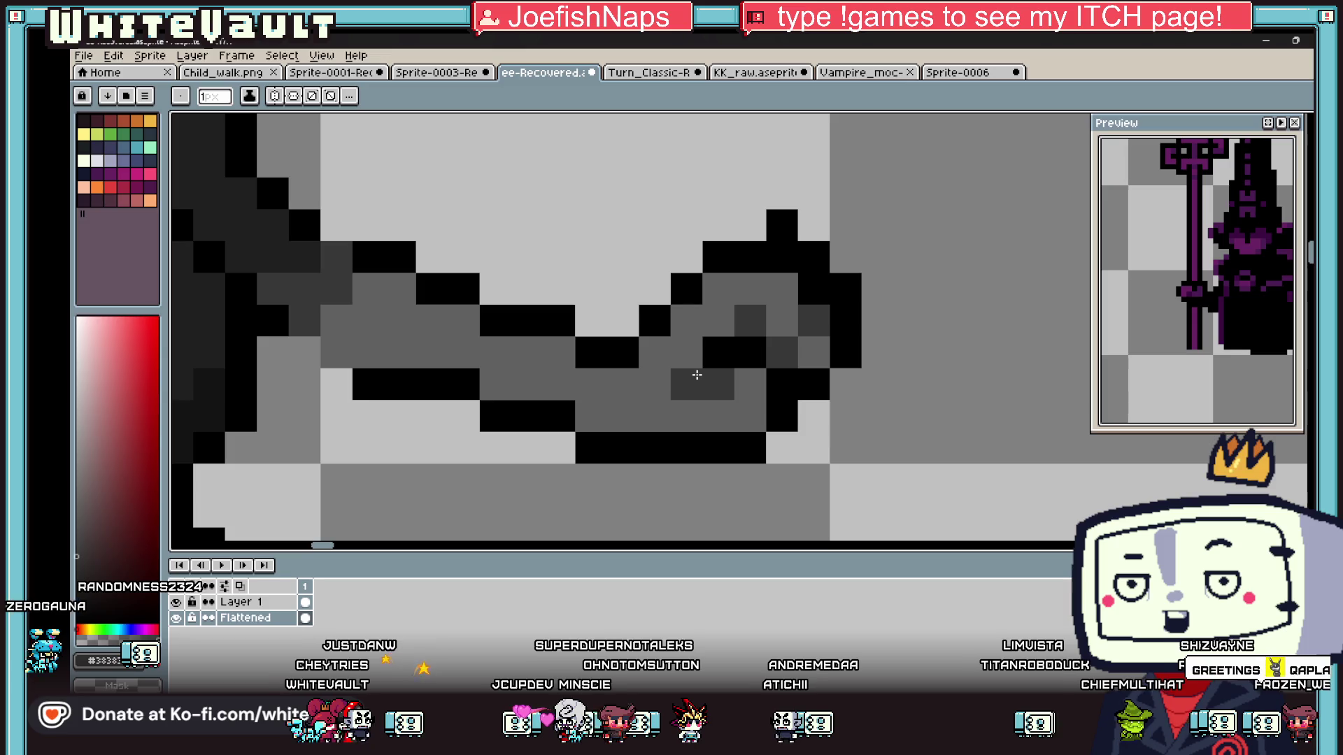
{"action": "key", "text": "alt"}
{"action": "scroll", "coordinate": [706, 371], "scroll_direction": "down", "scroll_amount": 4}
{"action": "scroll", "coordinate": [728, 367], "scroll_direction": "up", "scroll_amount": 1}
{"action": "scroll", "coordinate": [725, 365], "scroll_direction": "up", "scroll_amount": 2}
{"action": "scroll", "coordinate": [723, 374], "scroll_direction": "down", "scroll_amount": 2}
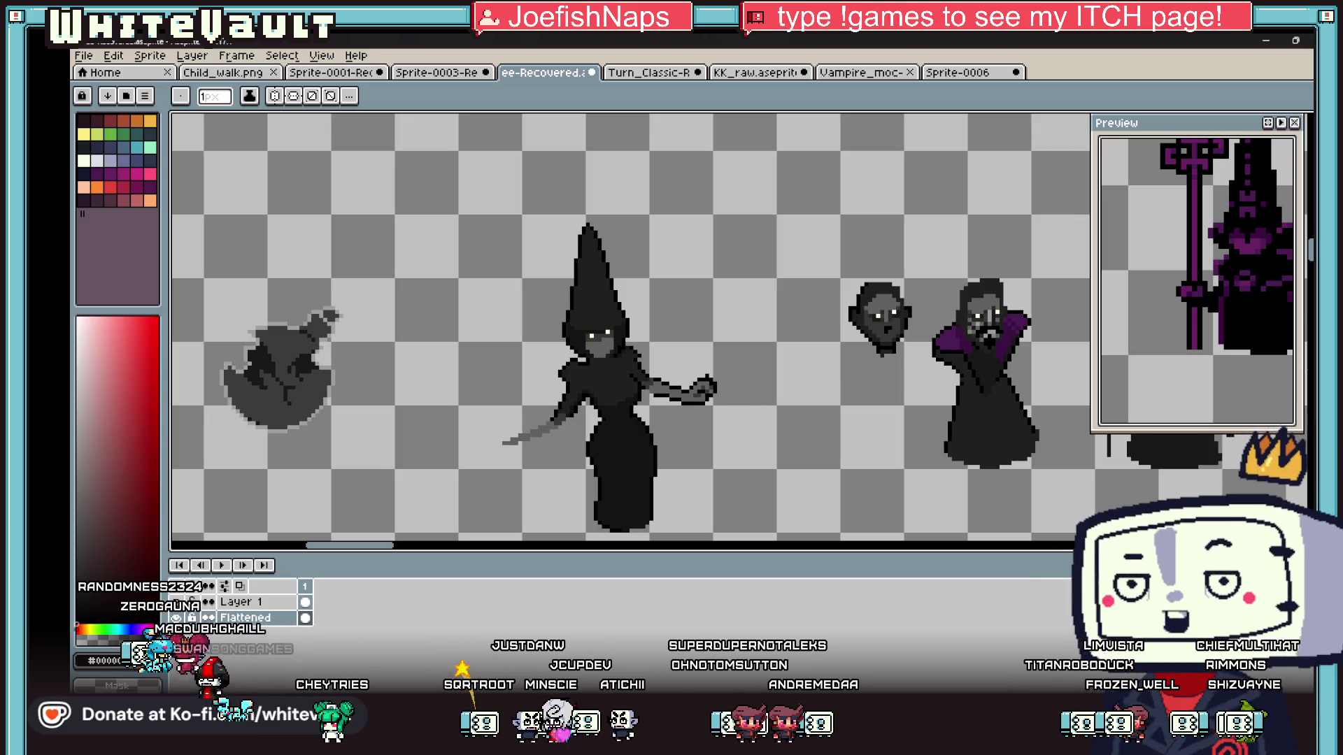
Step: Copy the finished hand and place the copy at the end of the other arm
{"action": "key", "text": "m"}
{"action": "scroll", "coordinate": [746, 302], "scroll_direction": "up", "scroll_amount": 2}
{"action": "left_click_drag", "start_coordinate": [752, 298], "coordinate": [621, 430]}
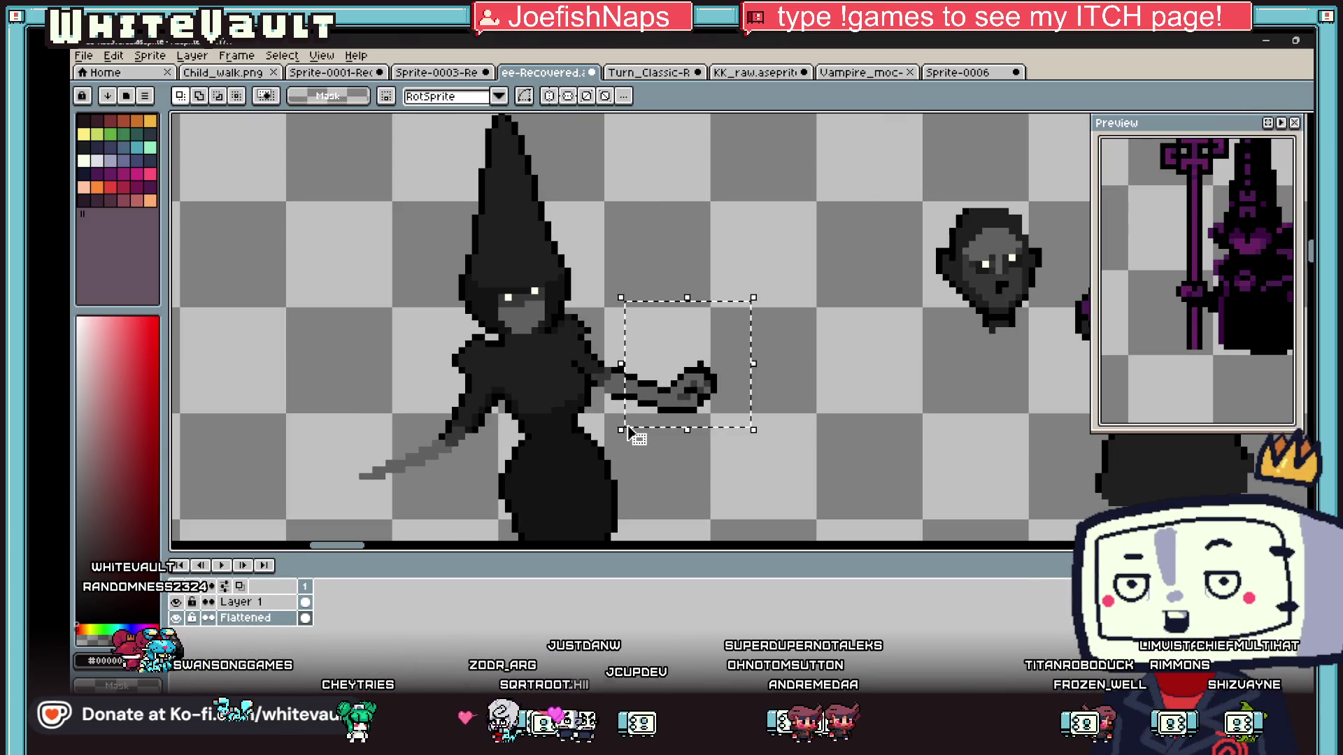
{"action": "key", "text": "super"}
{"action": "key", "text": "super"}
{"action": "left_click", "coordinate": [685, 381]}
{"action": "mouse_move", "coordinate": [685, 382]}
{"action": "left_mouse_down"}
{"action": "mouse_move", "coordinate": [463, 483]}
{"action": "mouse_move", "coordinate": [391, 465]}
{"action": "mouse_move", "coordinate": [404, 465]}
{"action": "left_mouse_up"}
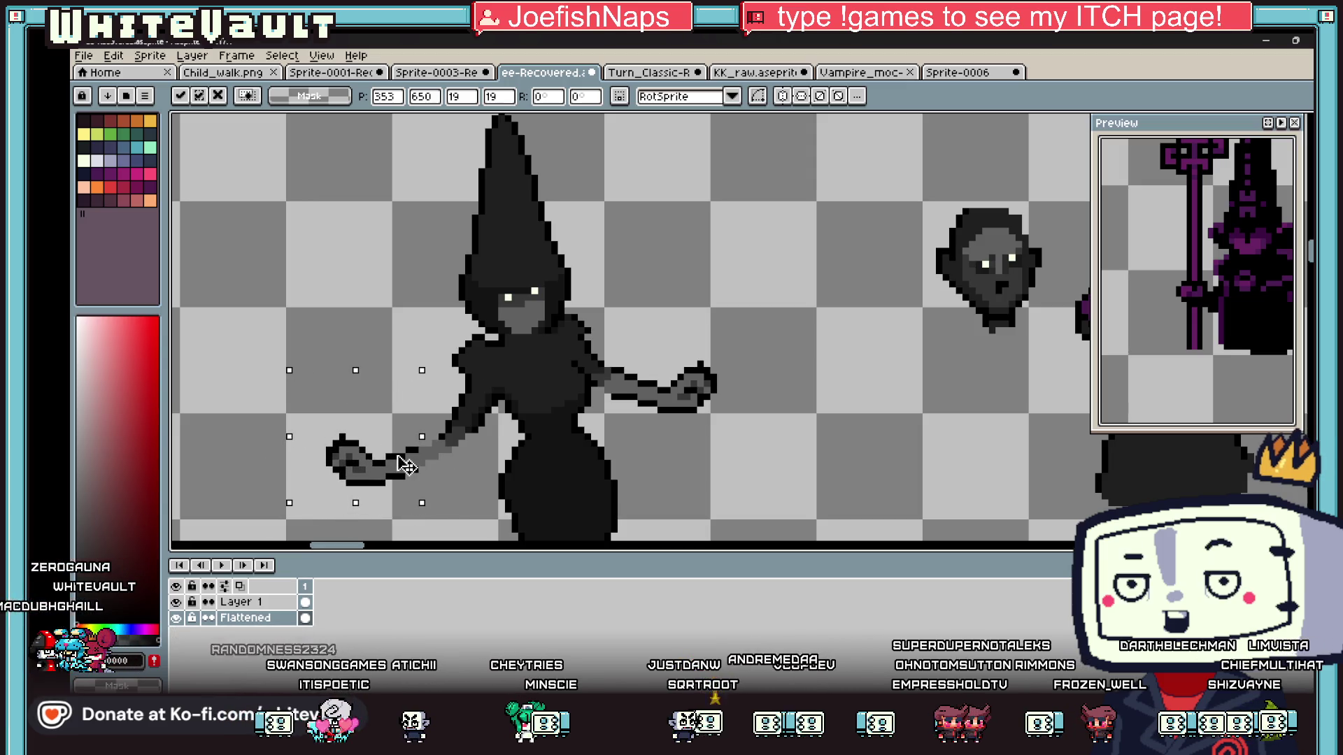
{"action": "scroll", "coordinate": [404, 465], "scroll_direction": "down", "scroll_amount": 4}
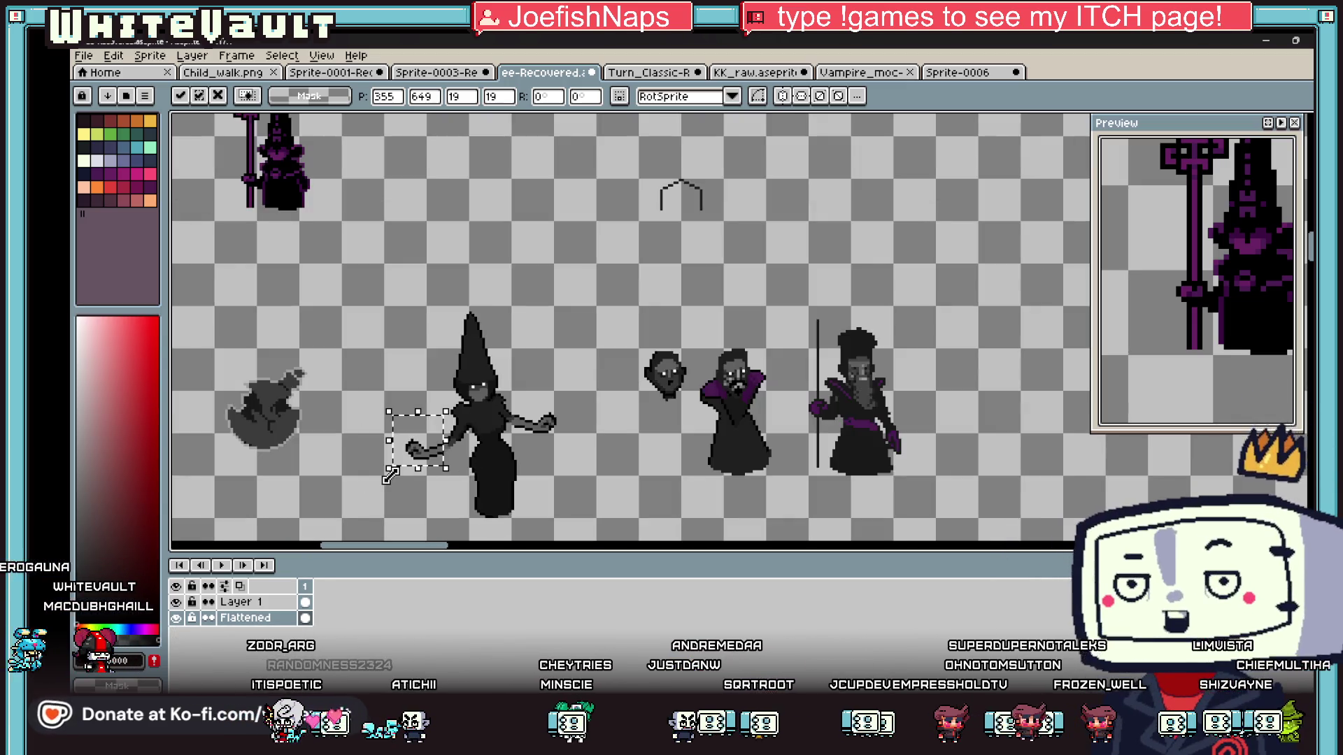
{"action": "key", "text": "Return"}
Step: Add black outline pixels joining the copied hand to the arm
{"action": "scroll", "coordinate": [404, 455], "scroll_direction": "up", "scroll_amount": 3}
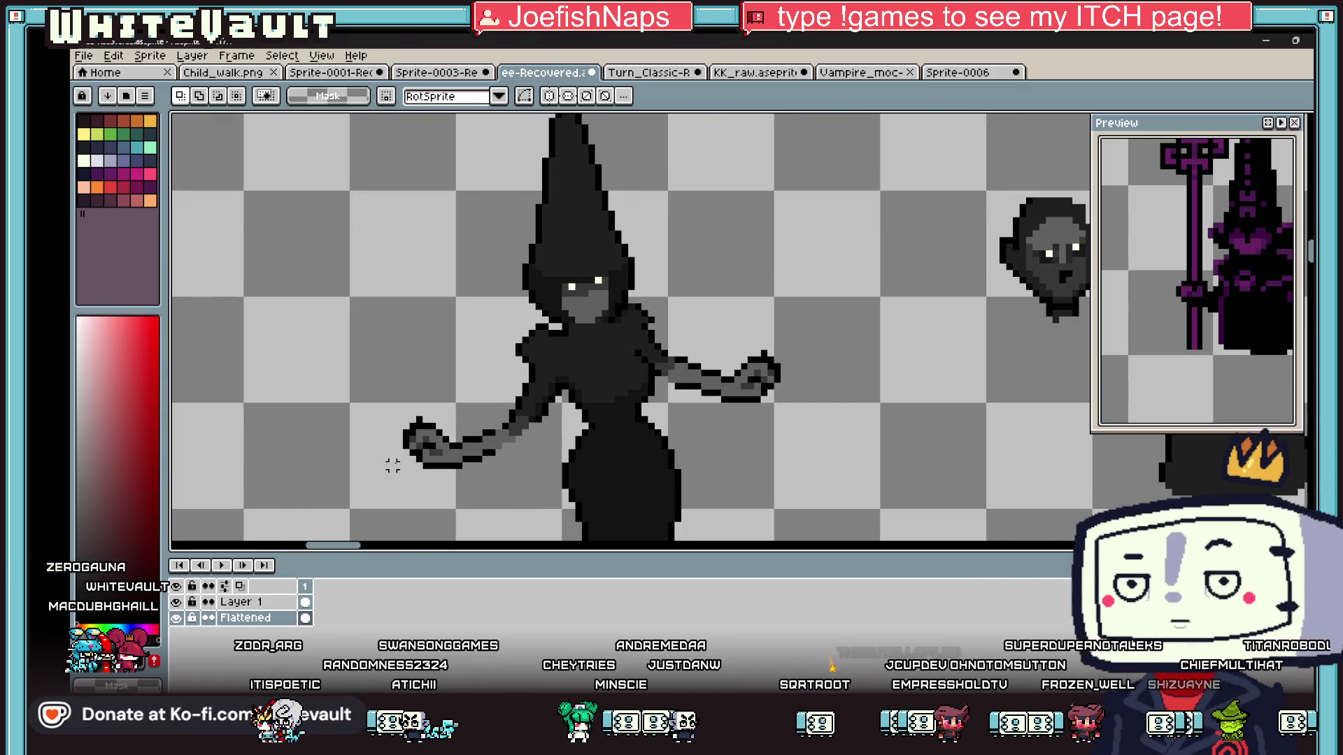
{"action": "key", "text": "b"}
{"action": "scroll", "coordinate": [500, 444], "scroll_direction": "up", "scroll_amount": 2}
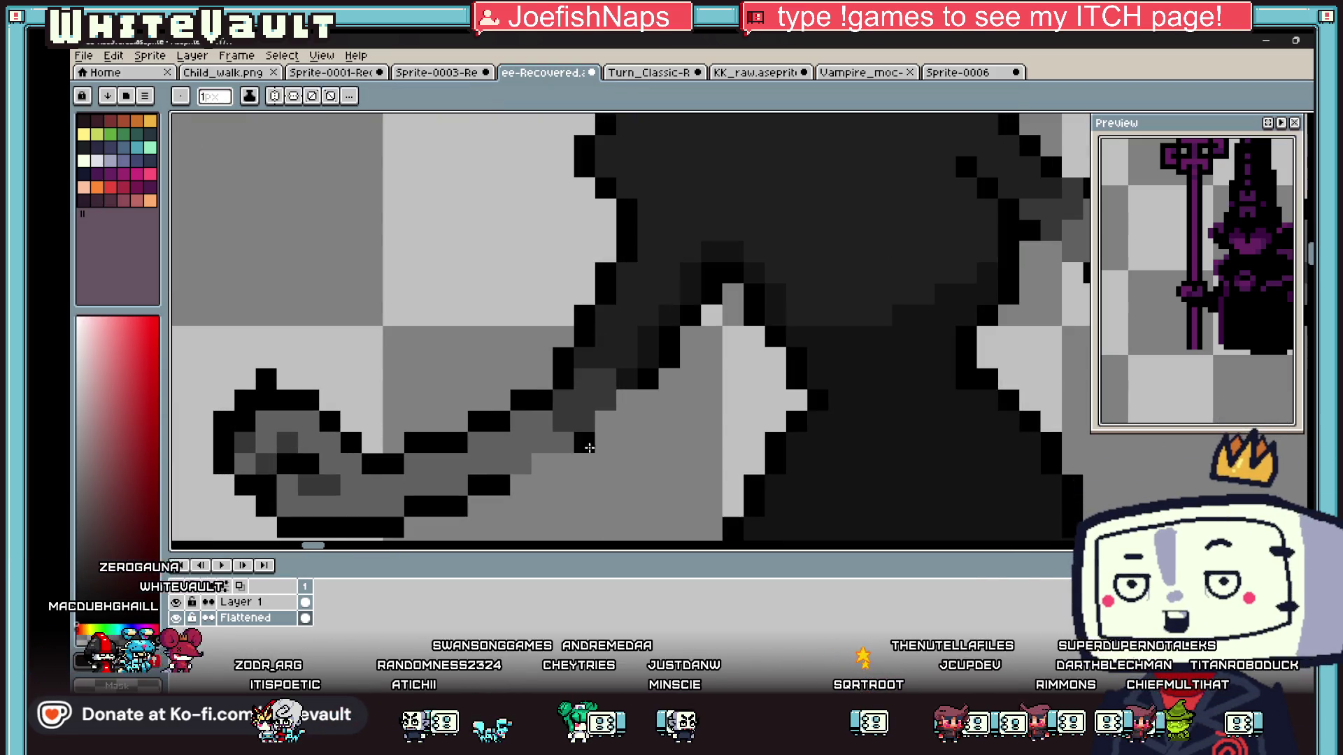
{"action": "left_click", "coordinate": [542, 464]}
{"action": "left_click", "coordinate": [605, 422]}
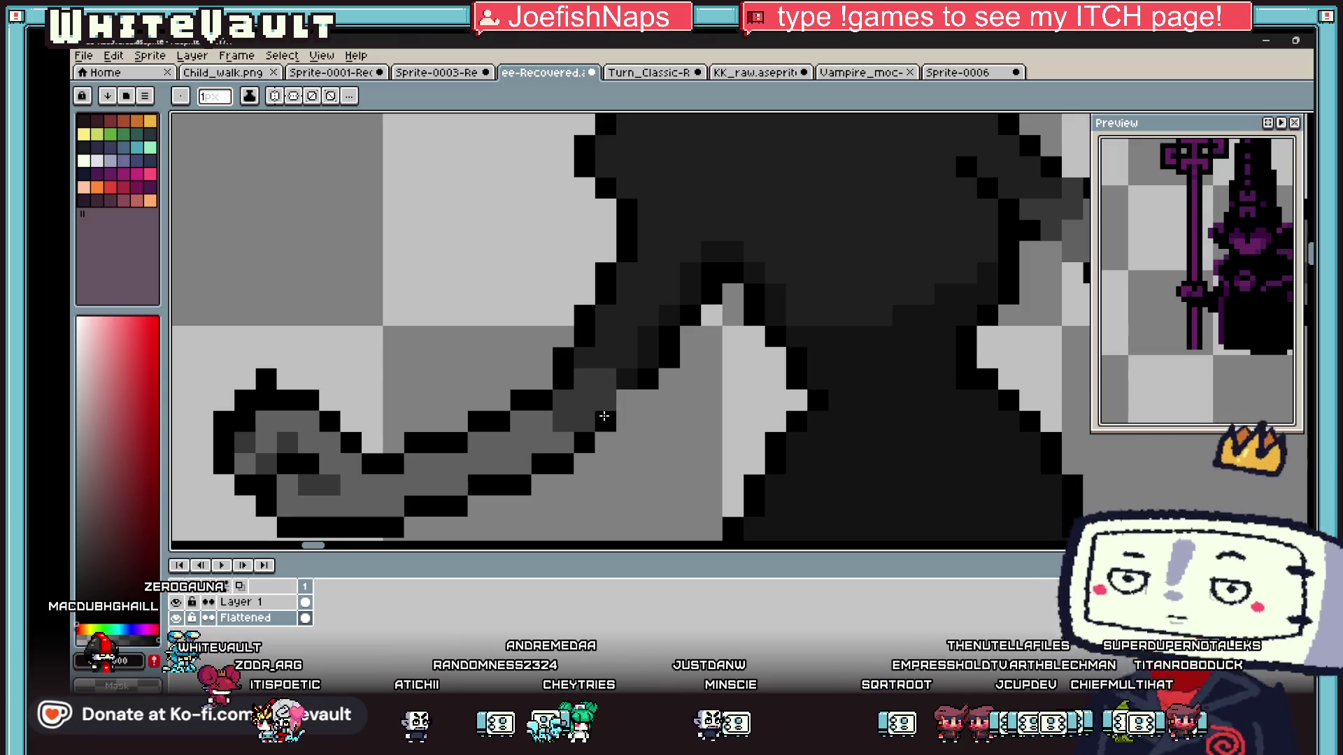
{"action": "scroll", "coordinate": [637, 397], "scroll_direction": "down", "scroll_amount": 4}
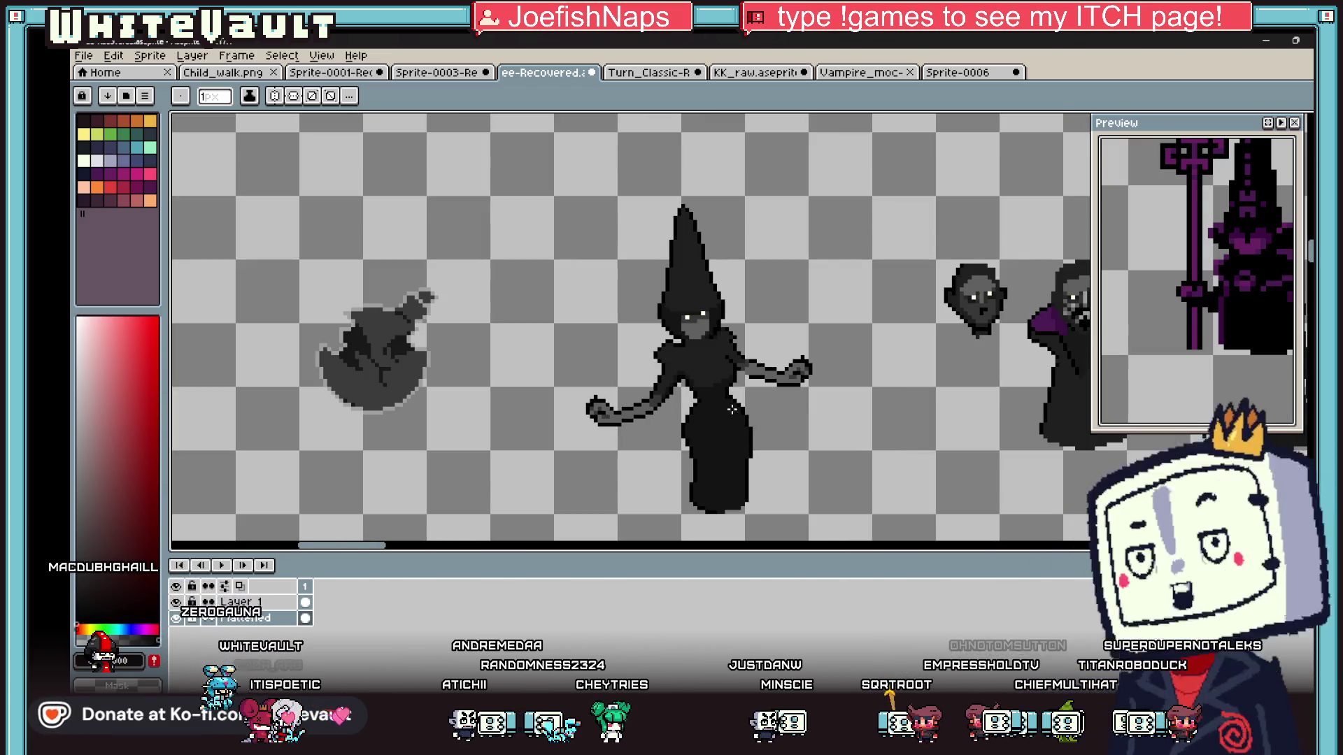
Step: Select the copied hand and enlarge it to fit the arm
{"action": "key", "text": "w"}
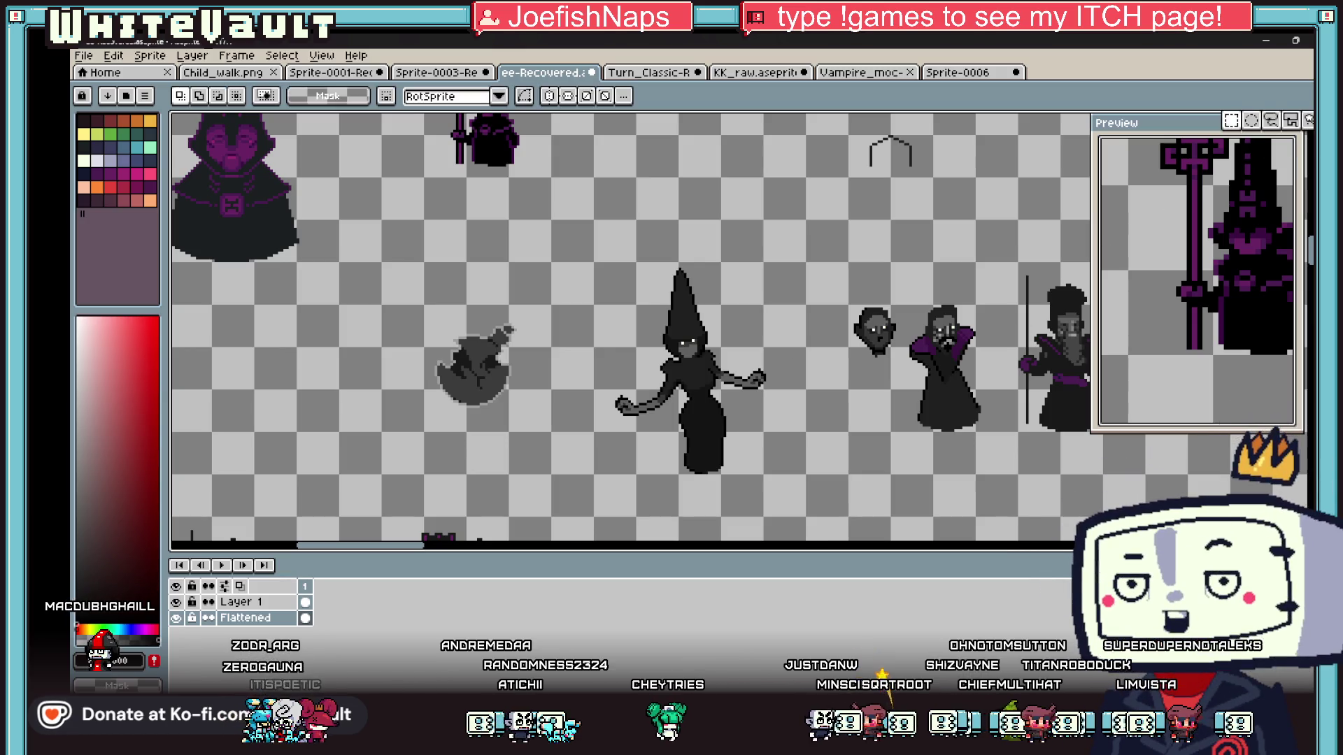
{"action": "scroll", "coordinate": [610, 434], "scroll_direction": "up", "scroll_amount": 2}
{"action": "left_click_drag", "start_coordinate": [557, 328], "coordinate": [675, 461]}
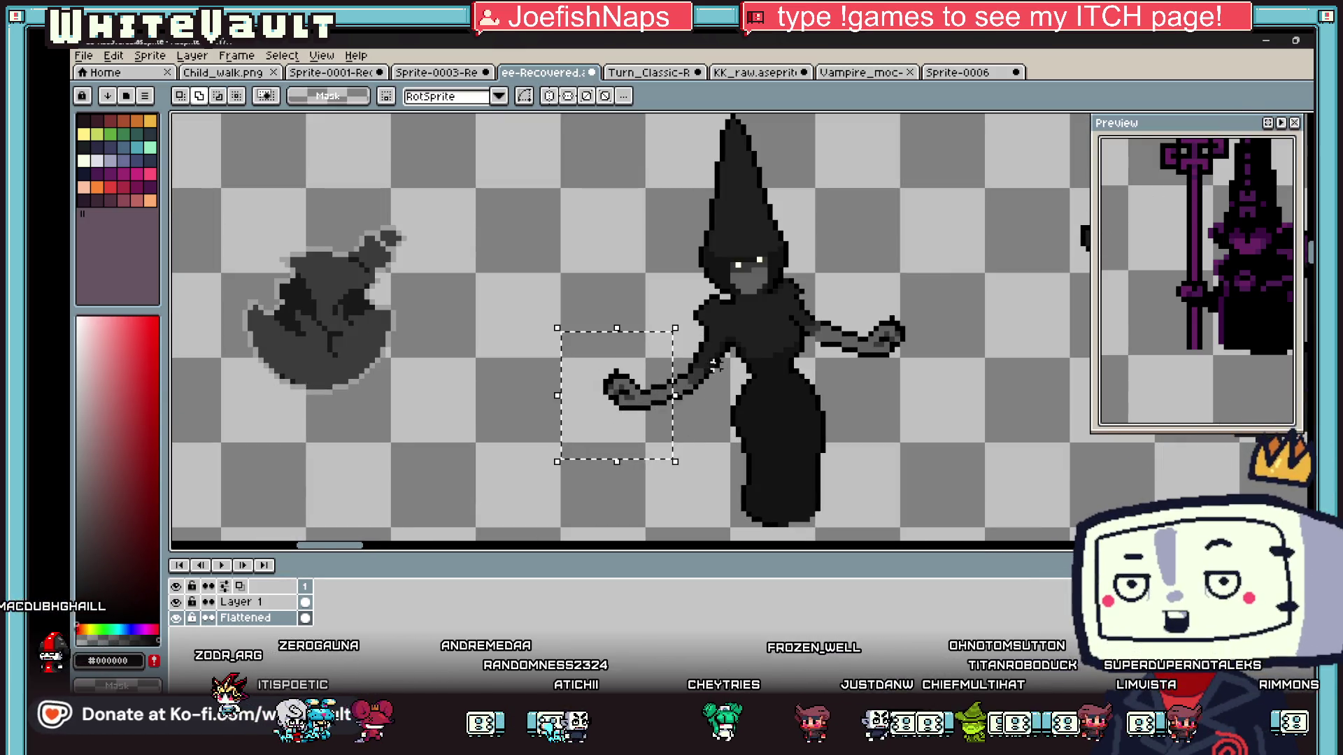
{"action": "left_click_drag", "start_coordinate": [711, 371], "coordinate": [675, 431]}
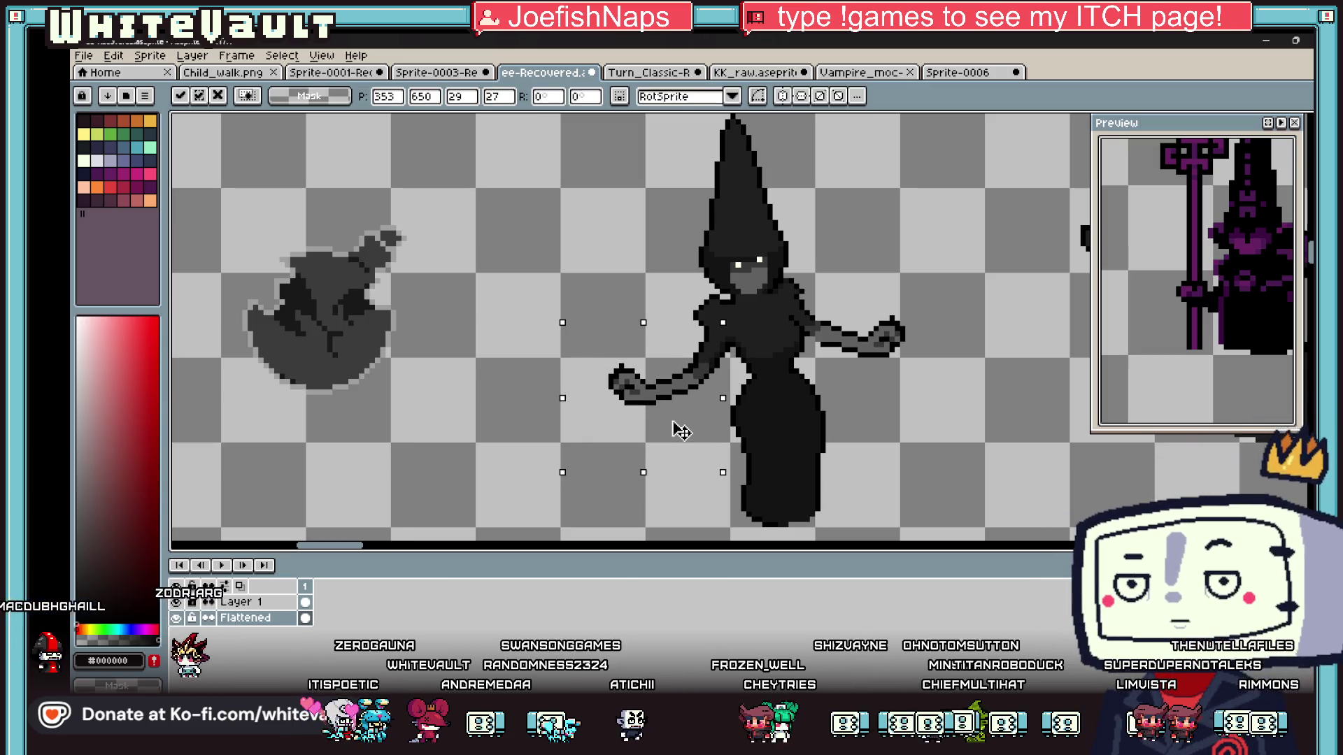
{"action": "key", "text": "Return"}
{"action": "scroll", "coordinate": [773, 410], "scroll_direction": "down", "scroll_amount": 3}
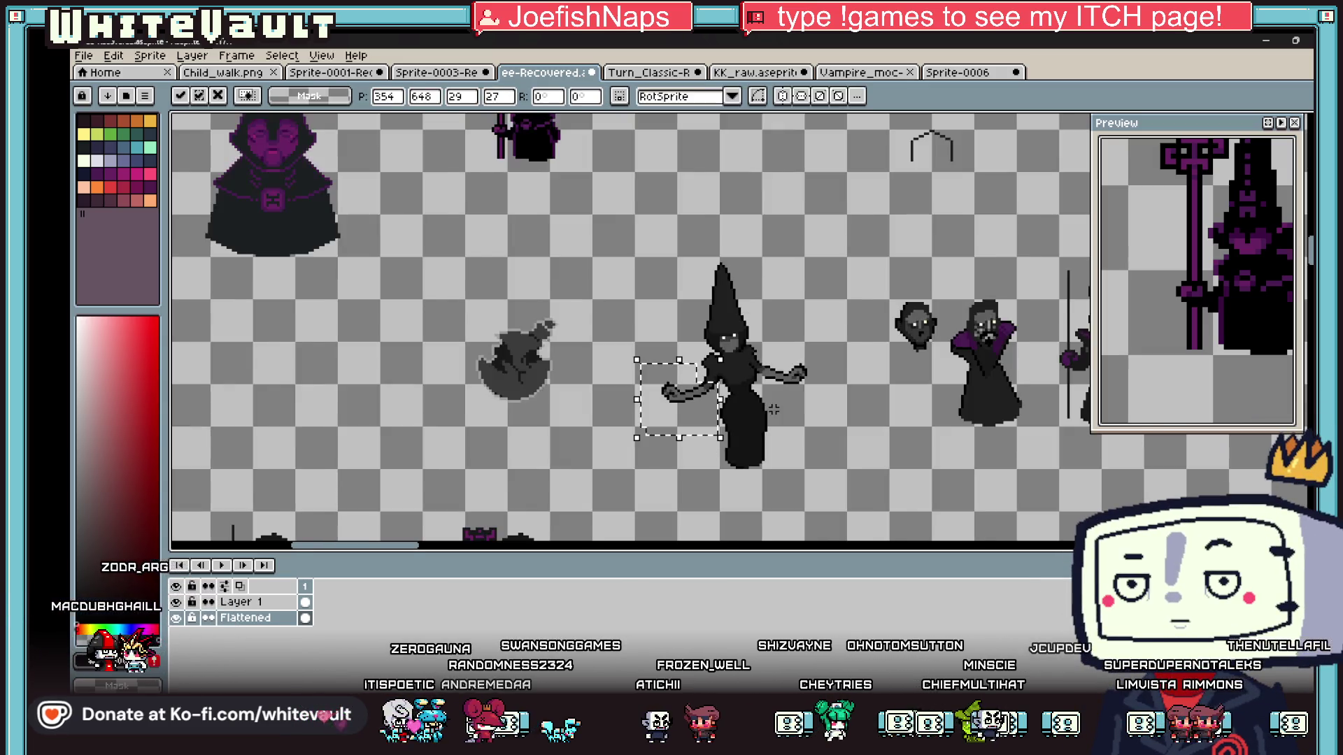
{"action": "scroll", "coordinate": [789, 383], "scroll_direction": "up", "scroll_amount": 2}
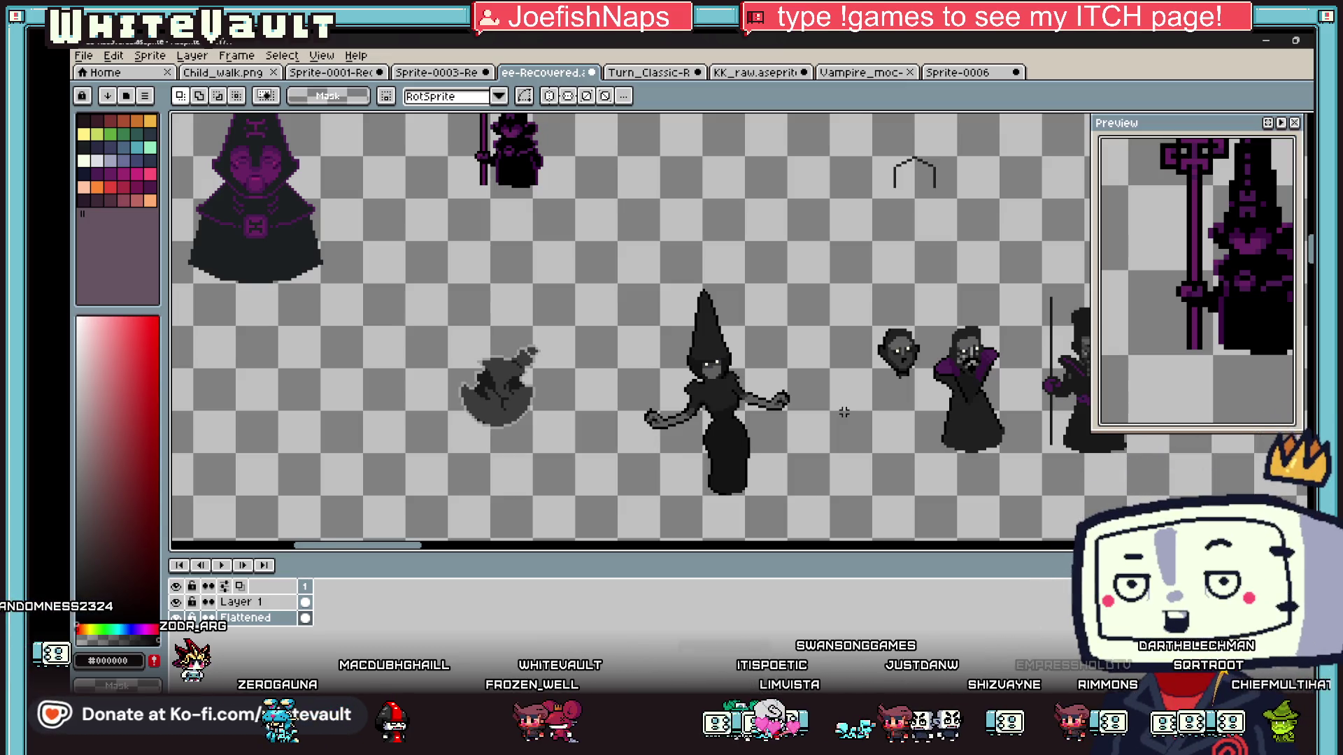
Step: Pick the hand's mid grey #616161 as the Pencil colour and zoom around the left hand
{"action": "key", "text": "i"}
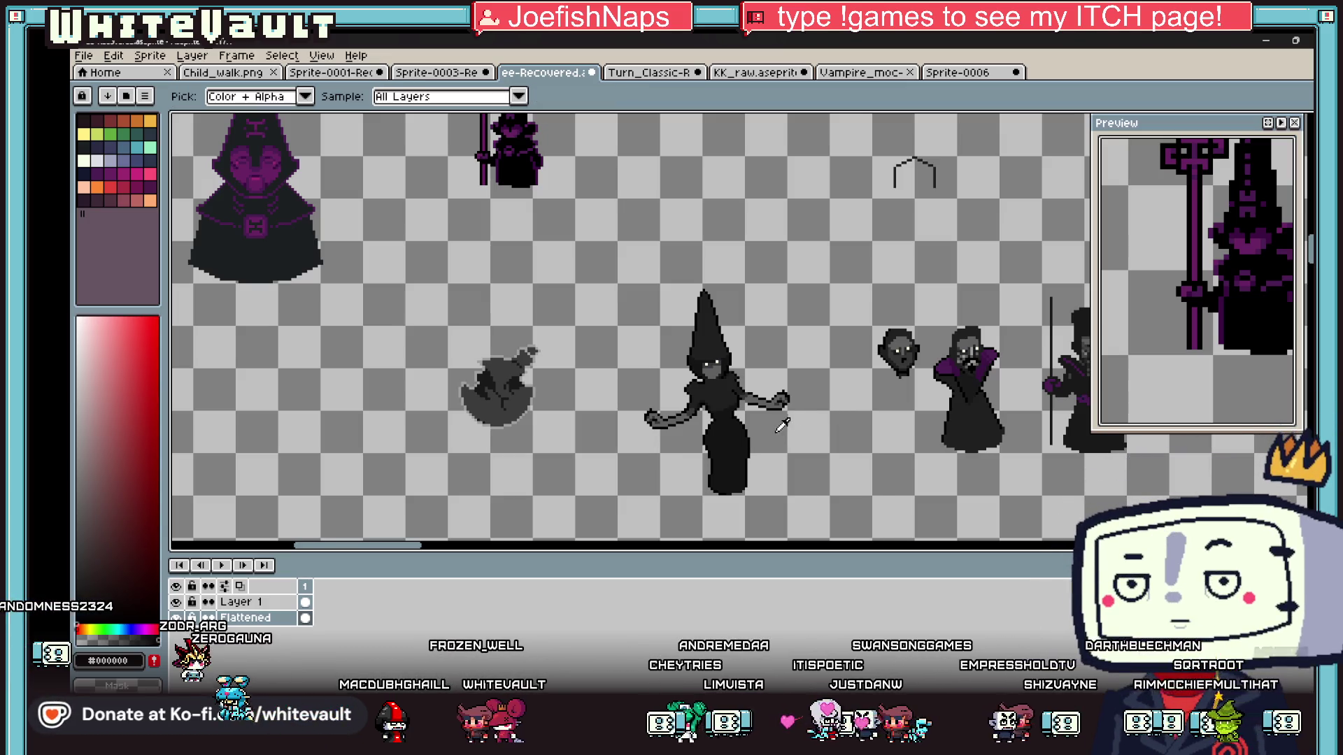
{"action": "scroll", "coordinate": [780, 392], "scroll_direction": "up", "scroll_amount": 3}
{"action": "key", "text": "b"}
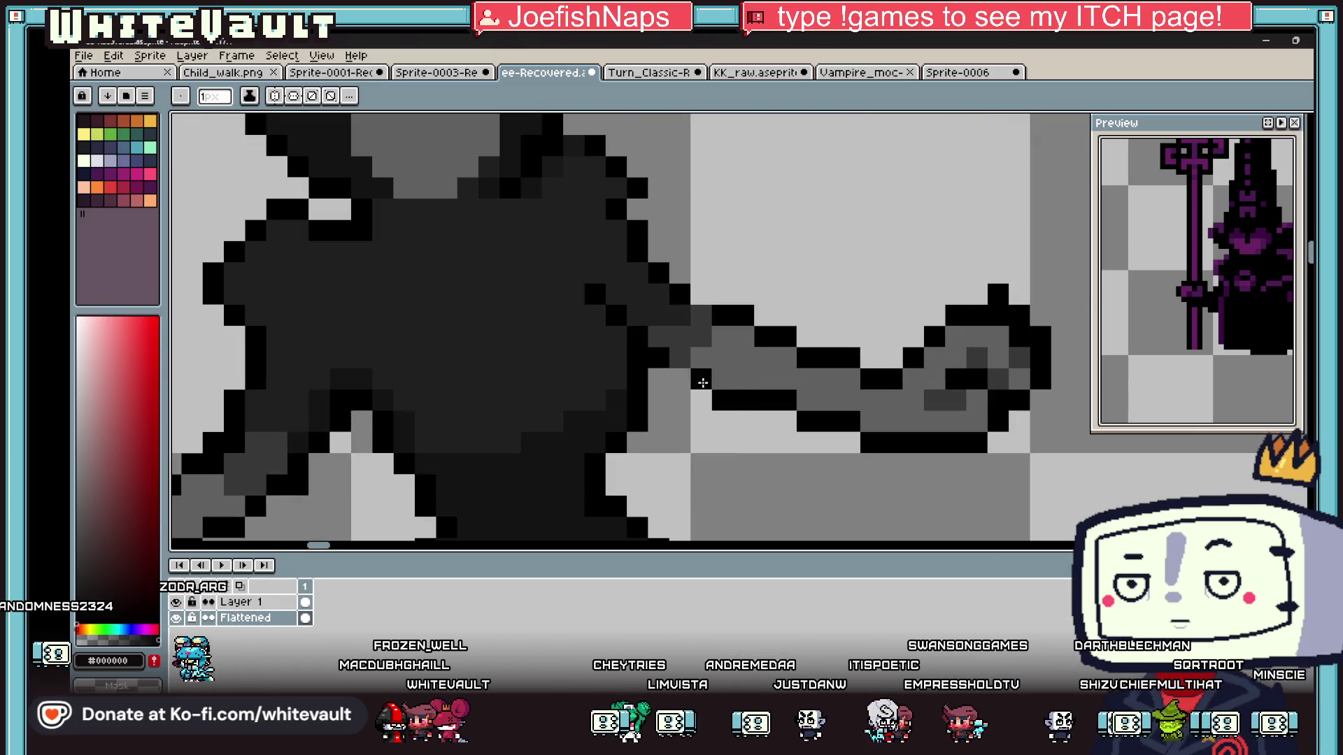
{"action": "scroll", "coordinate": [675, 394], "scroll_direction": "down", "scroll_amount": 3}
{"action": "key", "text": "i"}
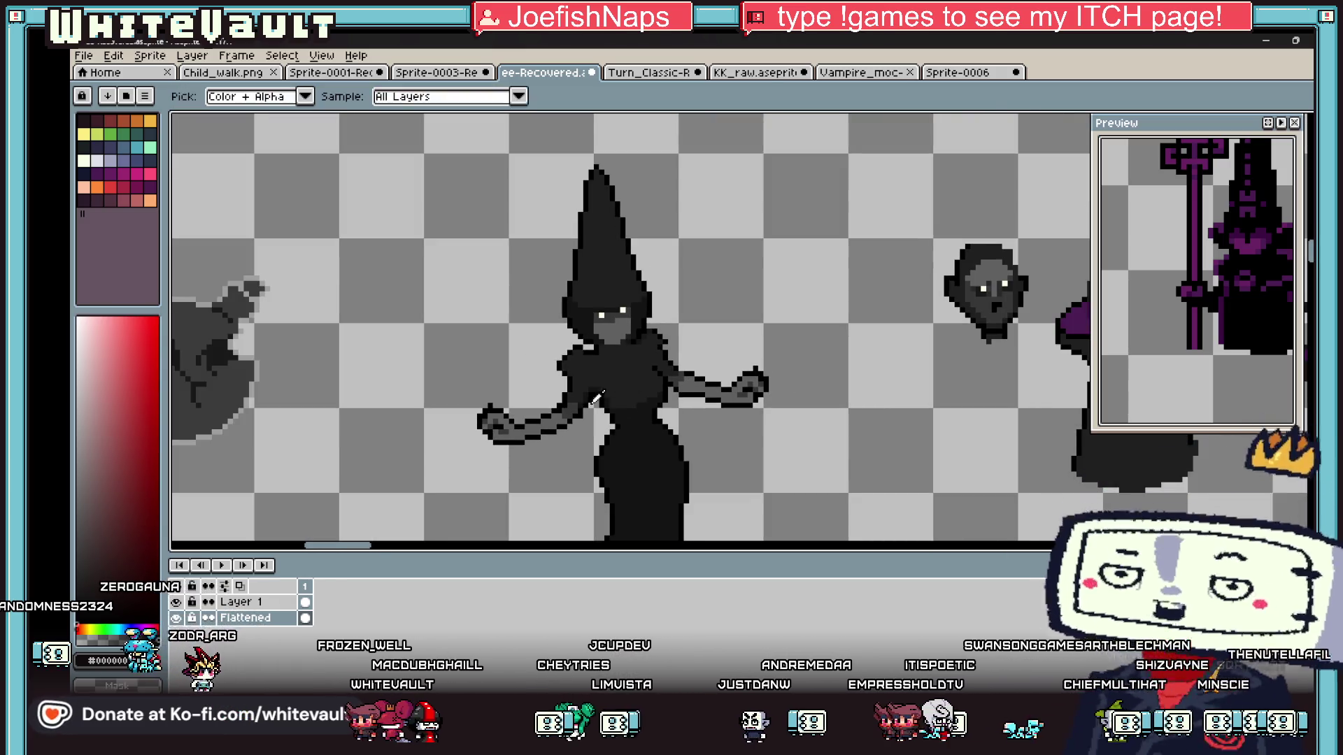
{"action": "scroll", "coordinate": [495, 393], "scroll_direction": "up", "scroll_amount": 1}
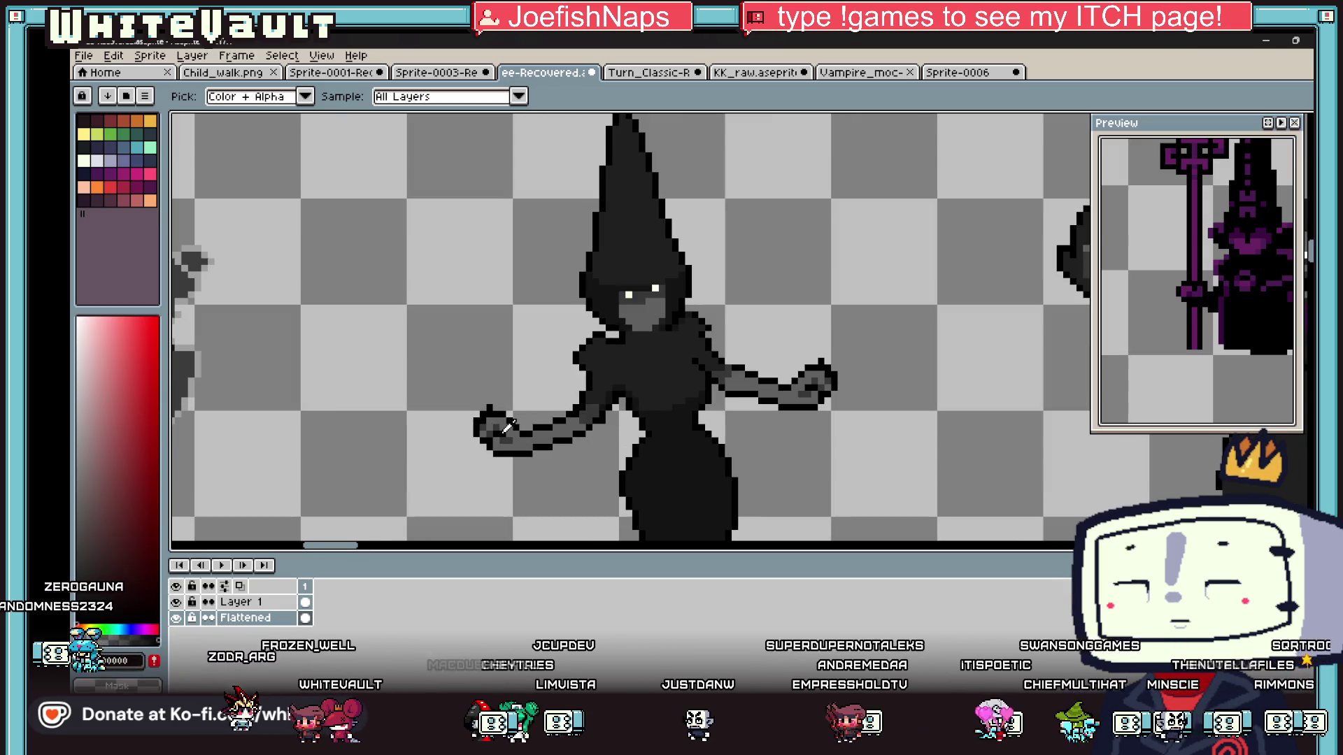
{"action": "scroll", "coordinate": [521, 441], "scroll_direction": "up", "scroll_amount": 3}
{"action": "left_click", "coordinate": [521, 445]}
{"action": "key", "text": "b"}
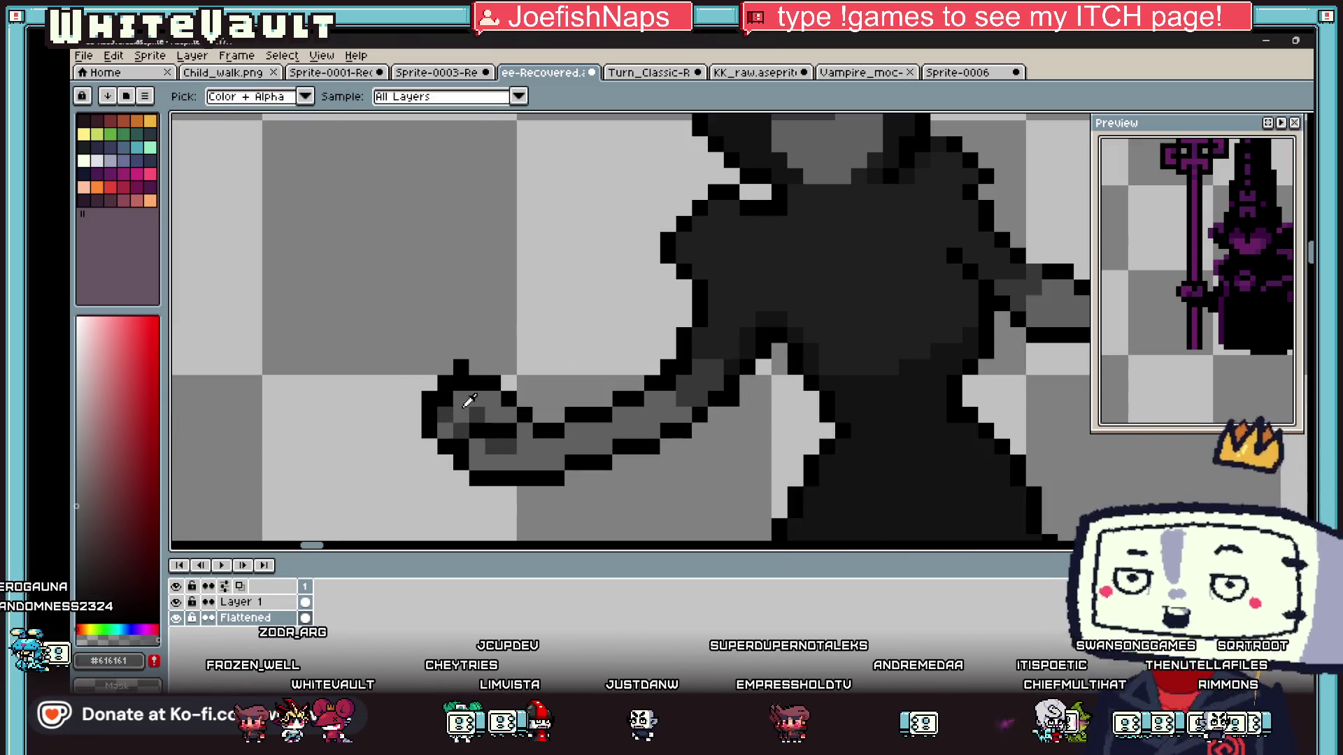
{"action": "scroll", "coordinate": [481, 414], "scroll_direction": "down", "scroll_amount": 5}
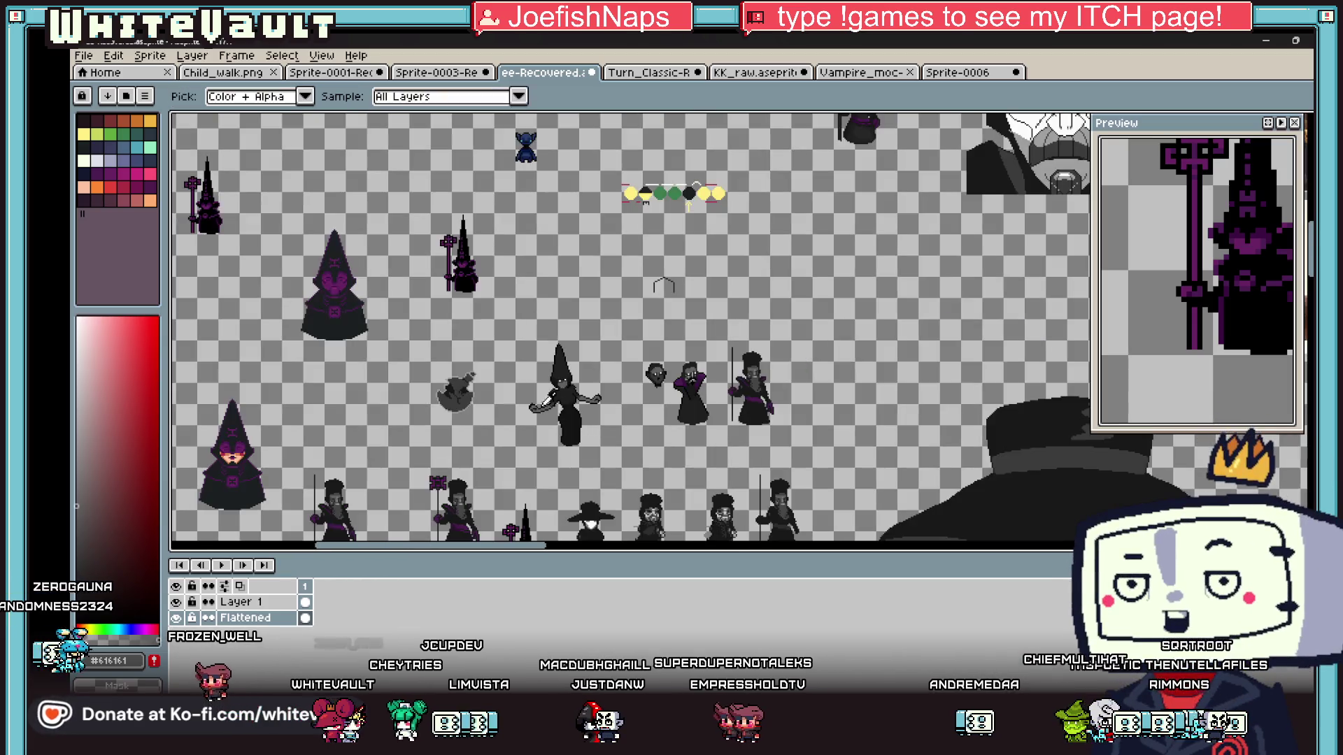
{"action": "scroll", "coordinate": [548, 363], "scroll_direction": "up", "scroll_amount": 6}
{"action": "scroll", "coordinate": [548, 363], "scroll_direction": "down", "scroll_amount": 4}
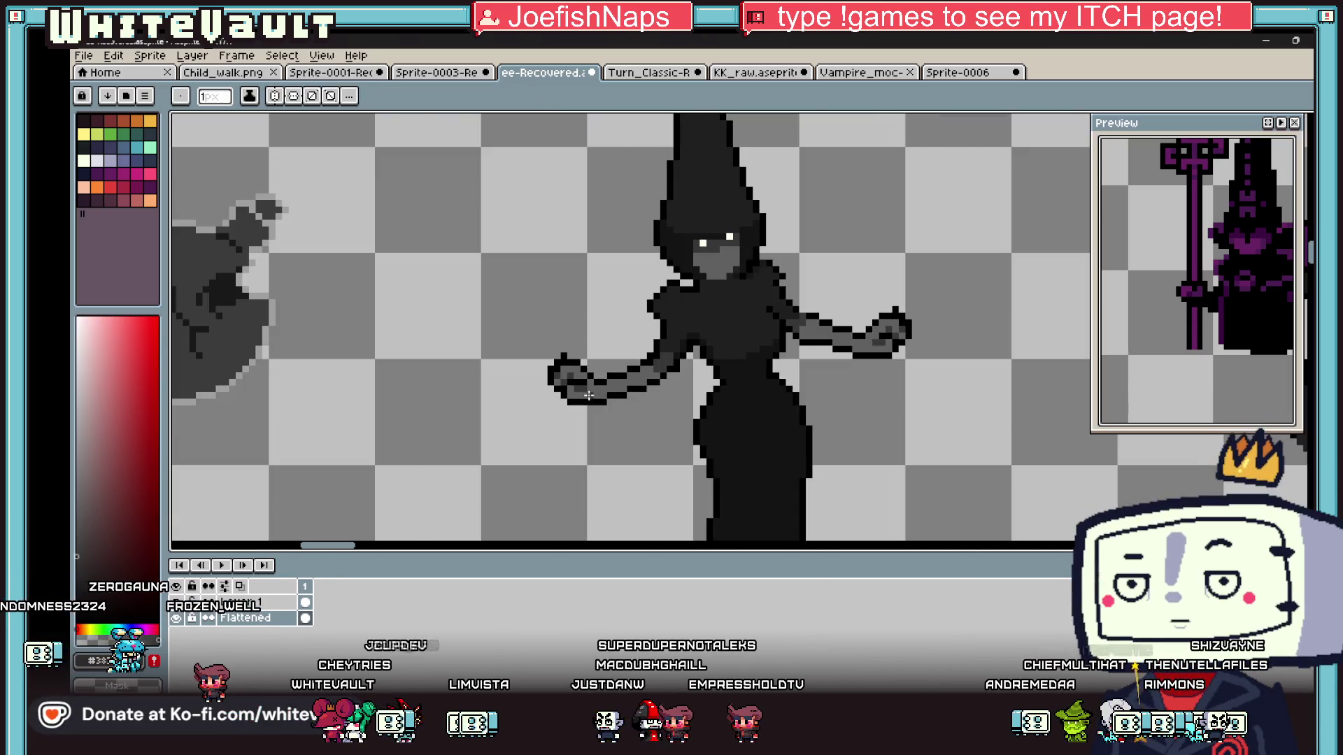
{"action": "scroll", "coordinate": [538, 377], "scroll_direction": "up", "scroll_amount": 3}
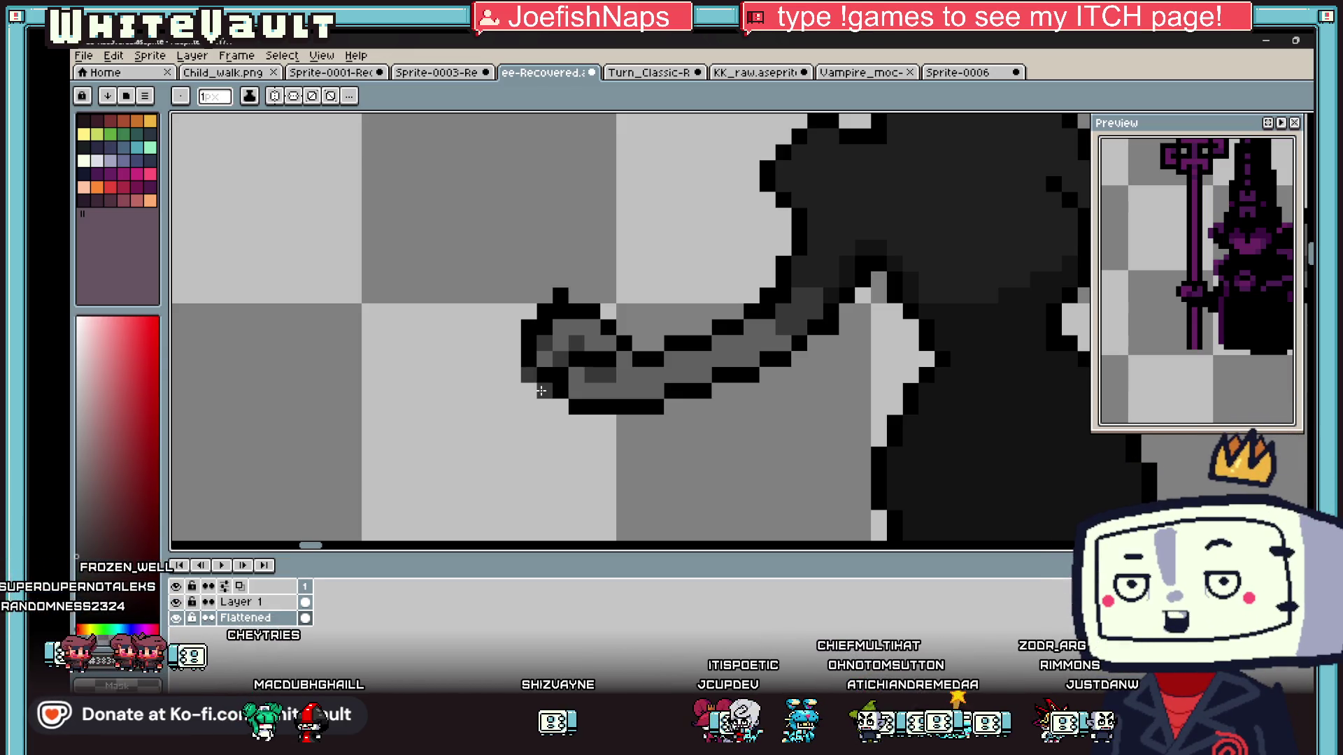
{"action": "scroll", "coordinate": [535, 375], "scroll_direction": "down", "scroll_amount": 5}
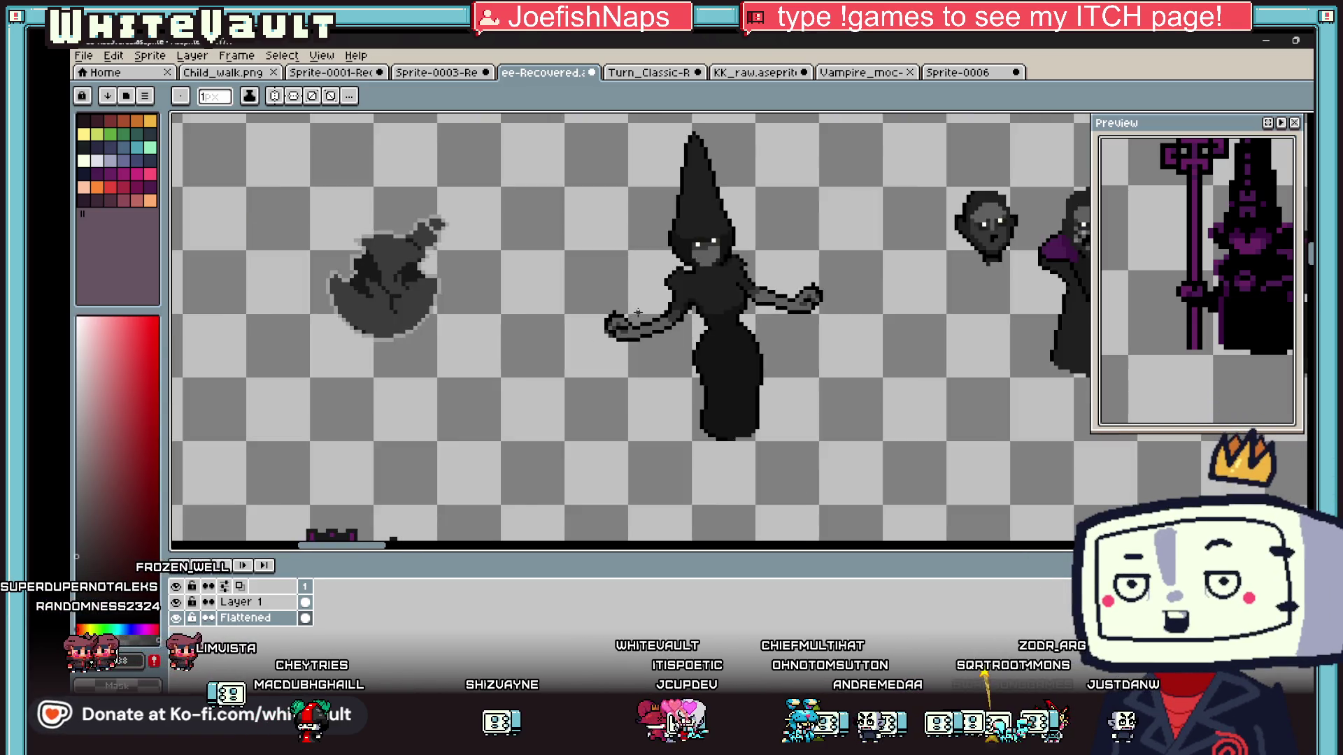
{"action": "scroll", "coordinate": [691, 302], "scroll_direction": "up", "scroll_amount": 2}
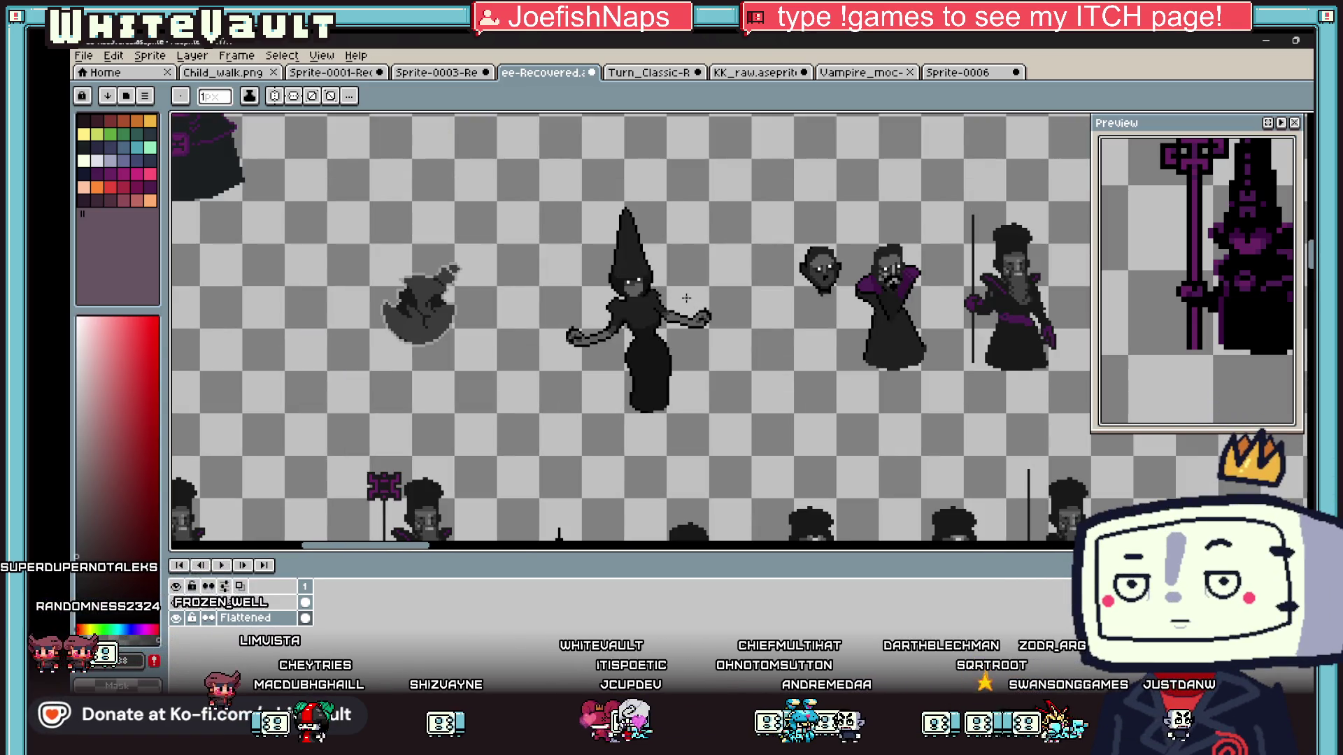
{"action": "scroll", "coordinate": [699, 297], "scroll_direction": "up", "scroll_amount": 2}
Step: Draw the staff's black vertical outline lines above and below the witch's right hand
{"action": "key", "text": "i"}
{"action": "key", "text": "b"}
{"action": "scroll", "coordinate": [692, 309], "scroll_direction": "down", "scroll_amount": 1}
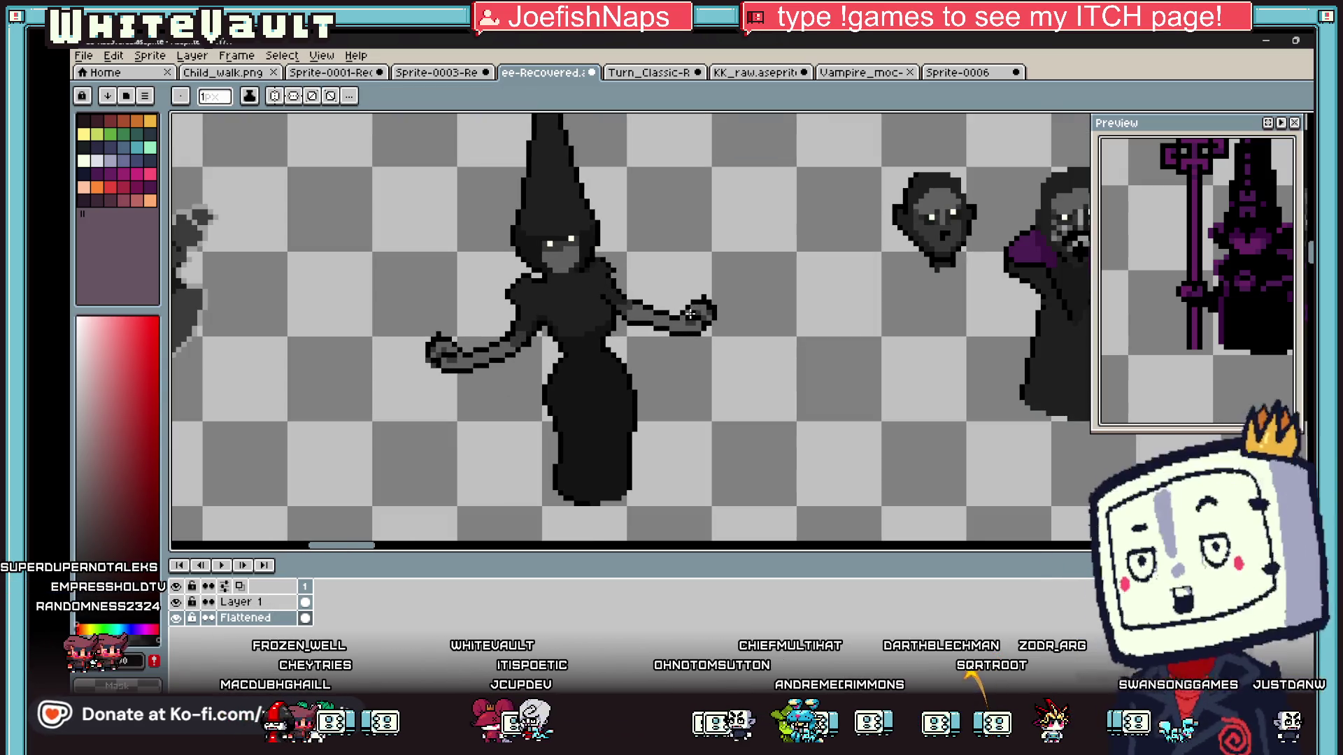
{"action": "left_click_drag", "start_coordinate": [689, 317], "coordinate": [702, 173]}
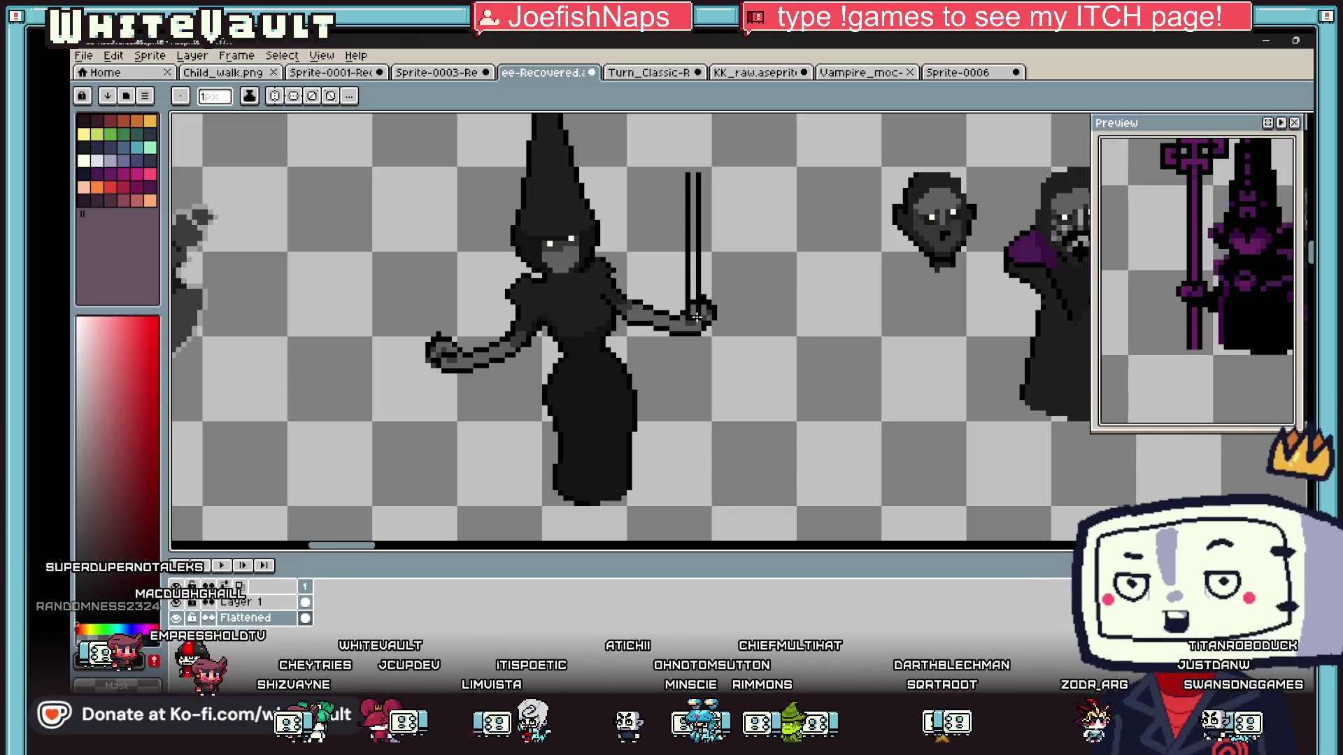
{"action": "mouse_move", "coordinate": [698, 328]}
{"action": "left_mouse_down"}
{"action": "mouse_move", "coordinate": [691, 490]}
{"action": "mouse_move", "coordinate": [676, 340]}
{"action": "left_mouse_up"}
{"action": "scroll", "coordinate": [675, 336], "scroll_direction": "down", "scroll_amount": 4}
{"action": "scroll", "coordinate": [675, 336], "scroll_direction": "up", "scroll_amount": 1}
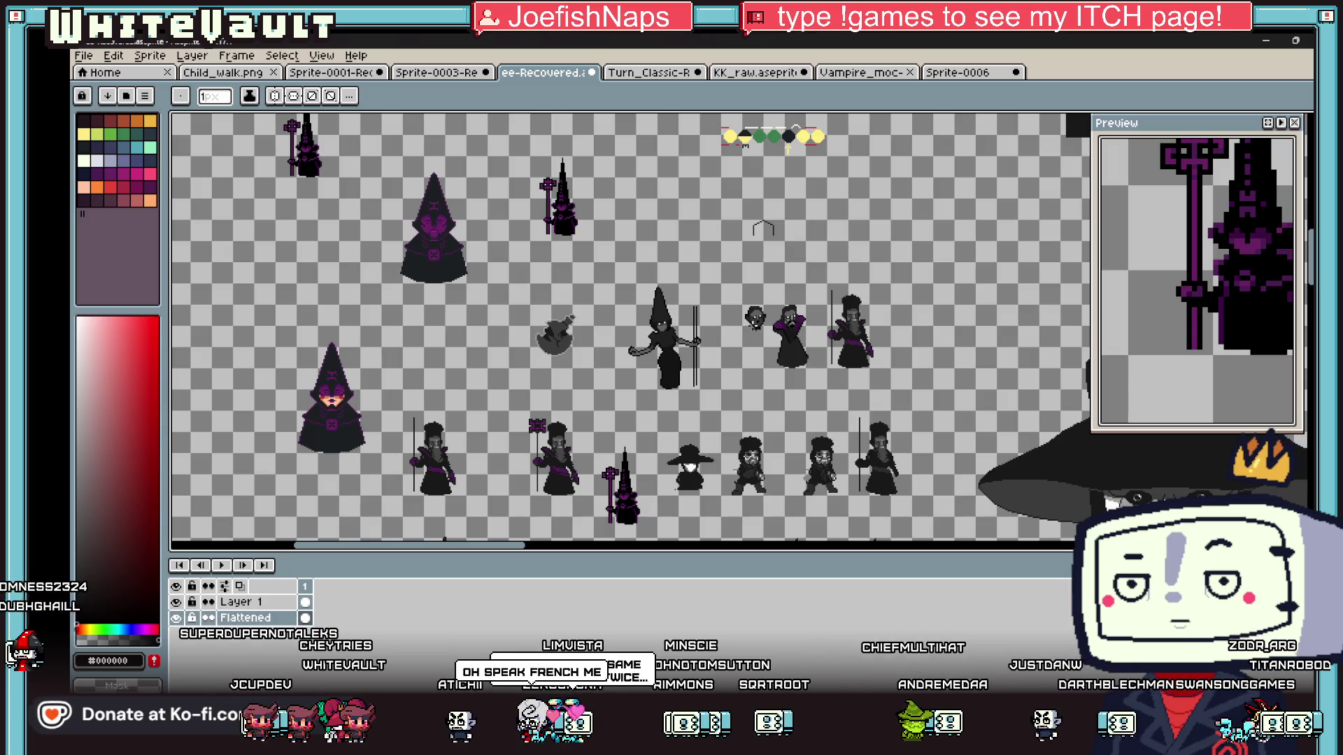
Step: Paint the staff shaft with the purple picked from the existing sprite
{"action": "key", "text": "i"}
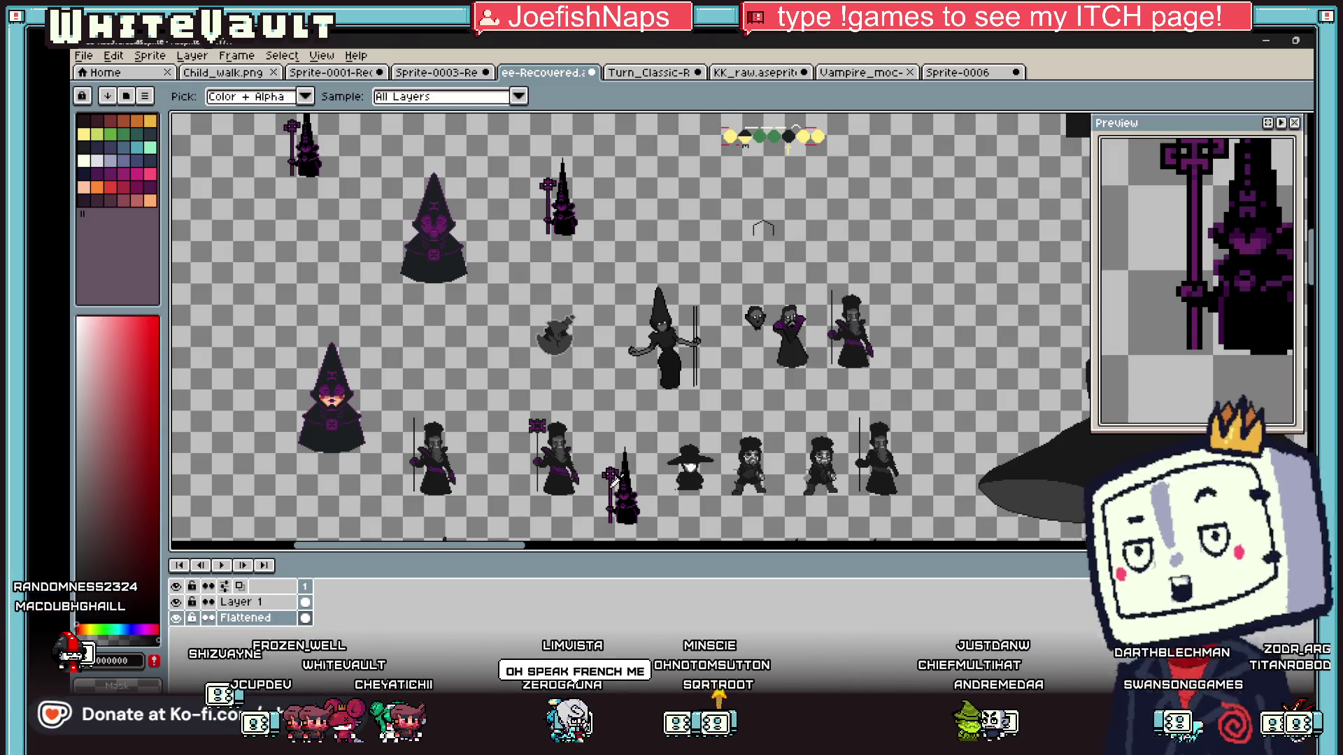
{"action": "left_click", "coordinate": [614, 483]}
{"action": "key", "text": "b"}
{"action": "scroll", "coordinate": [697, 326], "scroll_direction": "up", "scroll_amount": 2}
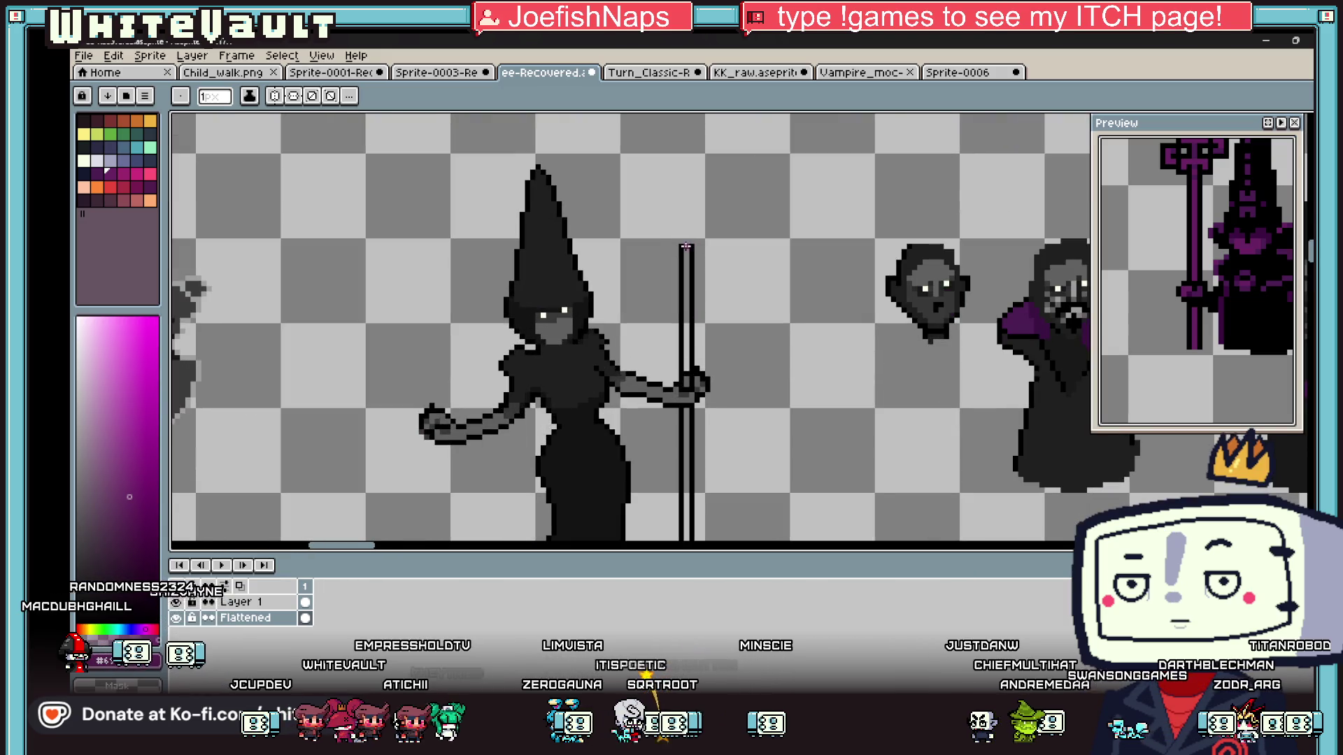
{"action": "left_click_drag", "start_coordinate": [689, 410], "coordinate": [693, 418]}
{"action": "scroll", "coordinate": [693, 418], "scroll_direction": "down", "scroll_amount": 3}
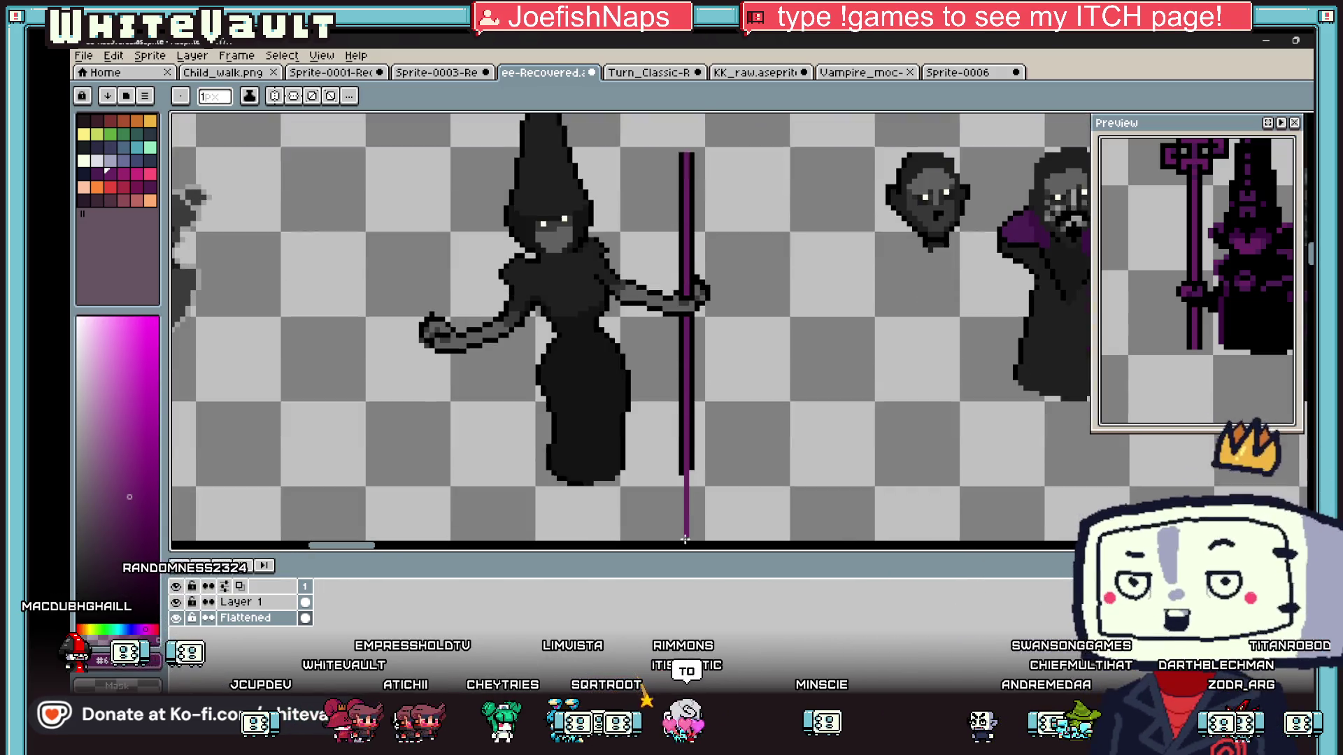
{"action": "scroll", "coordinate": [690, 434], "scroll_direction": "down", "scroll_amount": 2}
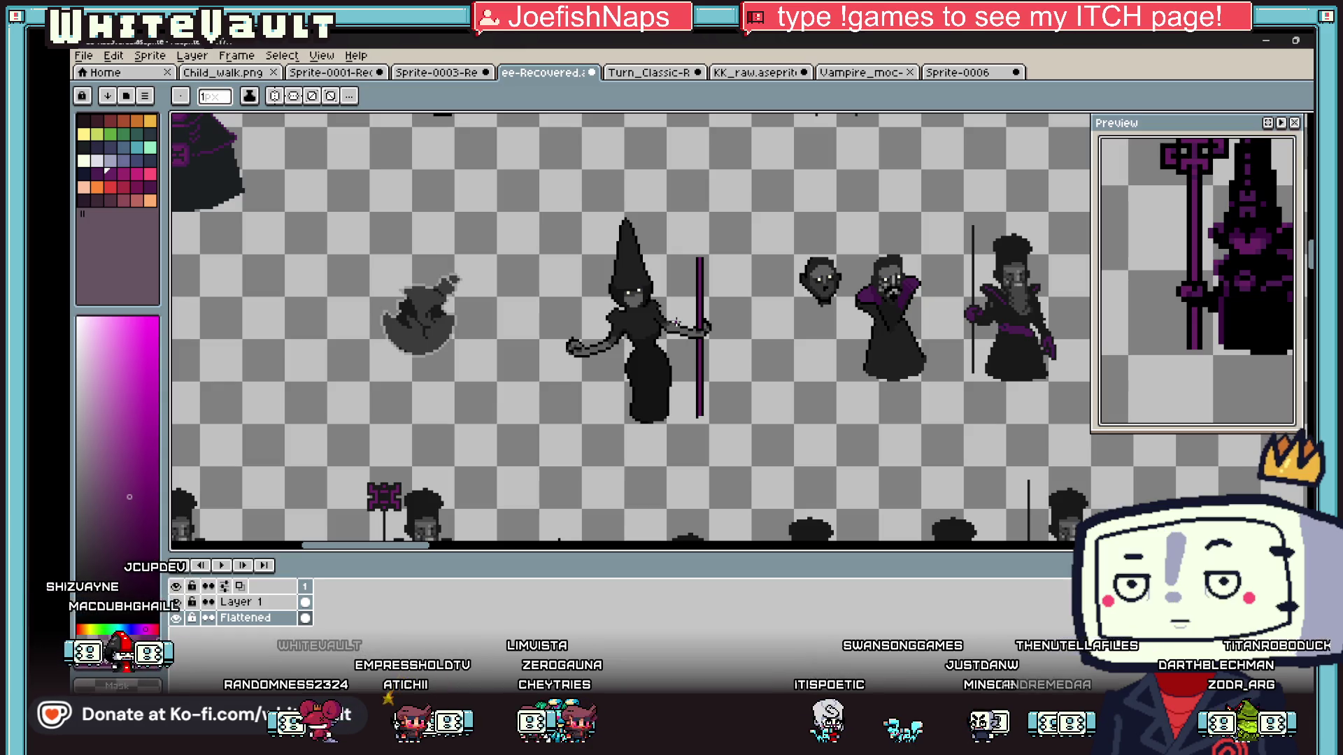
{"action": "key", "text": "b"}
{"action": "scroll", "coordinate": [493, 329], "scroll_direction": "down", "scroll_amount": 2}
{"action": "scroll", "coordinate": [494, 328], "scroll_direction": "up", "scroll_amount": 3}
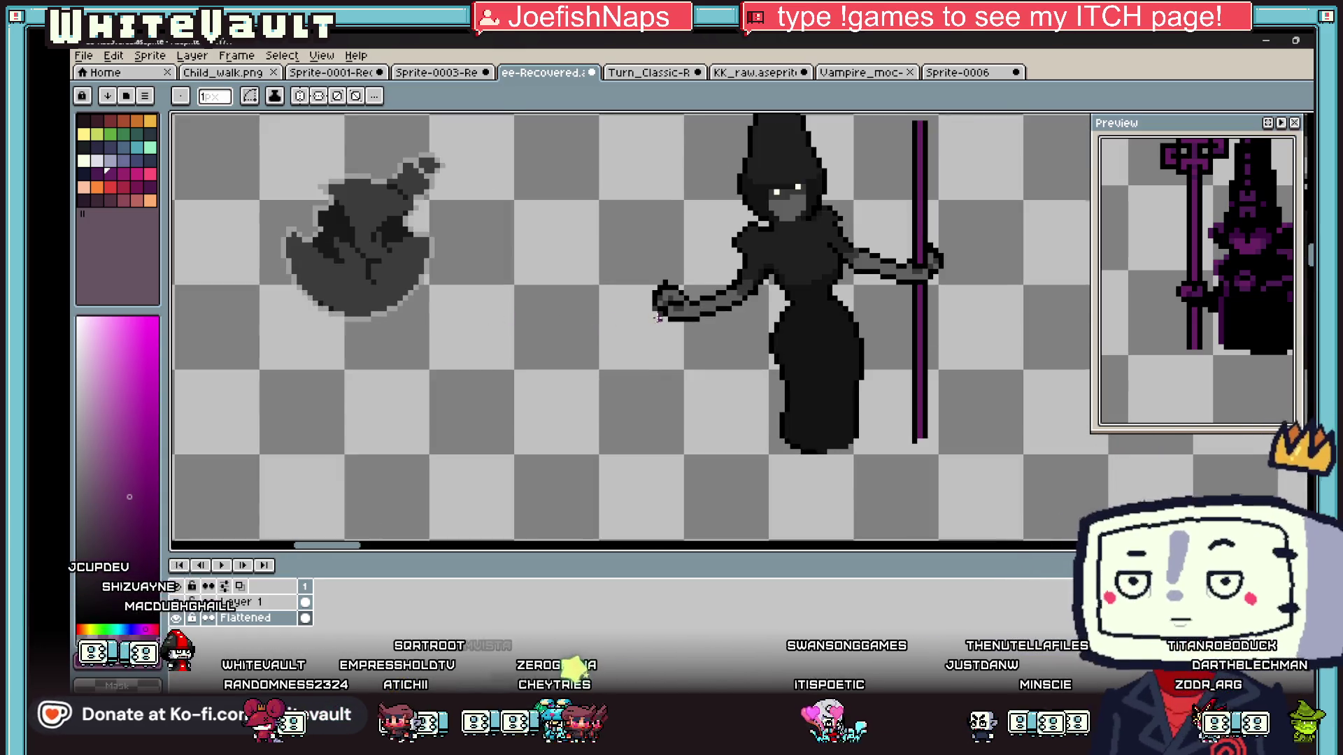
{"action": "scroll", "coordinate": [655, 319], "scroll_direction": "up", "scroll_amount": 1}
{"action": "left_click", "coordinate": [703, 313], "text": "alt"}
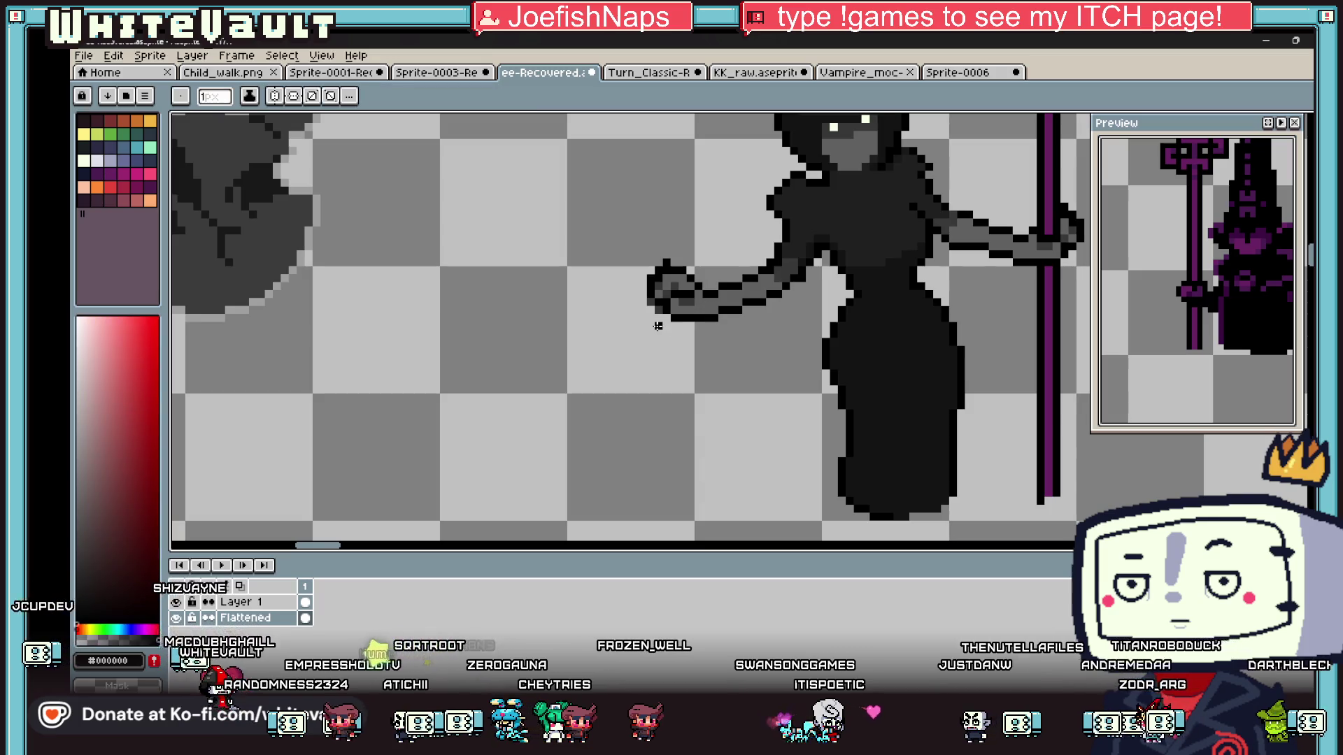
Step: Draw the lantern's slanted black roof line just below the hand
{"action": "scroll", "coordinate": [657, 324], "scroll_direction": "up", "scroll_amount": 1}
{"action": "mouse_move", "coordinate": [656, 324]}
{"action": "left_mouse_down"}
{"action": "mouse_move", "coordinate": [624, 359]}
{"action": "mouse_move", "coordinate": [699, 370]}
{"action": "mouse_move", "coordinate": [715, 340]}
{"action": "mouse_move", "coordinate": [733, 354]}
{"action": "mouse_move", "coordinate": [724, 364]}
{"action": "left_mouse_up"}
{"action": "left_click", "coordinate": [691, 324]}
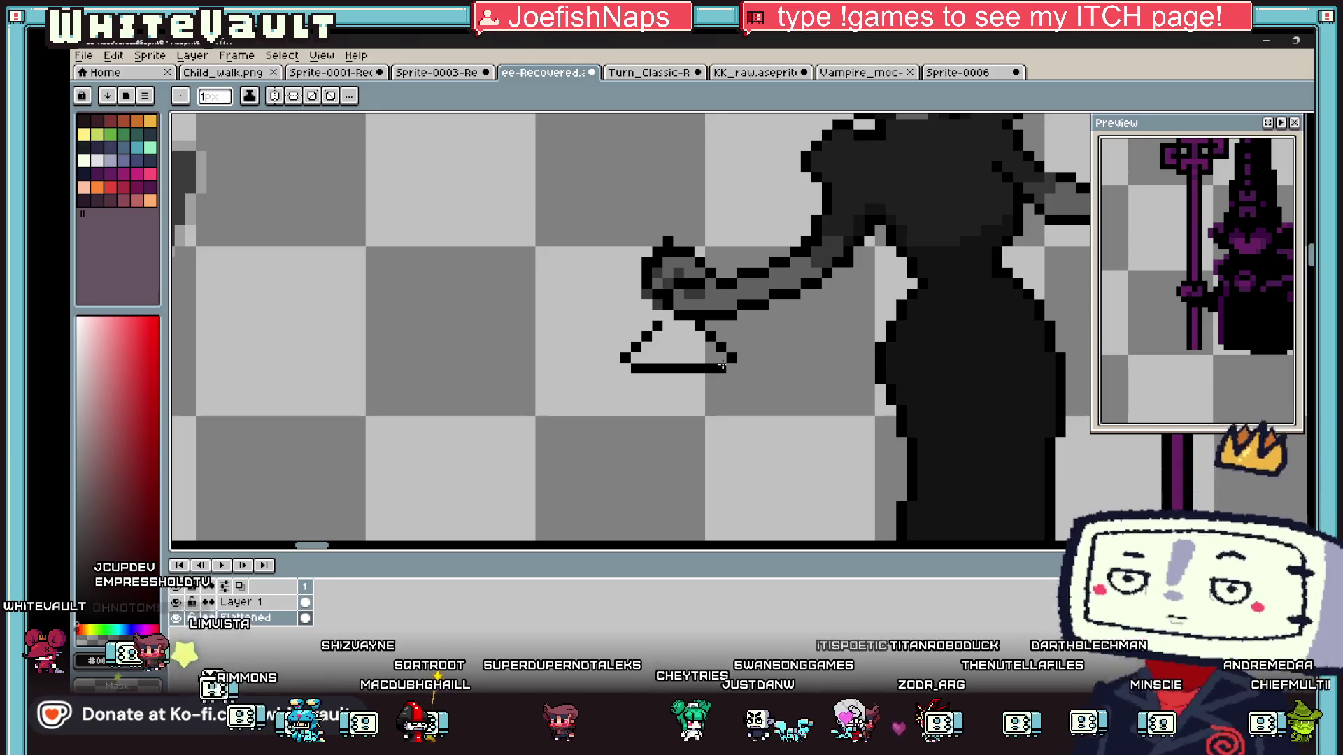
{"action": "scroll", "coordinate": [723, 364], "scroll_direction": "down", "scroll_amount": 5}
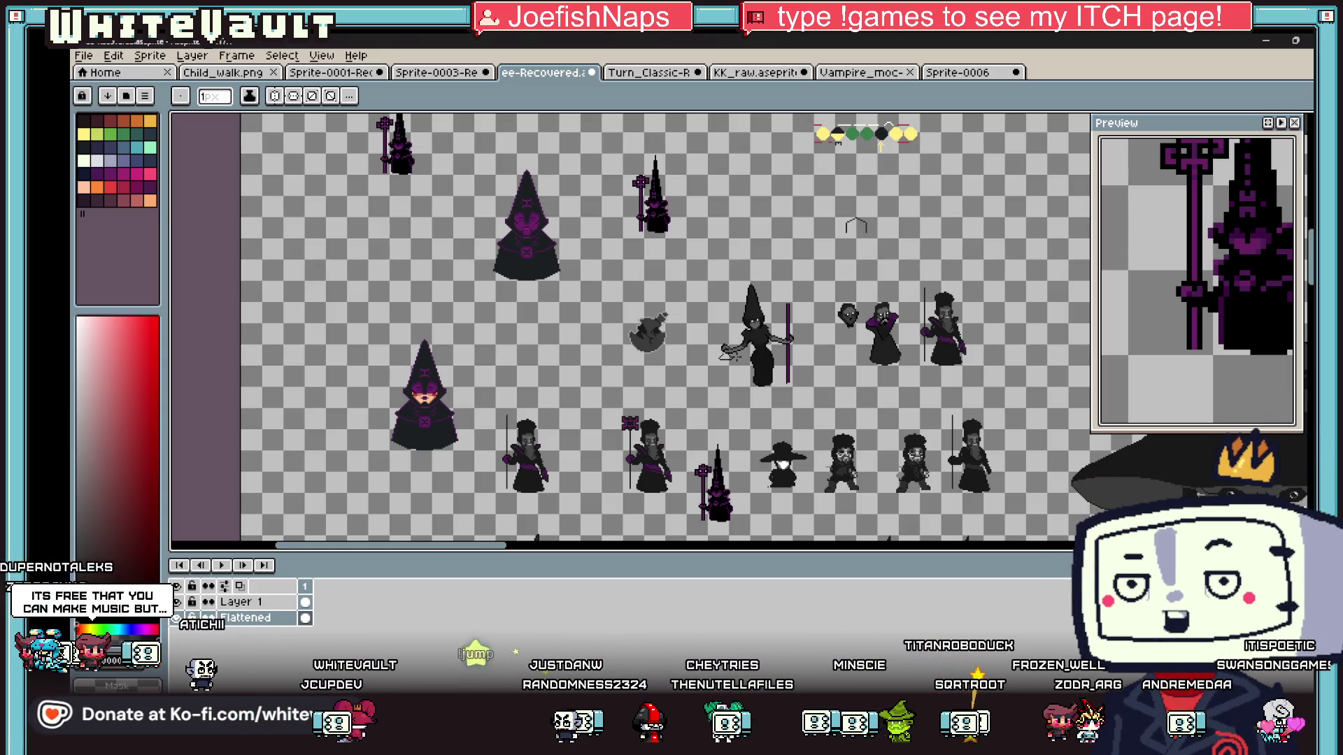
Step: Fill the triangle under the roof with the staff's purple and add a purple side leg
{"action": "key", "text": "i"}
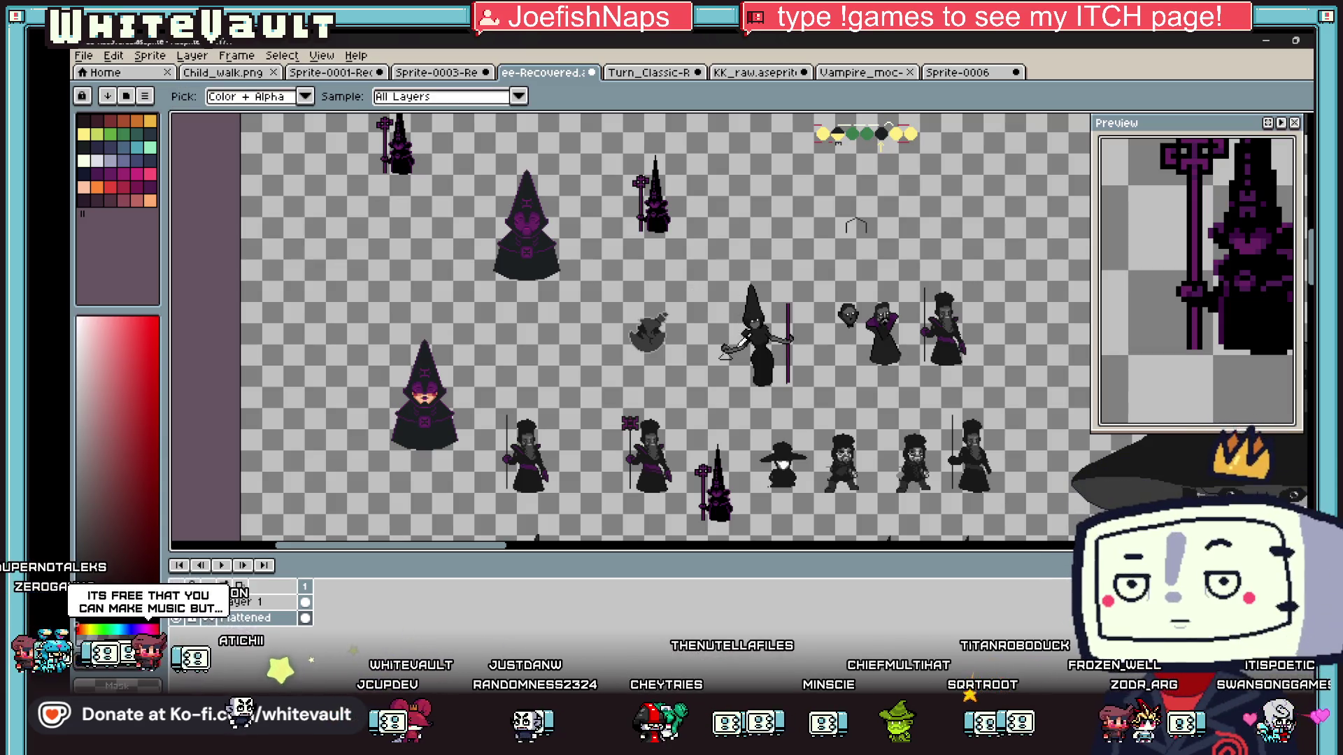
{"action": "scroll", "coordinate": [743, 332], "scroll_direction": "up", "scroll_amount": 5}
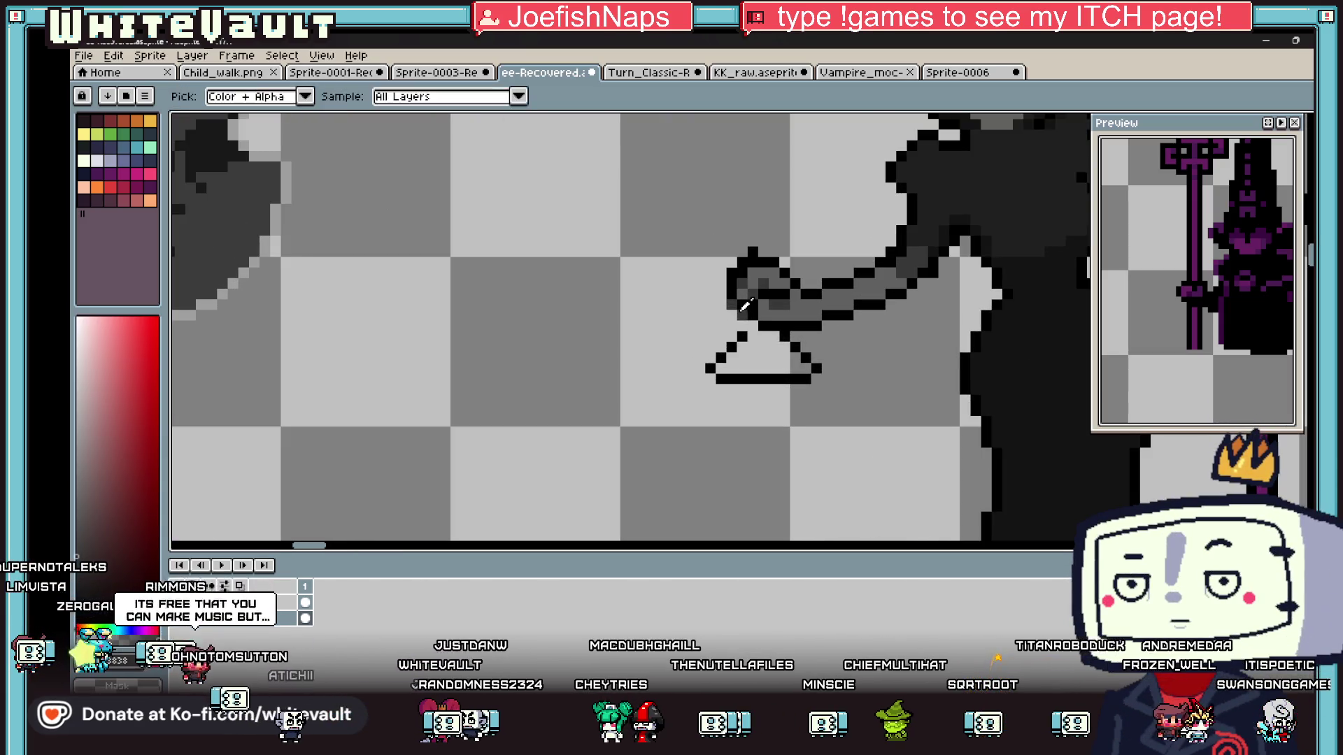
{"action": "scroll", "coordinate": [745, 306], "scroll_direction": "down", "scroll_amount": 3}
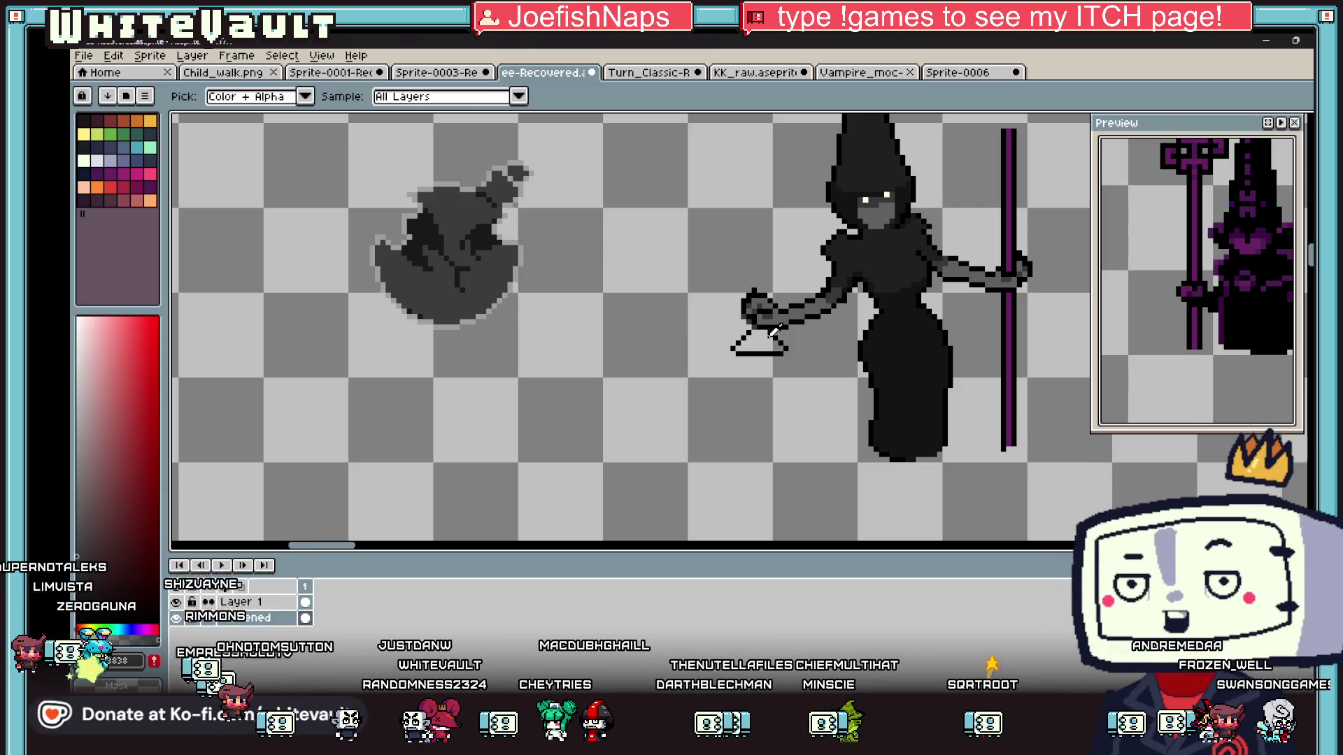
{"action": "scroll", "coordinate": [775, 331], "scroll_direction": "up", "scroll_amount": 1}
{"action": "scroll", "coordinate": [805, 320], "scroll_direction": "down", "scroll_amount": 2}
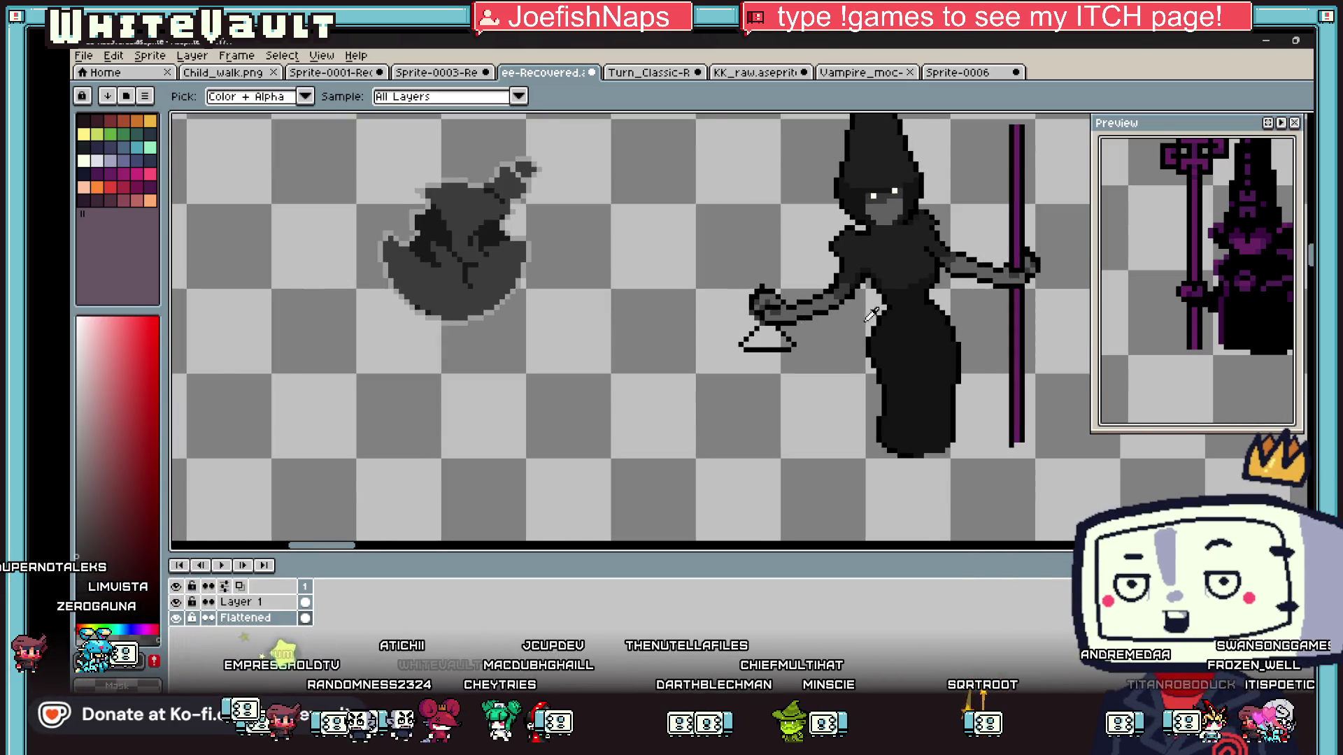
{"action": "left_click", "coordinate": [988, 300], "text": "alt"}
{"action": "left_click", "coordinate": [792, 334]}
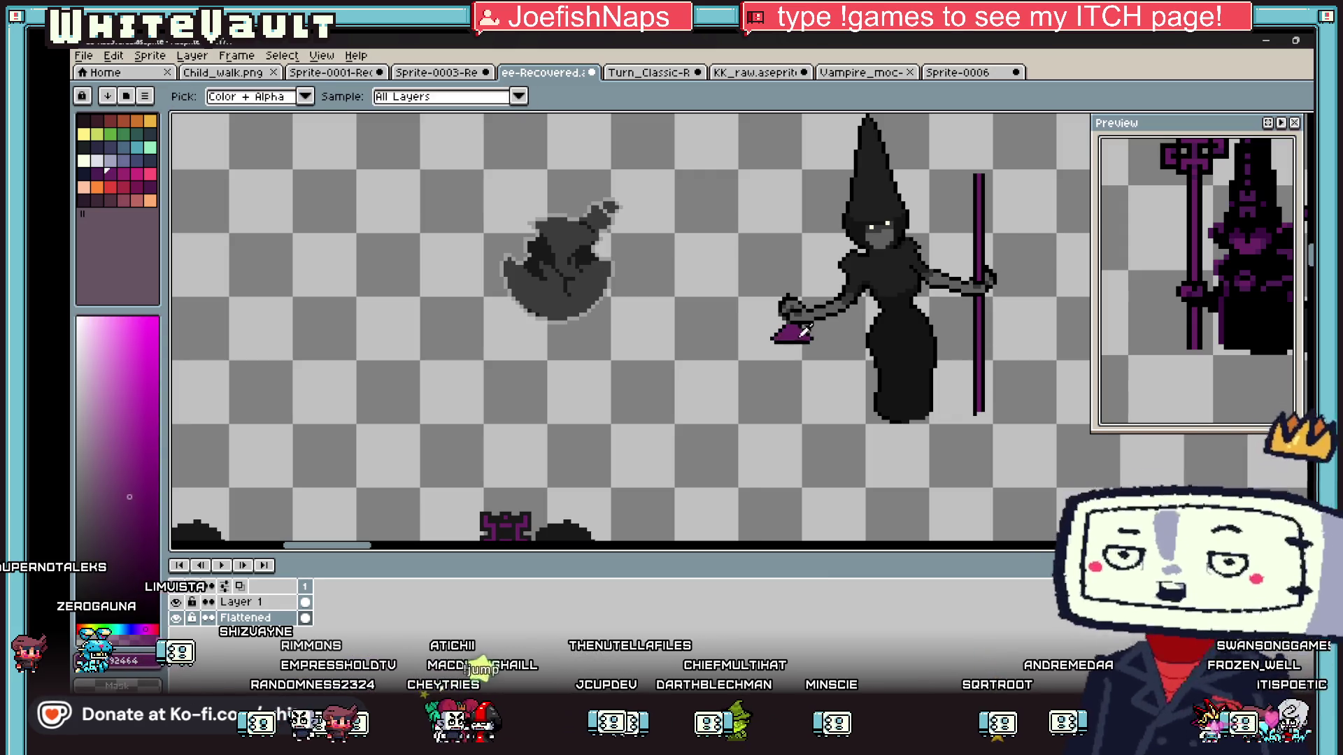
{"action": "scroll", "coordinate": [757, 350], "scroll_direction": "up", "scroll_amount": 2}
{"action": "left_click_drag", "start_coordinate": [756, 348], "coordinate": [754, 385]}
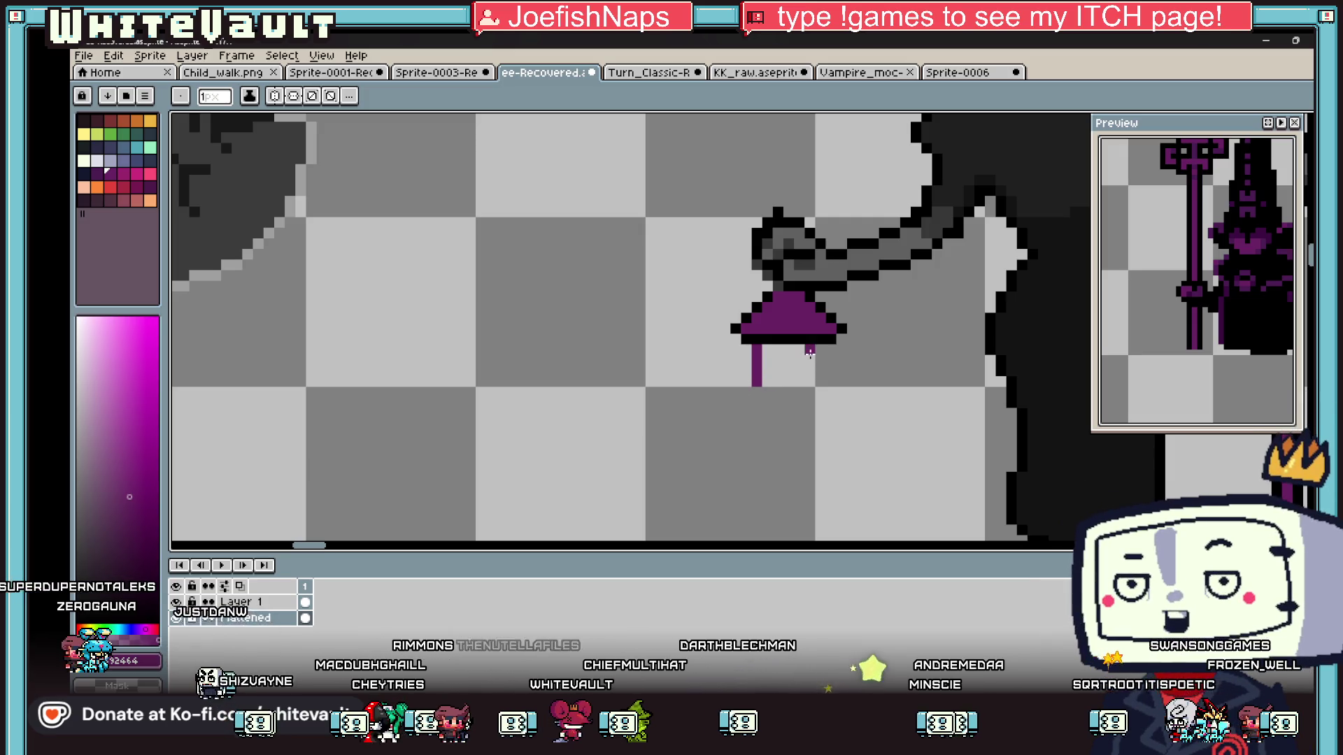
Step: Outline the lantern's bottom and base in black
{"action": "left_click", "coordinate": [769, 339], "text": "alt"}
{"action": "left_click_drag", "start_coordinate": [746, 393], "coordinate": [832, 393]}
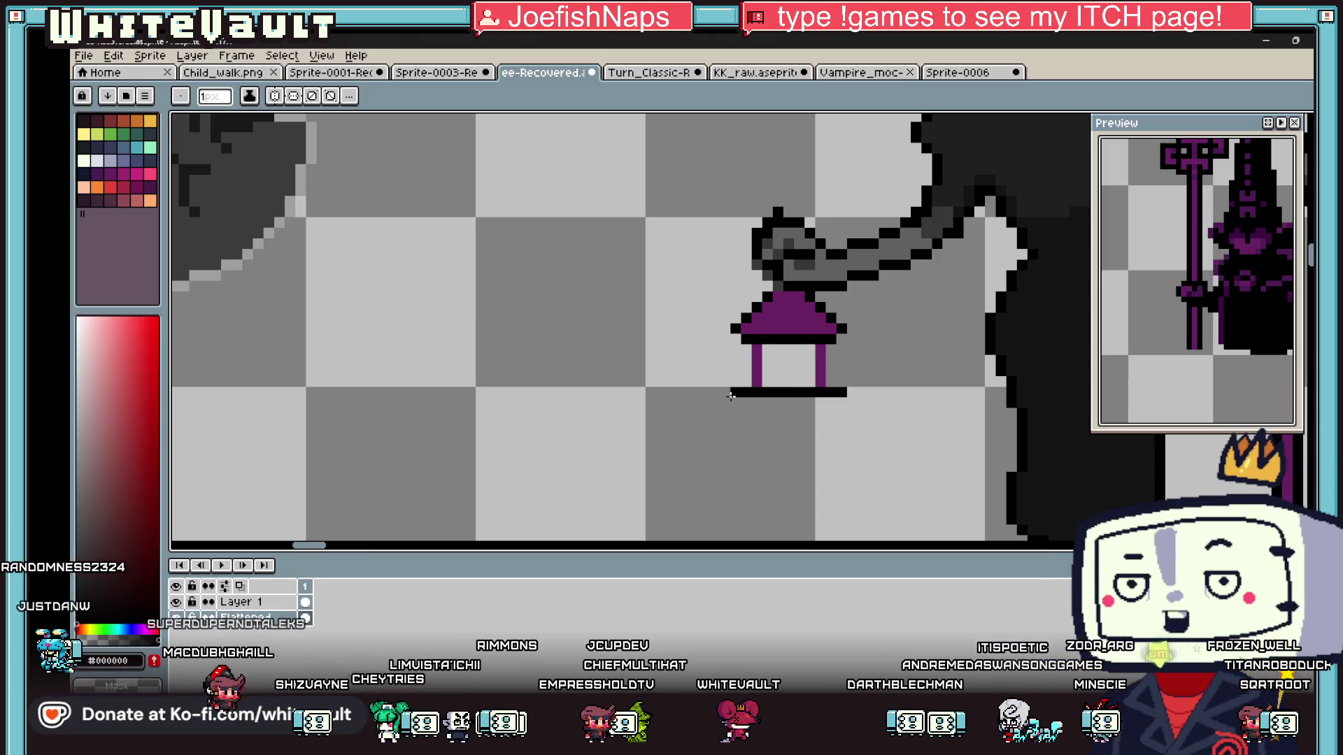
{"action": "left_click_drag", "start_coordinate": [731, 396], "coordinate": [754, 419]}
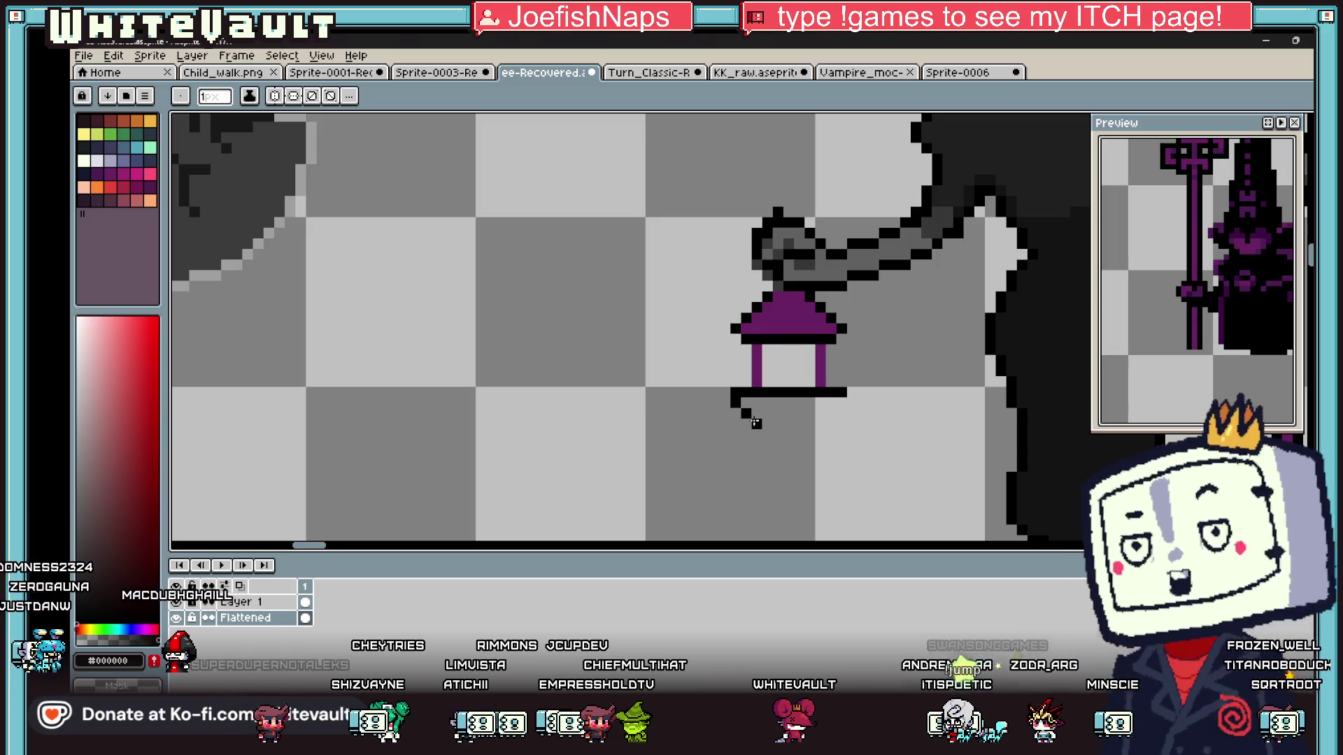
{"action": "left_click", "coordinate": [841, 402]}
{"action": "left_click_drag", "start_coordinate": [820, 422], "coordinate": [764, 434]}
Step: Fill the lantern base with purple and outline the lantern's right side in black
{"action": "key", "text": "g"}
{"action": "left_click", "coordinate": [781, 315], "text": "alt"}
{"action": "left_click", "coordinate": [770, 404]}
{"action": "key", "text": "b"}
{"action": "left_click", "coordinate": [769, 392], "text": "alt"}
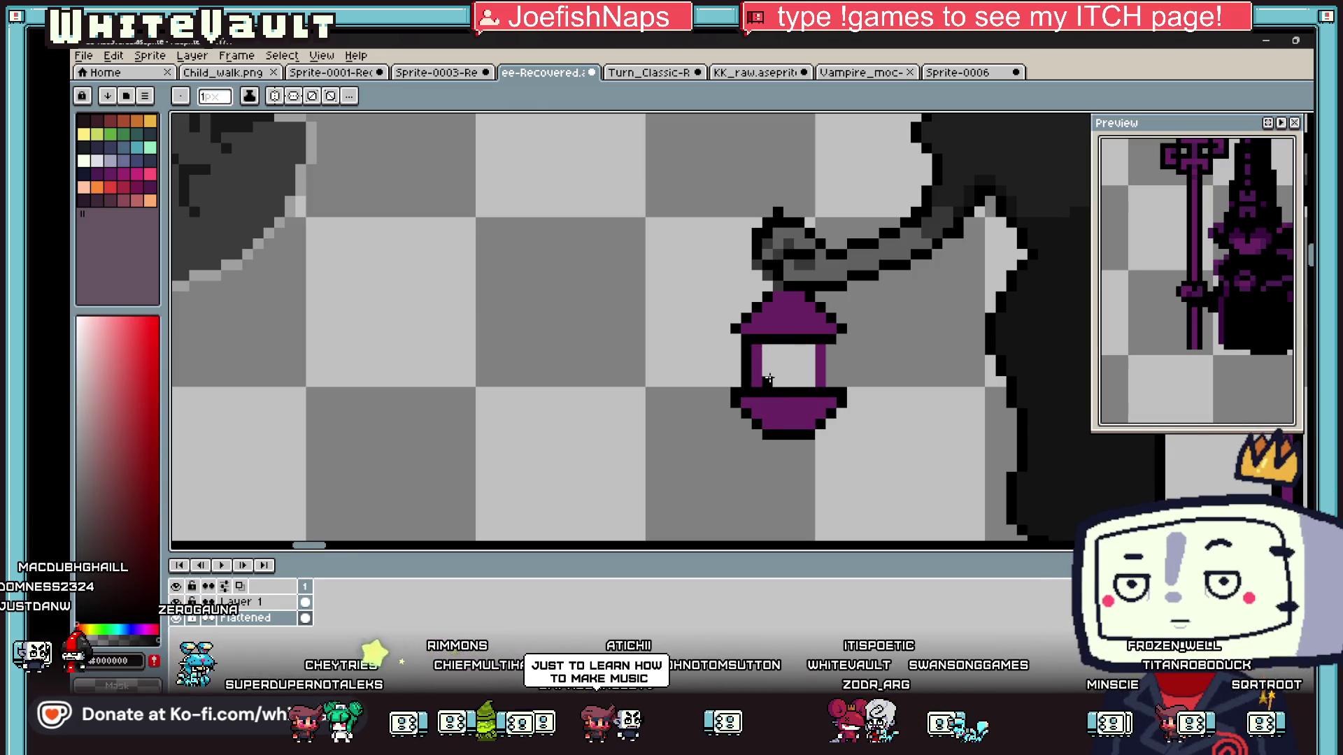
{"action": "left_click_drag", "start_coordinate": [832, 381], "coordinate": [832, 346]}
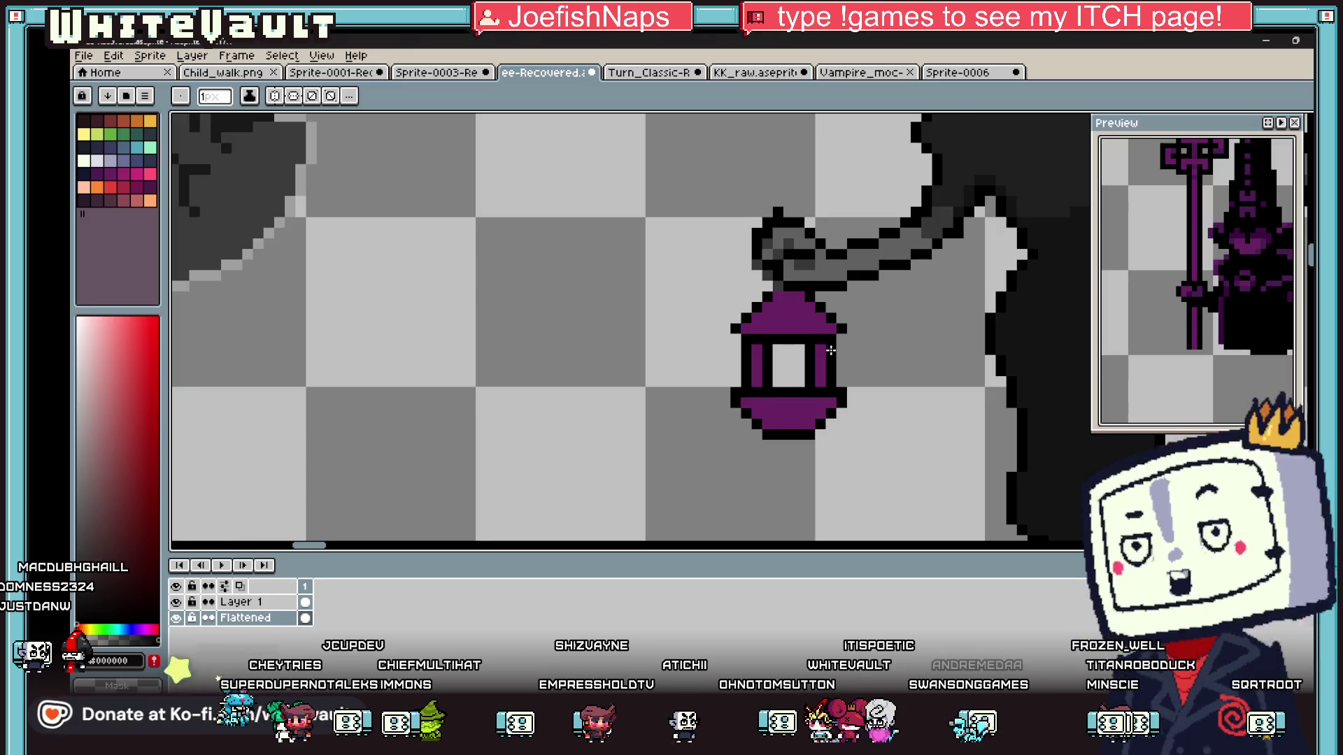
{"action": "scroll", "coordinate": [832, 350], "scroll_direction": "down", "scroll_amount": 3}
{"action": "scroll", "coordinate": [843, 356], "scroll_direction": "up", "scroll_amount": 2}
{"action": "scroll", "coordinate": [843, 353], "scroll_direction": "up", "scroll_amount": 3}
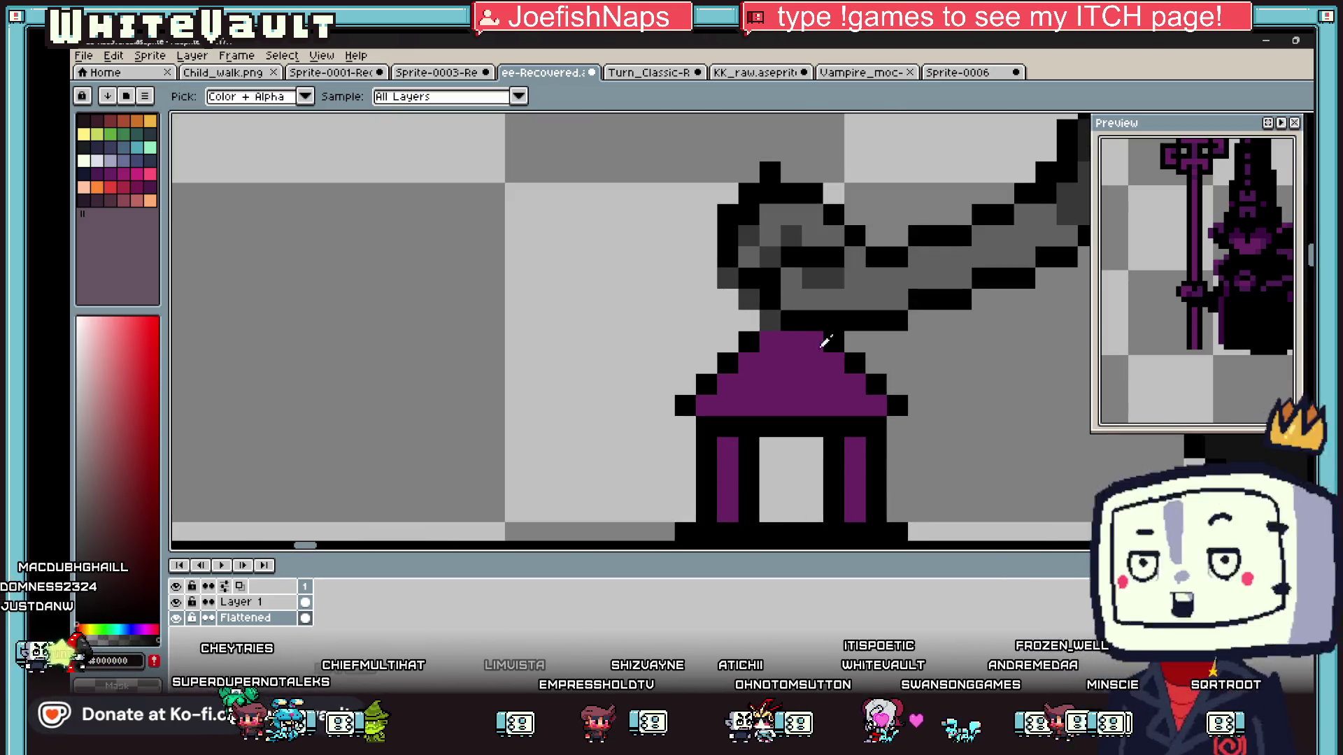
Step: Add black outline pixels along the roof's lower-left edge, then switch to the Eyedropper and zoom out
{"action": "left_click", "coordinate": [713, 345]}
{"action": "left_click", "coordinate": [686, 385]}
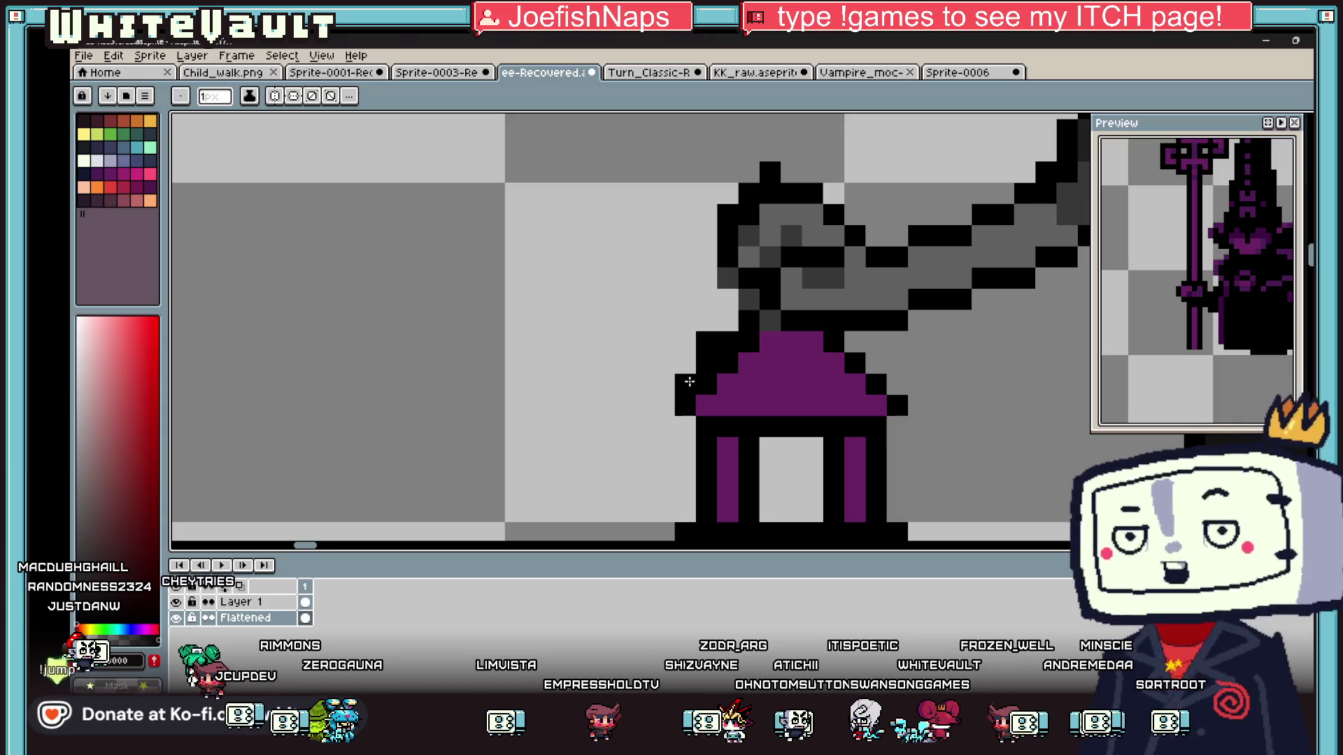
{"action": "left_click", "coordinate": [665, 384]}
{"action": "left_click", "coordinate": [685, 363]}
{"action": "left_click", "coordinate": [730, 322]}
{"action": "left_click", "coordinate": [685, 418]}
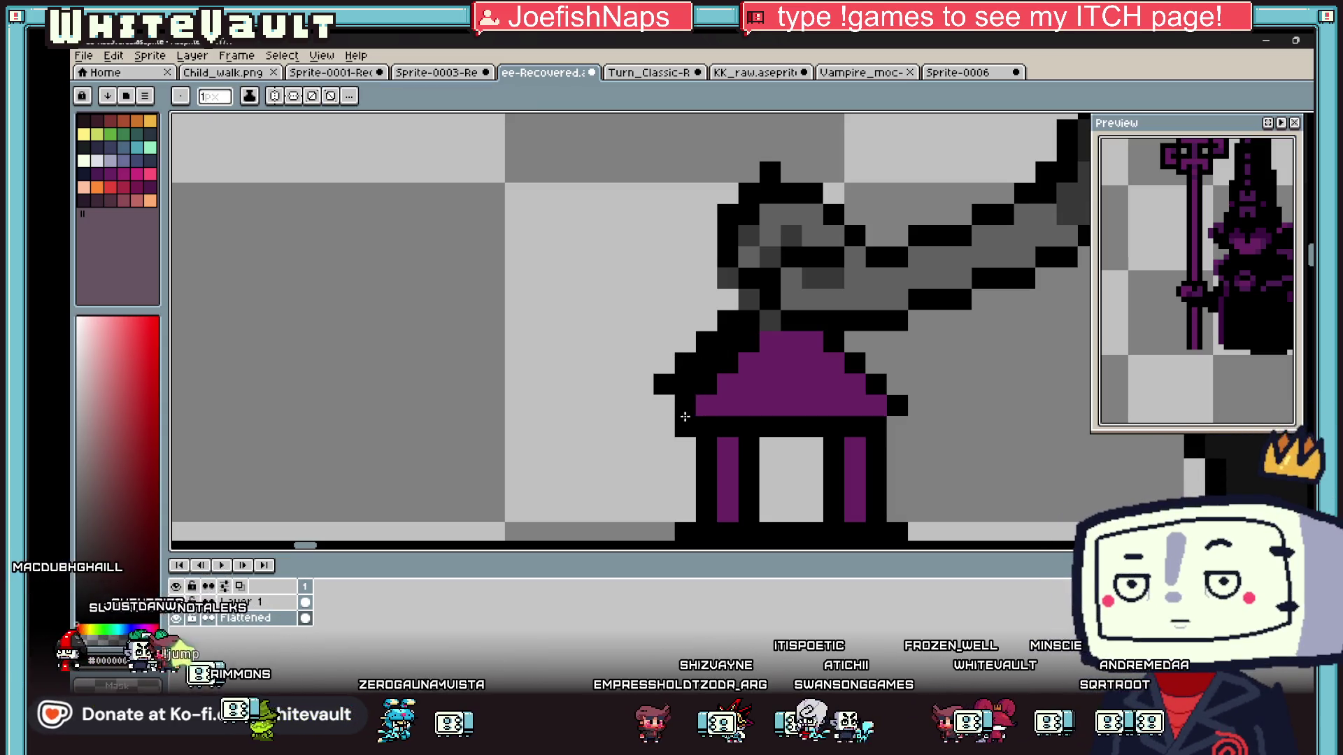
{"action": "scroll", "coordinate": [689, 481], "scroll_direction": "down", "scroll_amount": 3}
{"action": "scroll", "coordinate": [699, 461], "scroll_direction": "up", "scroll_amount": 3}
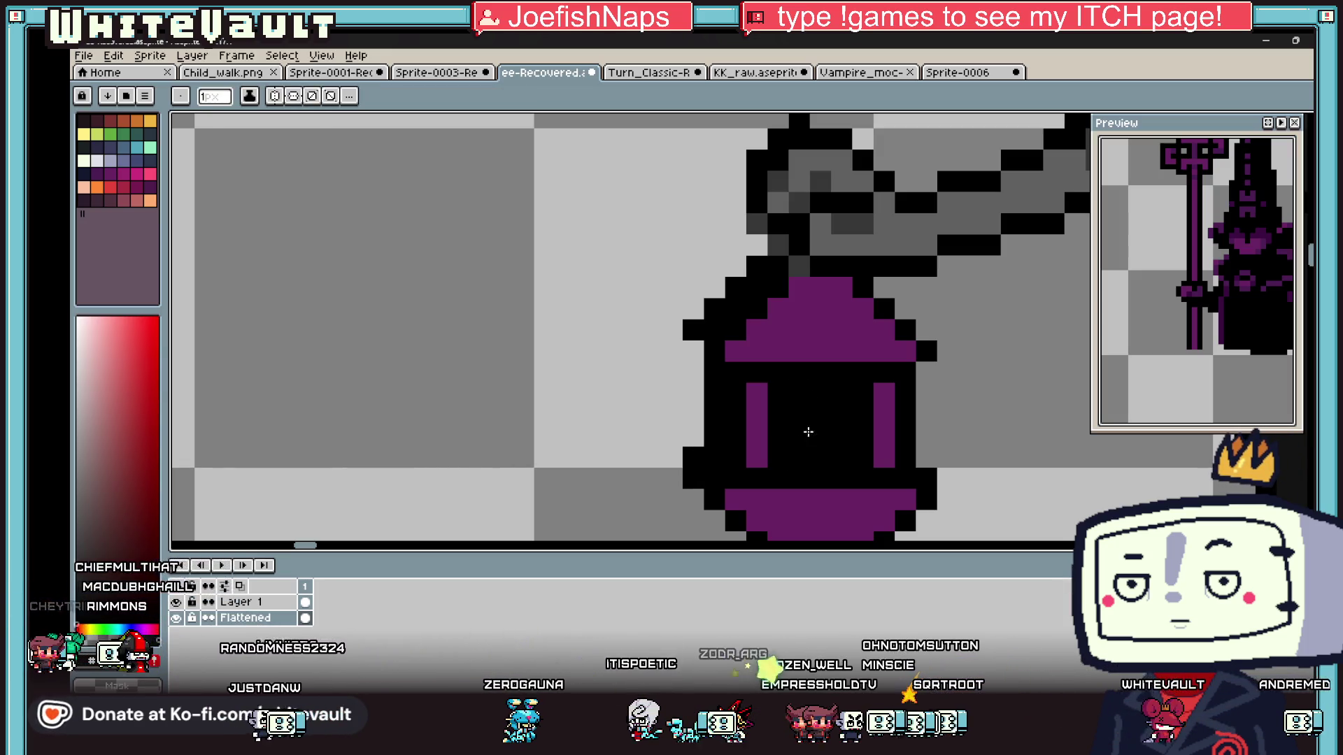
{"action": "scroll", "coordinate": [805, 439], "scroll_direction": "down", "scroll_amount": 3}
{"action": "key", "text": "i"}
{"action": "scroll", "coordinate": [890, 380], "scroll_direction": "up", "scroll_amount": 2}
{"action": "scroll", "coordinate": [890, 380], "scroll_direction": "down", "scroll_amount": 4}
{"action": "scroll", "coordinate": [936, 415], "scroll_direction": "up", "scroll_amount": 3}
{"action": "scroll", "coordinate": [936, 415], "scroll_direction": "up", "scroll_amount": 1}
{"action": "scroll", "coordinate": [934, 398], "scroll_direction": "down", "scroll_amount": 3}
{"action": "scroll", "coordinate": [929, 371], "scroll_direction": "up", "scroll_amount": 1}
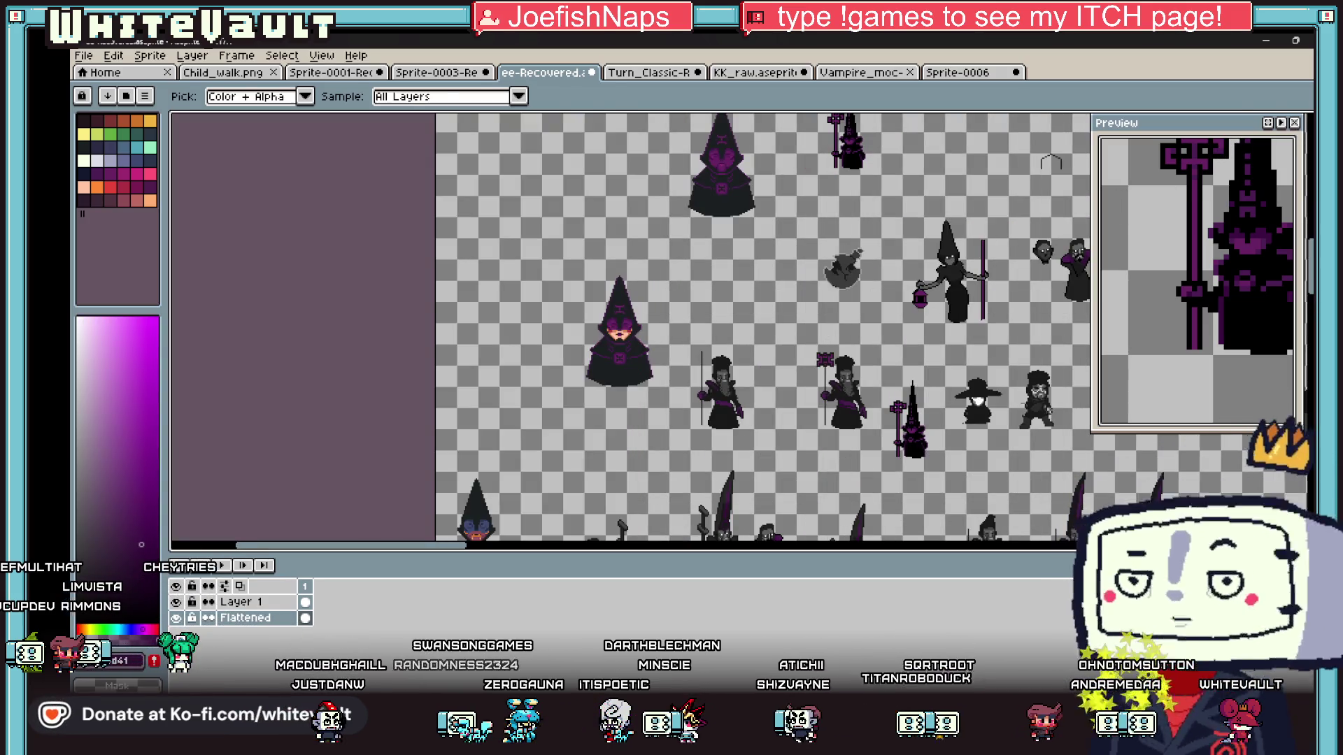
Step: Marquee-select the loose purple-and-black lantern piece and nudge it slightly up and left
{"action": "key", "text": "m"}
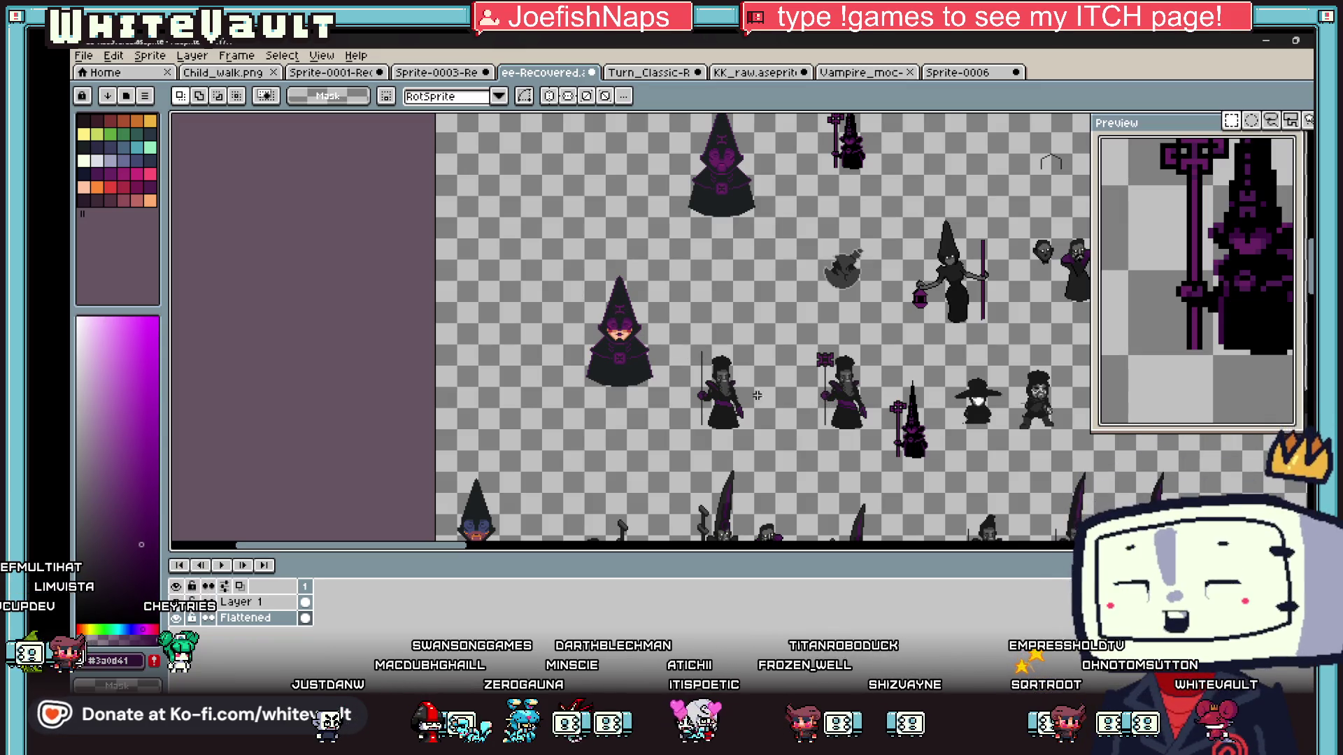
{"action": "scroll", "coordinate": [779, 394], "scroll_direction": "up", "scroll_amount": 2}
{"action": "mouse_move", "coordinate": [769, 387]}
{"action": "left_mouse_down"}
{"action": "mouse_move", "coordinate": [902, 446]}
{"action": "mouse_move", "coordinate": [840, 314]}
{"action": "mouse_move", "coordinate": [930, 286]}
{"action": "mouse_move", "coordinate": [689, 315]}
{"action": "left_mouse_up"}
{"action": "scroll", "coordinate": [1226, 340], "scroll_direction": "down", "scroll_amount": 5}
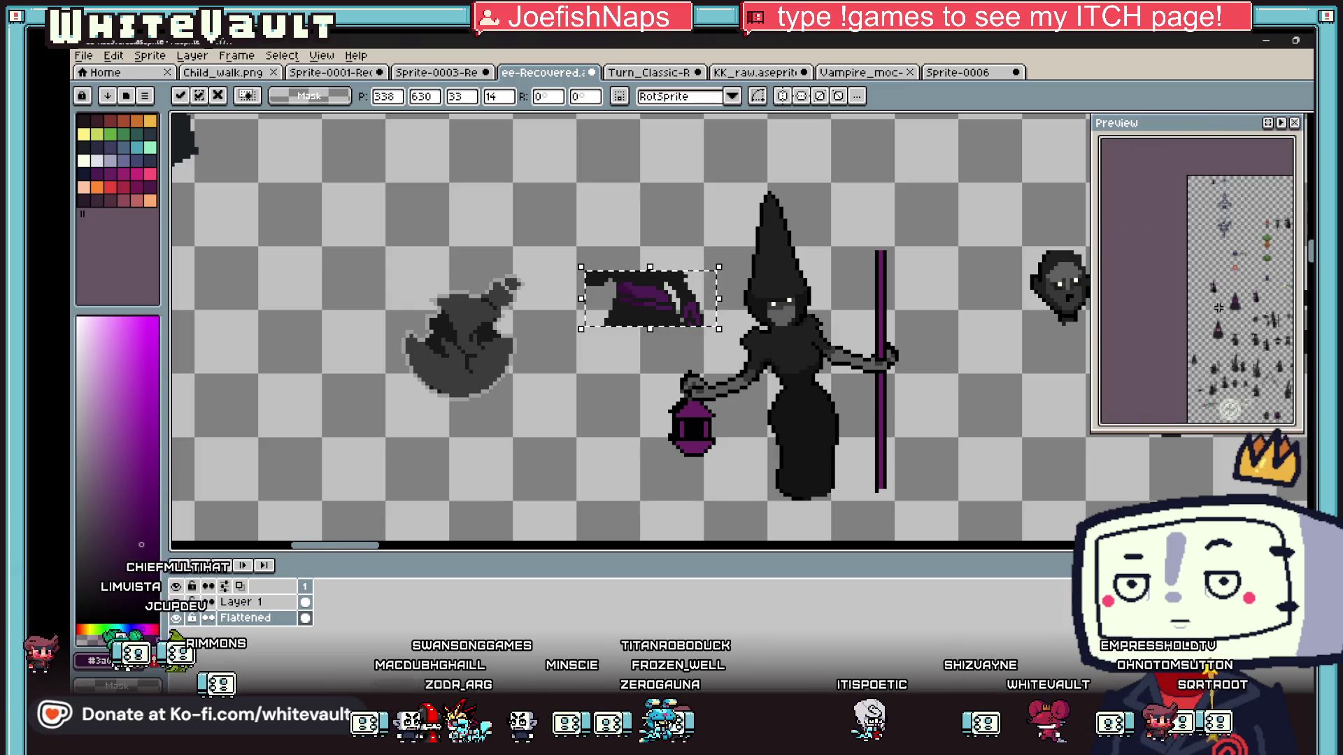
{"action": "scroll", "coordinate": [1227, 340], "scroll_direction": "up", "scroll_amount": 5}
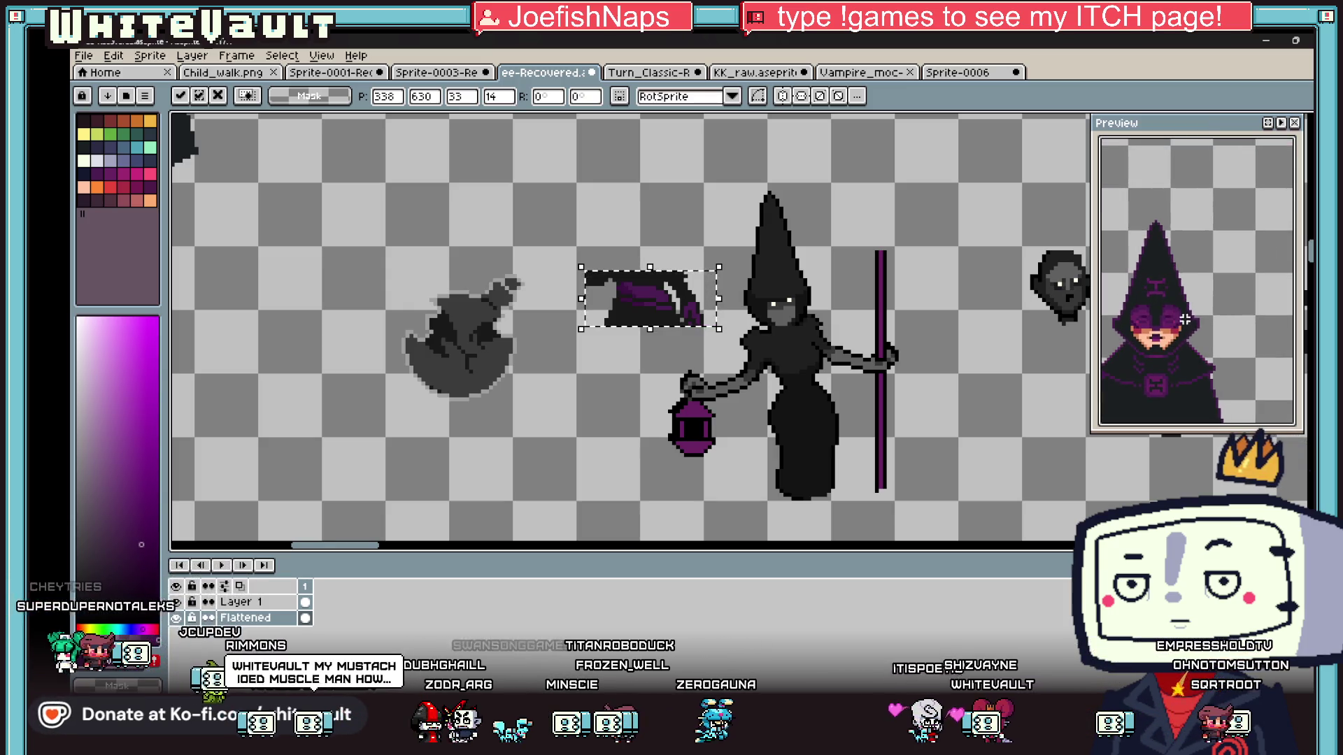
{"action": "left_click_drag", "start_coordinate": [706, 312], "coordinate": [694, 301]}
{"action": "left_click", "coordinate": [913, 385]}
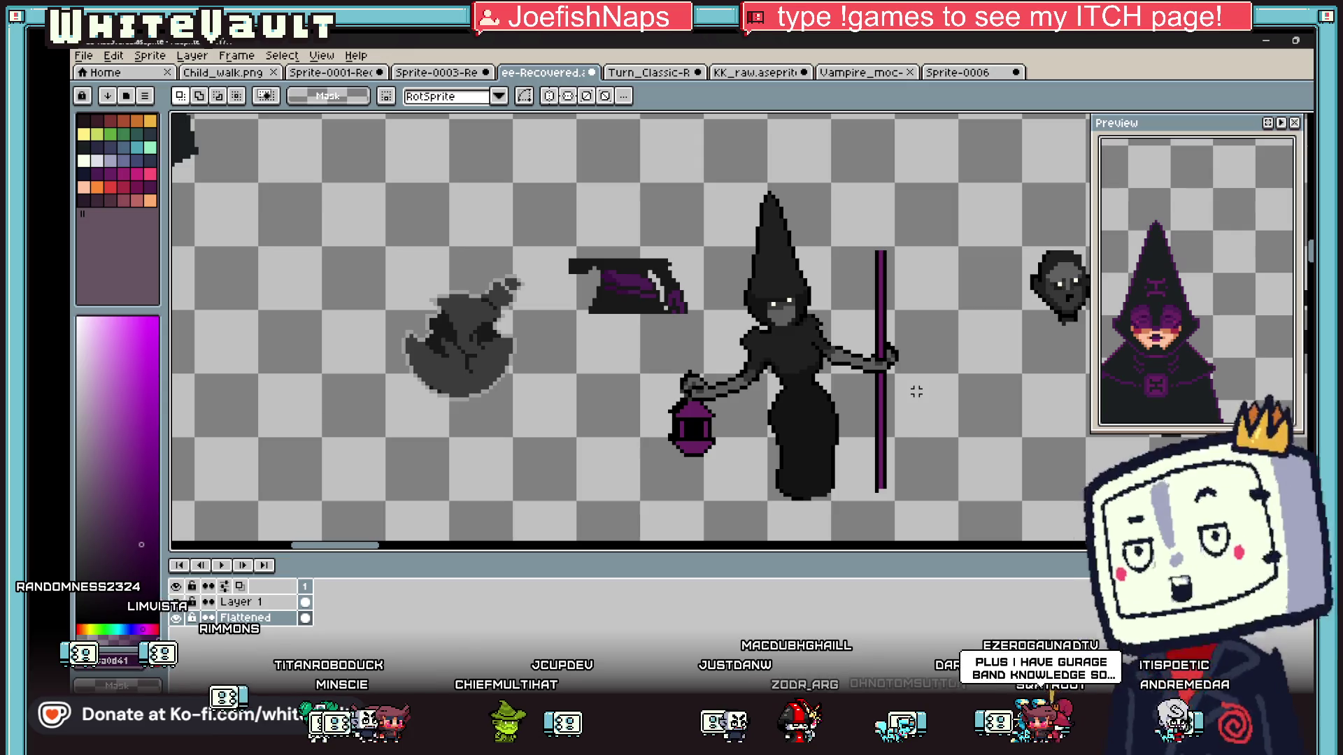
Step: Blacken the left edge of the witch's hood
{"action": "key", "text": "i"}
{"action": "scroll", "coordinate": [815, 286], "scroll_direction": "up", "scroll_amount": 3}
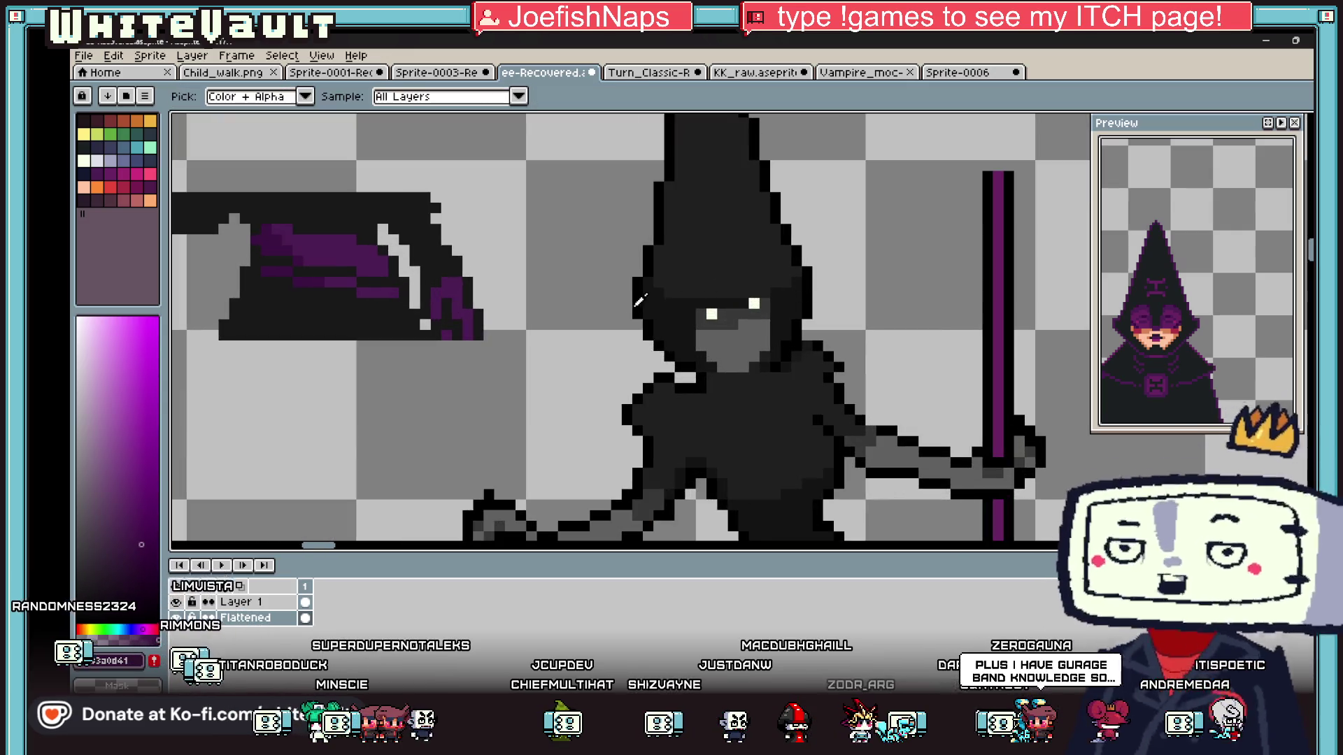
{"action": "key", "text": "b"}
{"action": "scroll", "coordinate": [624, 295], "scroll_direction": "up", "scroll_amount": 2}
{"action": "mouse_move", "coordinate": [625, 295]}
{"action": "left_mouse_down"}
{"action": "mouse_move", "coordinate": [644, 360]}
{"action": "mouse_move", "coordinate": [692, 417]}
{"action": "left_mouse_up"}
Step: Repaint the hood's right edge in dark grey
{"action": "key", "text": "i"}
{"action": "key", "text": "b"}
{"action": "scroll", "coordinate": [783, 309], "scroll_direction": "down", "scroll_amount": 3}
{"action": "scroll", "coordinate": [871, 375], "scroll_direction": "up", "scroll_amount": 4}
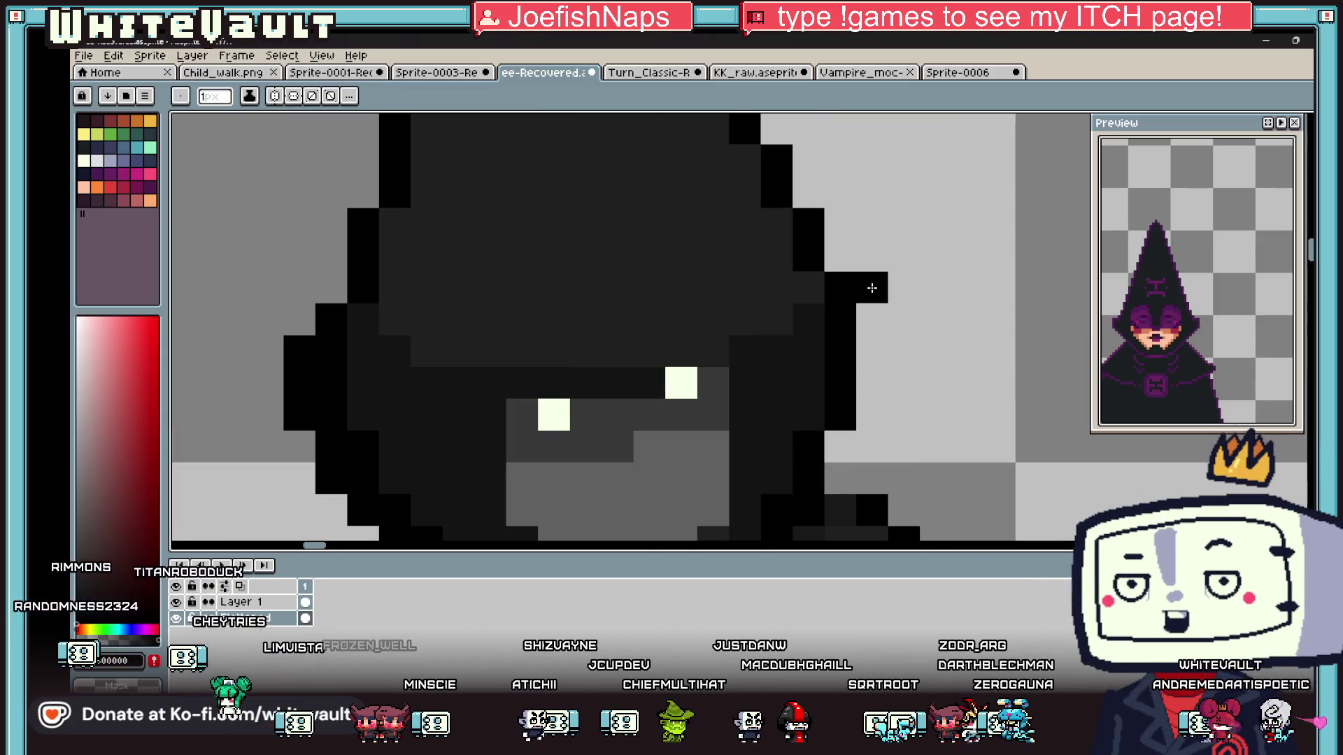
{"action": "left_click", "coordinate": [809, 359], "text": "alt"}
{"action": "left_click_drag", "start_coordinate": [804, 419], "coordinate": [856, 324]}
{"action": "left_click", "coordinate": [326, 365], "text": "alt"}
{"action": "scroll", "coordinate": [357, 441], "scroll_direction": "down", "scroll_amount": 3}
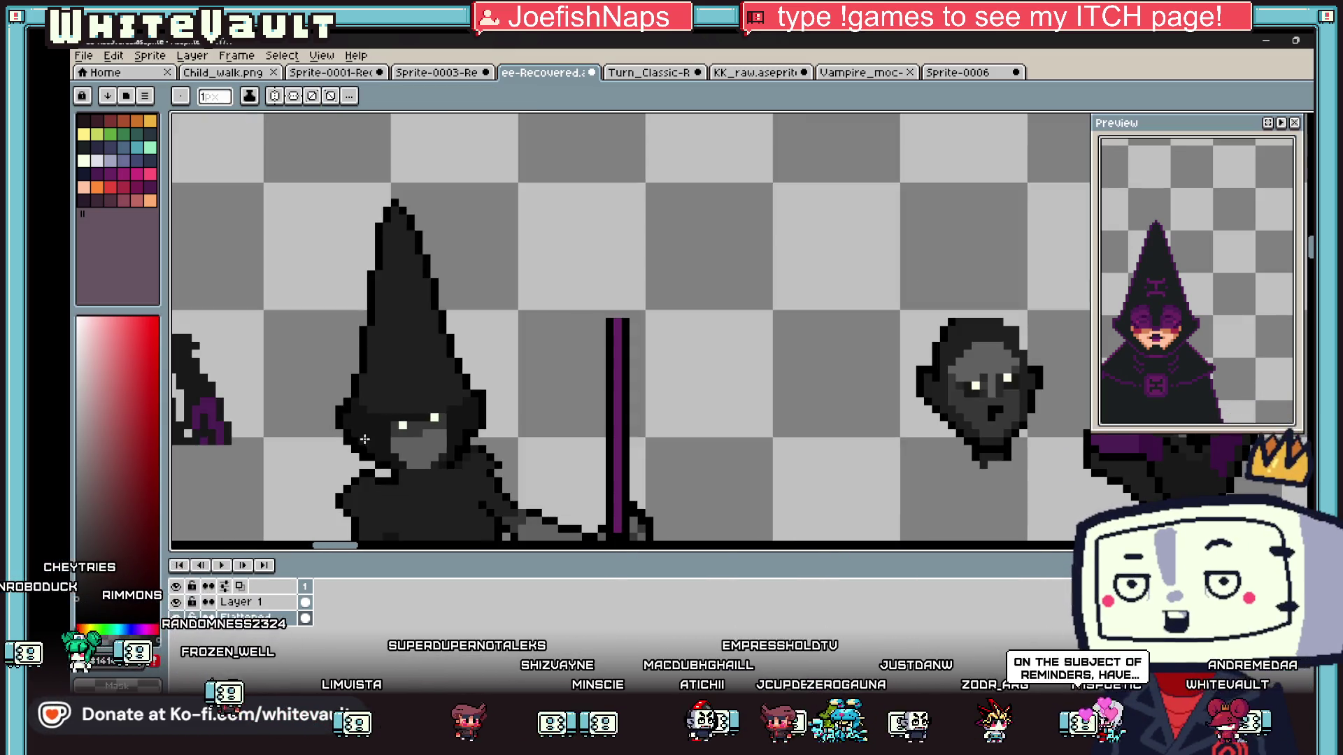
{"action": "scroll", "coordinate": [345, 427], "scroll_direction": "up", "scroll_amount": 3}
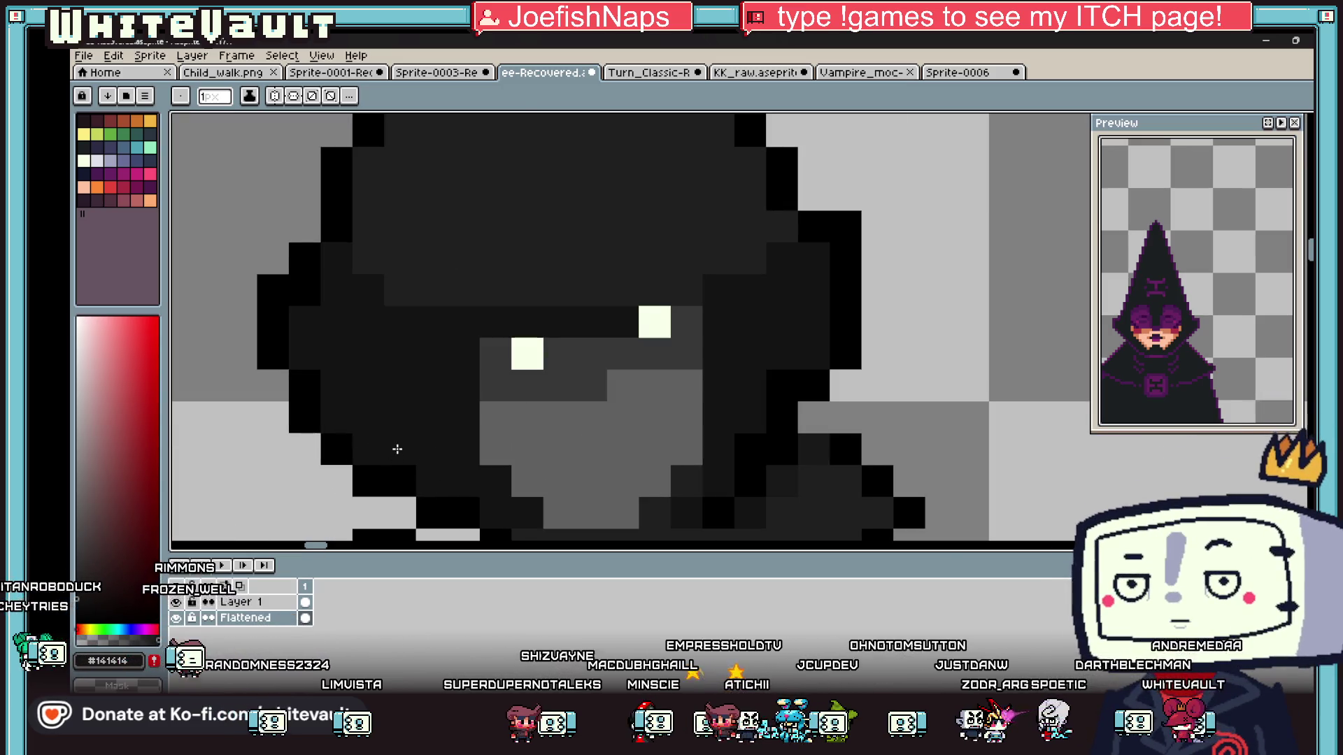
Step: Darken the face between and below the eyes with #141414, adding grey shading beside the eye
{"action": "key", "text": "alt"}
{"action": "scroll", "coordinate": [398, 337], "scroll_direction": "down", "scroll_amount": 3}
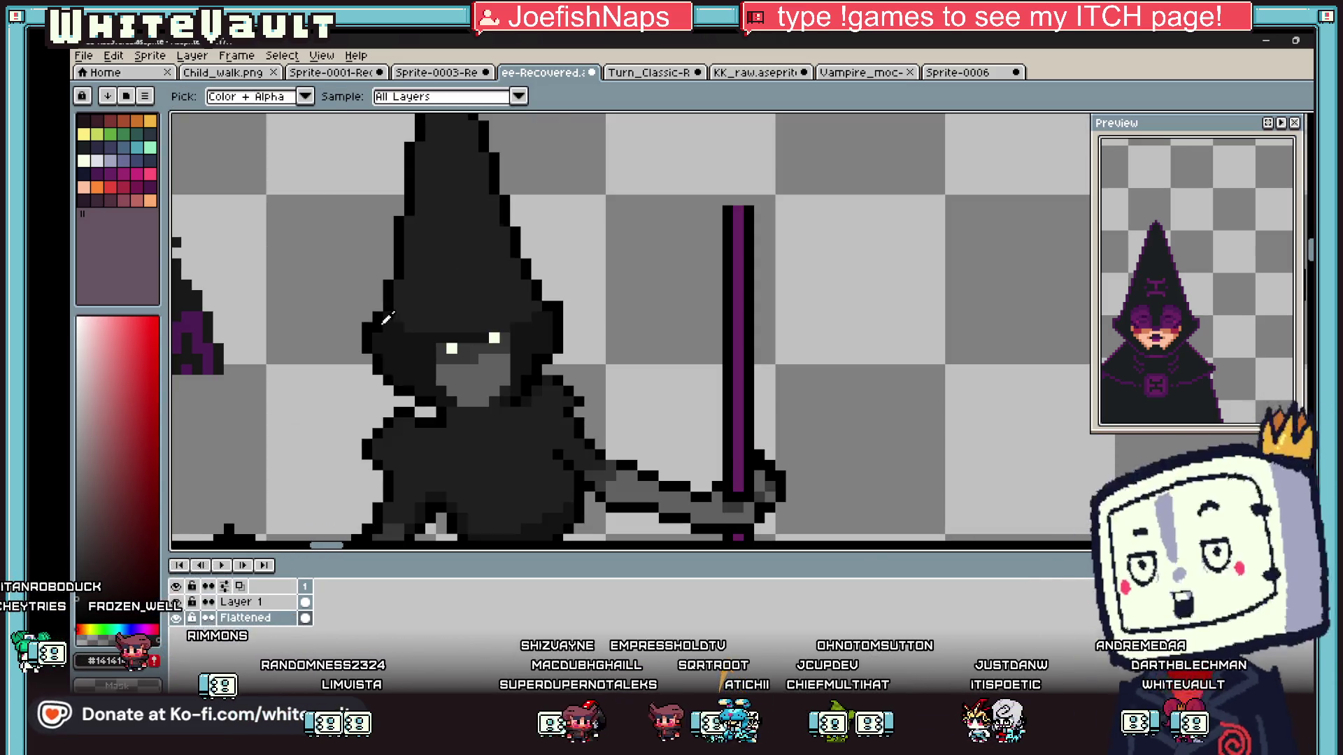
{"action": "scroll", "coordinate": [385, 319], "scroll_direction": "up", "scroll_amount": 3}
{"action": "key", "text": "alt"}
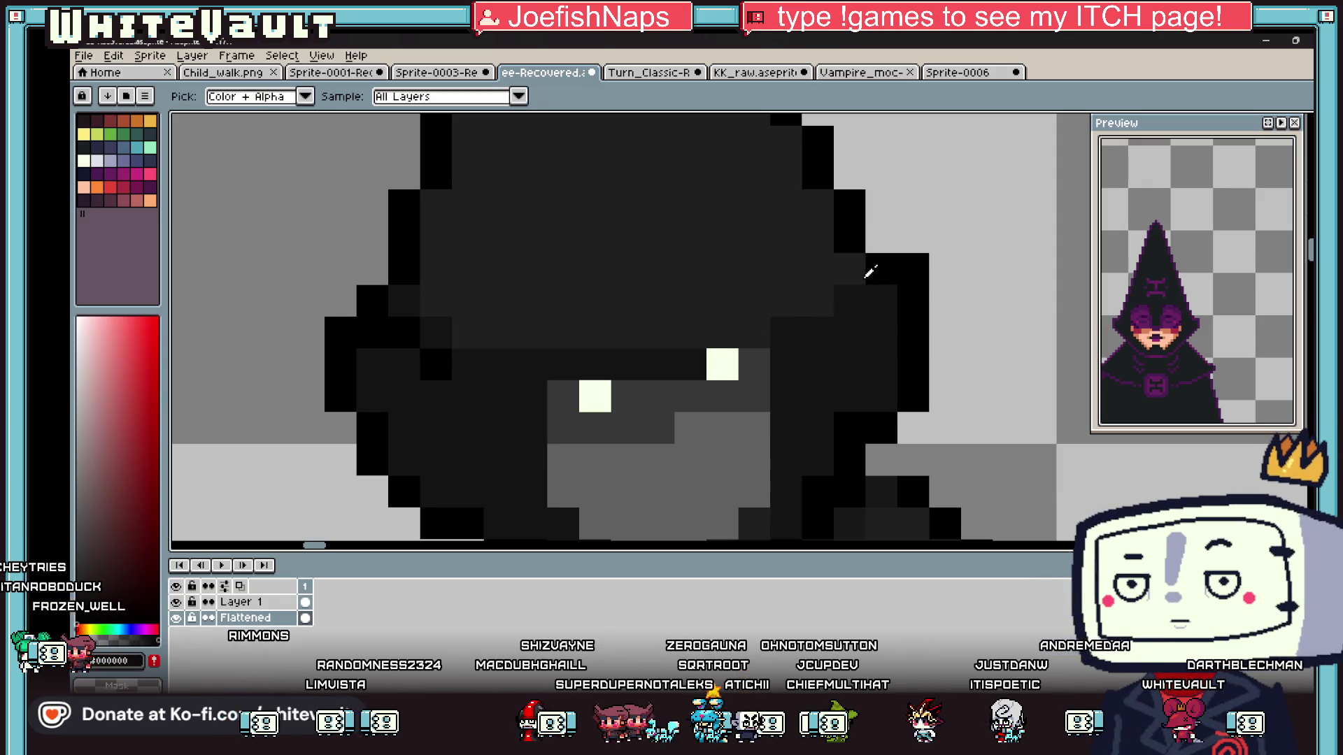
{"action": "left_click", "coordinate": [710, 361]}
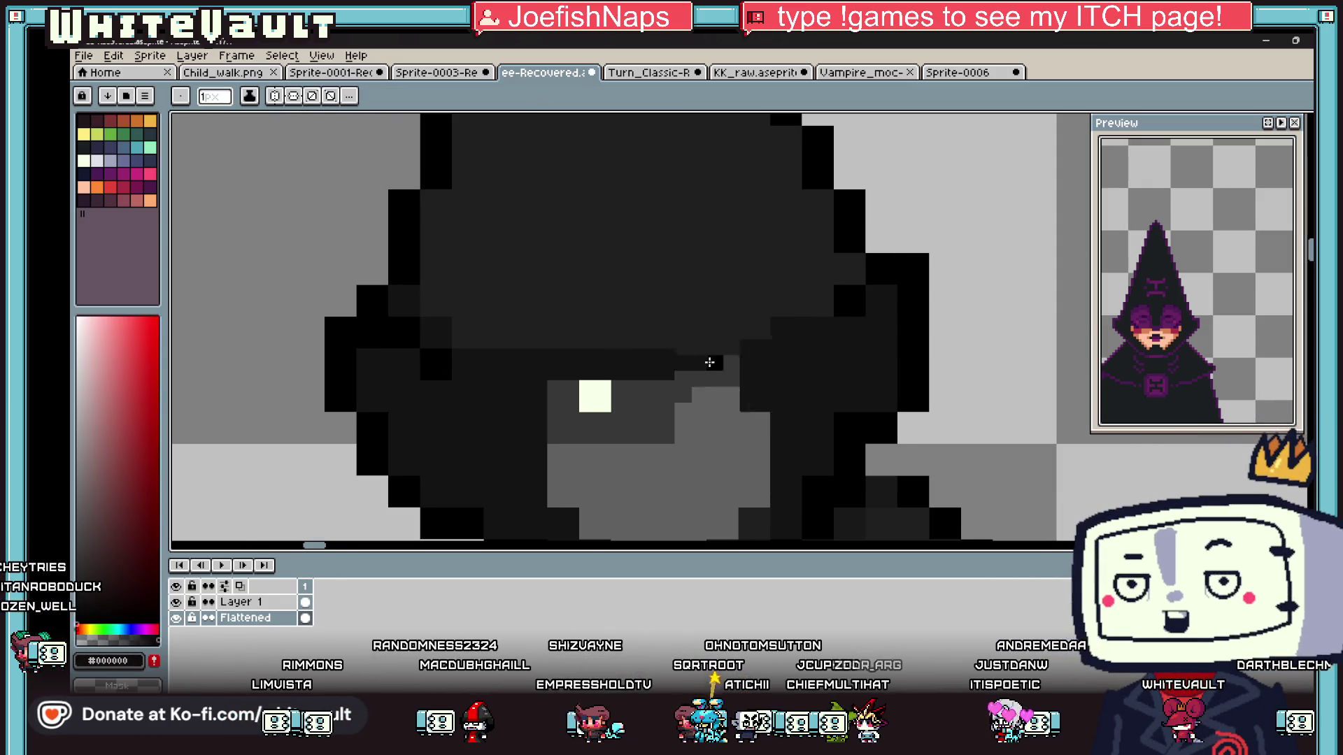
{"action": "scroll", "coordinate": [710, 361], "scroll_direction": "down", "scroll_amount": 4}
{"action": "scroll", "coordinate": [717, 360], "scroll_direction": "up", "scroll_amount": 3}
{"action": "key", "text": "ctrl+z"}
{"action": "key", "text": "alt"}
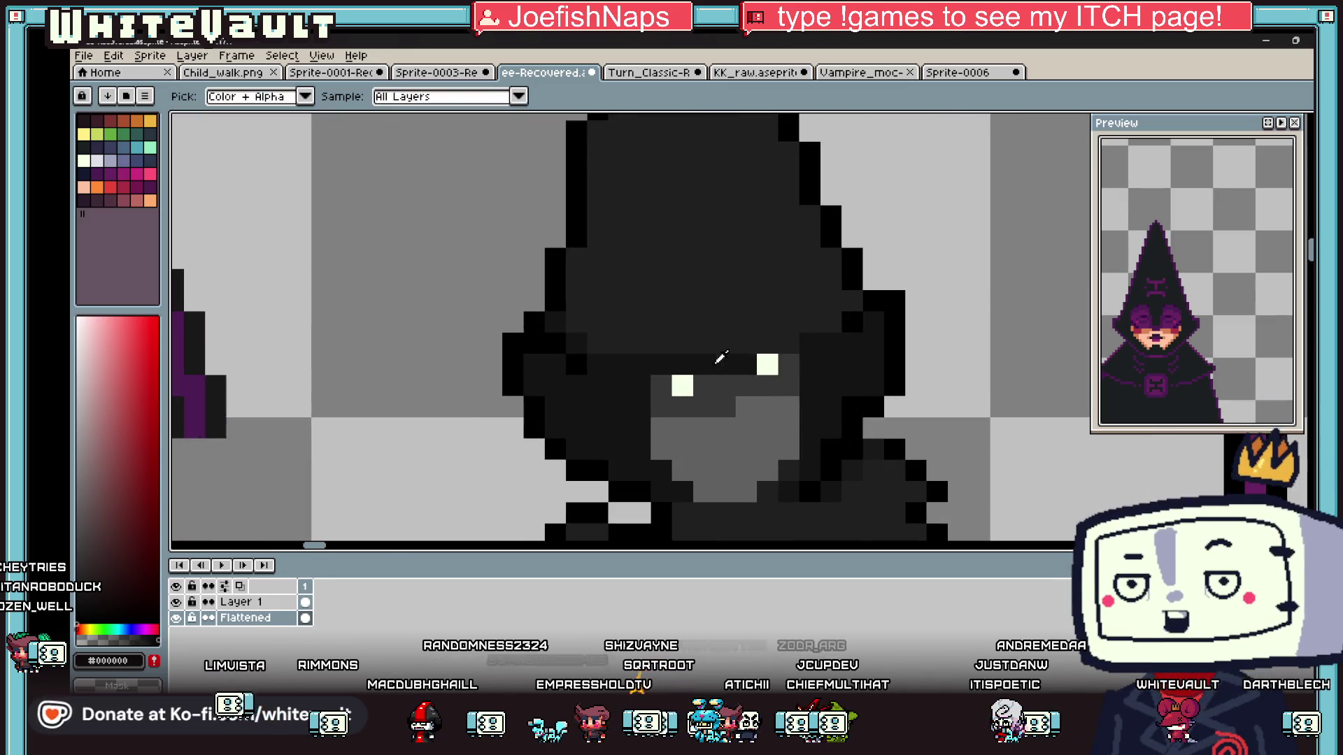
{"action": "left_click", "coordinate": [690, 365], "text": "alt"}
{"action": "left_click", "coordinate": [739, 391]}
{"action": "mouse_move", "coordinate": [738, 393]}
{"action": "left_mouse_down"}
{"action": "mouse_move", "coordinate": [746, 428]}
{"action": "mouse_move", "coordinate": [707, 426]}
{"action": "mouse_move", "coordinate": [726, 448]}
{"action": "mouse_move", "coordinate": [777, 423]}
{"action": "left_mouse_up"}
{"action": "left_click", "coordinate": [778, 420], "text": "alt"}
{"action": "left_click", "coordinate": [777, 386]}
Step: Pick a lighter dark grey and repaint two face pixels with it
{"action": "key", "text": "alt"}
{"action": "scroll", "coordinate": [776, 423], "scroll_direction": "down", "scroll_amount": 5}
{"action": "scroll", "coordinate": [728, 382], "scroll_direction": "up", "scroll_amount": 6}
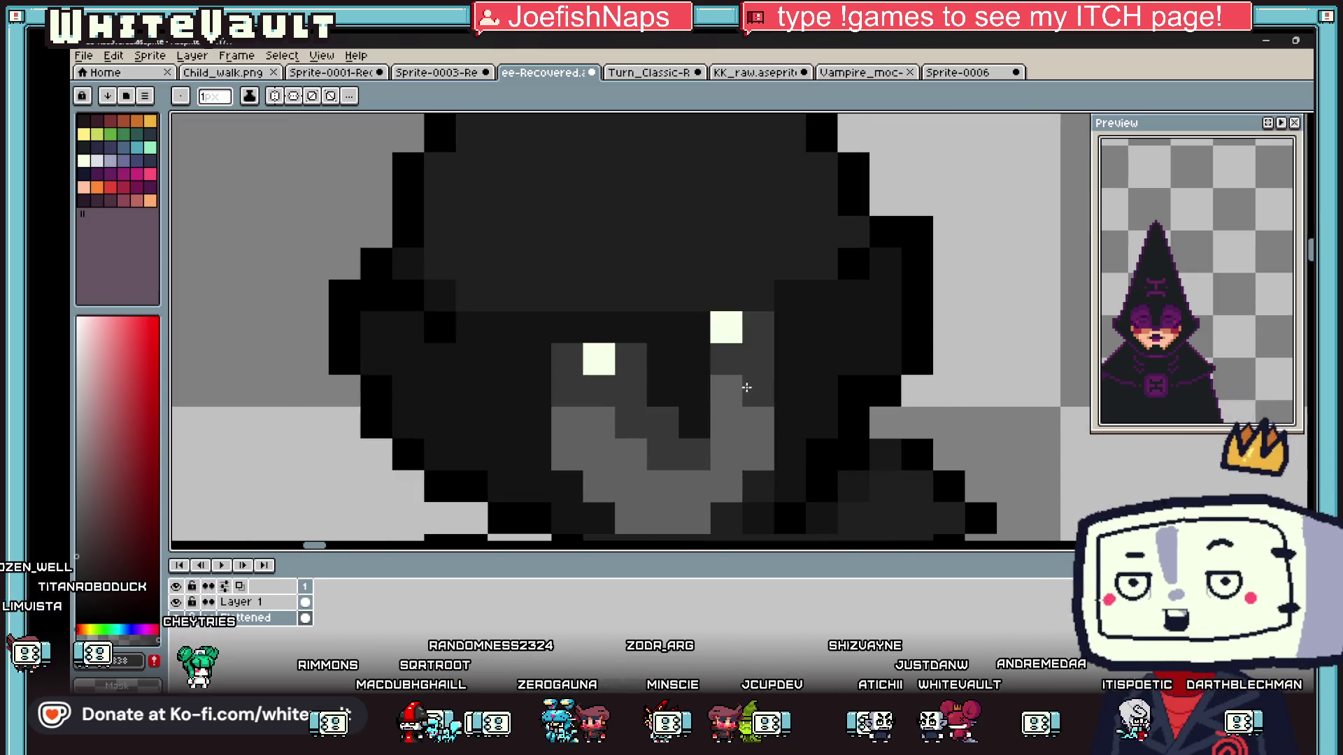
{"action": "key", "text": "alt"}
{"action": "left_click", "coordinate": [685, 287], "text": "alt"}
{"action": "left_click", "coordinate": [695, 359]}
{"action": "left_click", "coordinate": [695, 391]}
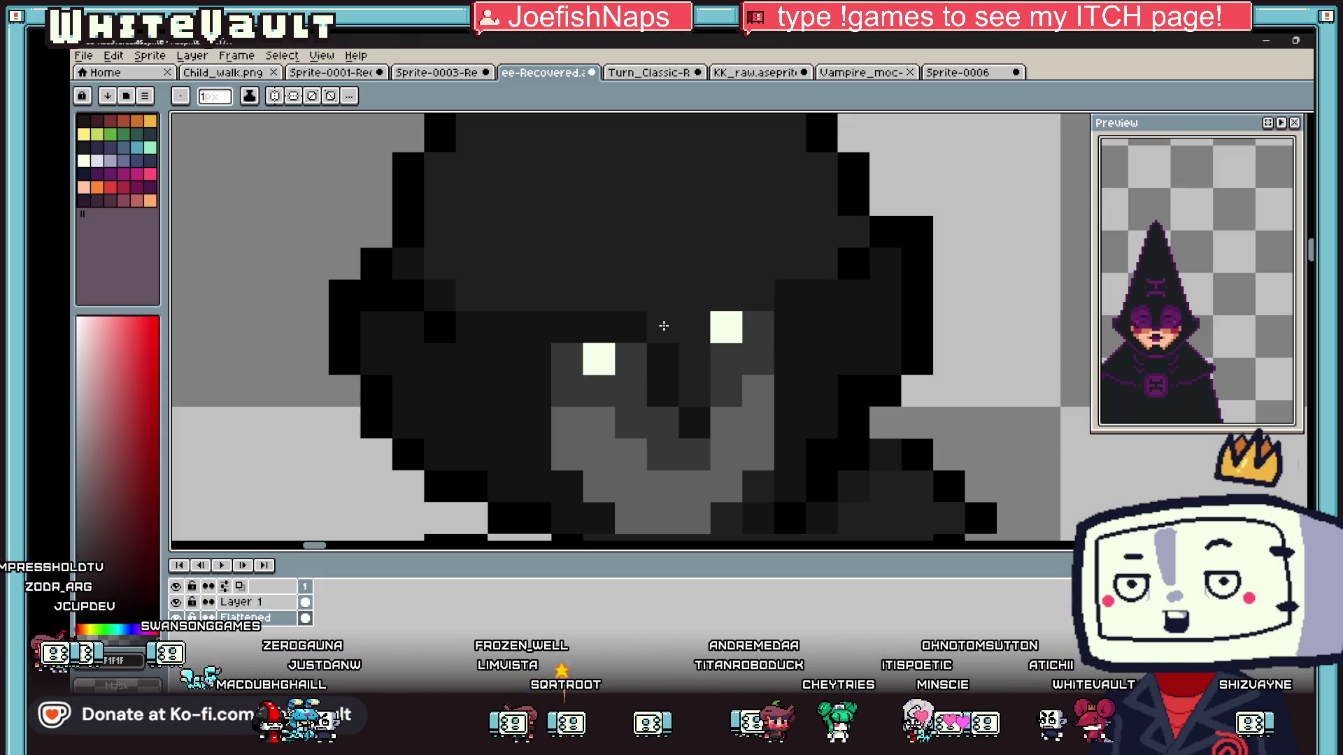
{"action": "scroll", "coordinate": [667, 326], "scroll_direction": "down", "scroll_amount": 4}
{"action": "scroll", "coordinate": [656, 391], "scroll_direction": "up", "scroll_amount": 5}
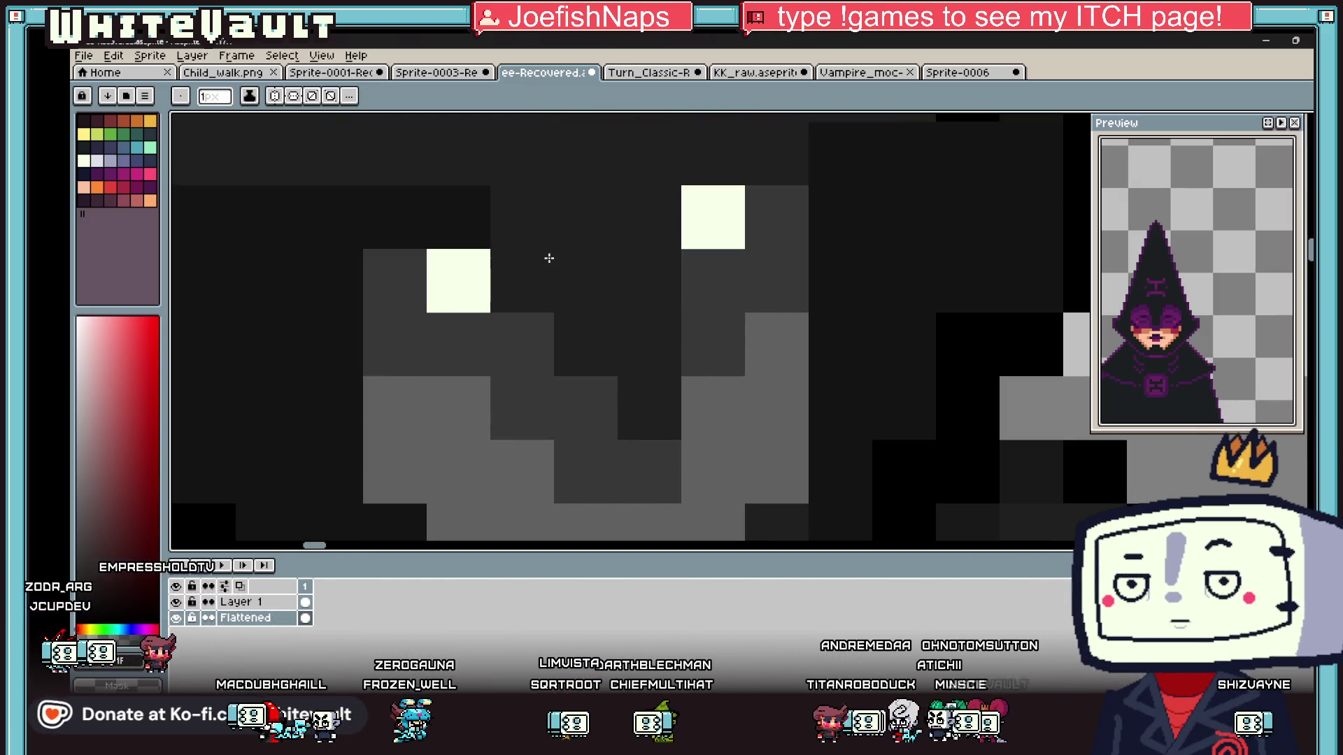
{"action": "scroll", "coordinate": [559, 266], "scroll_direction": "down", "scroll_amount": 5}
{"action": "scroll", "coordinate": [568, 275], "scroll_direction": "up", "scroll_amount": 4}
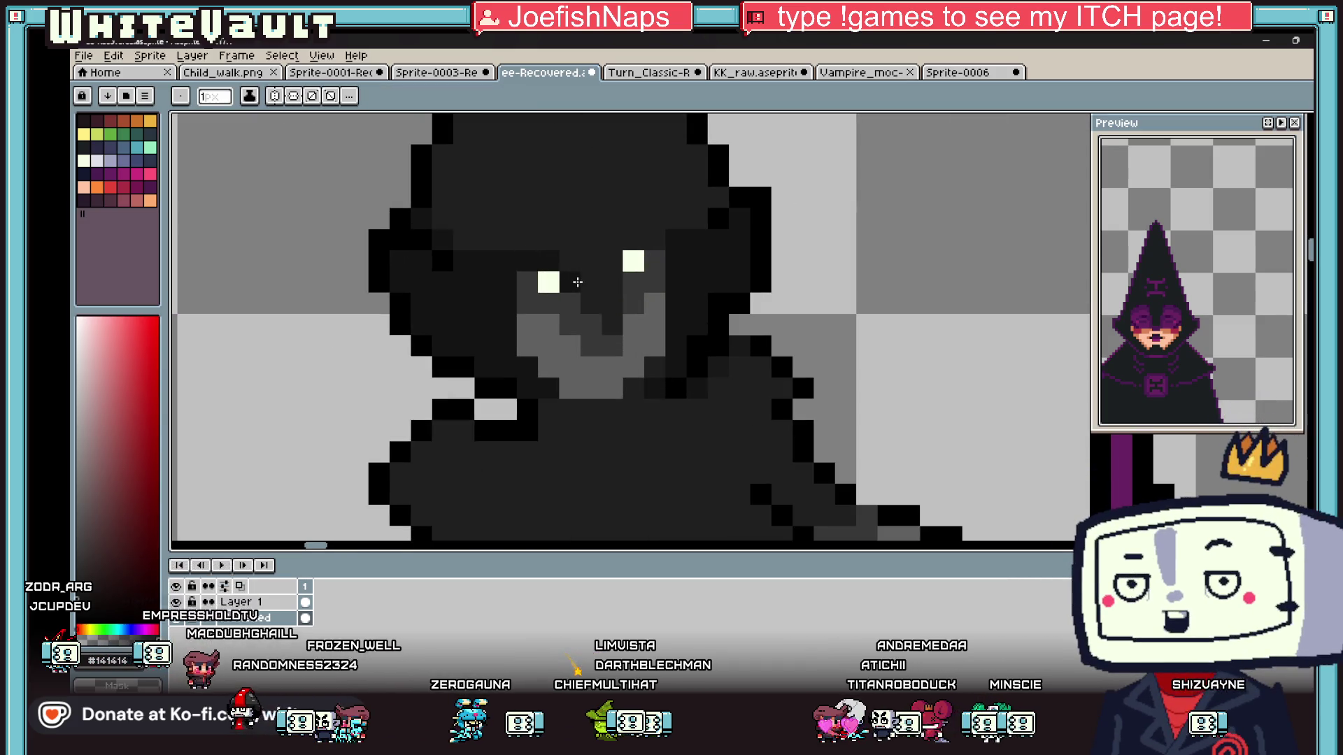
{"action": "scroll", "coordinate": [590, 295], "scroll_direction": "down", "scroll_amount": 3}
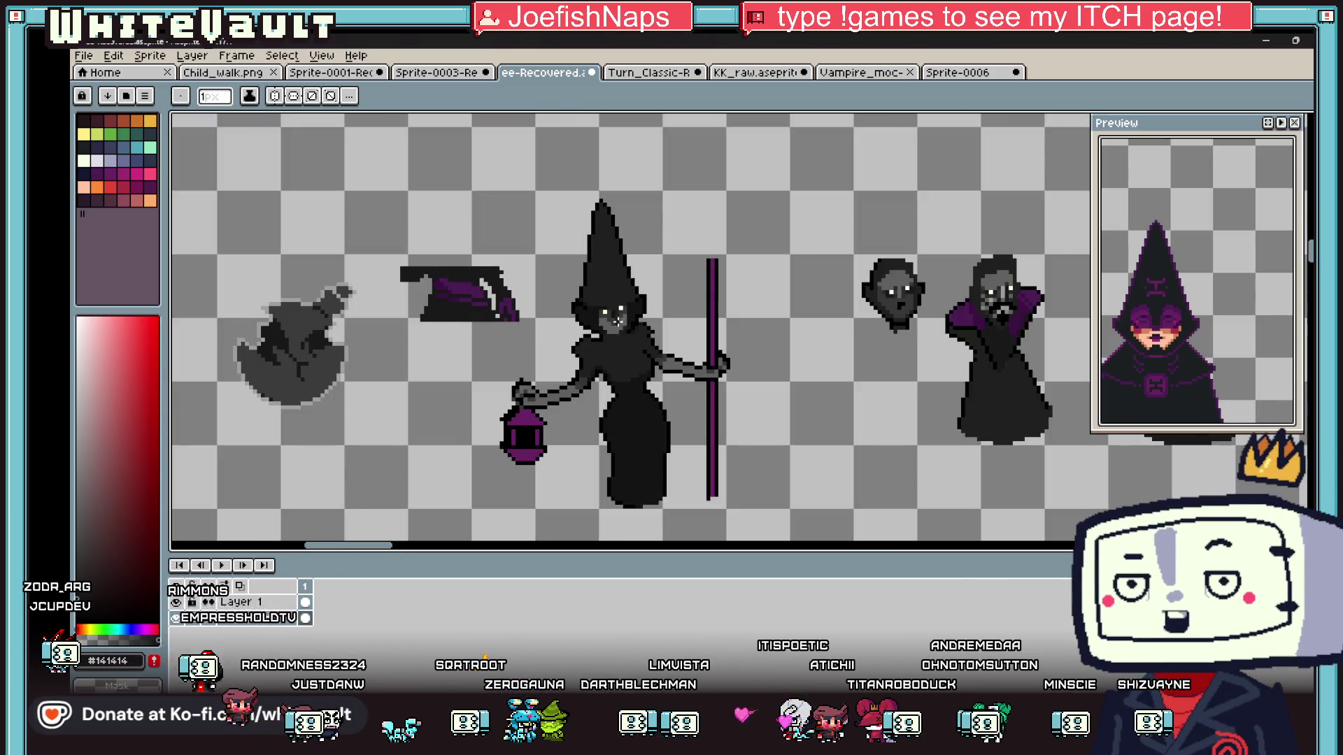
{"action": "scroll", "coordinate": [599, 282], "scroll_direction": "up", "scroll_amount": 2}
{"action": "key", "text": "i"}
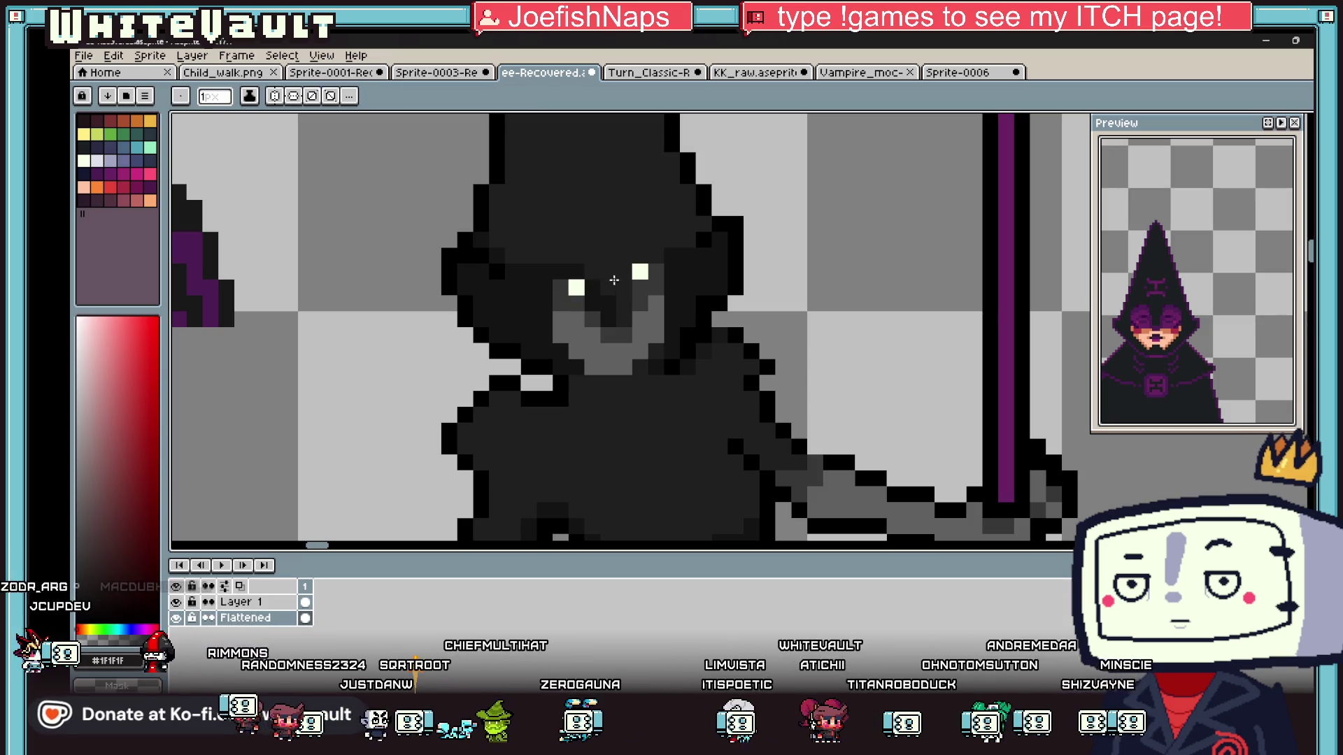
{"action": "scroll", "coordinate": [615, 300], "scroll_direction": "down", "scroll_amount": 4}
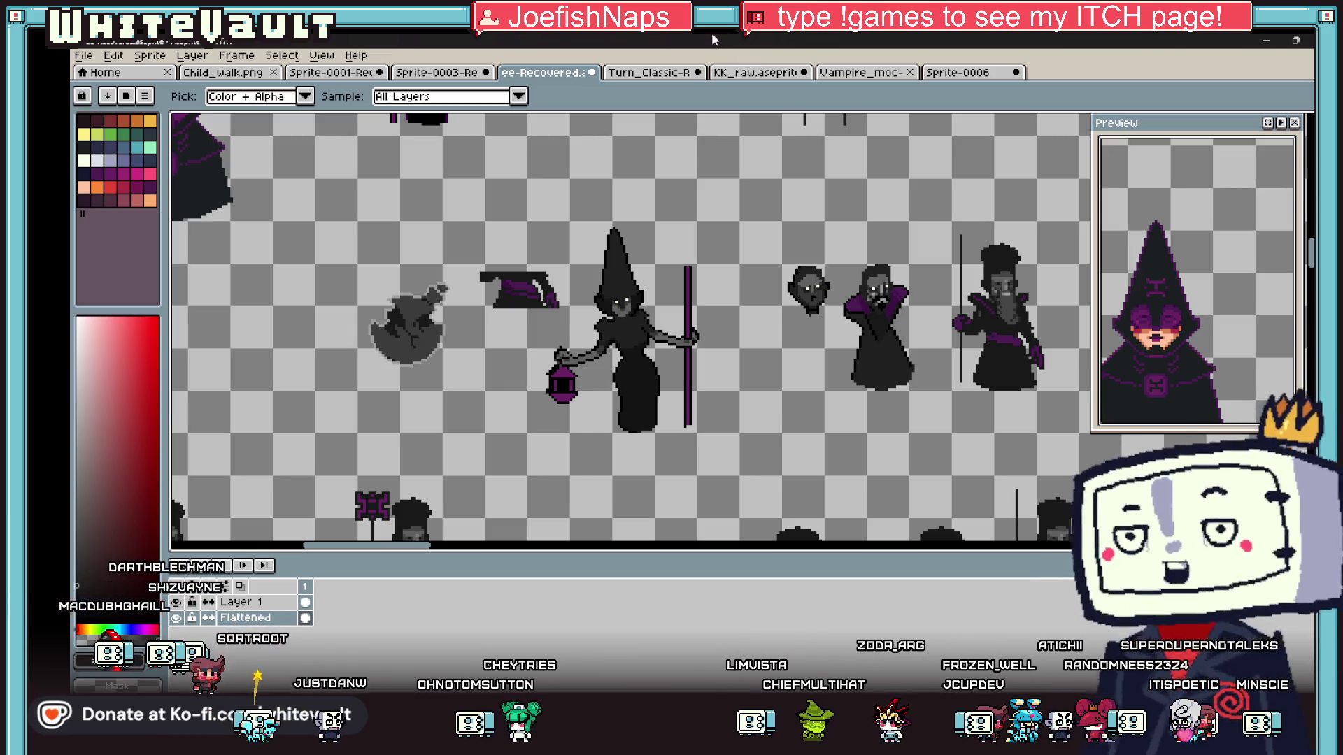
{"action": "scroll", "coordinate": [618, 298], "scroll_direction": "up", "scroll_amount": 2}
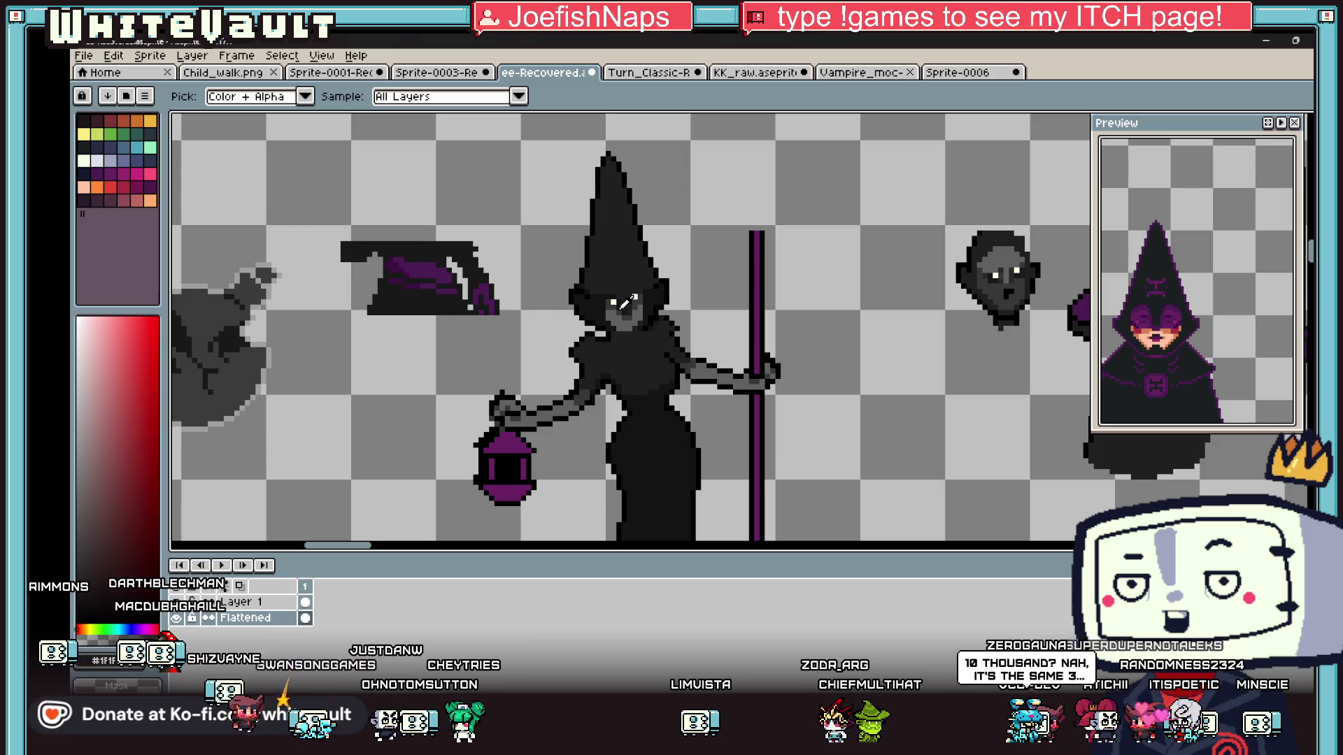
{"action": "key", "text": "b"}
{"action": "scroll", "coordinate": [609, 314], "scroll_direction": "up", "scroll_amount": 2}
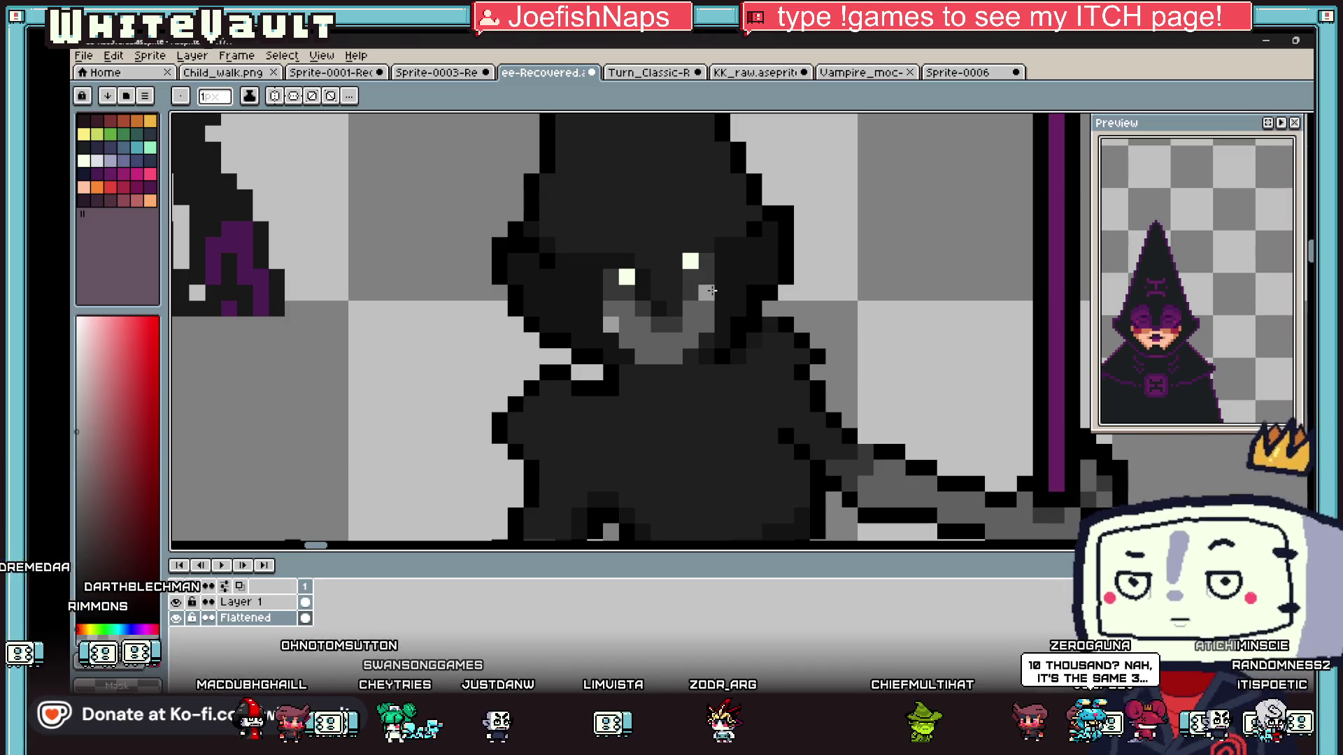
{"action": "scroll", "coordinate": [822, 318], "scroll_direction": "down", "scroll_amount": 3}
{"action": "scroll", "coordinate": [822, 318], "scroll_direction": "down", "scroll_amount": 2}
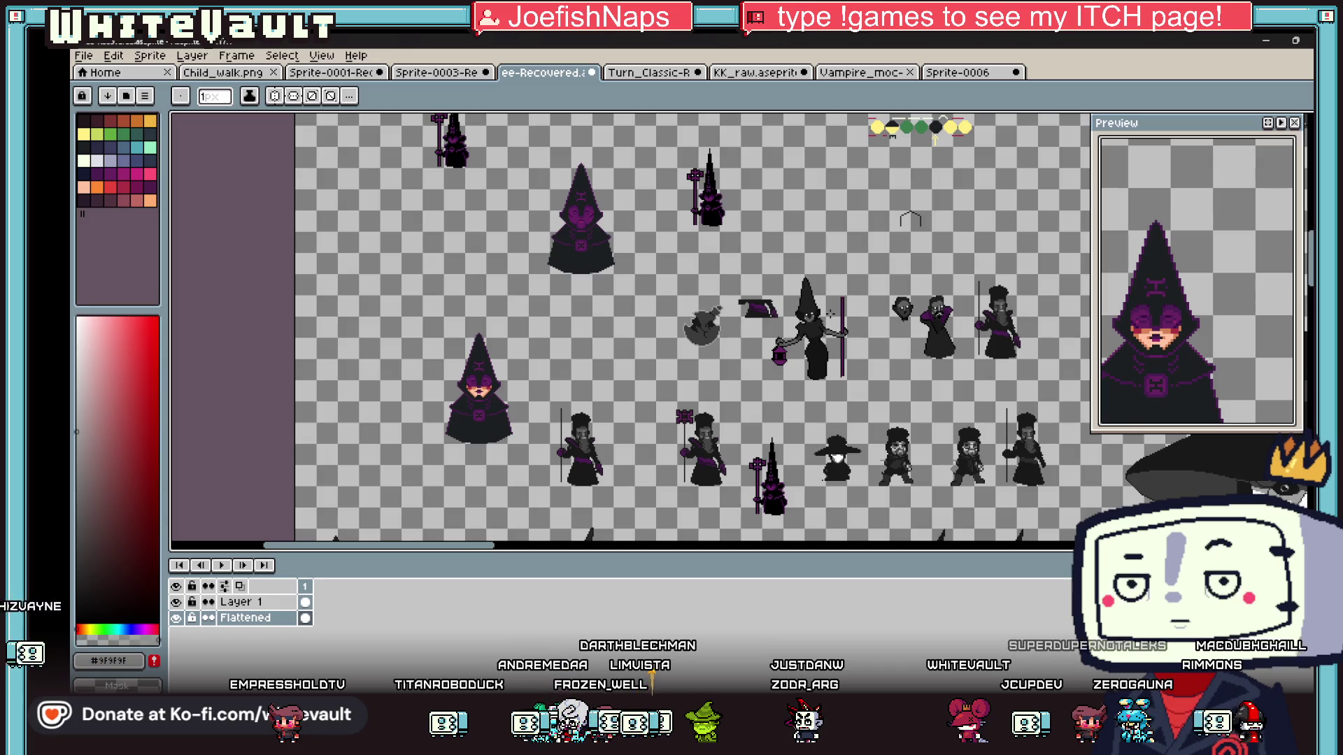
Step: Sample the body's dark grey and add black outline pixels where the arm joins the torso
{"action": "key", "text": "i"}
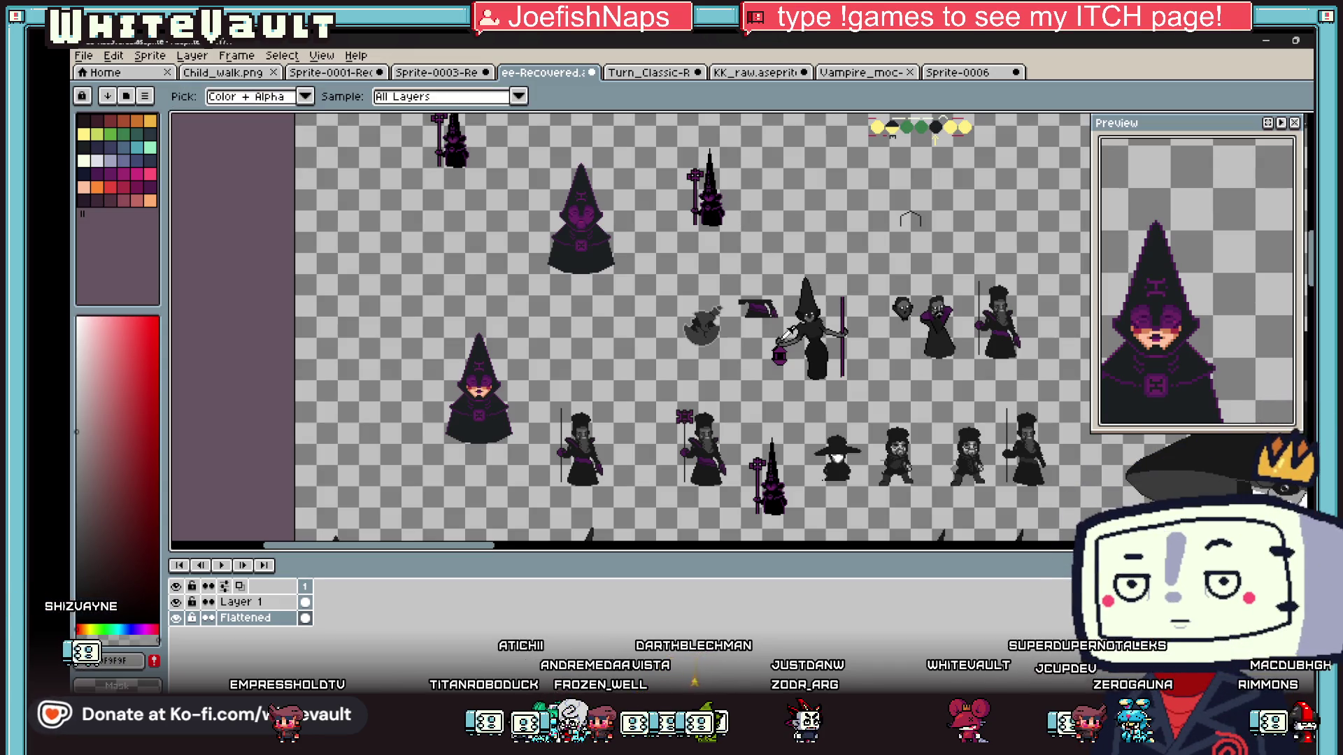
{"action": "scroll", "coordinate": [785, 322], "scroll_direction": "up", "scroll_amount": 3}
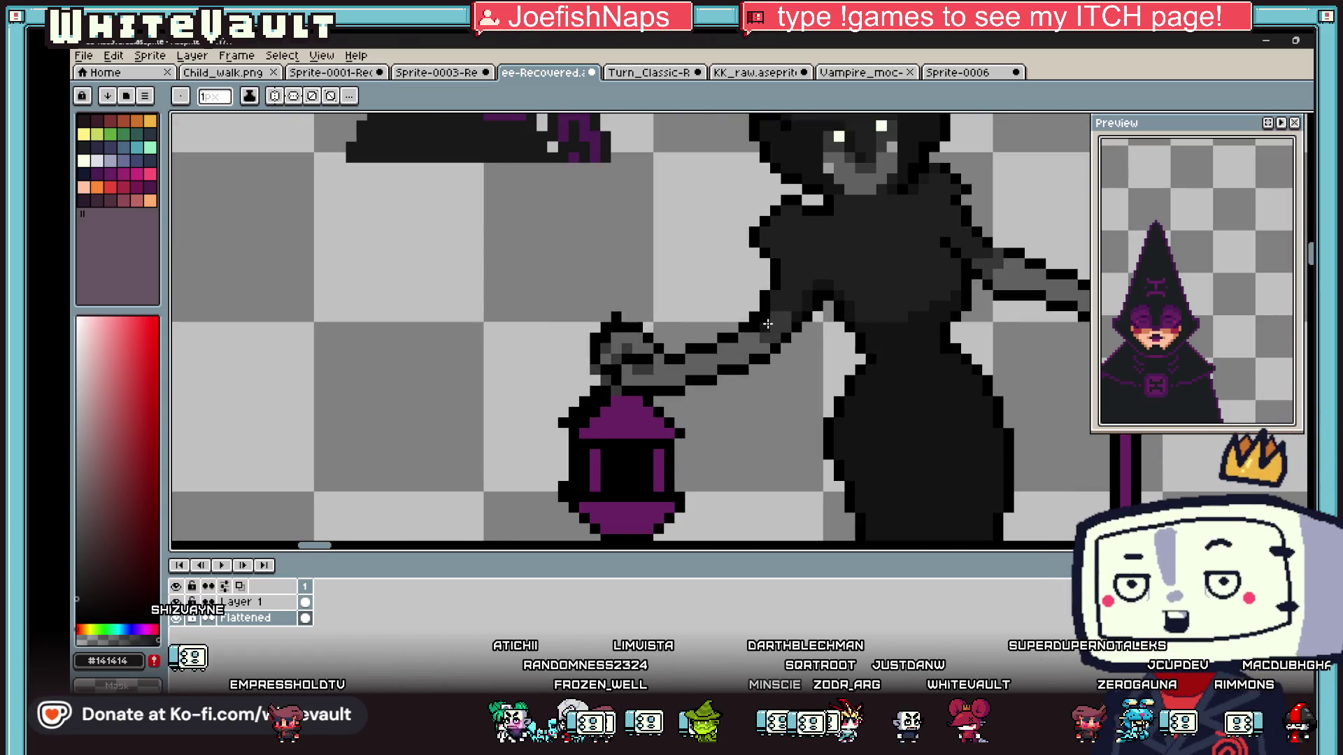
{"action": "scroll", "coordinate": [802, 310], "scroll_direction": "down", "scroll_amount": 4}
{"action": "scroll", "coordinate": [892, 332], "scroll_direction": "up", "scroll_amount": 4}
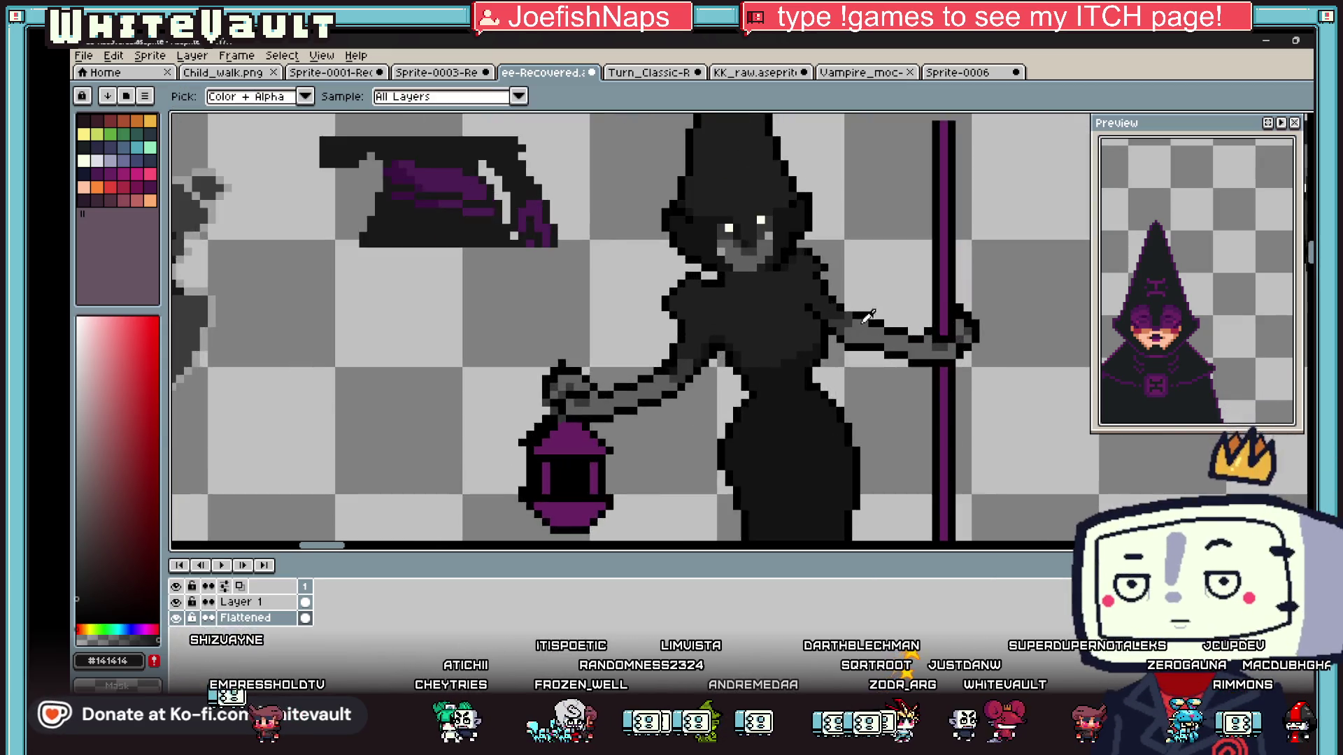
{"action": "scroll", "coordinate": [861, 319], "scroll_direction": "down", "scroll_amount": 4}
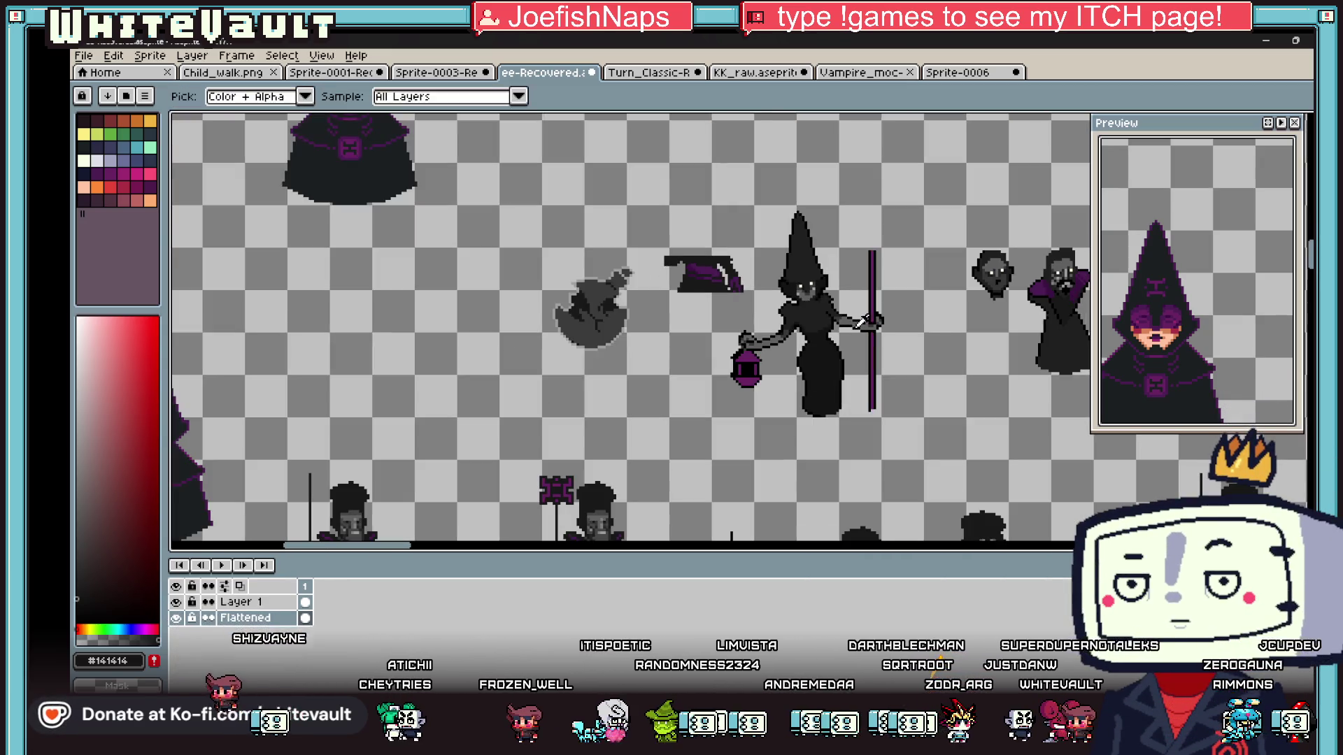
{"action": "scroll", "coordinate": [850, 312], "scroll_direction": "up", "scroll_amount": 3}
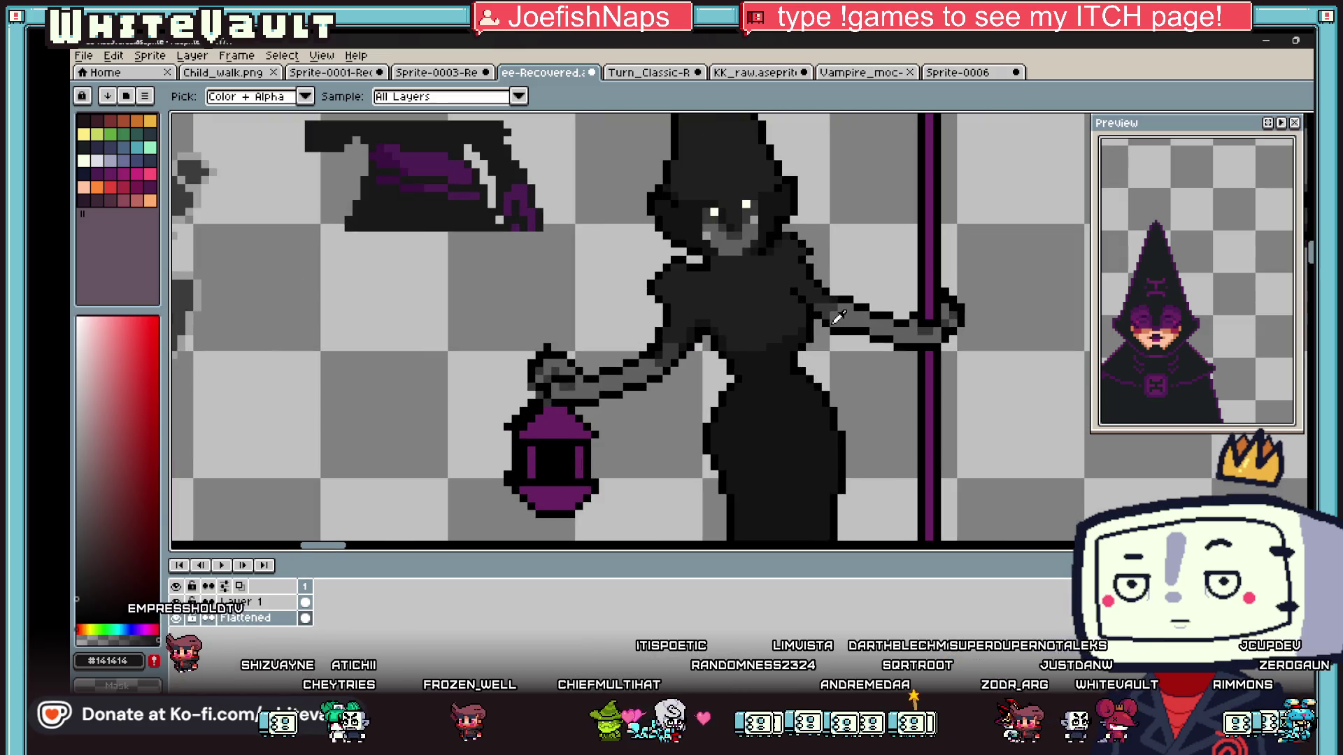
{"action": "left_click", "coordinate": [854, 308], "text": "alt"}
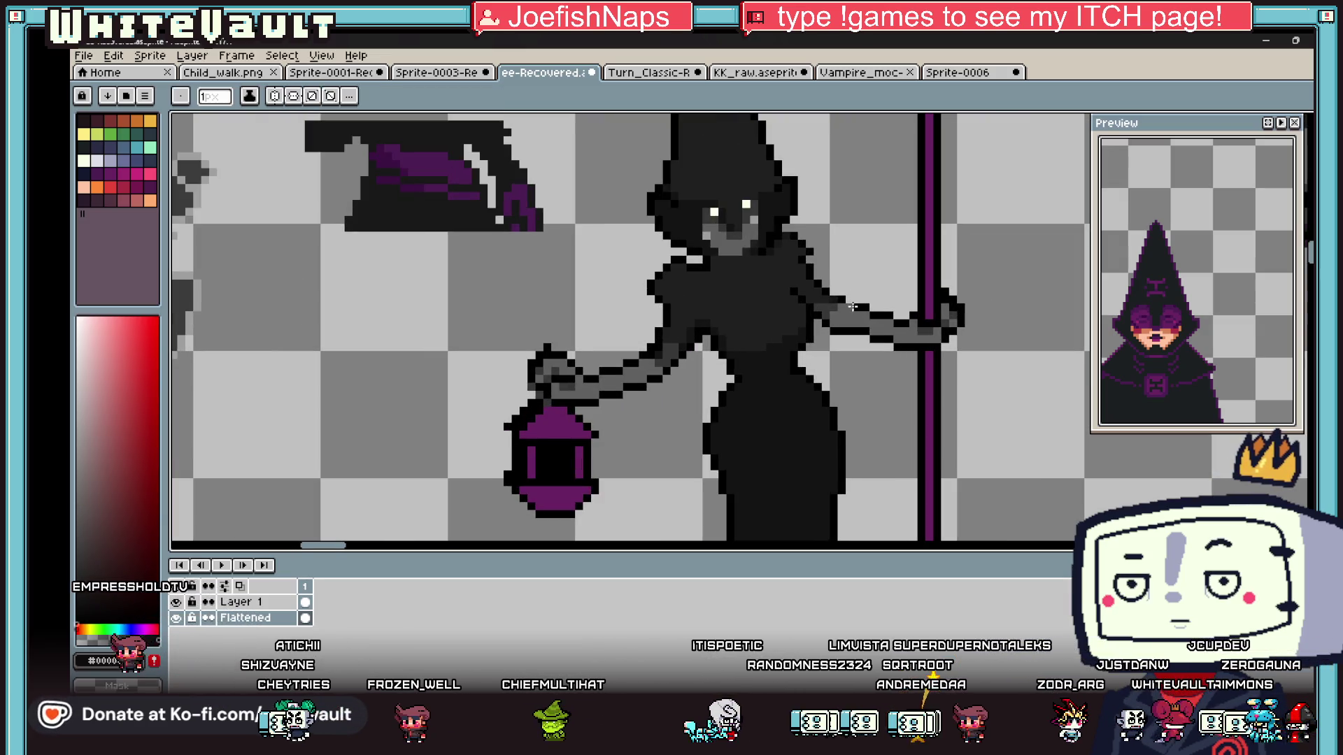
{"action": "scroll", "coordinate": [832, 316], "scroll_direction": "up", "scroll_amount": 2}
{"action": "left_click", "coordinate": [862, 317], "text": "alt"}
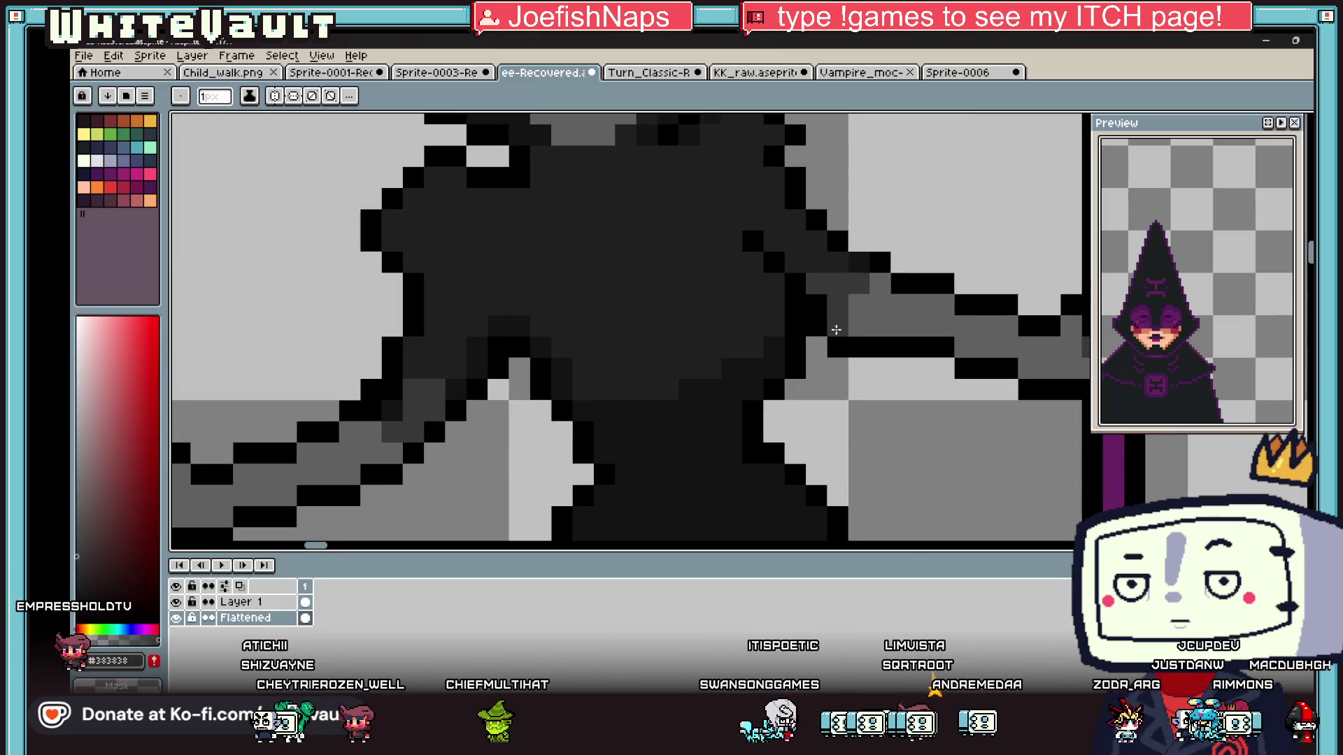
{"action": "scroll", "coordinate": [817, 302], "scroll_direction": "down", "scroll_amount": 4}
{"action": "scroll", "coordinate": [721, 308], "scroll_direction": "up", "scroll_amount": 4}
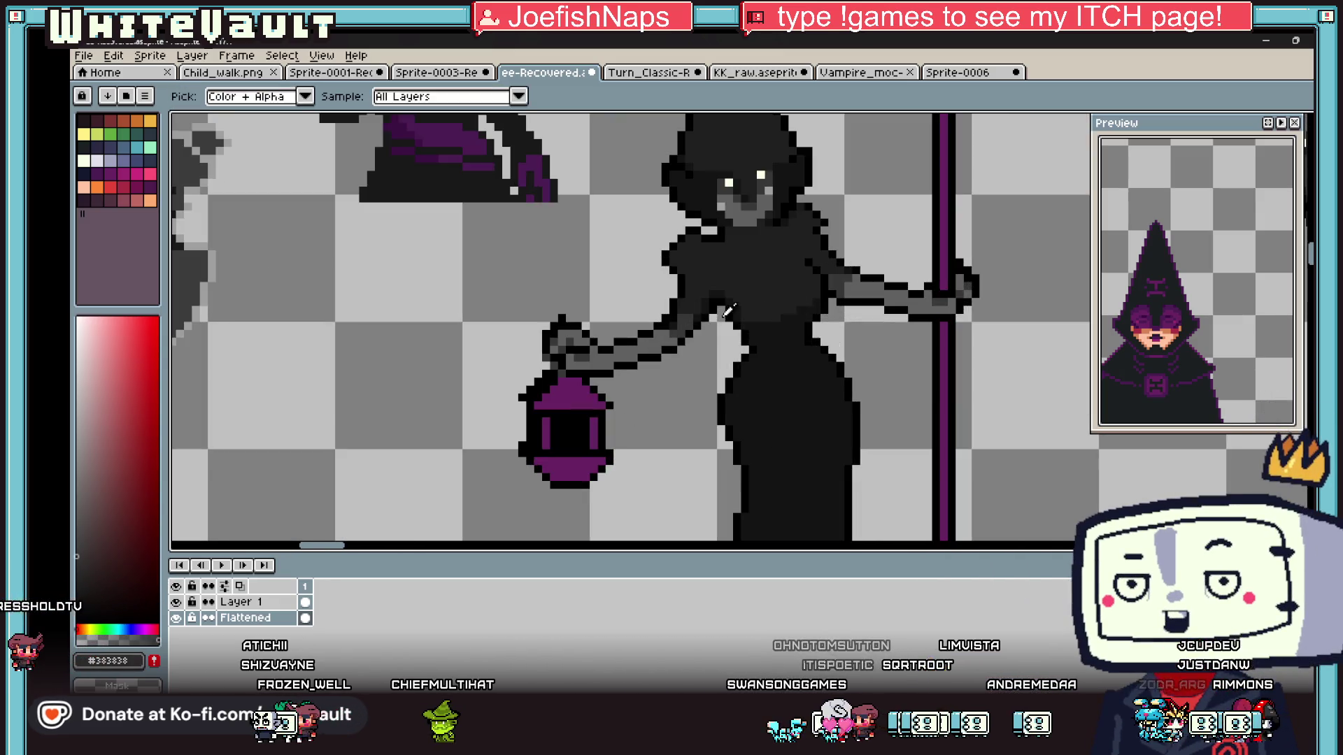
{"action": "left_click", "coordinate": [715, 312], "text": "alt"}
{"action": "left_click", "coordinate": [687, 355]}
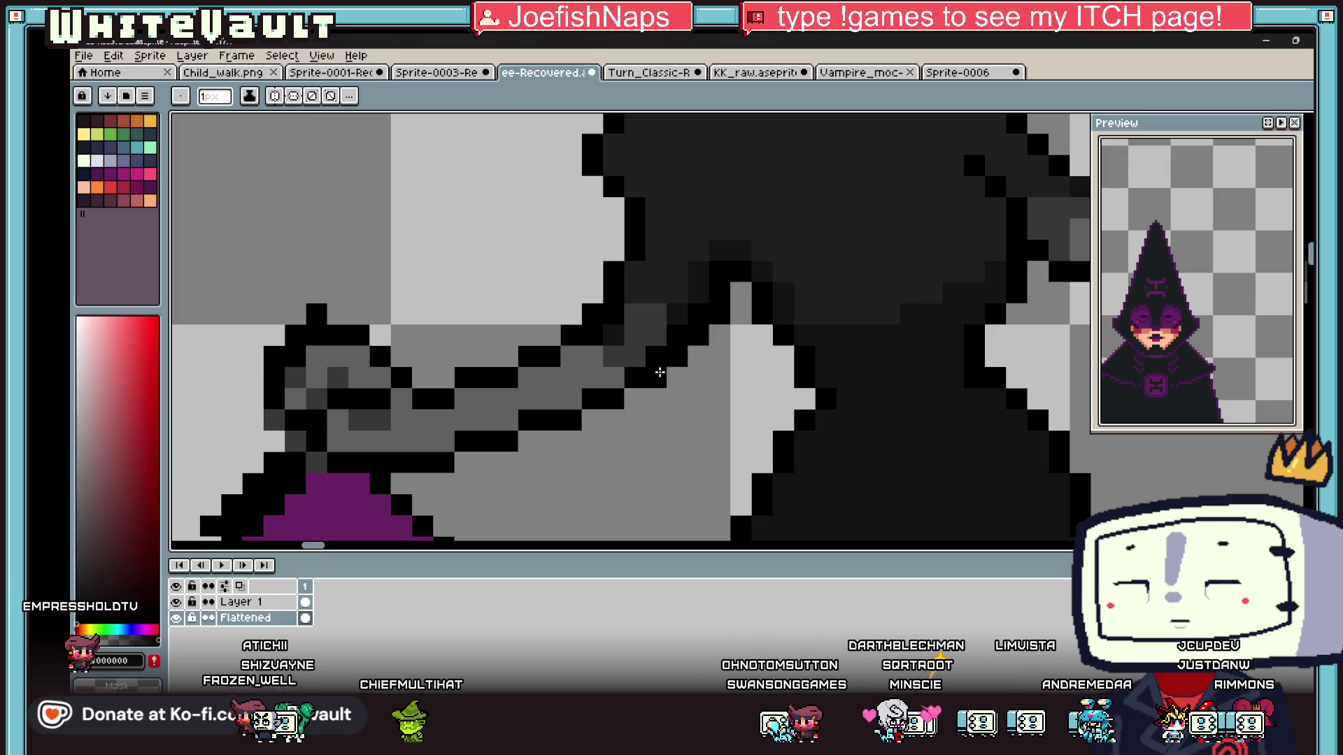
{"action": "left_click", "coordinate": [650, 334], "text": "alt"}
{"action": "left_click", "coordinate": [656, 355]}
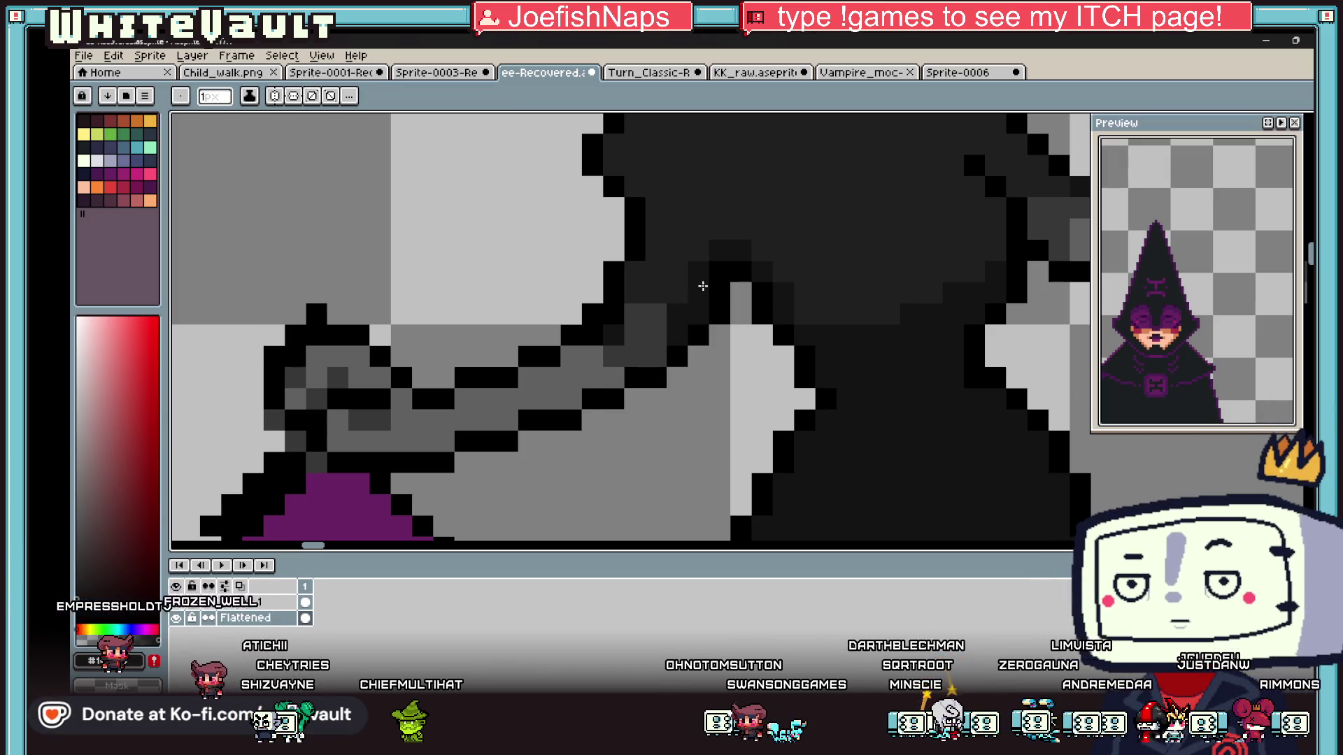
Step: Paint a dark stroke along the edge between the arm and torso
{"action": "scroll", "coordinate": [727, 263], "scroll_direction": "down", "scroll_amount": 4}
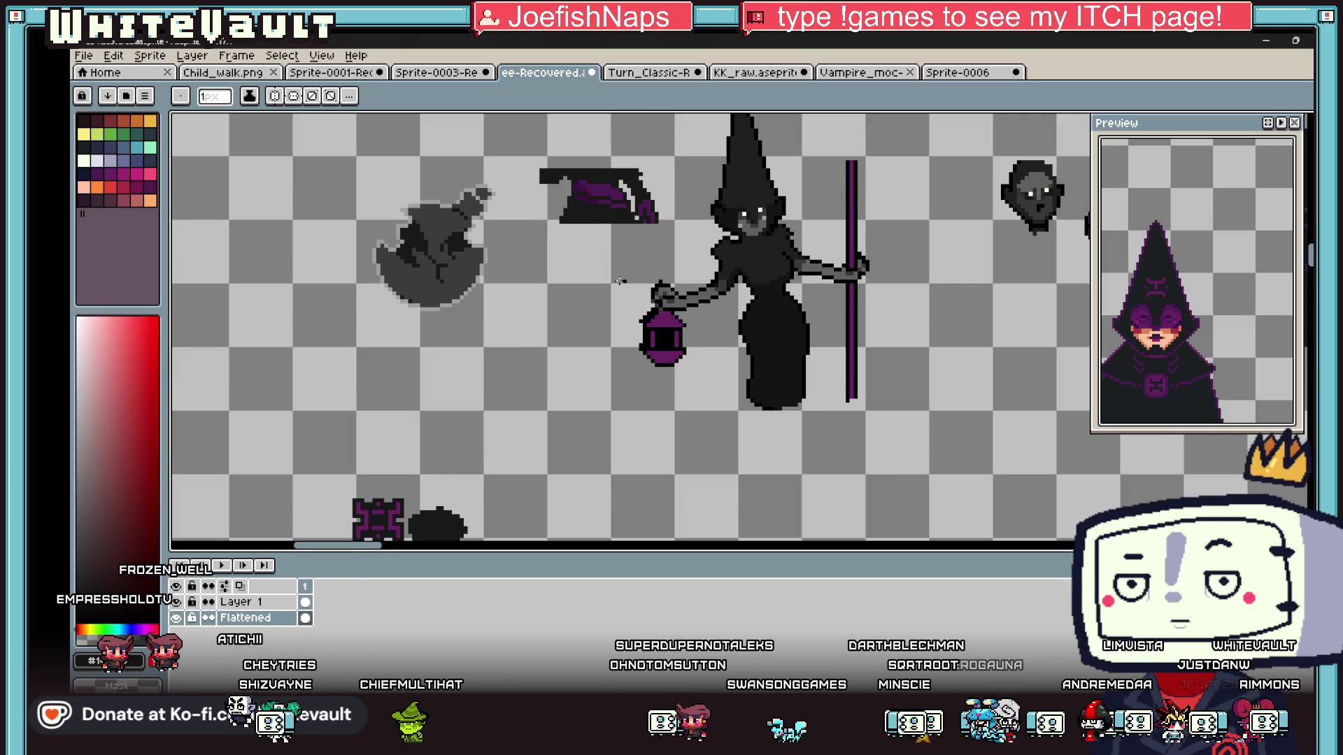
{"action": "scroll", "coordinate": [729, 272], "scroll_direction": "up", "scroll_amount": 3}
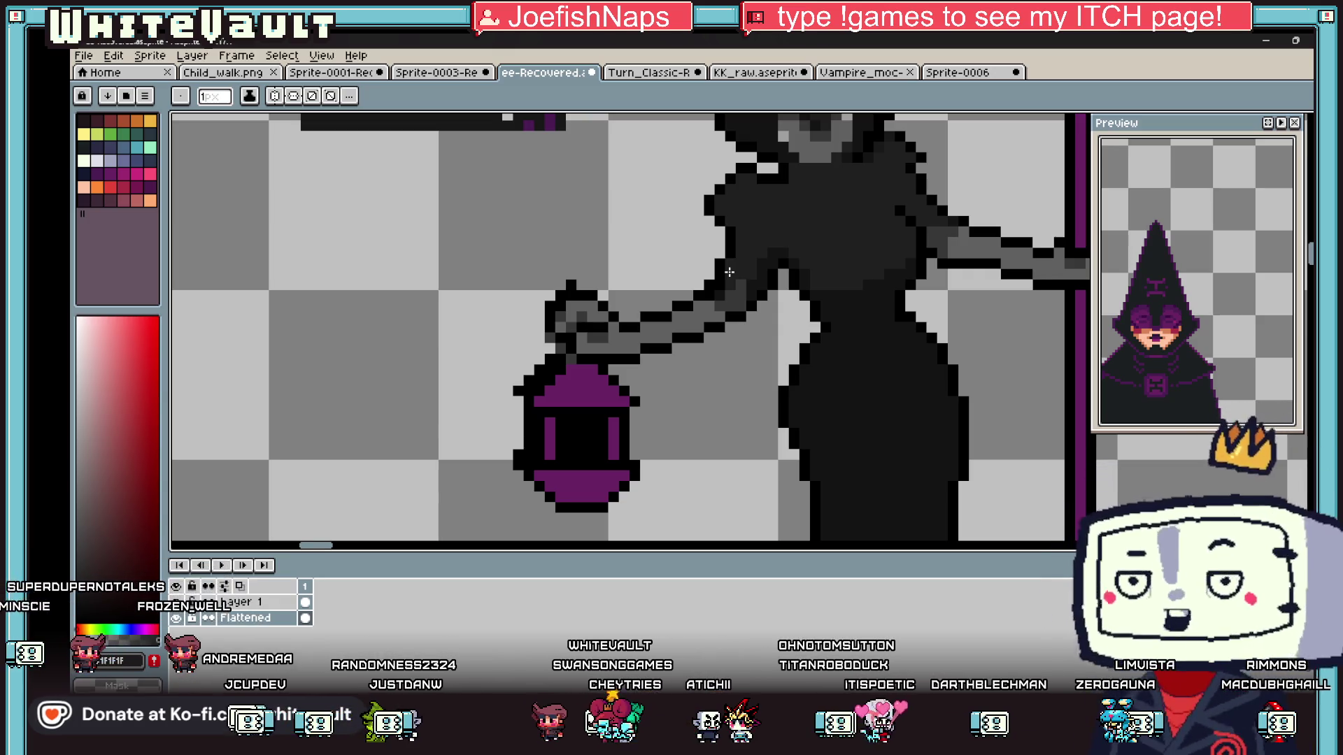
{"action": "scroll", "coordinate": [875, 260], "scroll_direction": "down", "scroll_amount": 3}
{"action": "scroll", "coordinate": [835, 250], "scroll_direction": "up", "scroll_amount": 1}
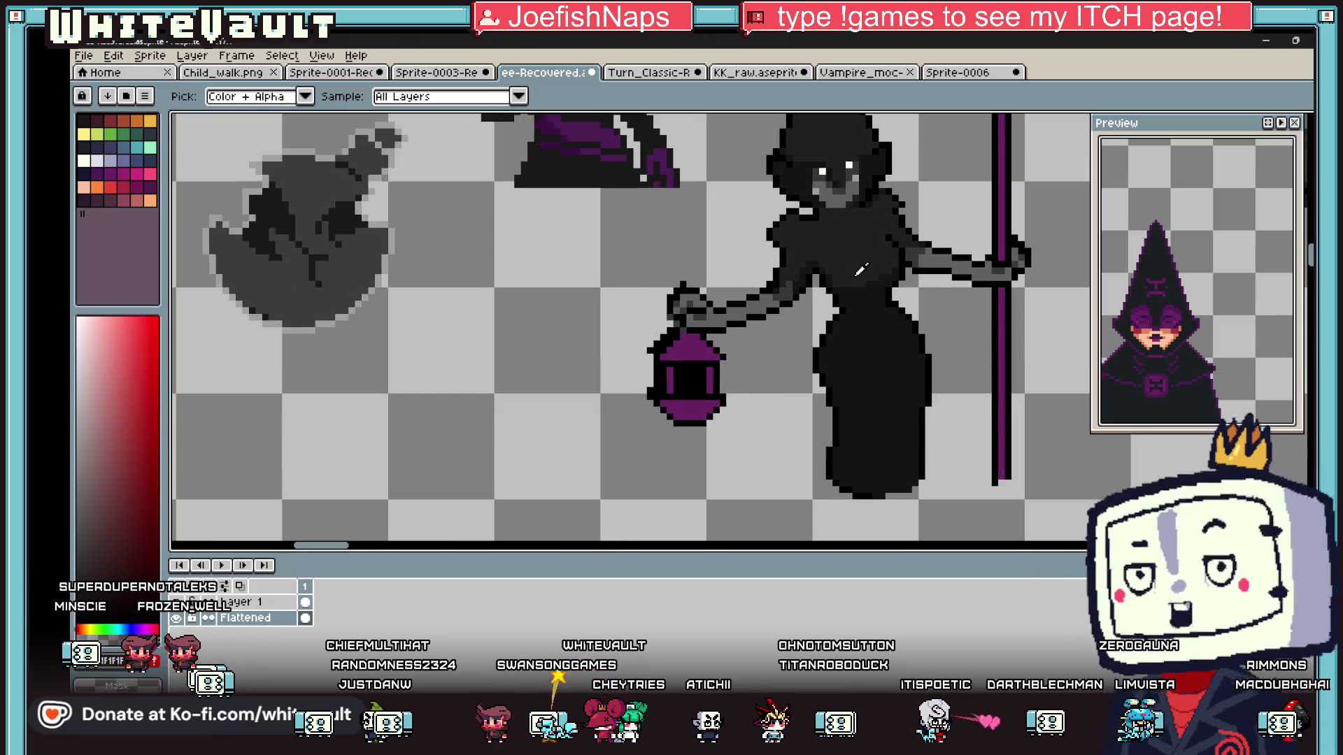
{"action": "scroll", "coordinate": [810, 215], "scroll_direction": "up", "scroll_amount": 5}
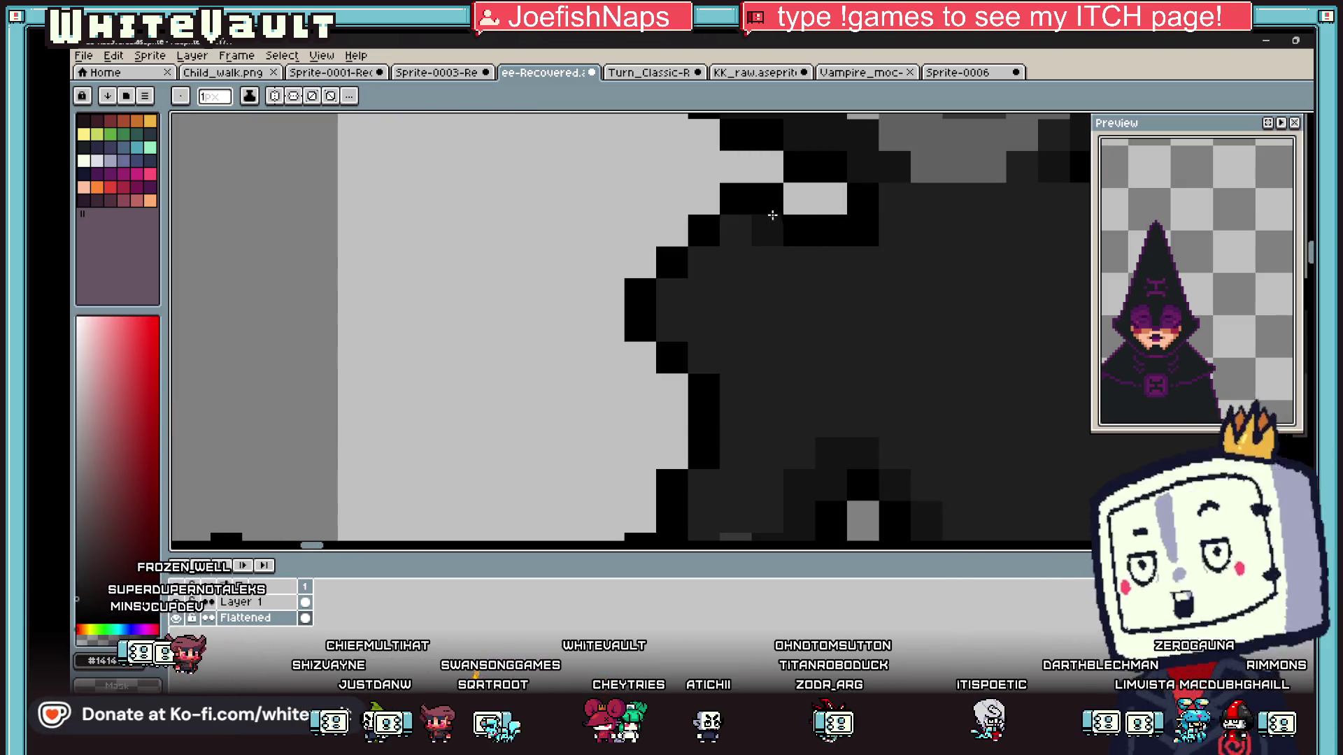
{"action": "scroll", "coordinate": [890, 201], "scroll_direction": "down", "scroll_amount": 6}
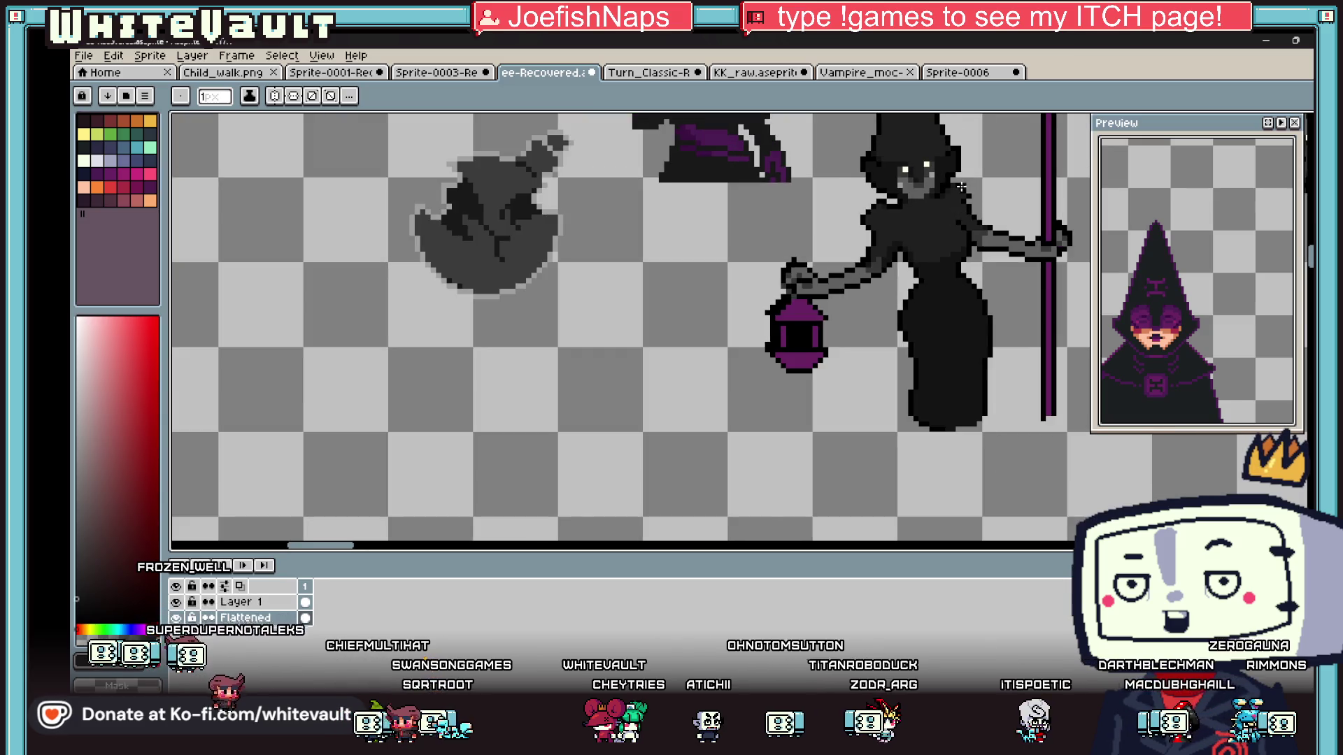
{"action": "scroll", "coordinate": [958, 222], "scroll_direction": "up", "scroll_amount": 3}
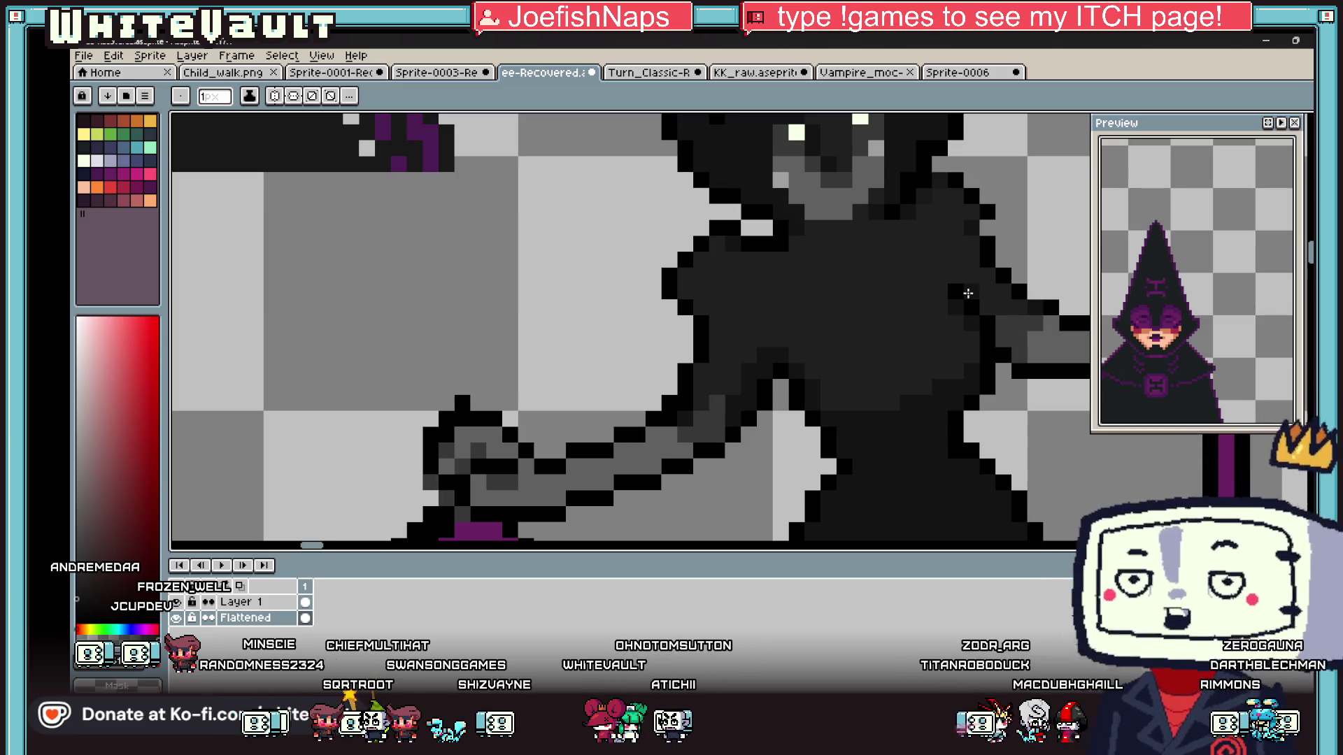
{"action": "scroll", "coordinate": [987, 308], "scroll_direction": "down", "scroll_amount": 5}
{"action": "key", "text": "i"}
{"action": "scroll", "coordinate": [987, 329], "scroll_direction": "up", "scroll_amount": 3}
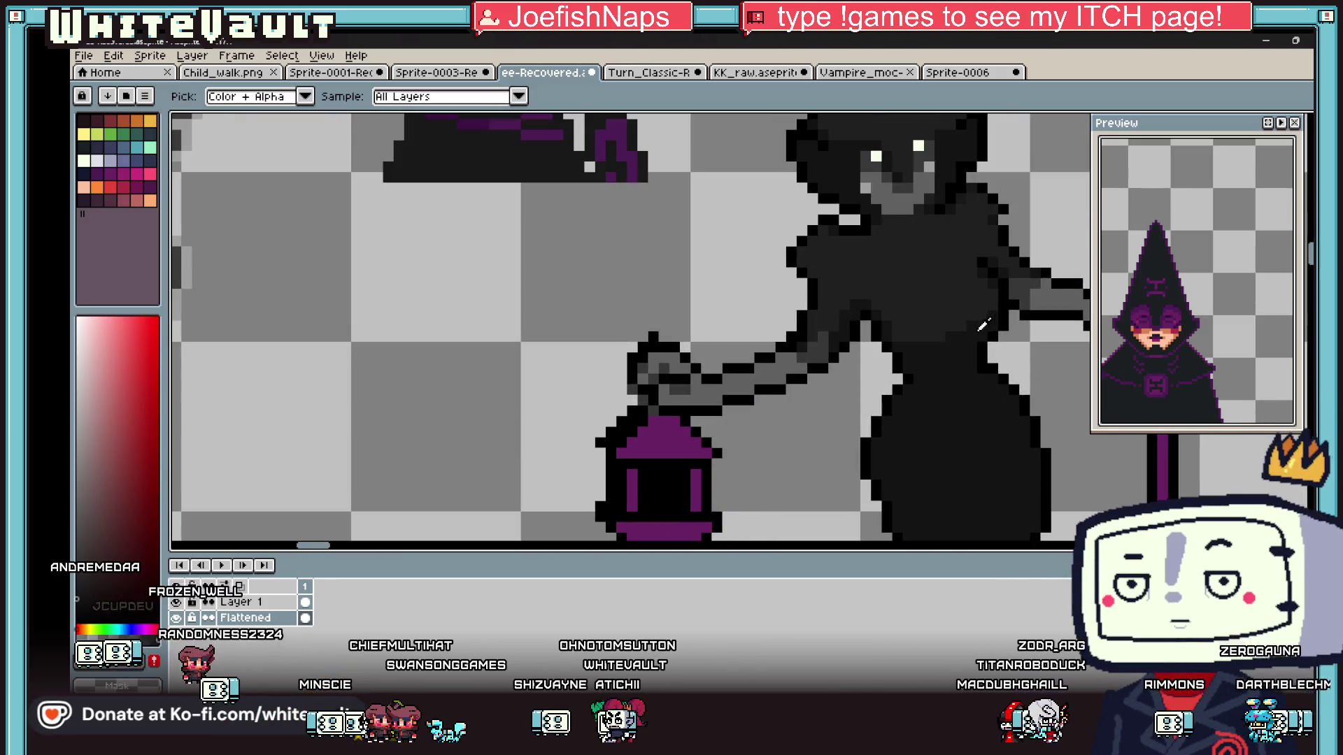
{"action": "key", "text": "b"}
{"action": "scroll", "coordinate": [966, 321], "scroll_direction": "up", "scroll_amount": 3}
{"action": "mouse_move", "coordinate": [871, 339]}
{"action": "left_mouse_down"}
{"action": "mouse_move", "coordinate": [833, 335]}
{"action": "mouse_move", "coordinate": [762, 378]}
{"action": "mouse_move", "coordinate": [964, 347]}
{"action": "left_mouse_up"}
{"action": "scroll", "coordinate": [964, 347], "scroll_direction": "down", "scroll_amount": 5}
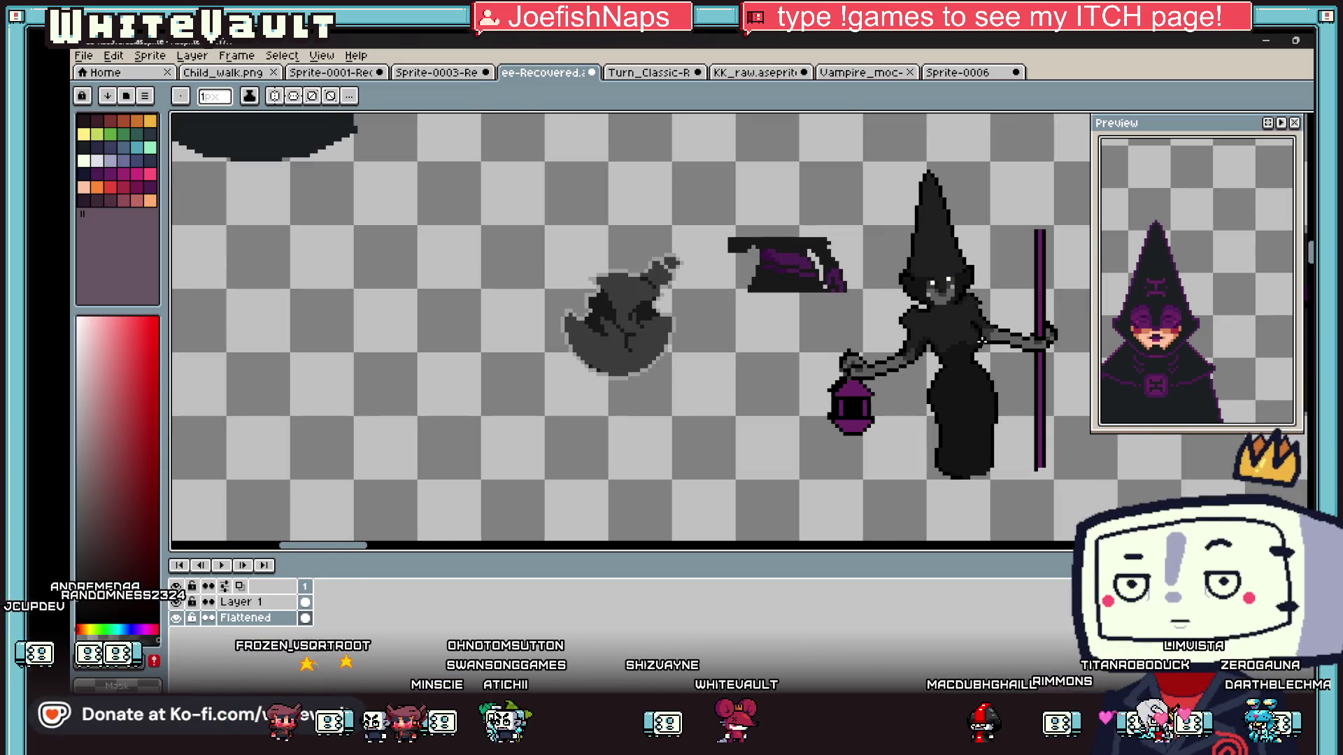
{"action": "key", "text": "i"}
{"action": "scroll", "coordinate": [938, 350], "scroll_direction": "up", "scroll_amount": 4}
{"action": "key", "text": "b"}
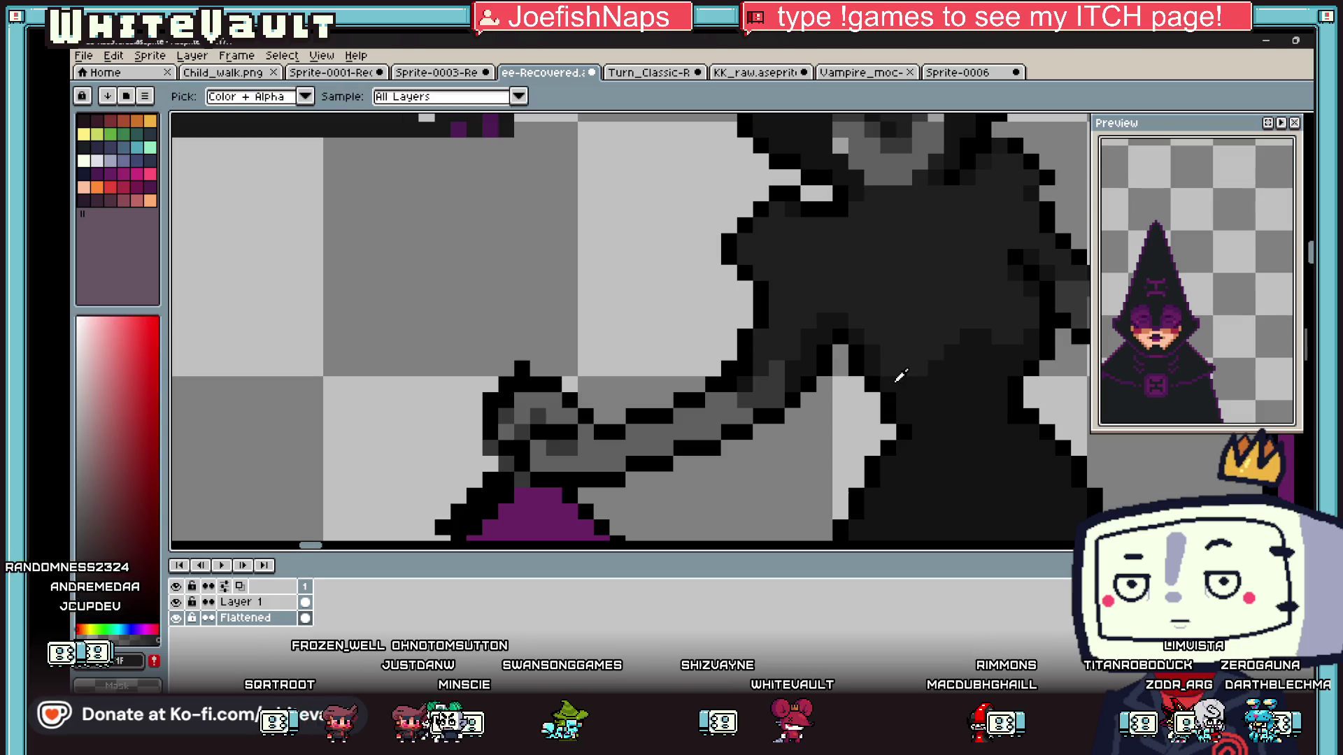
{"action": "scroll", "coordinate": [909, 372], "scroll_direction": "down", "scroll_amount": 3}
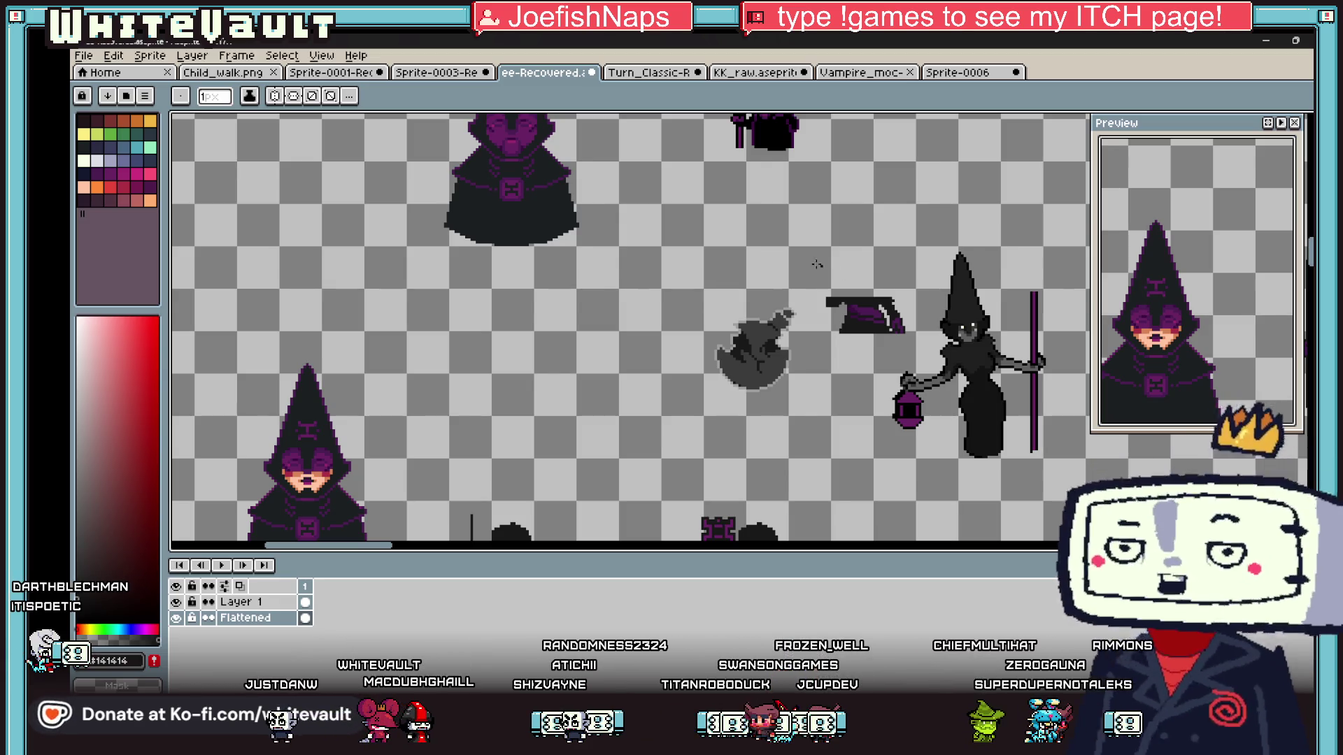
Step: Marquee-select and delete the loose purple hat piece, then undo the deletion
{"action": "scroll", "coordinate": [959, 295], "scroll_direction": "down", "scroll_amount": 3}
{"action": "scroll", "coordinate": [768, 298], "scroll_direction": "up", "scroll_amount": 3}
{"action": "scroll", "coordinate": [768, 298], "scroll_direction": "up", "scroll_amount": 1}
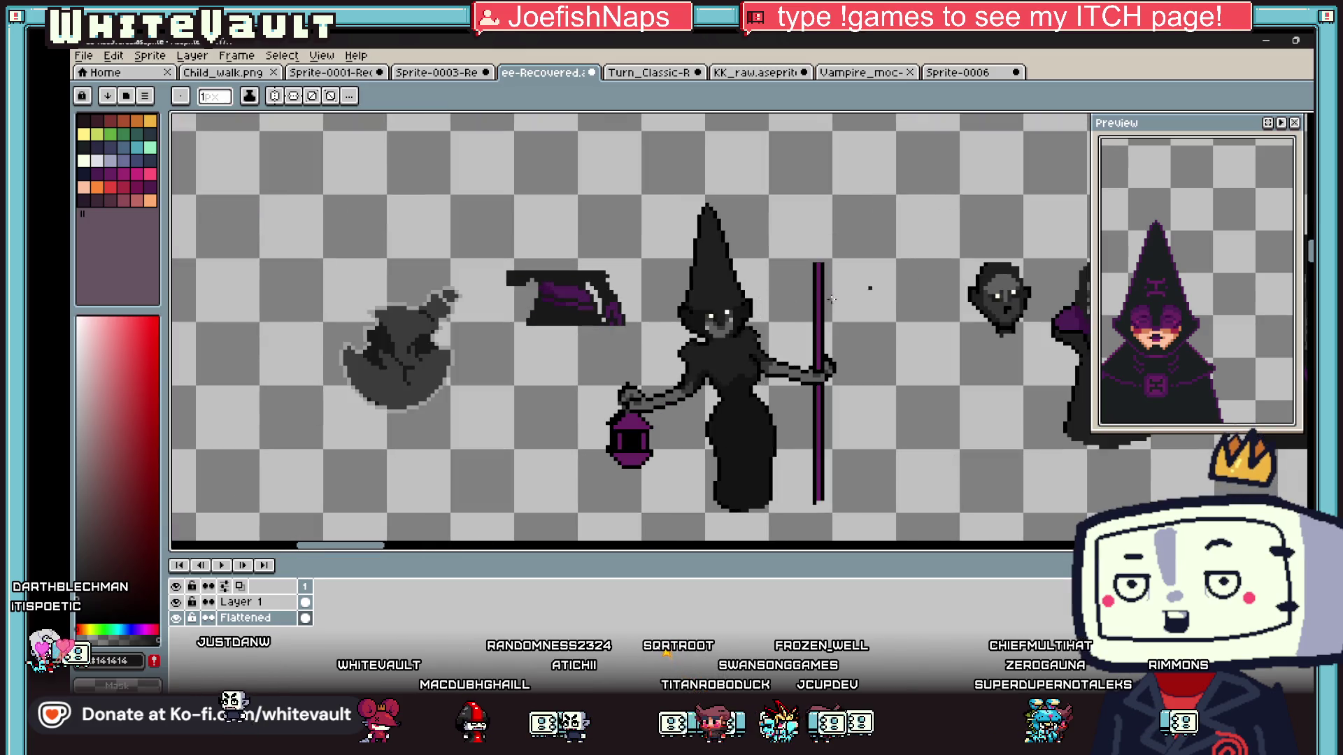
{"action": "key", "text": "m"}
{"action": "mouse_move", "coordinate": [488, 236]}
{"action": "left_mouse_down"}
{"action": "mouse_move", "coordinate": [651, 301]}
{"action": "mouse_move", "coordinate": [647, 341]}
{"action": "left_mouse_up"}
{"action": "key", "text": "Delete"}
{"action": "scroll", "coordinate": [740, 287], "scroll_direction": "down", "scroll_amount": 2}
{"action": "scroll", "coordinate": [739, 287], "scroll_direction": "up", "scroll_amount": 1}
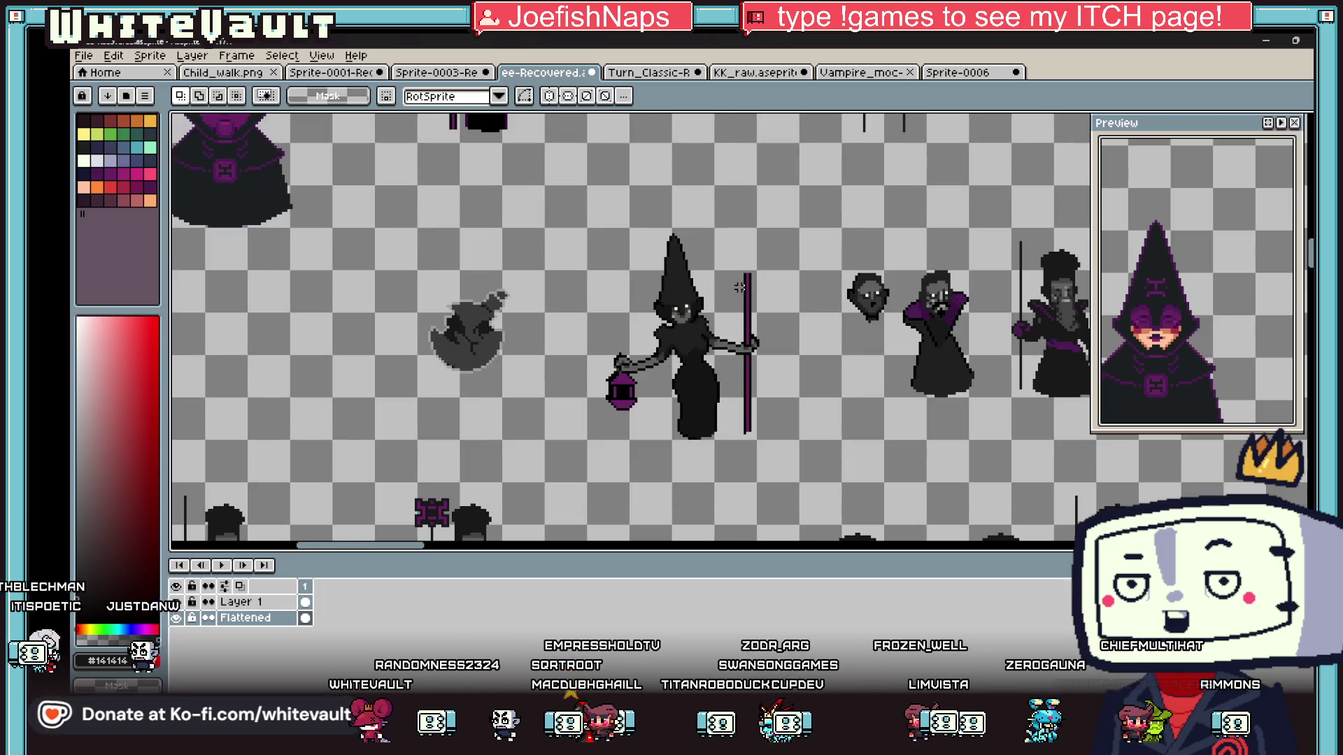
{"action": "key", "text": "i"}
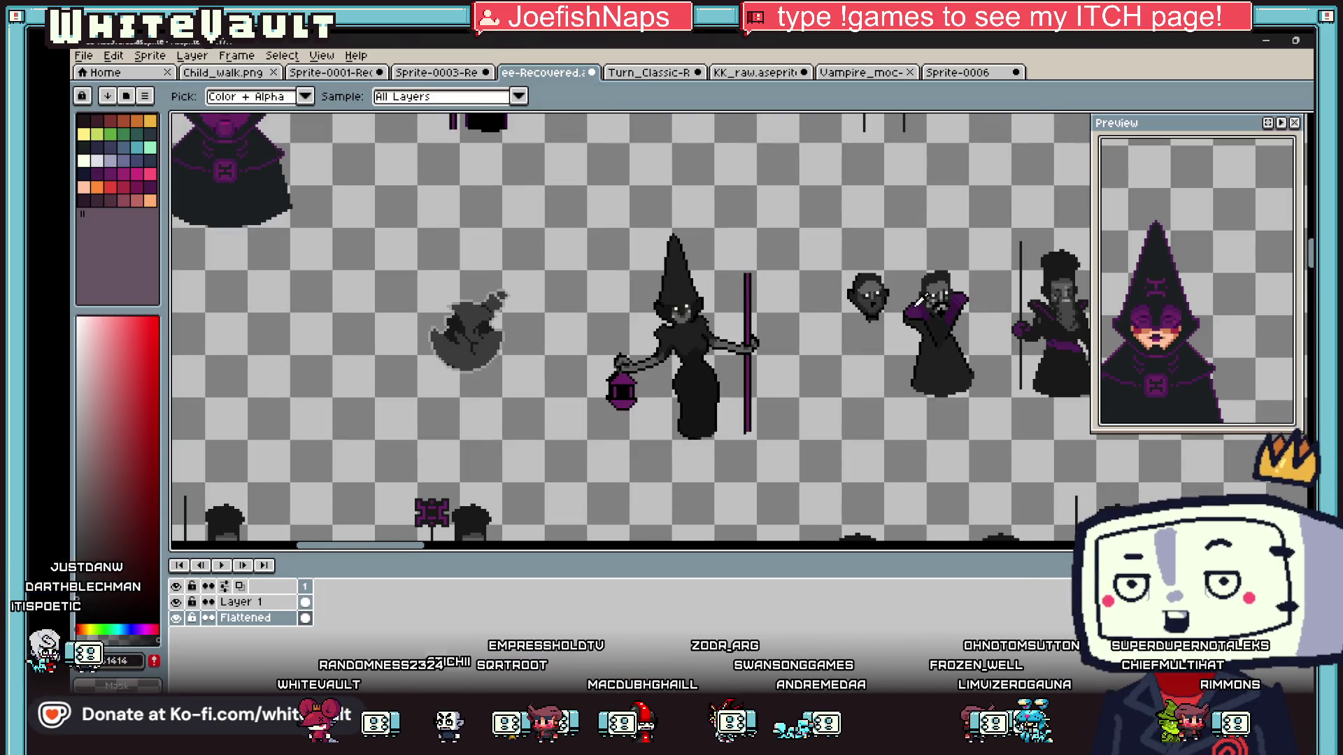
{"action": "key", "text": "ctrl+z"}
Step: Select the witch figure and add the lantern area to the selection
{"action": "scroll", "coordinate": [734, 343], "scroll_direction": "up", "scroll_amount": 1}
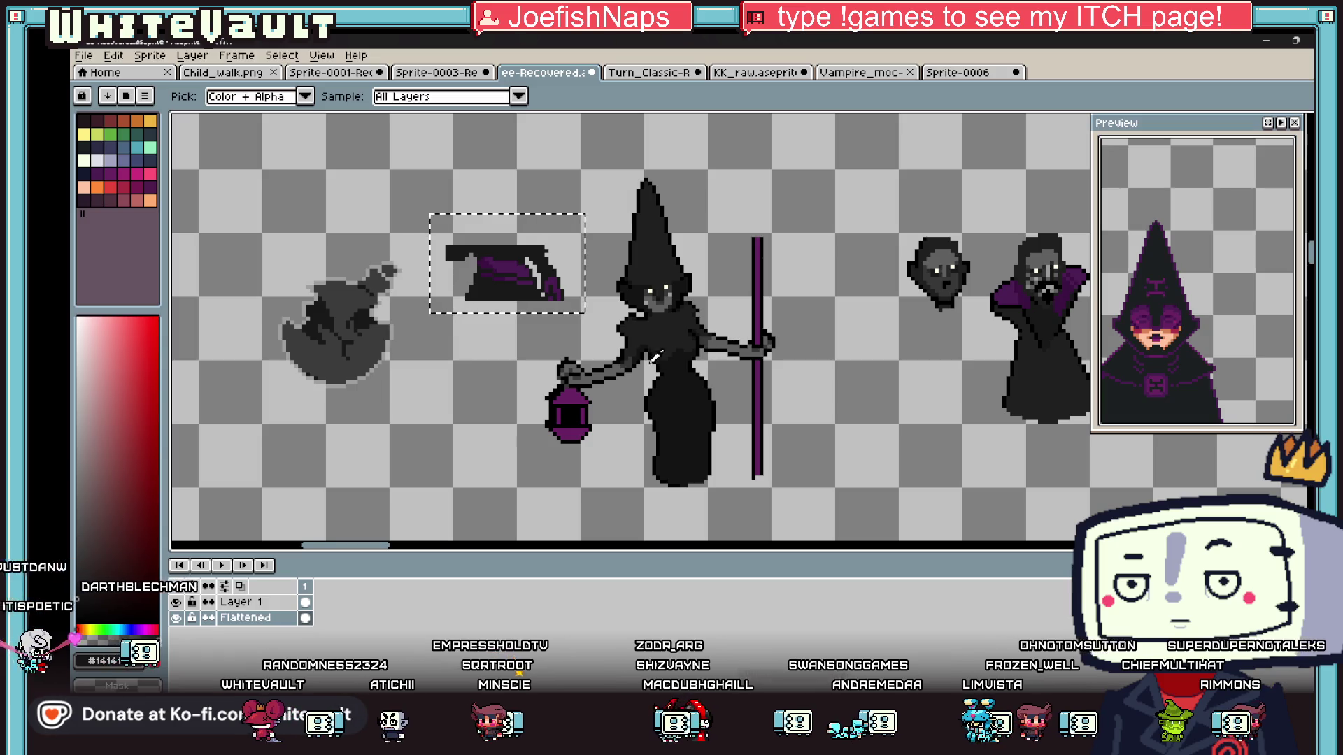
{"action": "key", "text": "ctrl+d"}
{"action": "left_click", "coordinate": [1130, 185]}
{"action": "left_click_drag", "start_coordinate": [837, 162], "coordinate": [601, 509]}
{"action": "left_click_drag", "start_coordinate": [501, 340], "coordinate": [673, 460]}
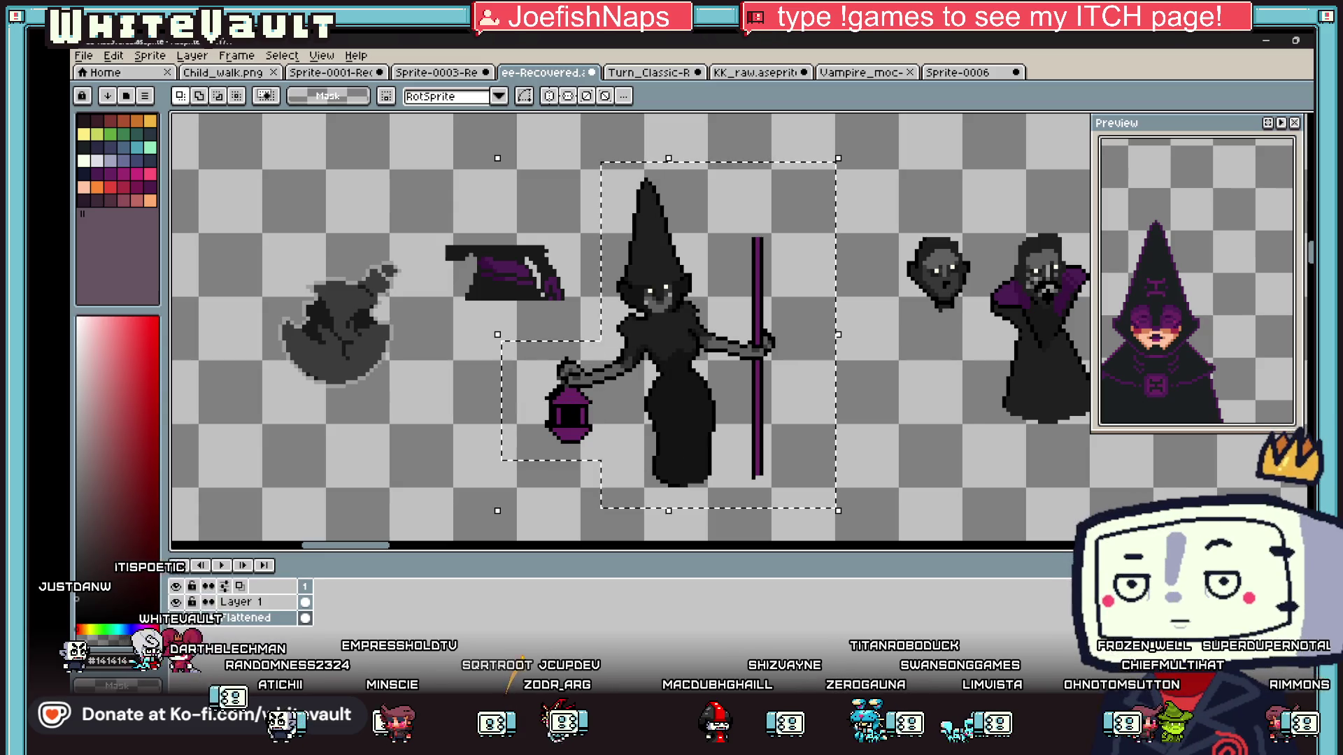
Step: Pick the staff purple, turn off Contiguous, and pencil a darker purple row across the lantern top
{"action": "key", "text": "w"}
{"action": "left_click", "coordinate": [762, 287], "text": "alt"}
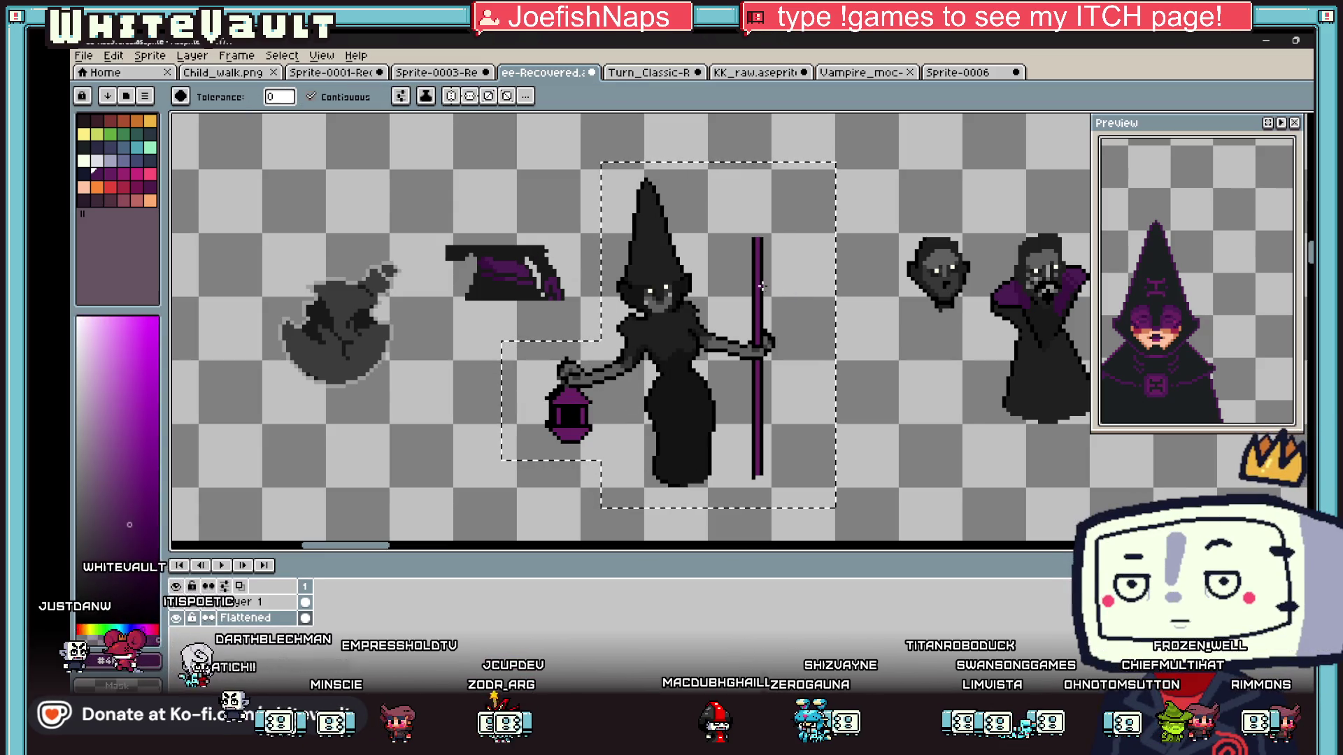
{"action": "left_click", "coordinate": [314, 97]}
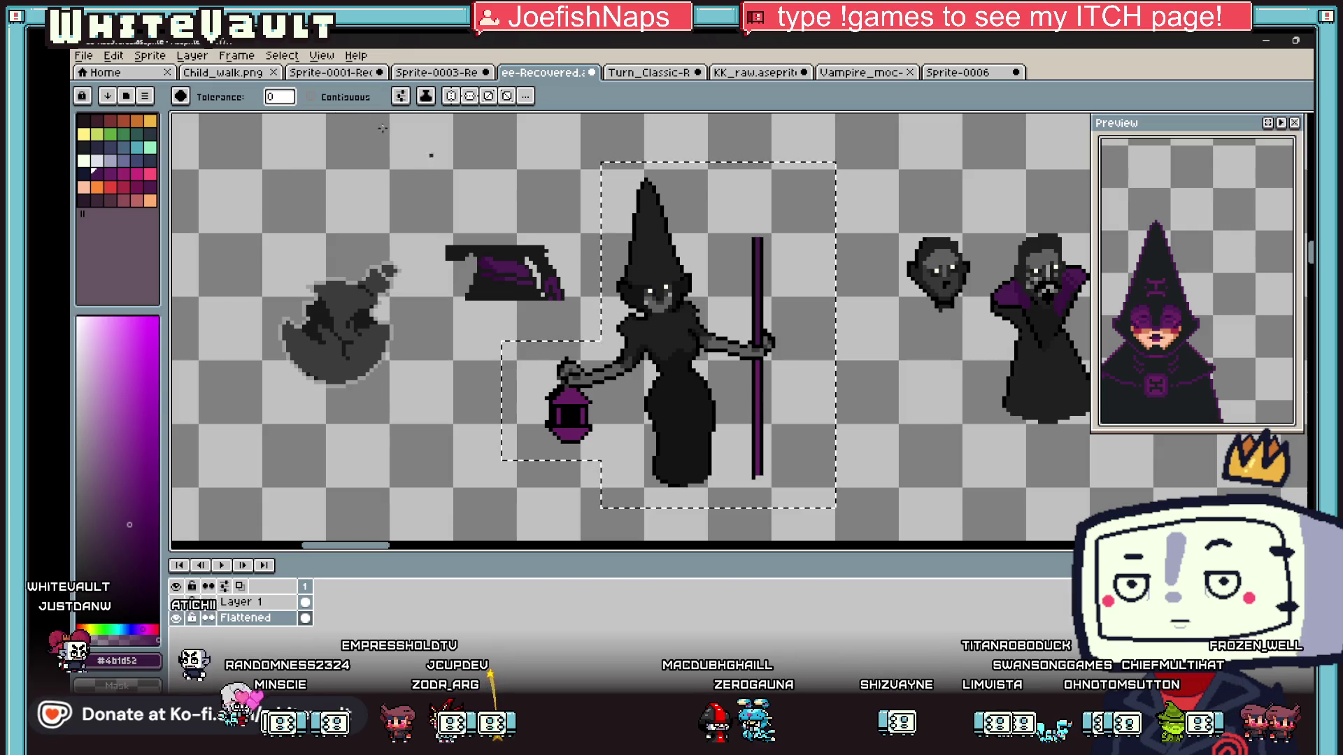
{"action": "key", "text": "b"}
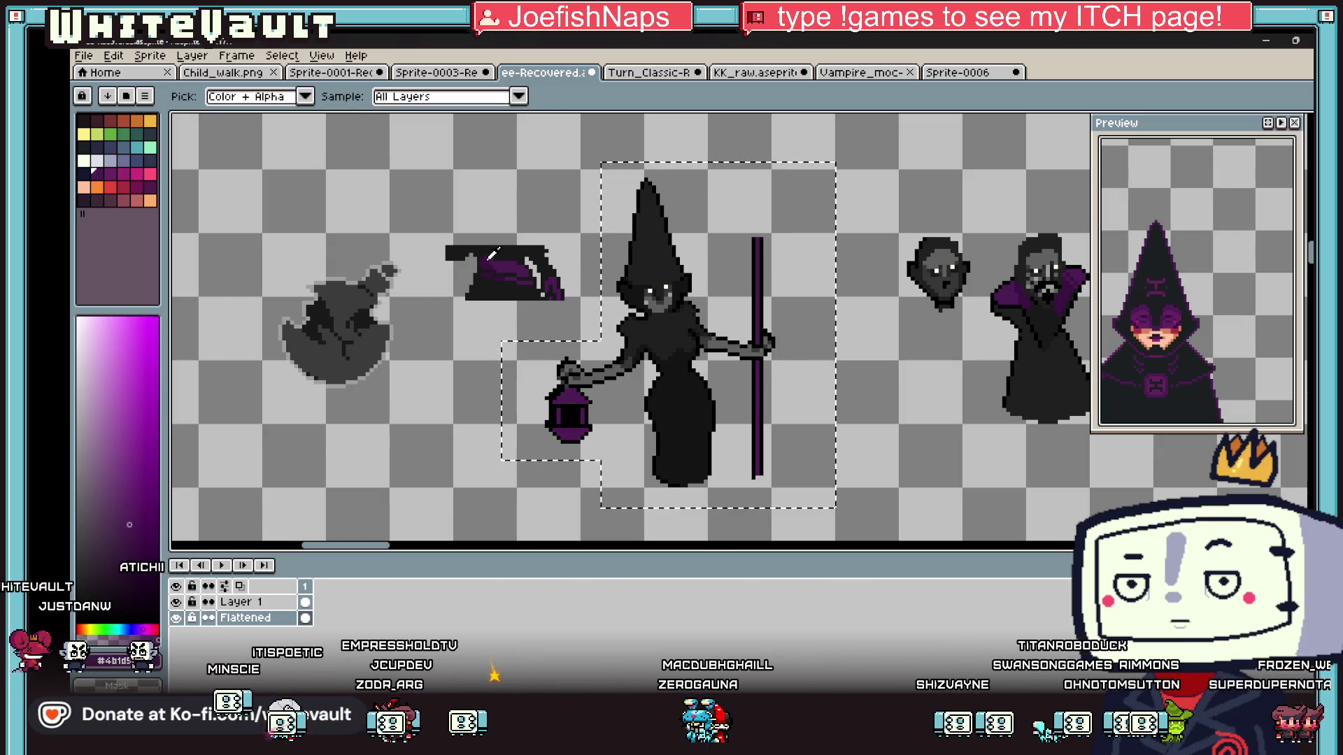
{"action": "scroll", "coordinate": [560, 413], "scroll_direction": "up", "scroll_amount": 3}
{"action": "left_click_drag", "start_coordinate": [563, 363], "coordinate": [648, 363]}
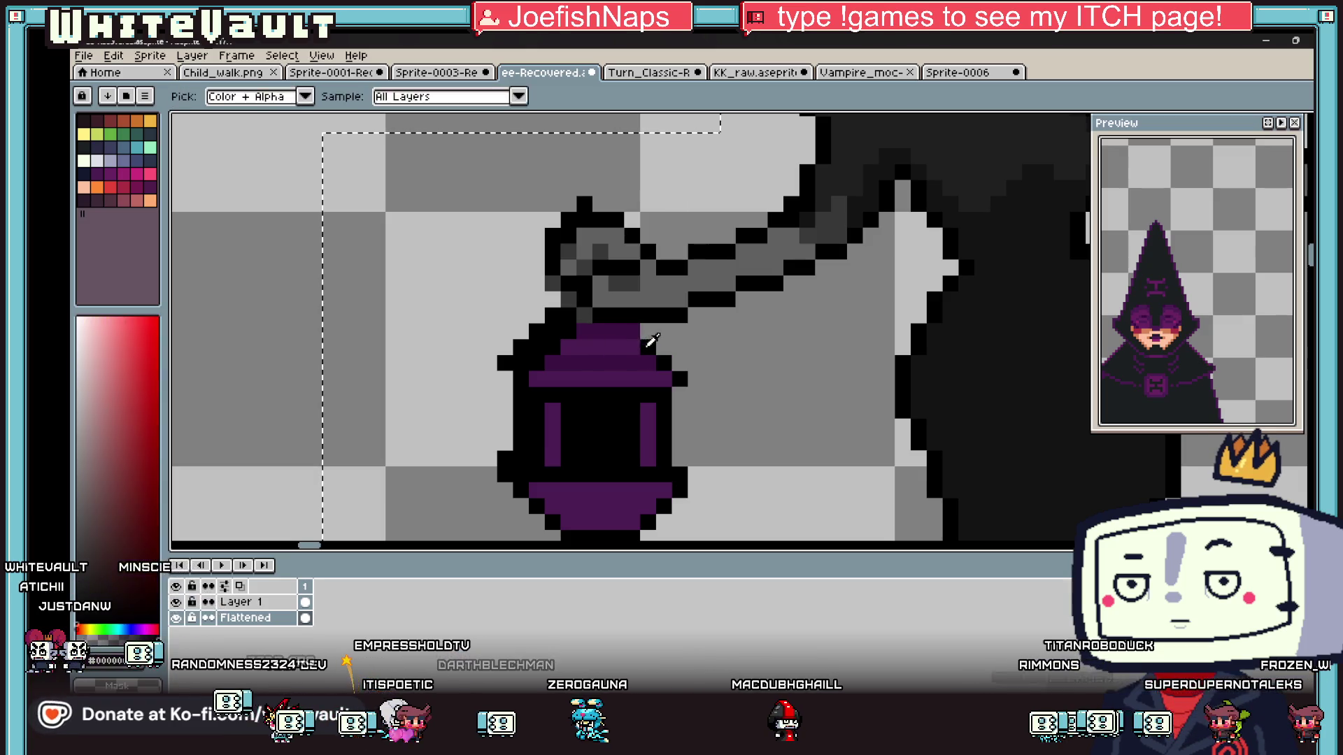
Step: Outline the lantern tip with black pixels on both sides and above it
{"action": "scroll", "coordinate": [623, 330], "scroll_direction": "down", "scroll_amount": 3}
{"action": "scroll", "coordinate": [664, 355], "scroll_direction": "down", "scroll_amount": 3}
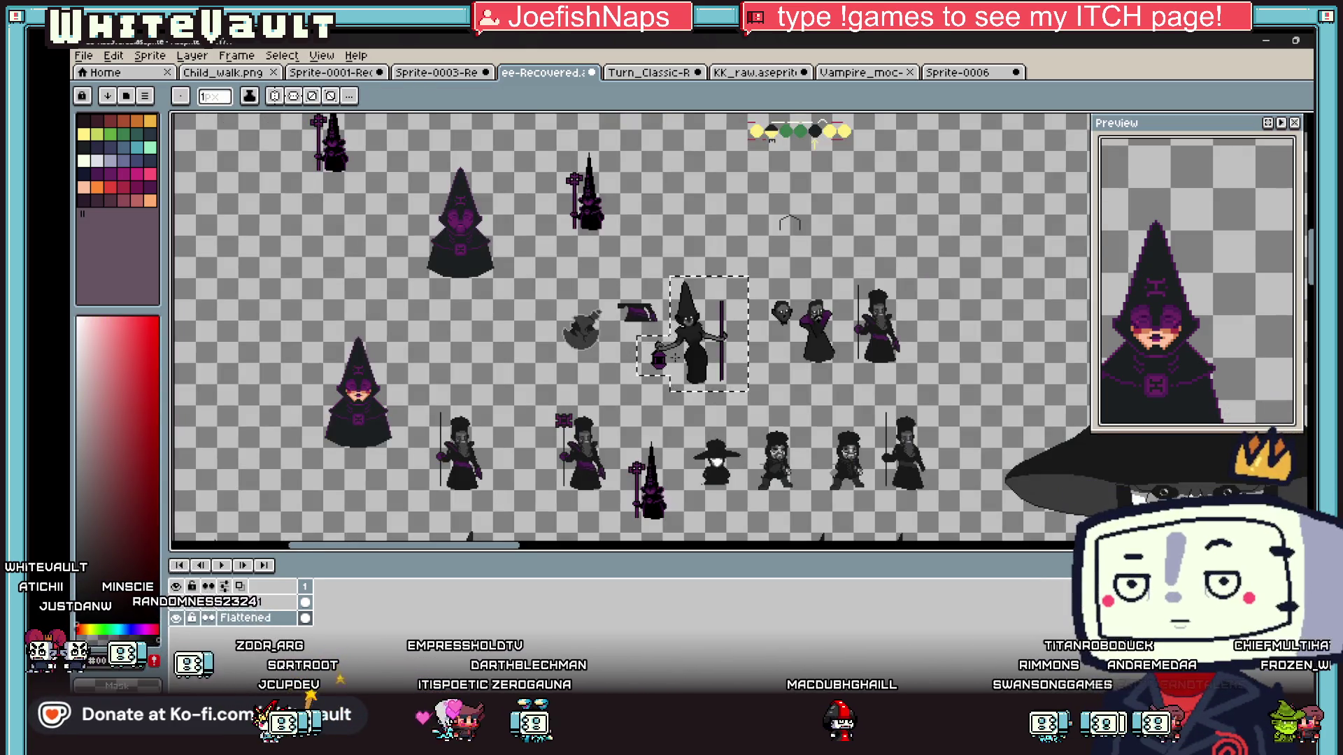
{"action": "scroll", "coordinate": [665, 355], "scroll_direction": "up", "scroll_amount": 5}
{"action": "left_click", "coordinate": [677, 350], "text": "alt"}
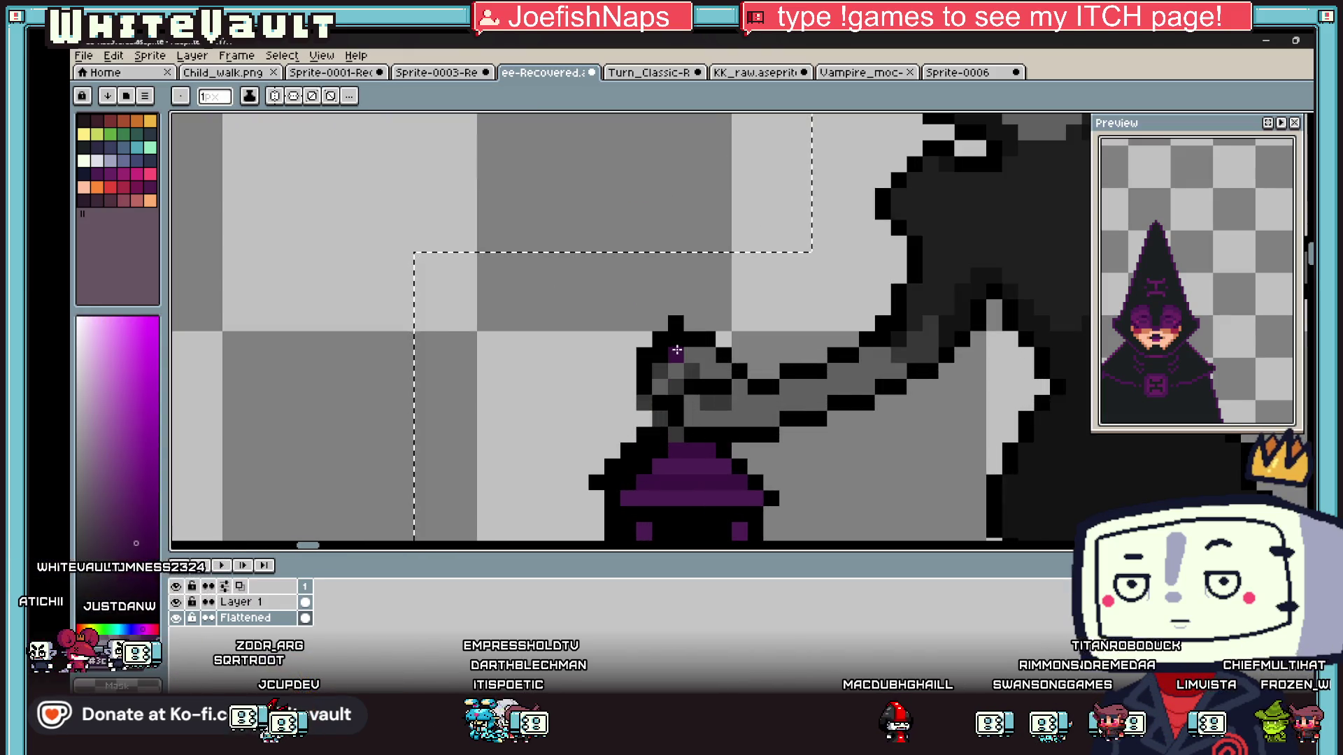
{"action": "left_click", "coordinate": [682, 338], "text": "alt"}
{"action": "left_click", "coordinate": [660, 308]}
{"action": "left_click", "coordinate": [676, 291]}
{"action": "left_click", "coordinate": [691, 308]}
{"action": "left_click", "coordinate": [676, 314], "text": "alt"}
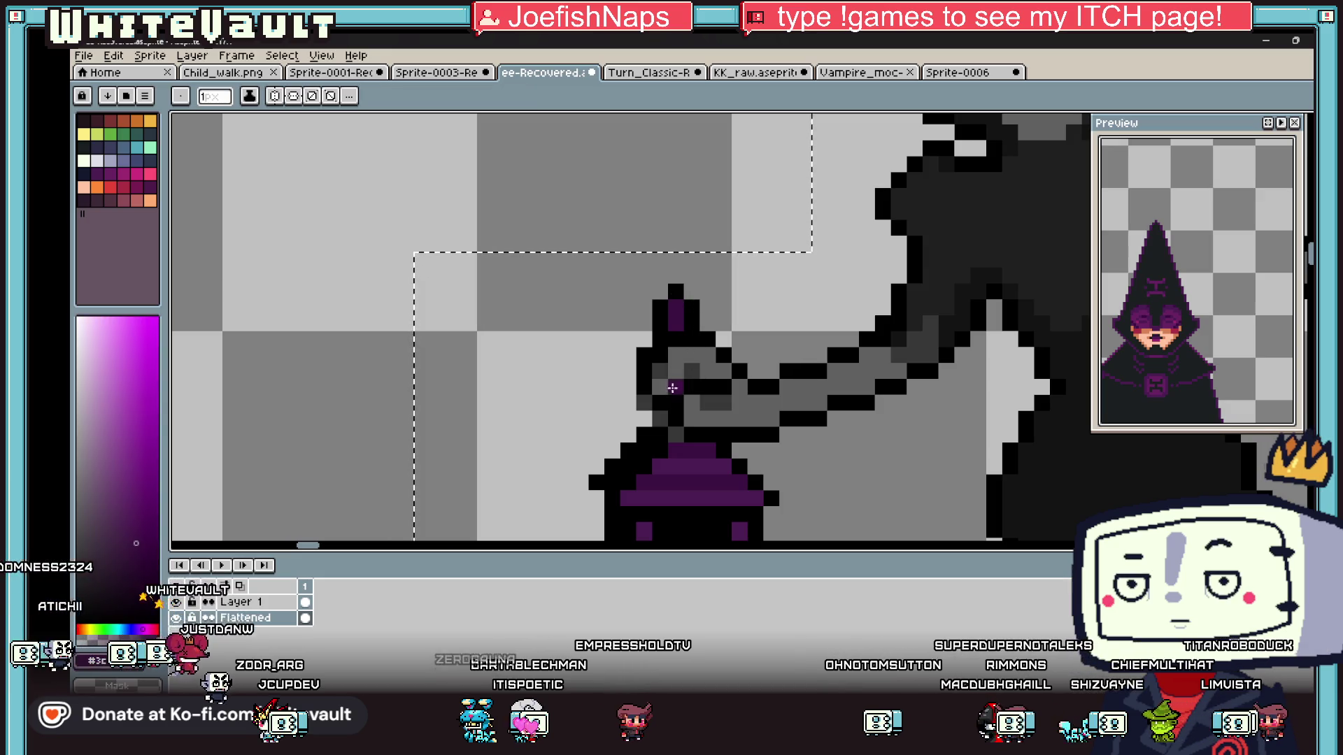
{"action": "scroll", "coordinate": [704, 439], "scroll_direction": "down", "scroll_amount": 3}
{"action": "scroll", "coordinate": [703, 440], "scroll_direction": "down", "scroll_amount": 3}
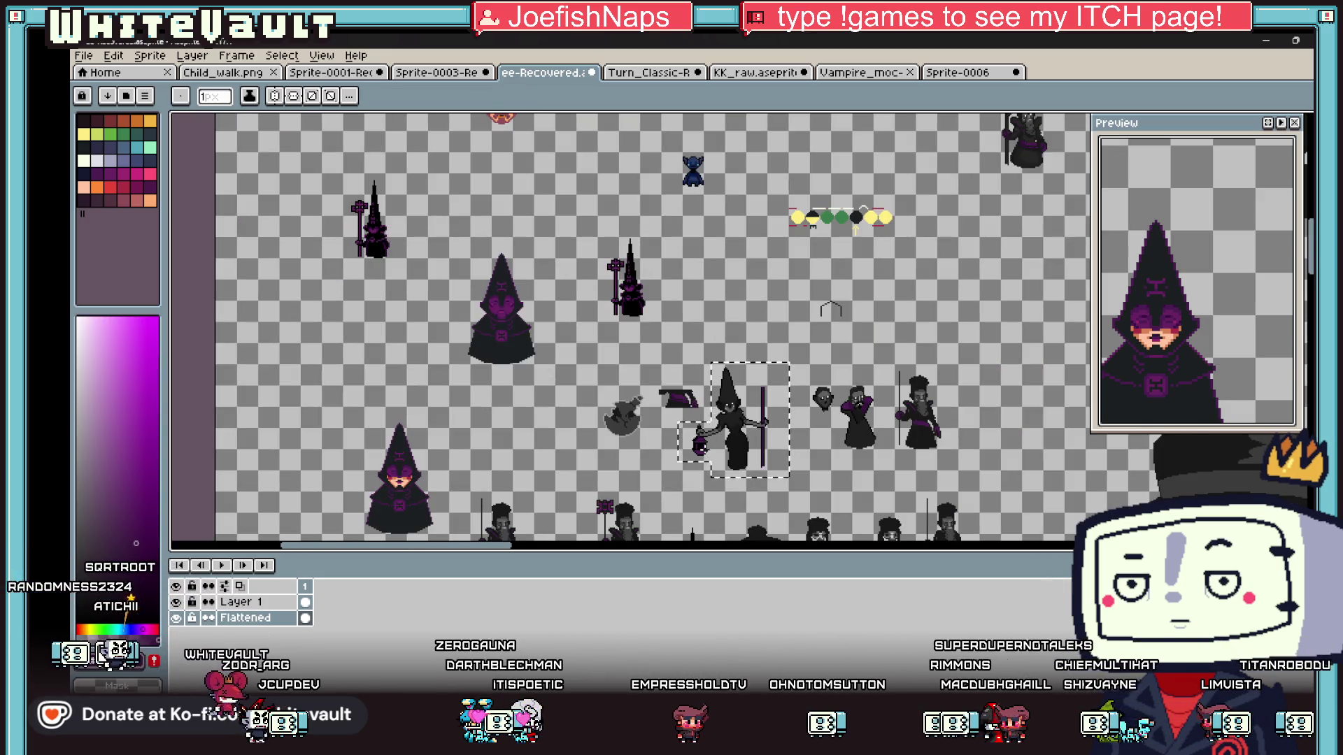
{"action": "scroll", "coordinate": [702, 450], "scroll_direction": "up", "scroll_amount": 2}
{"action": "scroll", "coordinate": [702, 450], "scroll_direction": "up", "scroll_amount": 3}
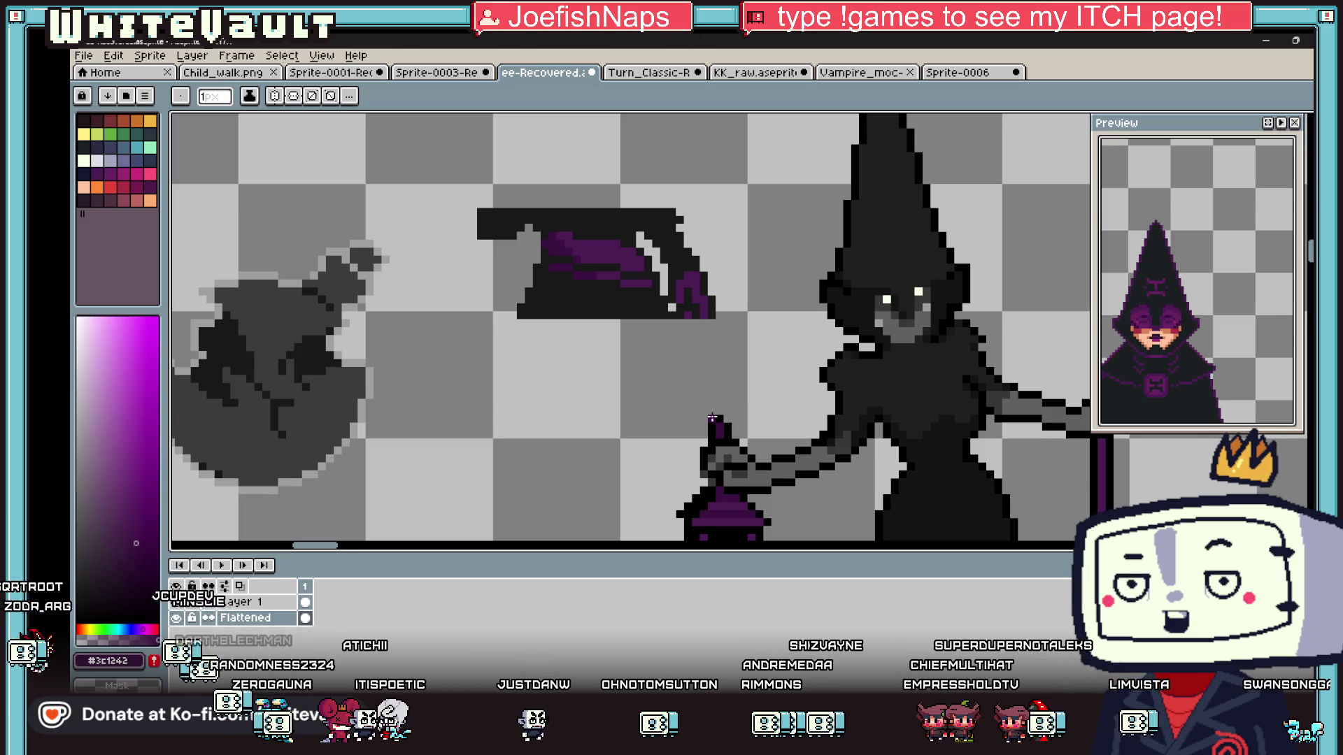
Step: Extend the black outline along the lantern's top and left edge, alternating purple and black
{"action": "key", "text": "i"}
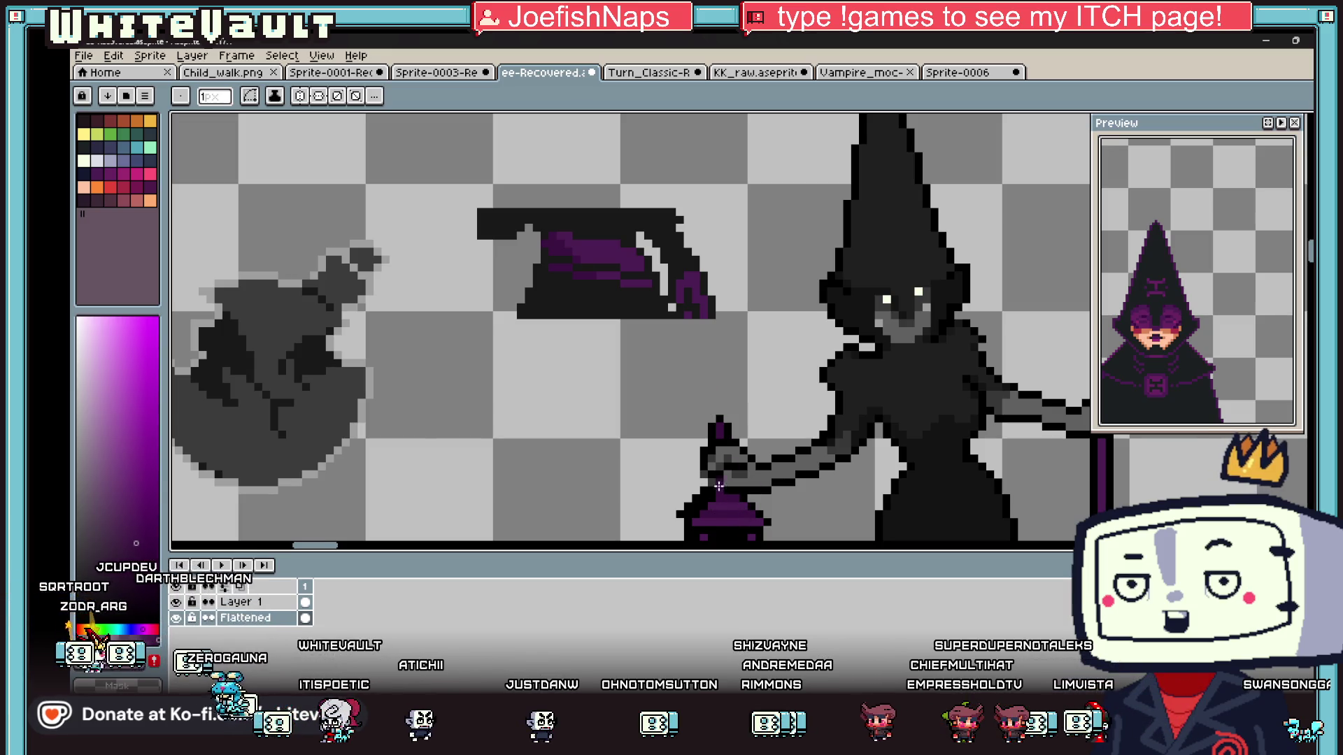
{"action": "scroll", "coordinate": [741, 519], "scroll_direction": "down", "scroll_amount": 3}
{"action": "scroll", "coordinate": [731, 461], "scroll_direction": "up", "scroll_amount": 5}
{"action": "left_click", "coordinate": [729, 406], "text": "alt"}
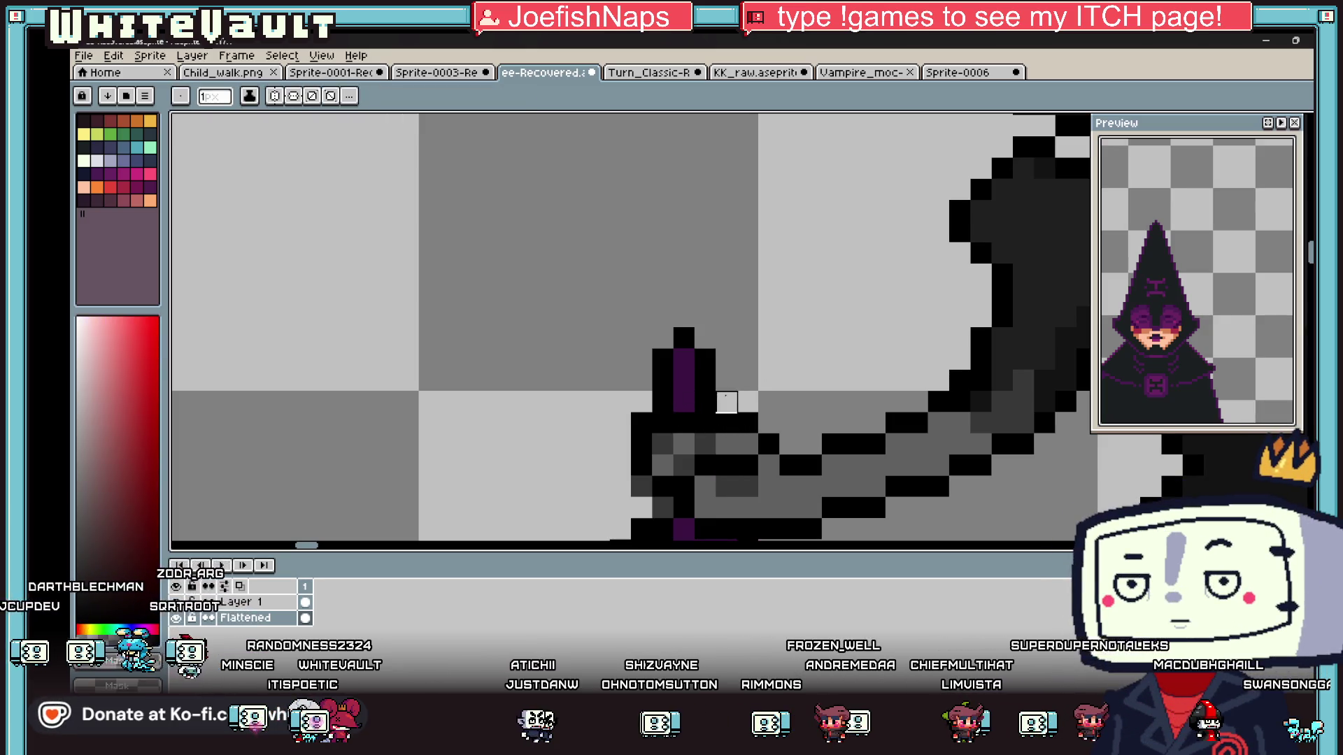
{"action": "scroll", "coordinate": [684, 414], "scroll_direction": "down", "scroll_amount": 5}
{"action": "scroll", "coordinate": [685, 420], "scroll_direction": "up", "scroll_amount": 3}
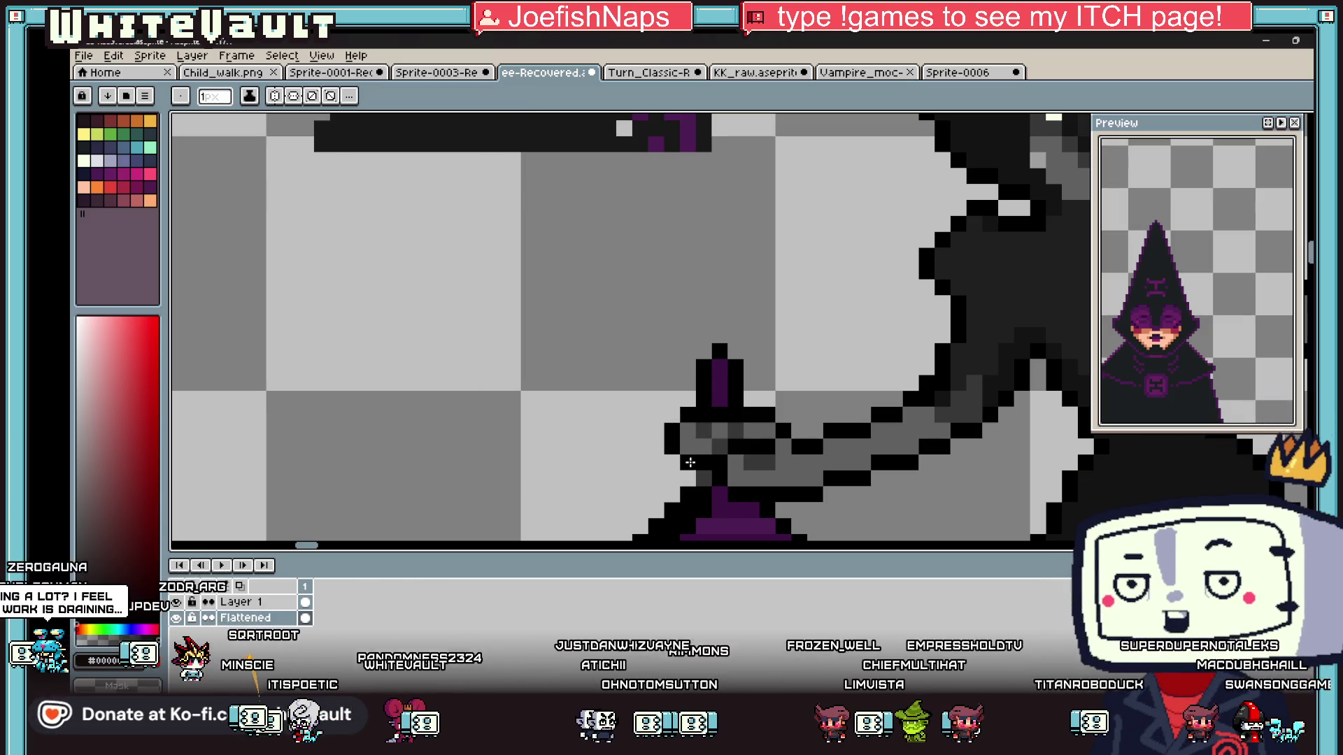
{"action": "scroll", "coordinate": [724, 430], "scroll_direction": "down", "scroll_amount": 3}
{"action": "scroll", "coordinate": [750, 417], "scroll_direction": "up", "scroll_amount": 4}
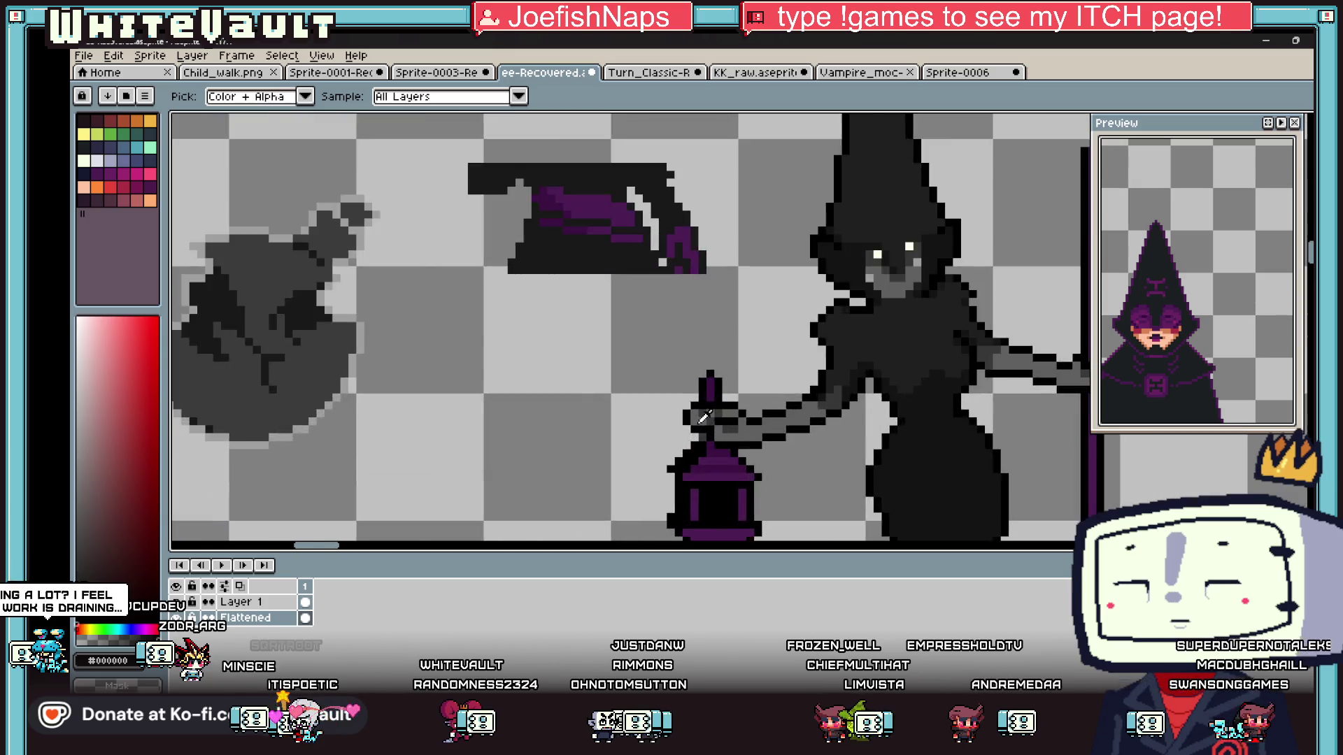
{"action": "left_click", "coordinate": [745, 378]}
{"action": "key", "text": "b"}
{"action": "left_click", "coordinate": [706, 350], "text": "alt"}
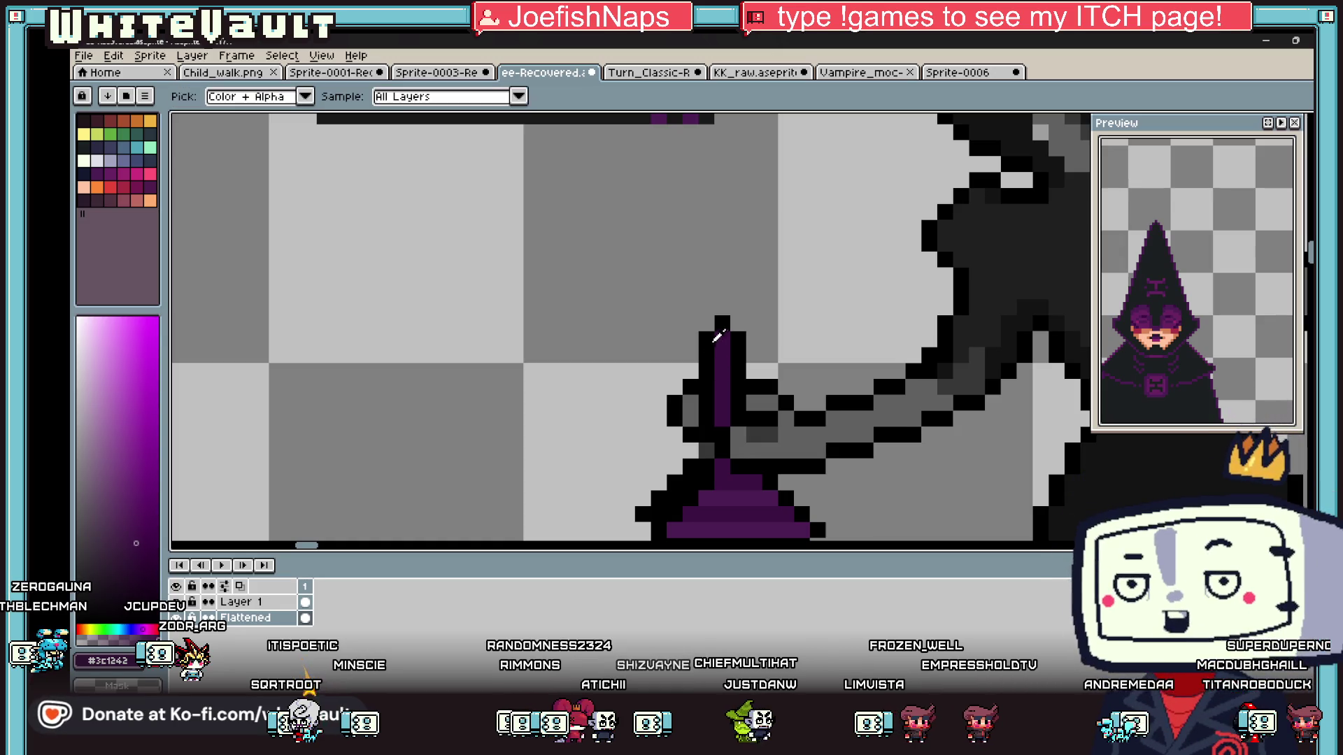
{"action": "left_click", "coordinate": [691, 348]}
{"action": "left_click", "coordinate": [723, 309]}
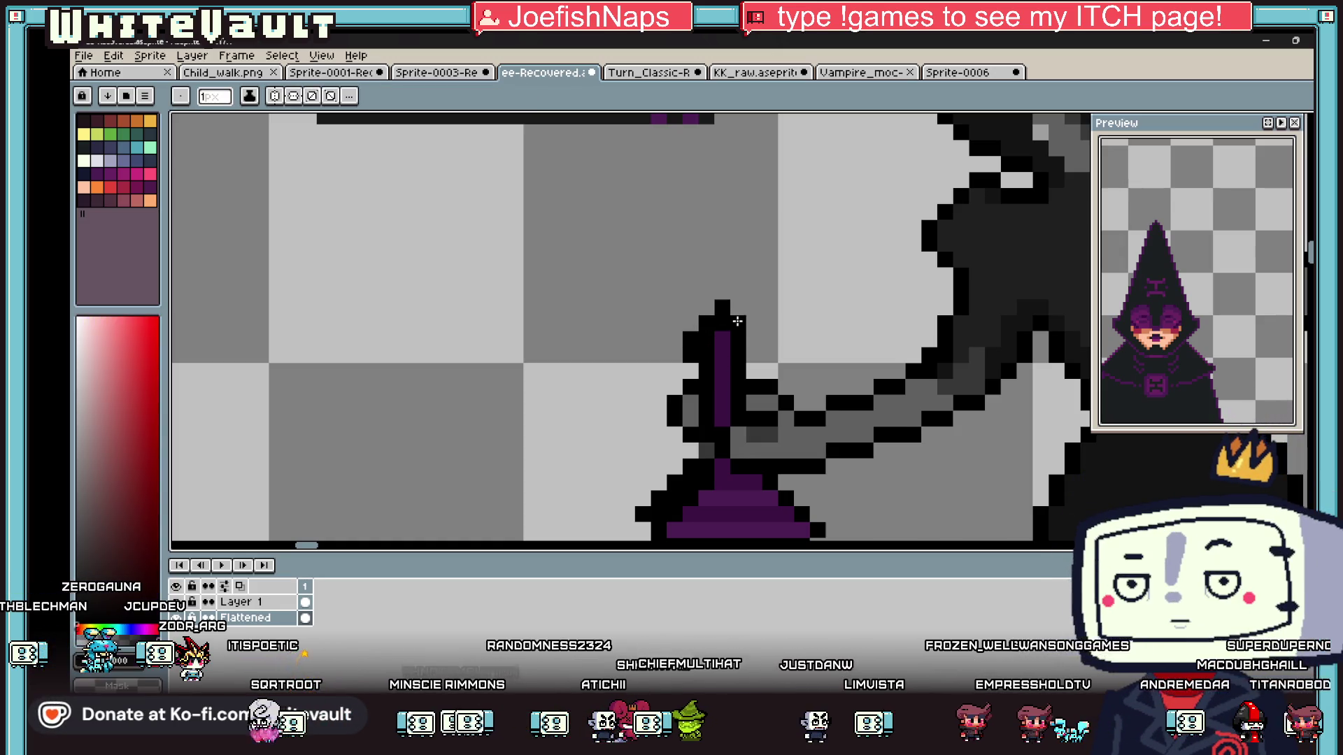
{"action": "left_click", "coordinate": [722, 355], "text": "alt"}
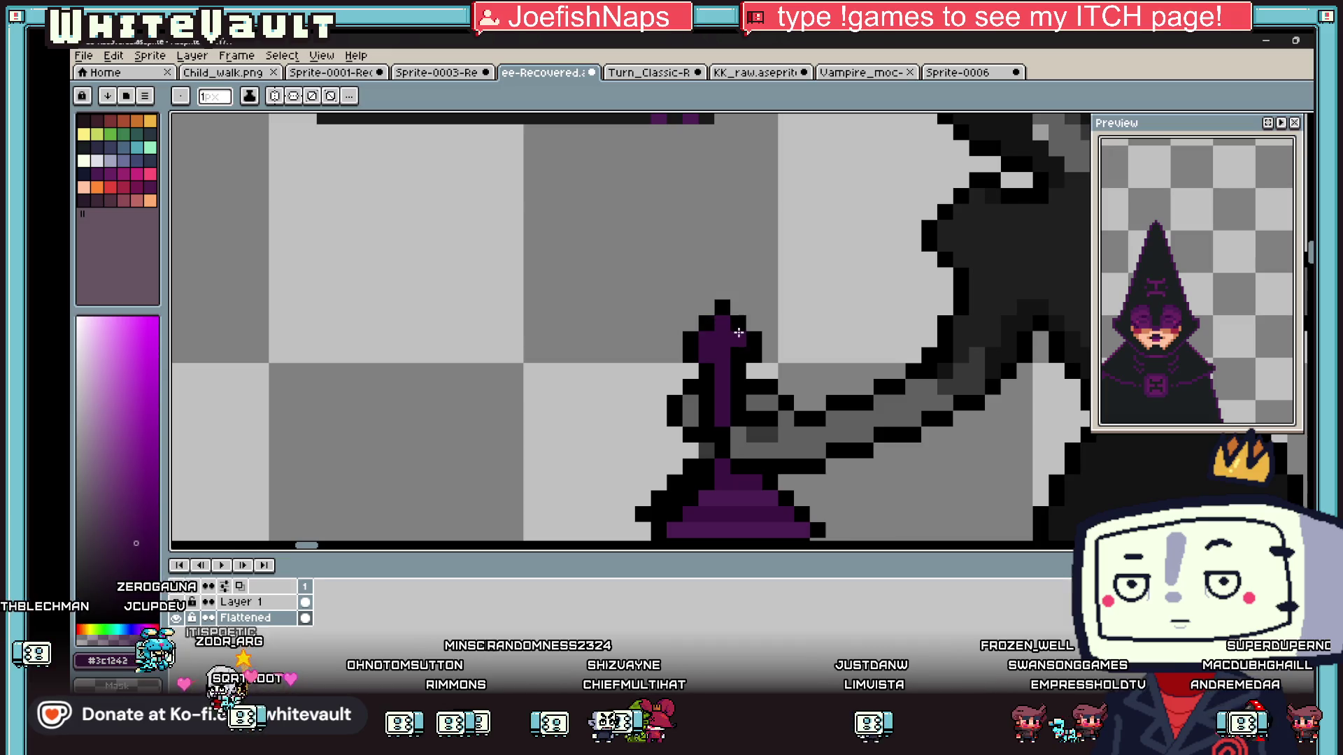
{"action": "left_click", "coordinate": [738, 329], "text": "alt"}
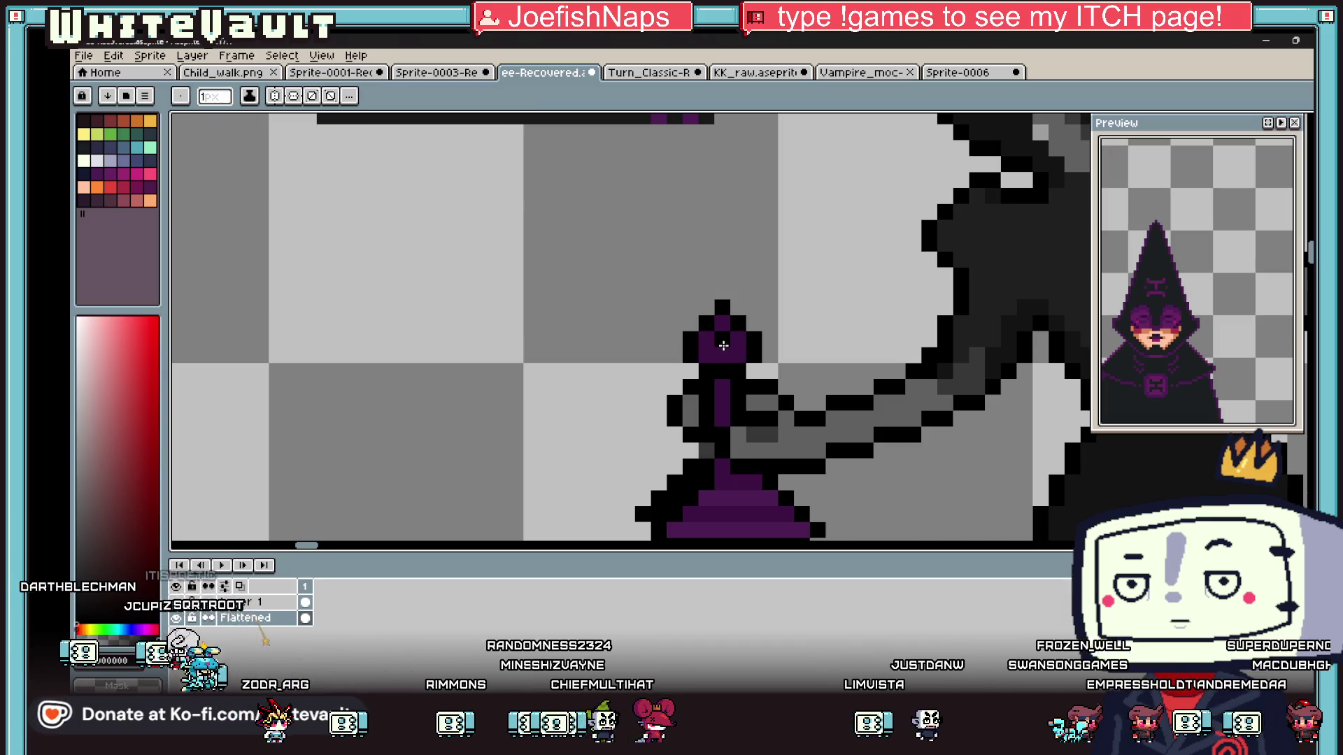
{"action": "scroll", "coordinate": [723, 342], "scroll_direction": "down", "scroll_amount": 5}
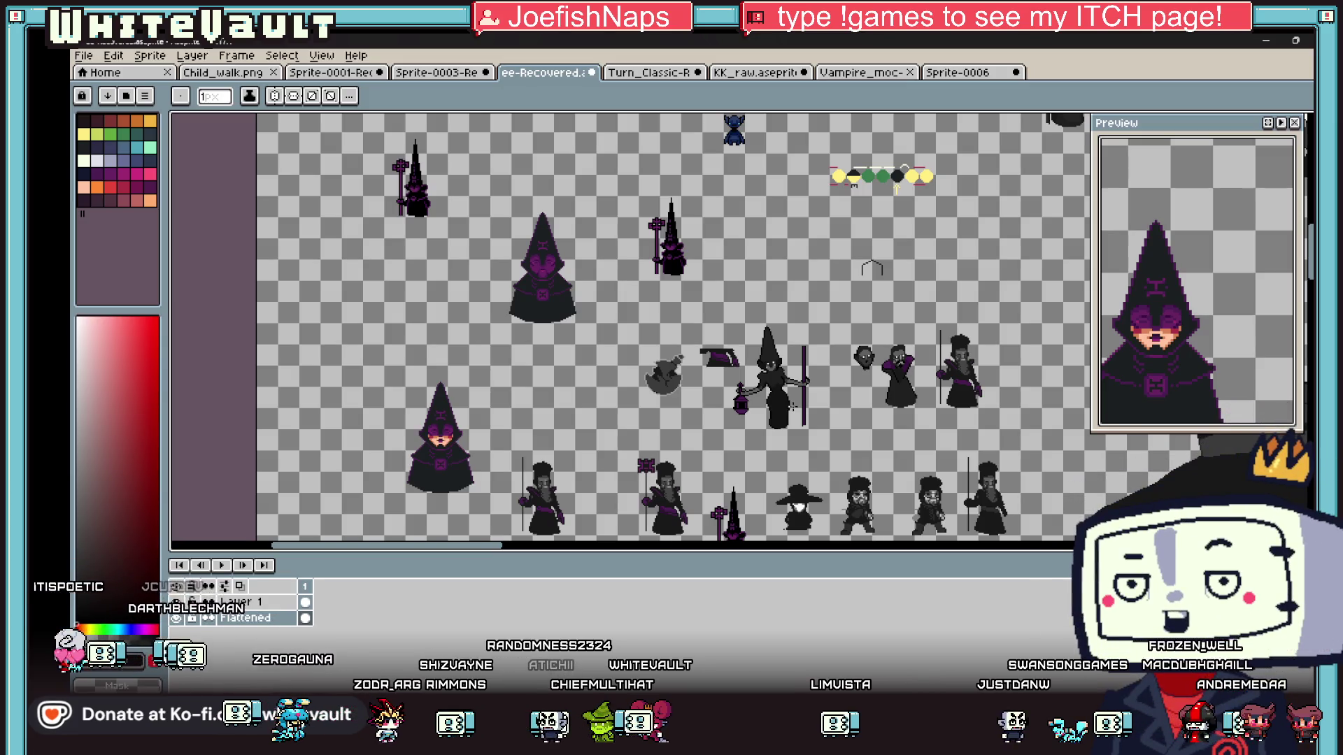
Step: Marquee-select the lantern and move it to just below the witch's hand
{"action": "scroll", "coordinate": [764, 420], "scroll_direction": "up", "scroll_amount": 4}
{"action": "key", "text": "v"}
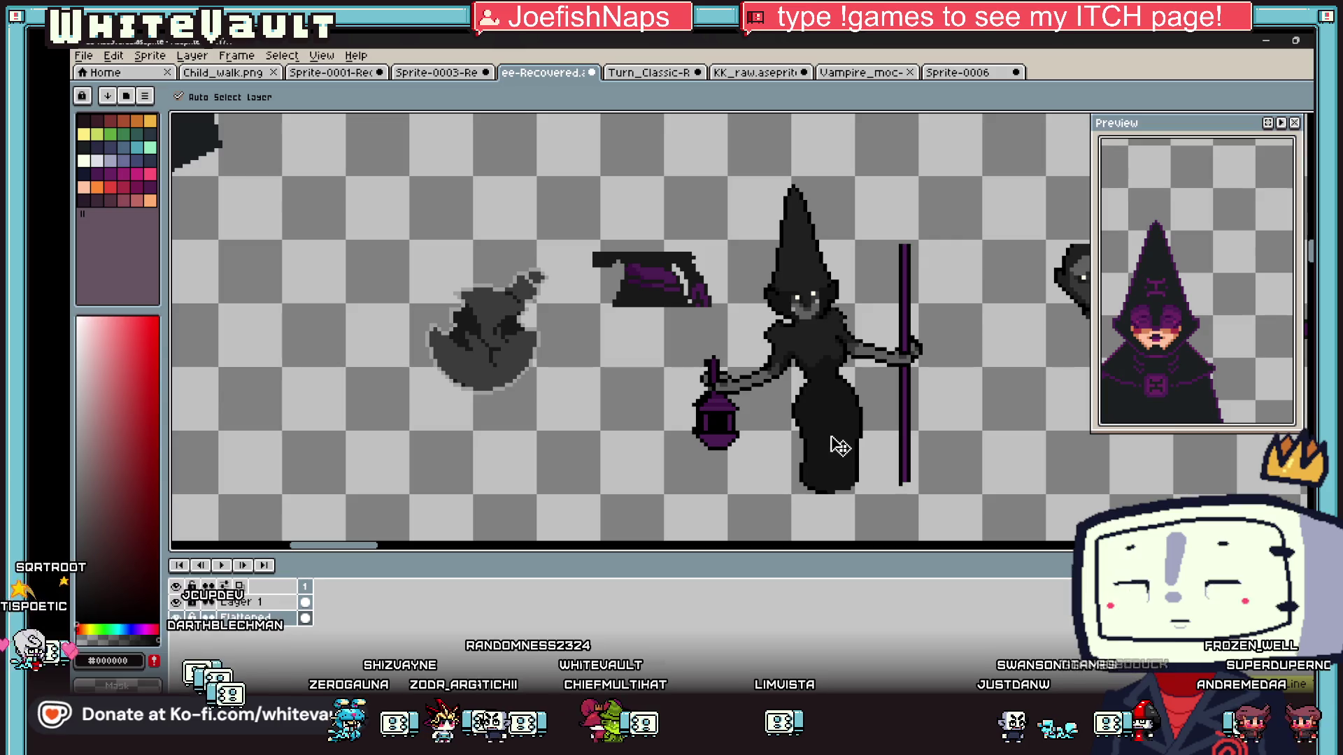
{"action": "key", "text": "ctrl+shift+d"}
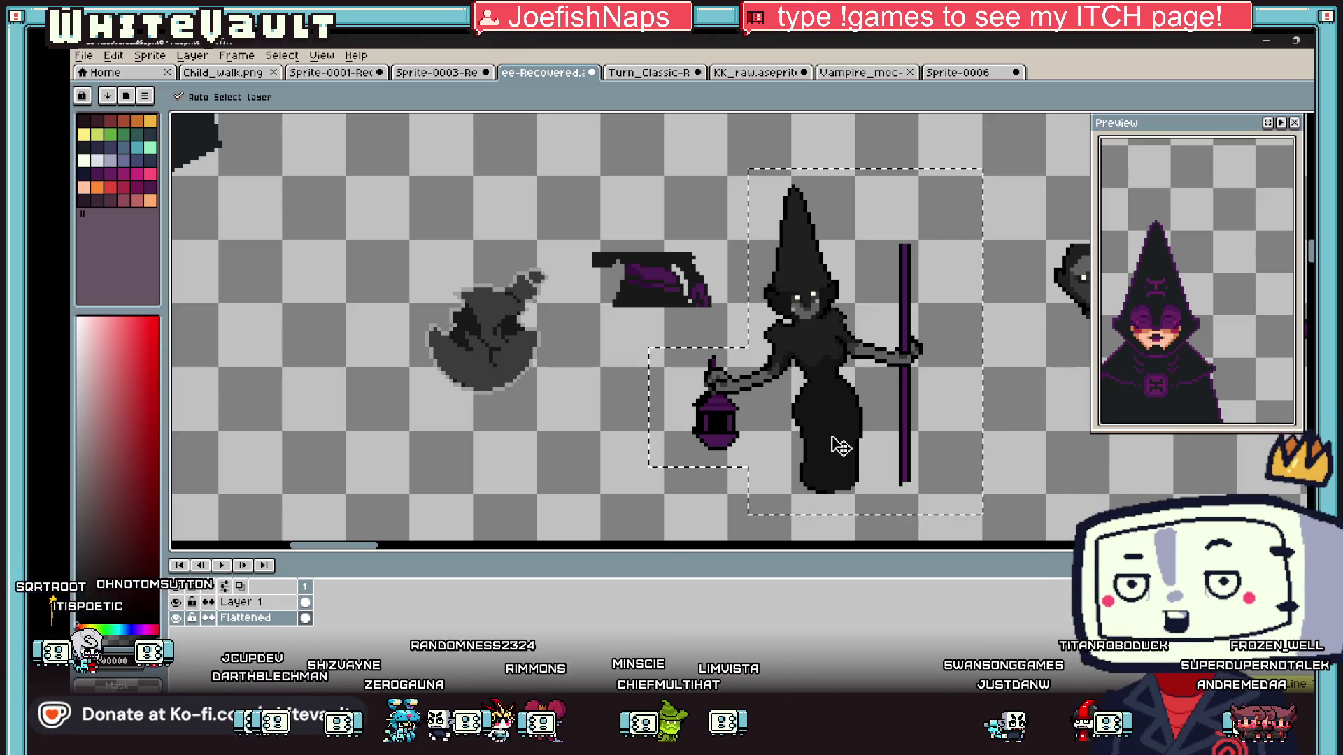
{"action": "key", "text": "b"}
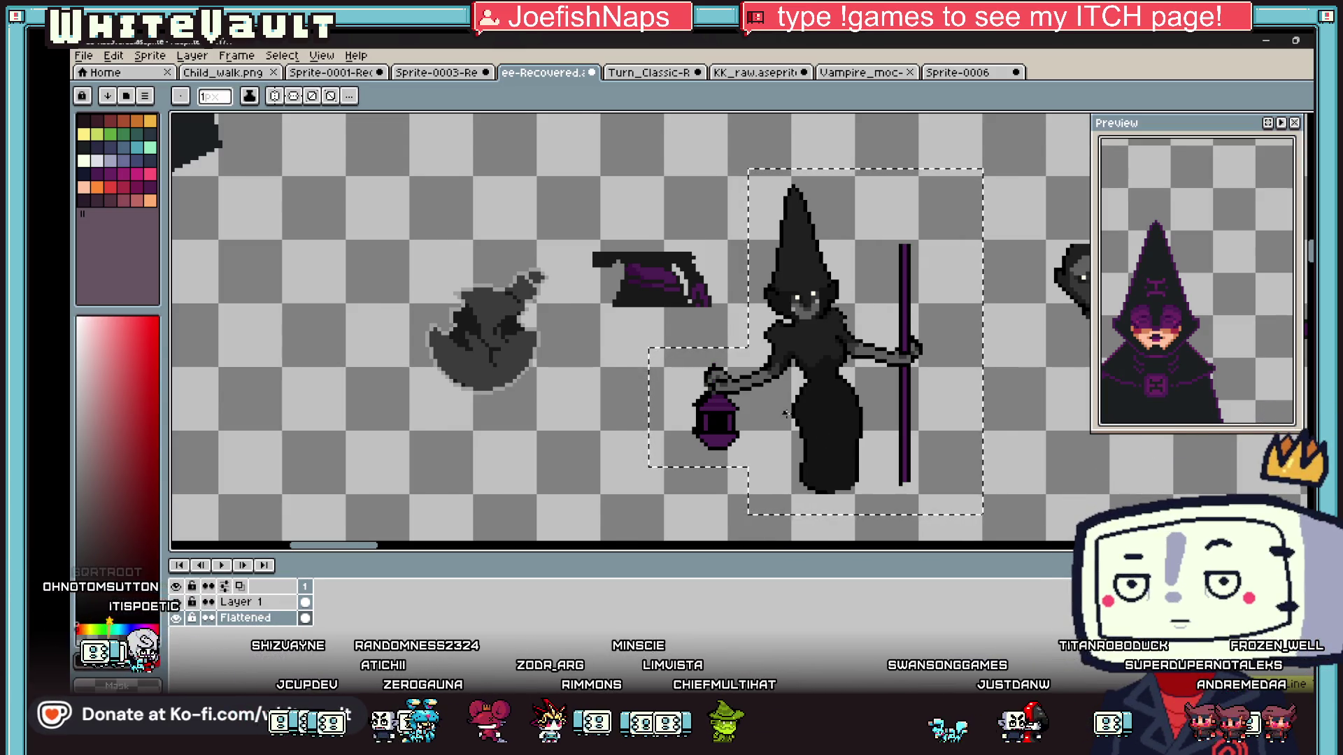
{"action": "scroll", "coordinate": [782, 415], "scroll_direction": "down", "scroll_amount": 3}
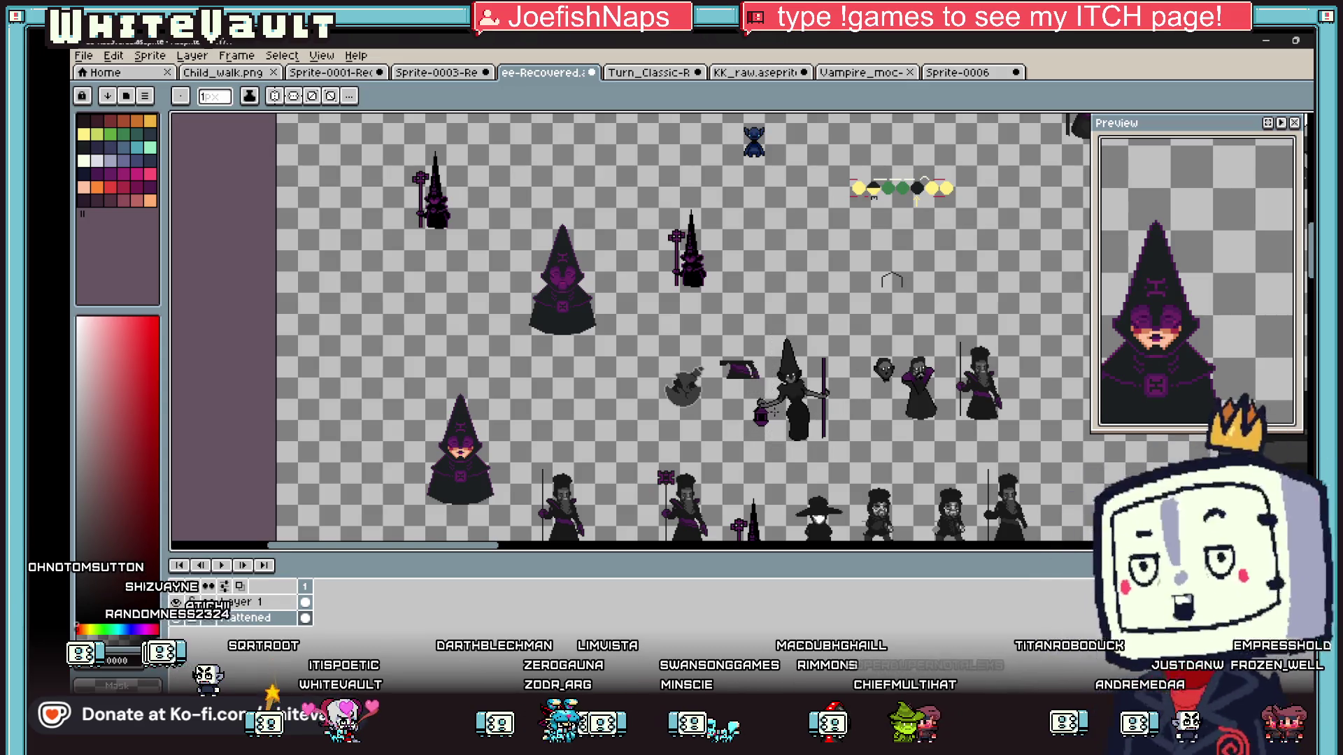
{"action": "scroll", "coordinate": [781, 414], "scroll_direction": "up", "scroll_amount": 4}
{"action": "key", "text": "m"}
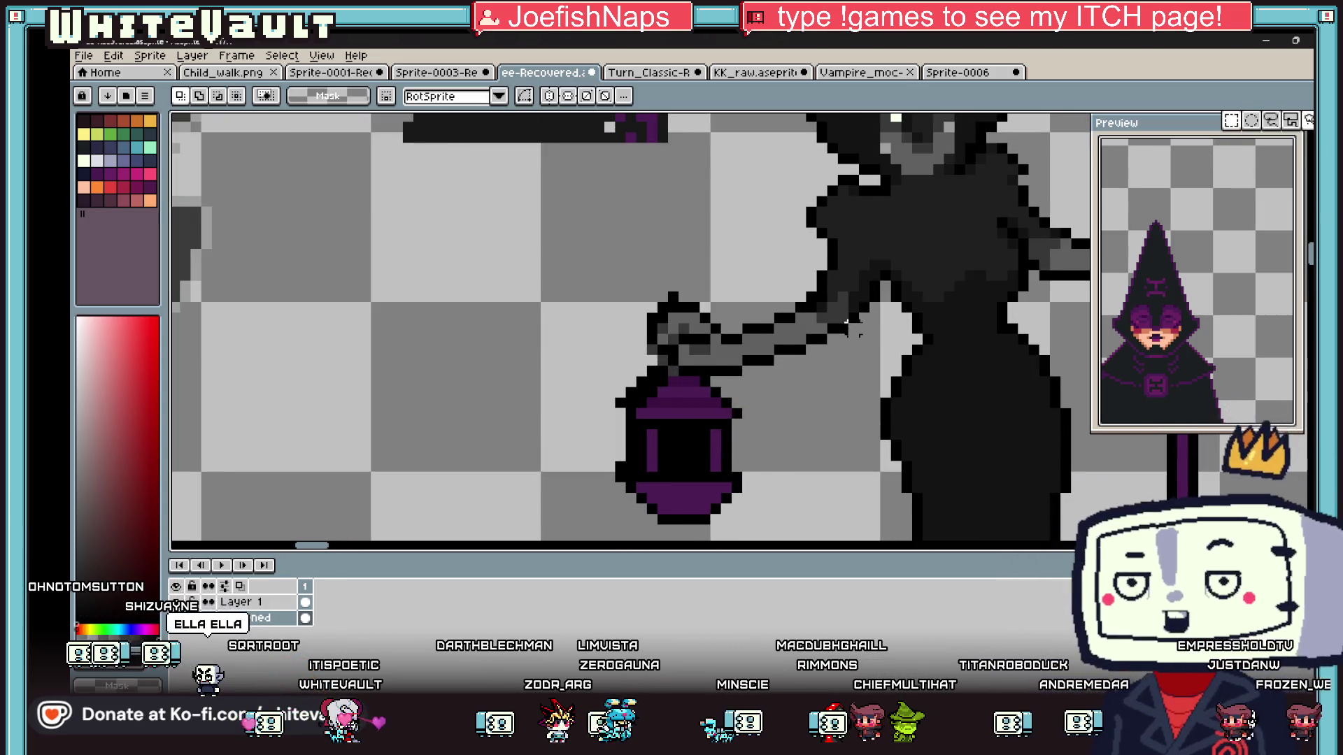
{"action": "scroll", "coordinate": [825, 350], "scroll_direction": "down", "scroll_amount": 1}
{"action": "mouse_move", "coordinate": [761, 373]}
{"action": "left_mouse_down"}
{"action": "mouse_move", "coordinate": [676, 510]}
{"action": "mouse_move", "coordinate": [631, 533]}
{"action": "left_mouse_up"}
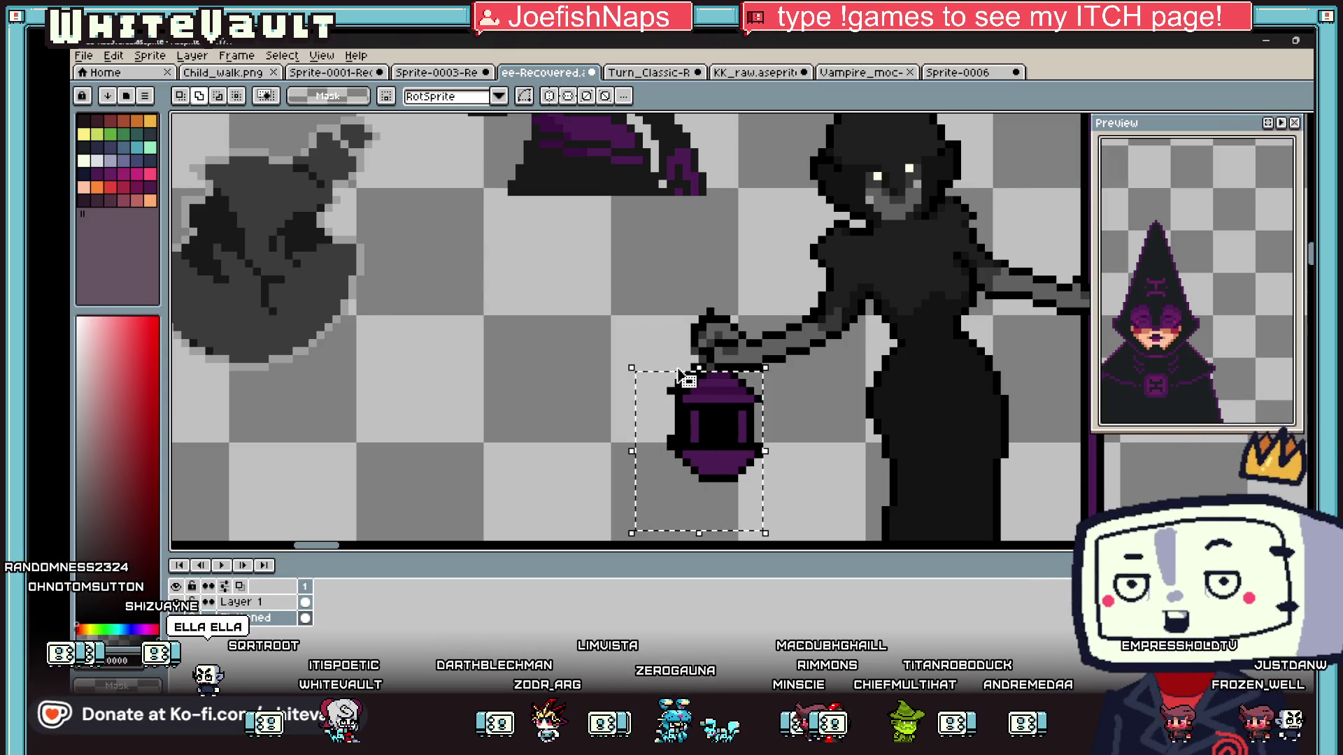
{"action": "scroll", "coordinate": [706, 413], "scroll_direction": "down", "scroll_amount": 1}
{"action": "left_click", "coordinate": [728, 417]}
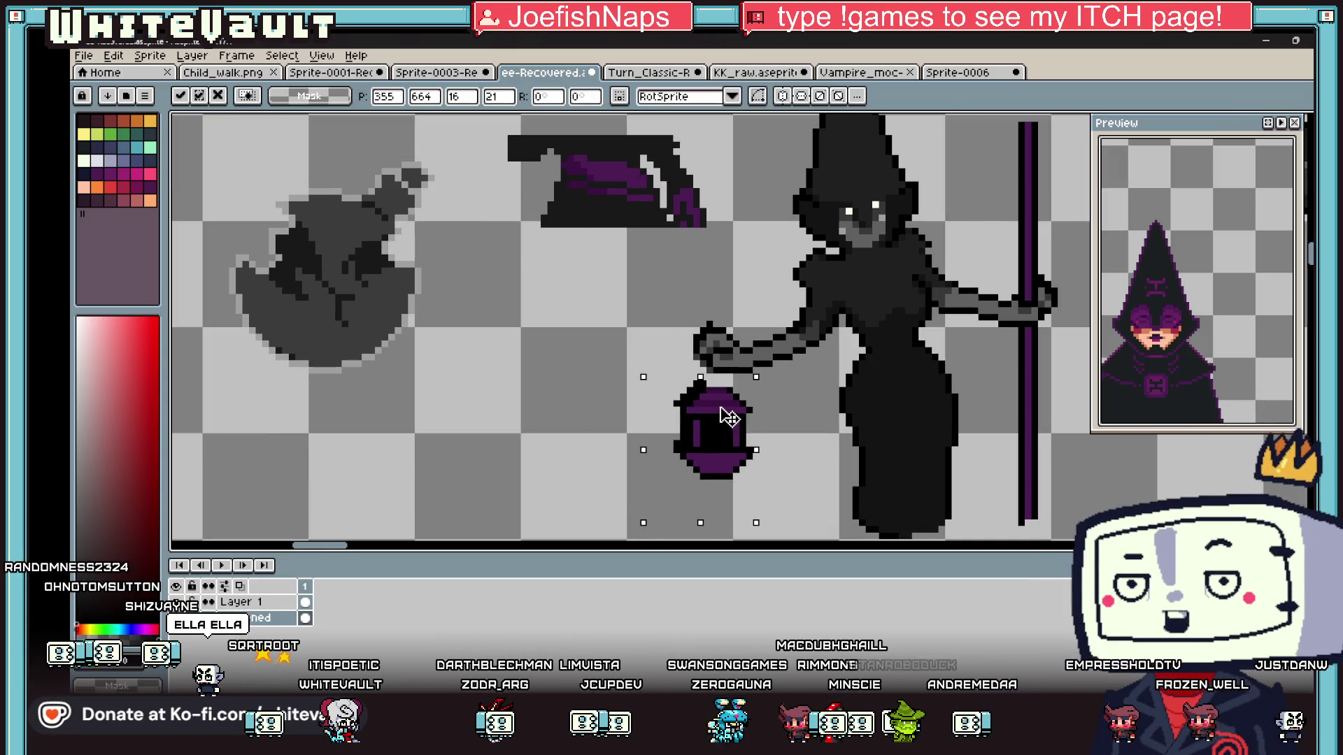
{"action": "scroll", "coordinate": [727, 413], "scroll_direction": "up", "scroll_amount": 2}
{"action": "key", "text": "ctrl+d"}
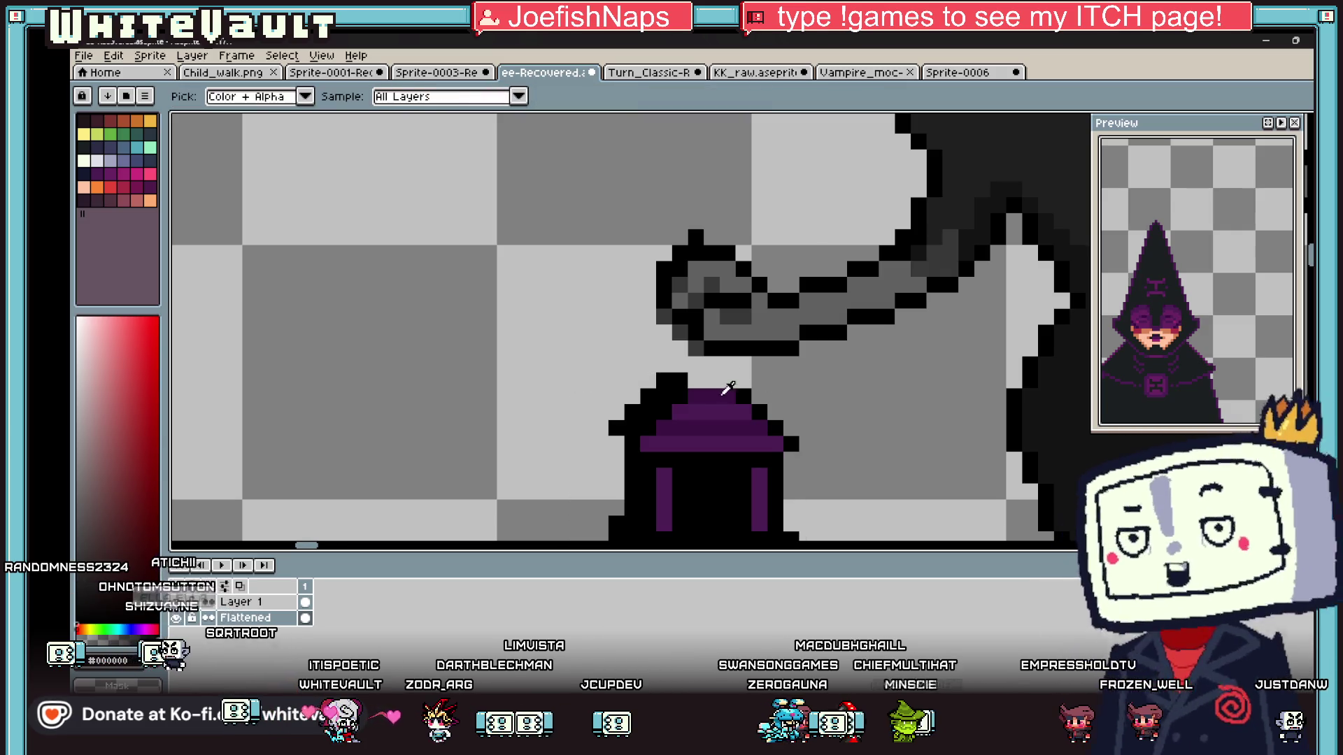
Step: Fill the gap in the lantern's top row and colour the hook pixel above it purple
{"action": "key", "text": "b"}
{"action": "left_click_drag", "start_coordinate": [728, 381], "coordinate": [681, 363]}
{"action": "left_click", "coordinate": [713, 364]}
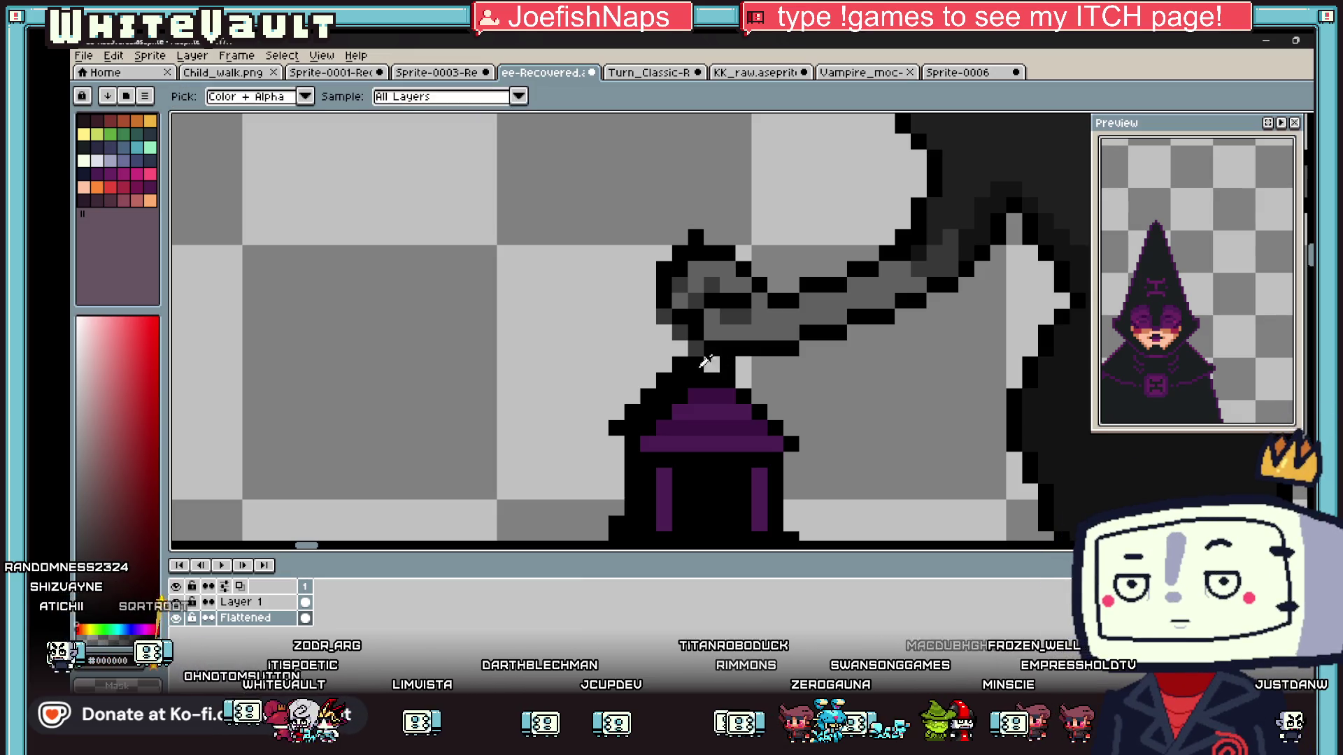
{"action": "left_click", "coordinate": [706, 395], "text": "alt"}
{"action": "left_click", "coordinate": [707, 365]}
{"action": "key", "text": "i"}
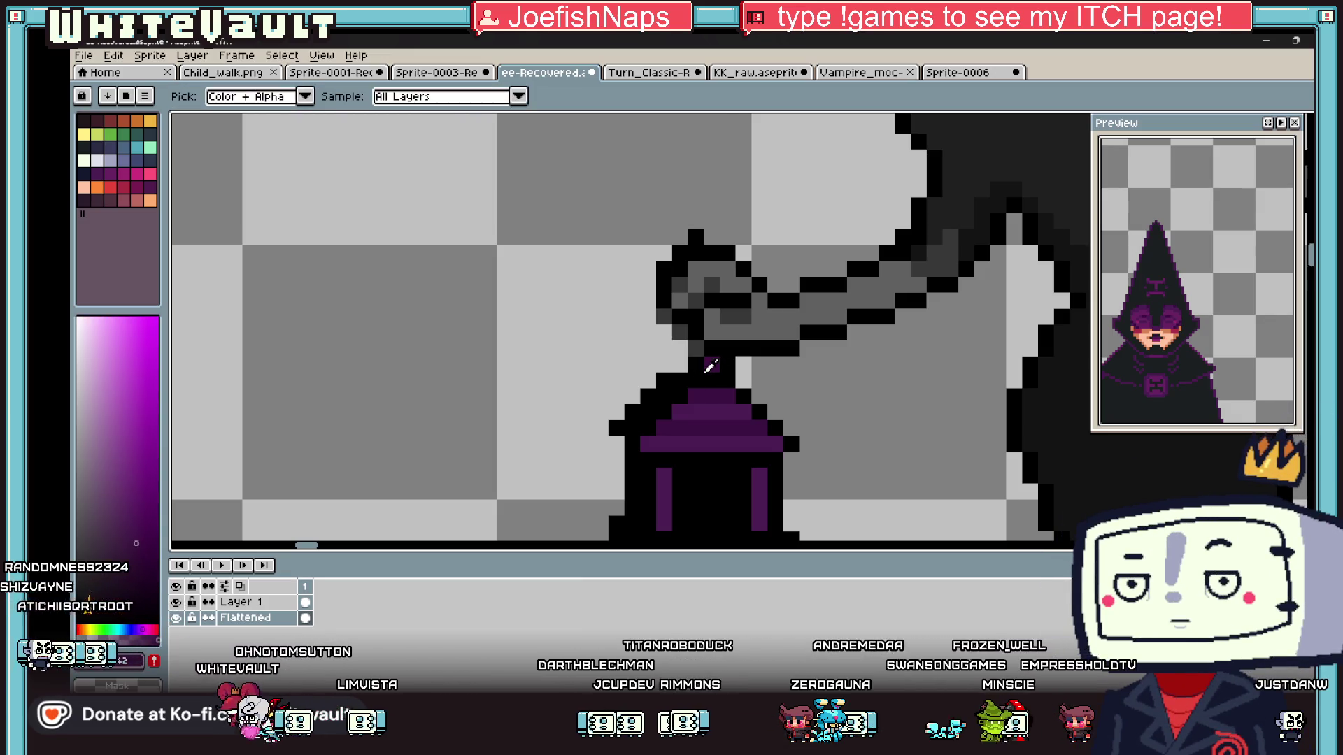
{"action": "scroll", "coordinate": [707, 367], "scroll_direction": "down", "scroll_amount": 5}
{"action": "scroll", "coordinate": [727, 374], "scroll_direction": "up", "scroll_amount": 3}
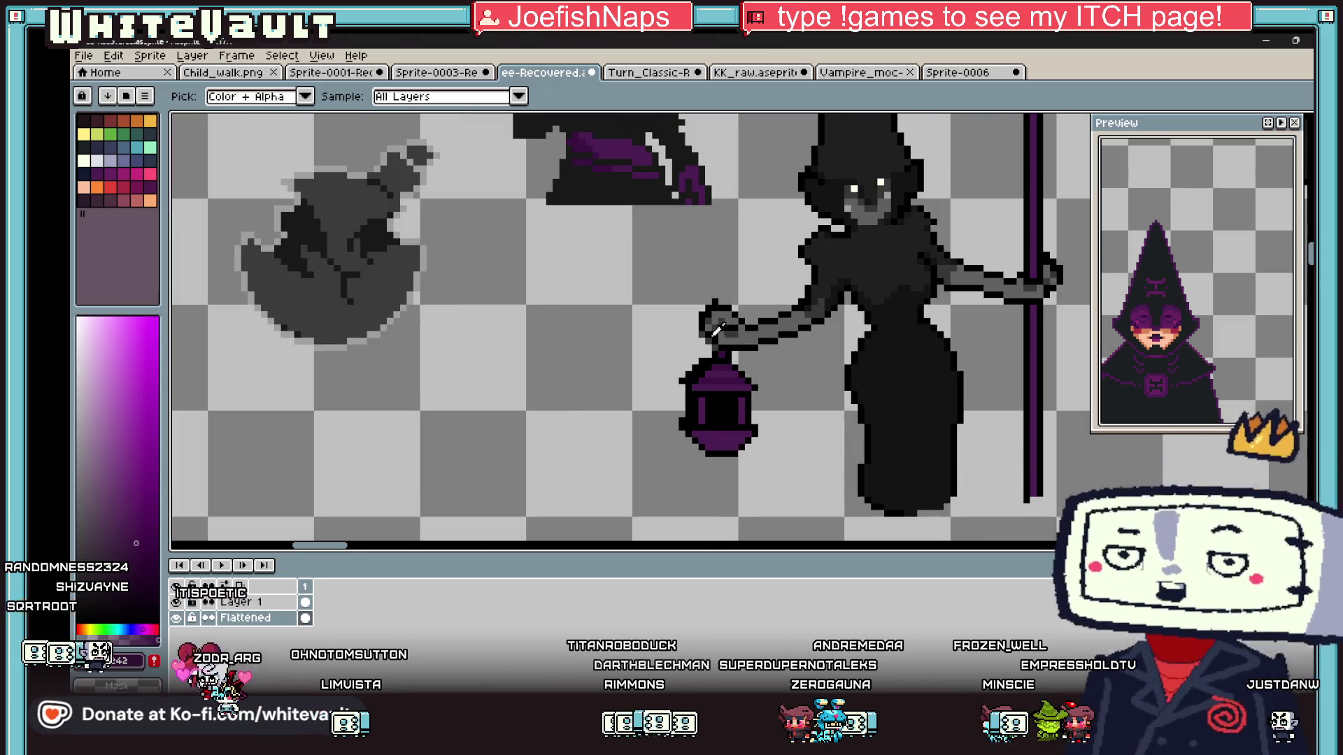
{"action": "key", "text": "b"}
{"action": "scroll", "coordinate": [725, 321], "scroll_direction": "up", "scroll_amount": 3}
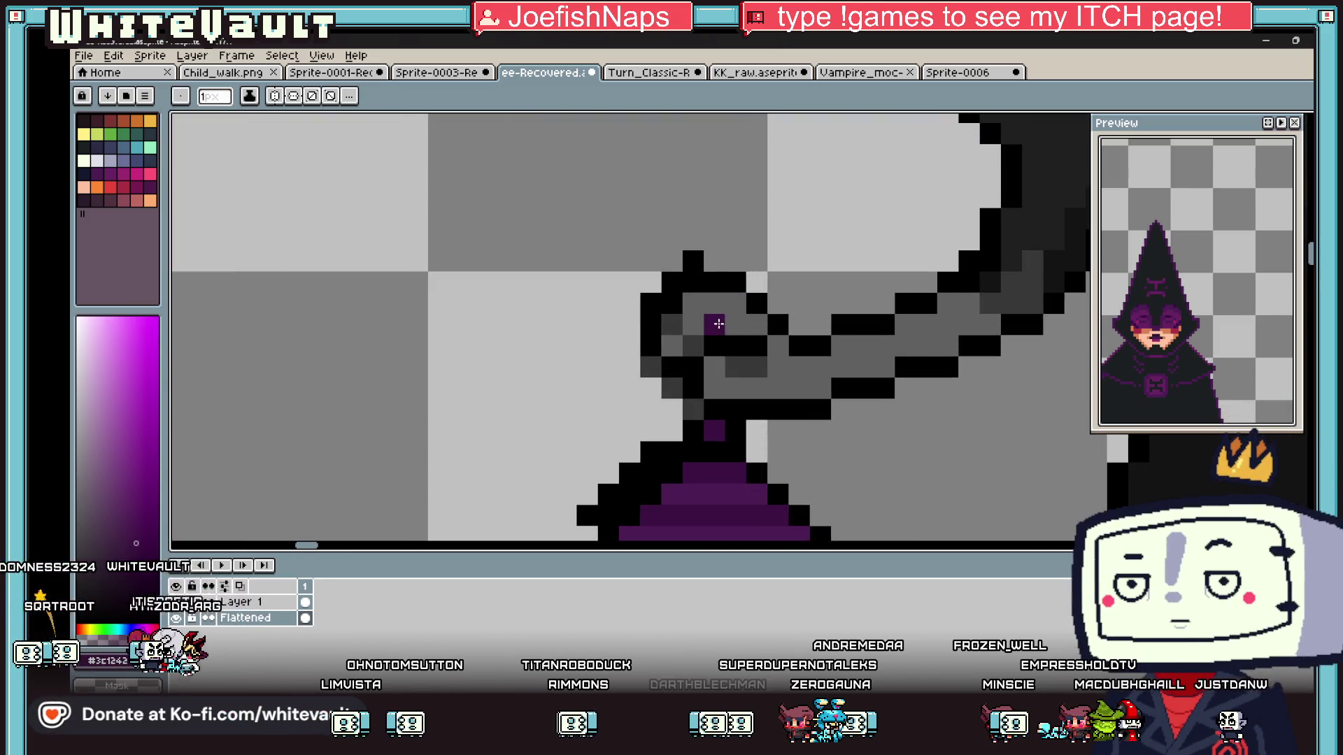
Step: Draw the purple hook up through the witch's hand and touch up a hood pixel
{"action": "left_click", "coordinate": [778, 346]}
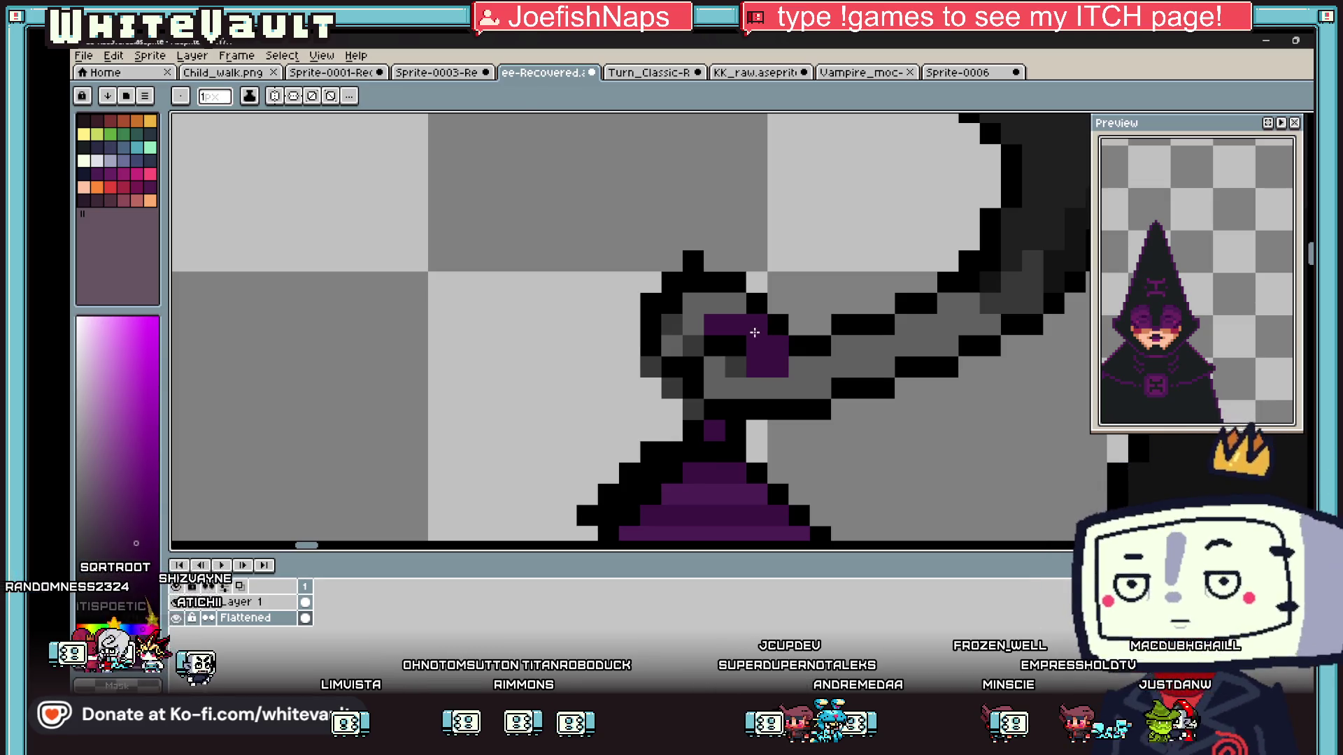
{"action": "left_click", "coordinate": [782, 371], "text": "alt"}
{"action": "left_click_drag", "start_coordinate": [778, 389], "coordinate": [778, 409]}
{"action": "left_click", "coordinate": [757, 389]}
{"action": "left_click", "coordinate": [777, 388]}
{"action": "left_click", "coordinate": [693, 323]}
{"action": "scroll", "coordinate": [840, 384], "scroll_direction": "down", "scroll_amount": 3}
{"action": "scroll", "coordinate": [840, 385], "scroll_direction": "down", "scroll_amount": 2}
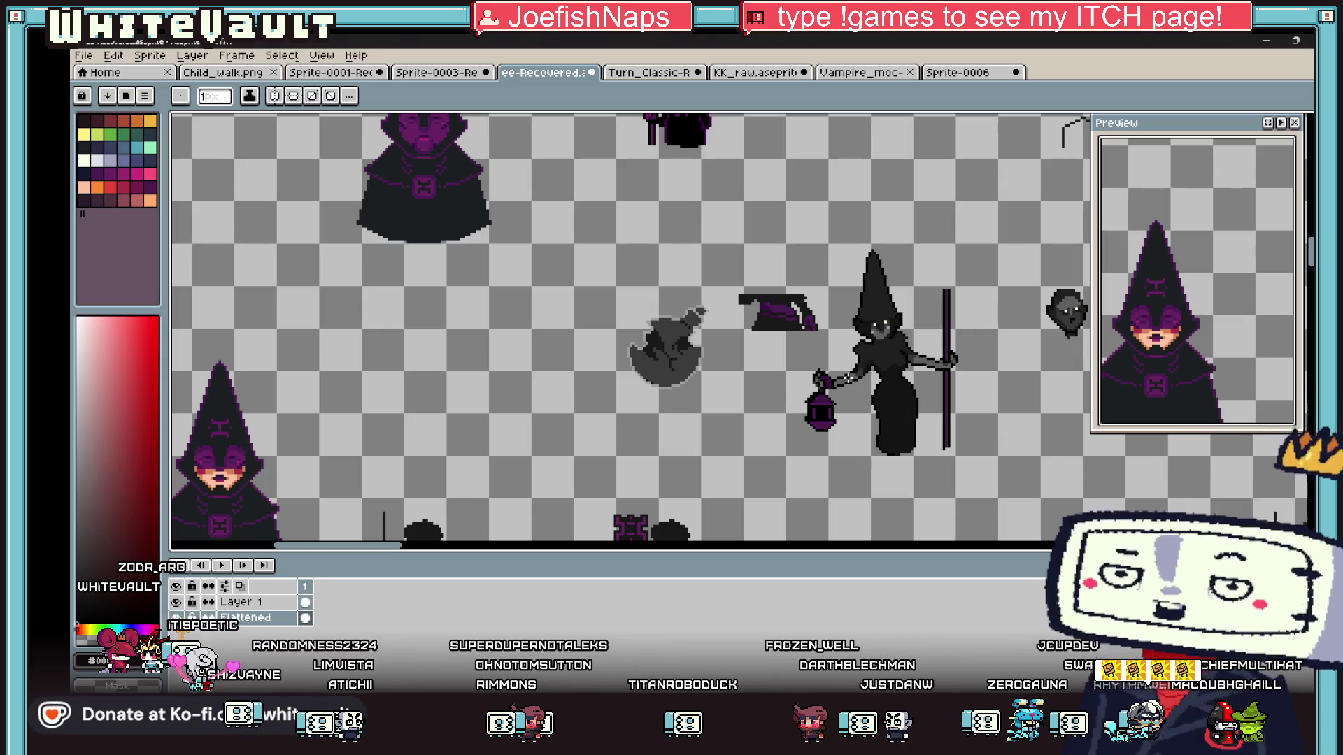
{"action": "key", "text": "v"}
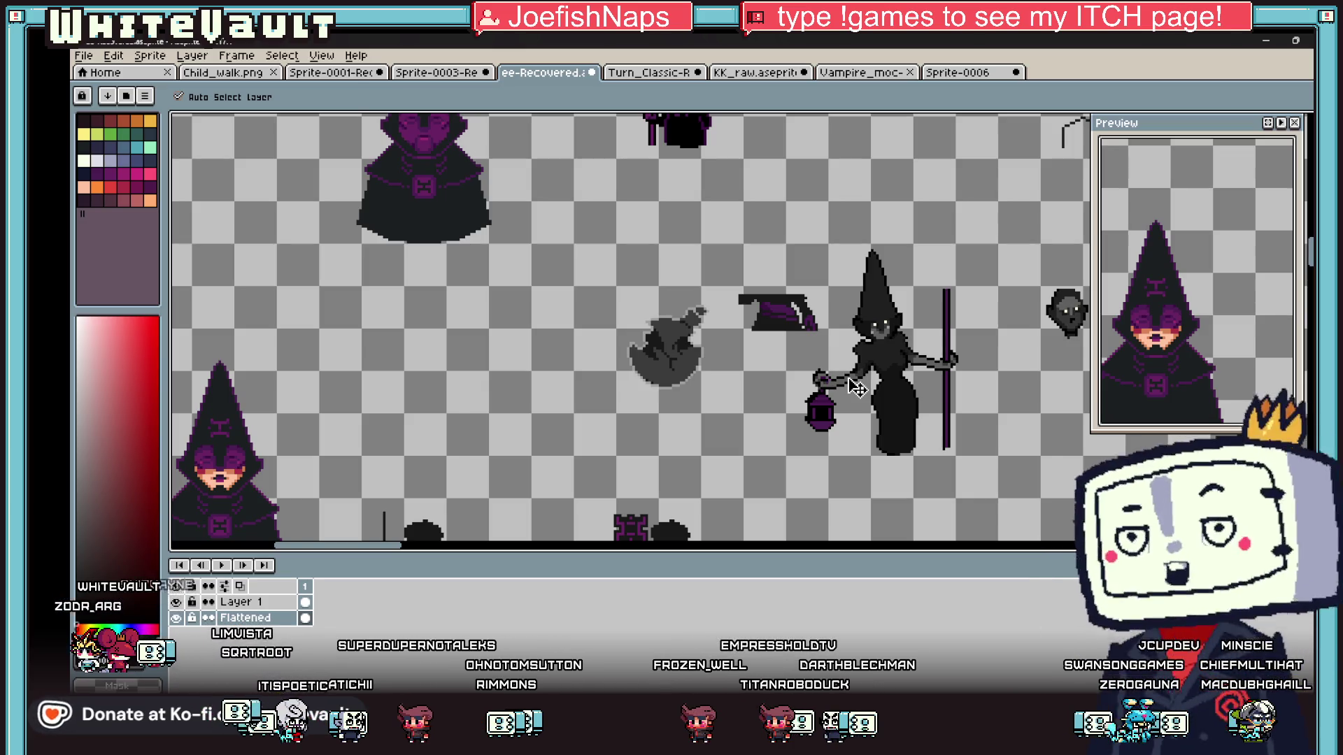
{"action": "key", "text": "b"}
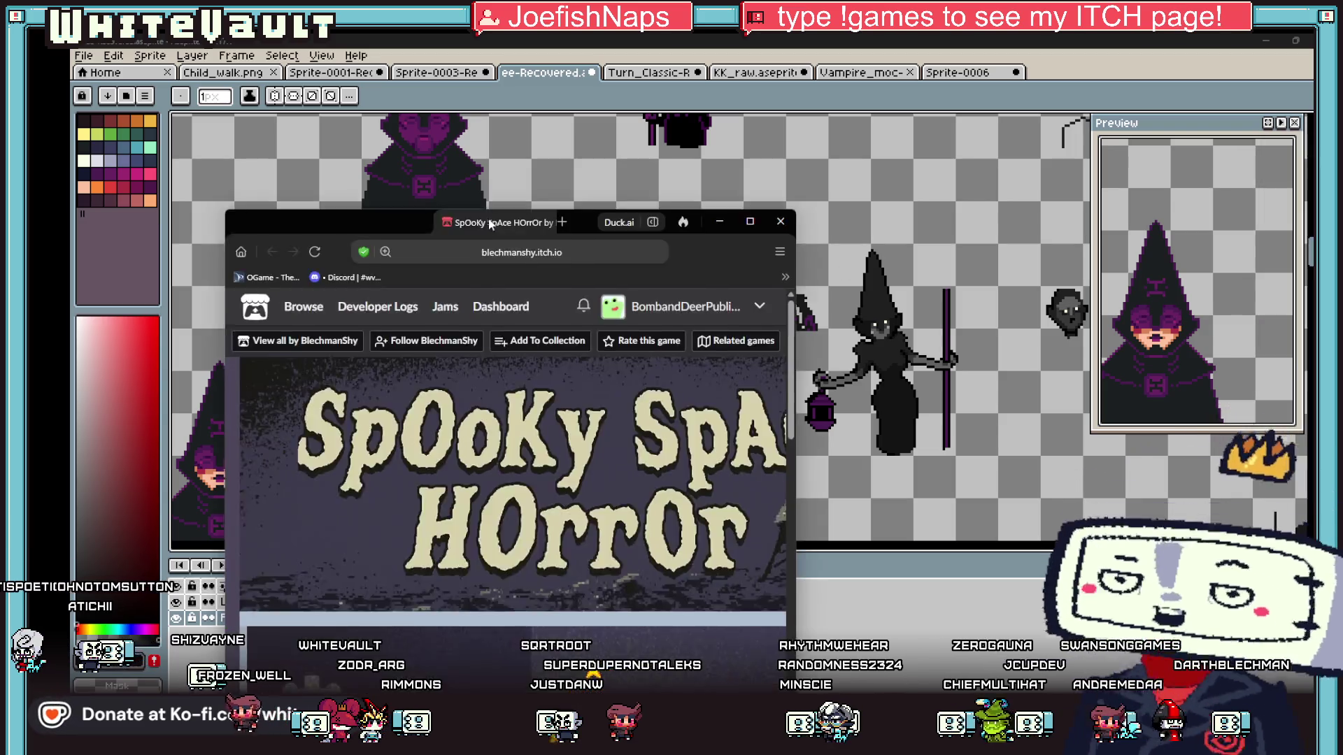
{"action": "left_click_drag", "start_coordinate": [512, 159], "coordinate": [476, 159]}
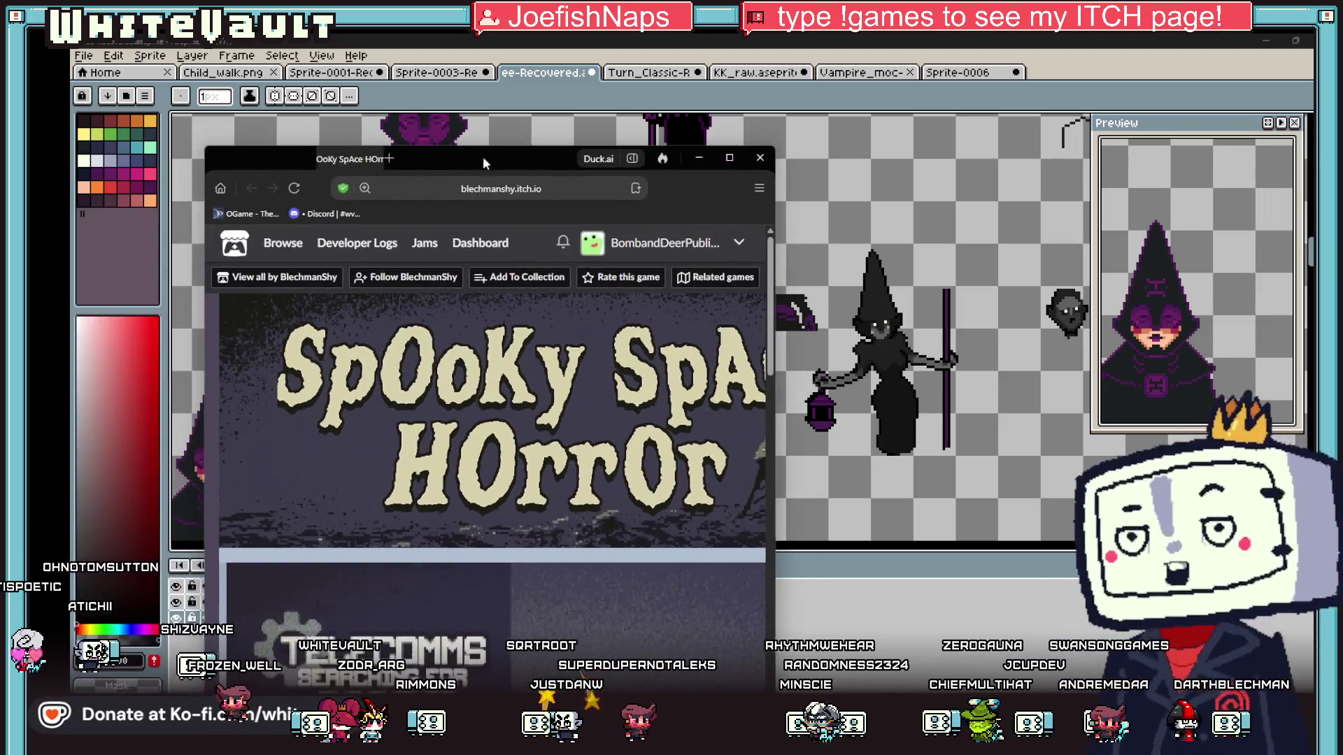
Step: Maximize the itch.io page, run SpOoKy SpAce HOrrOr full screen and choose Exploration Mode
{"action": "left_click", "coordinate": [730, 158]}
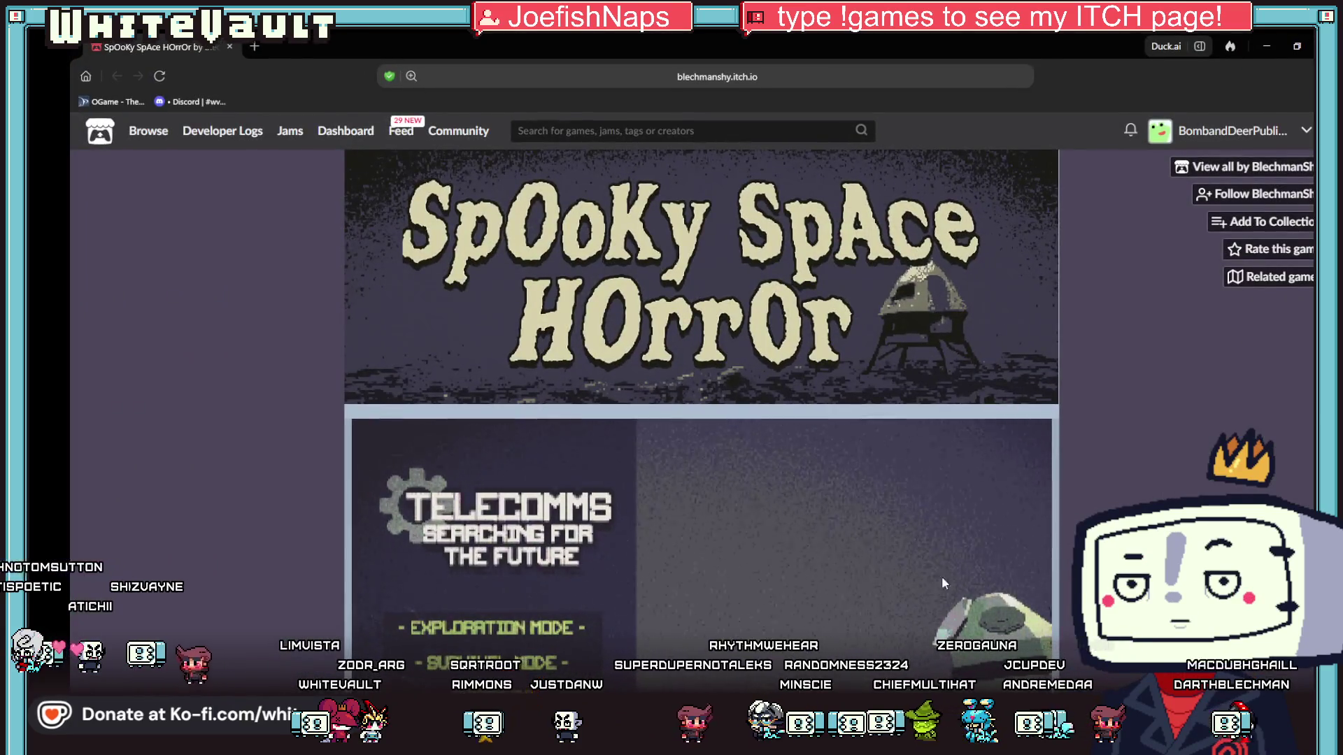
{"action": "scroll", "coordinate": [930, 584], "scroll_direction": "down", "scroll_amount": 4}
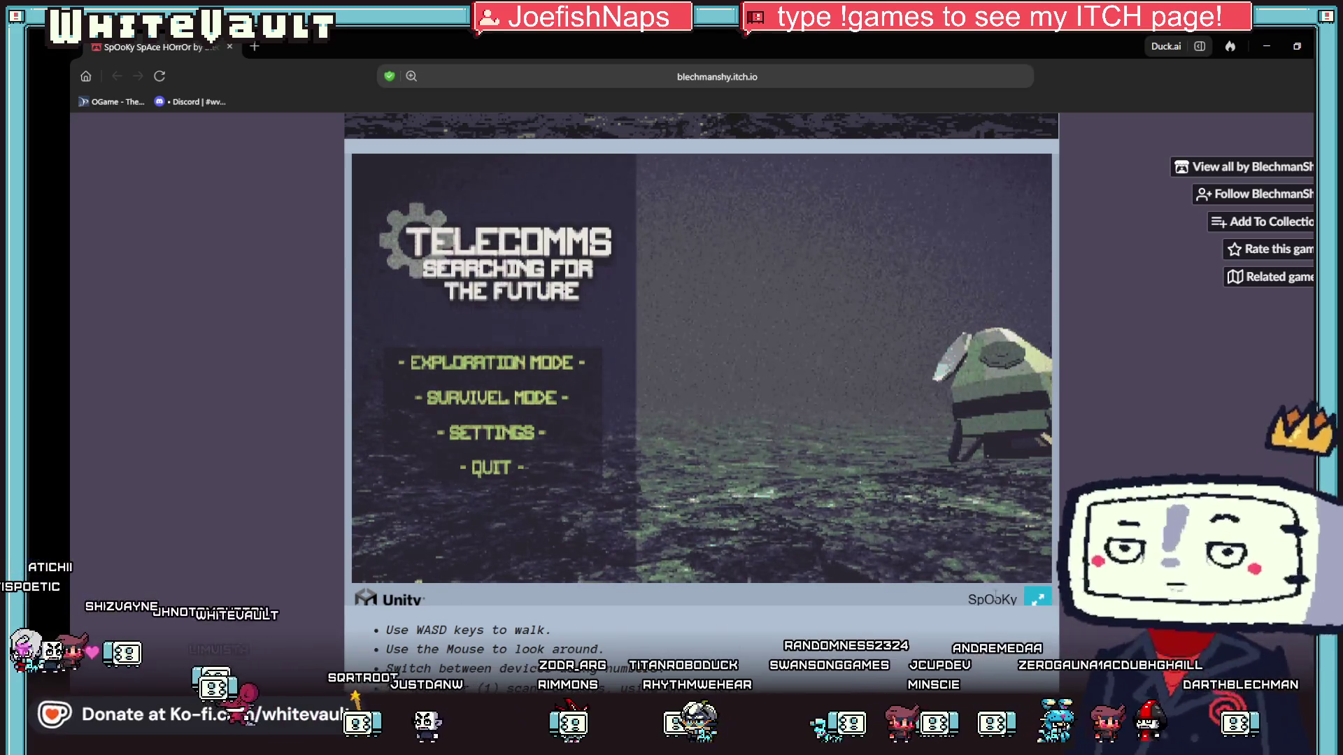
{"action": "left_click", "coordinate": [1037, 598]}
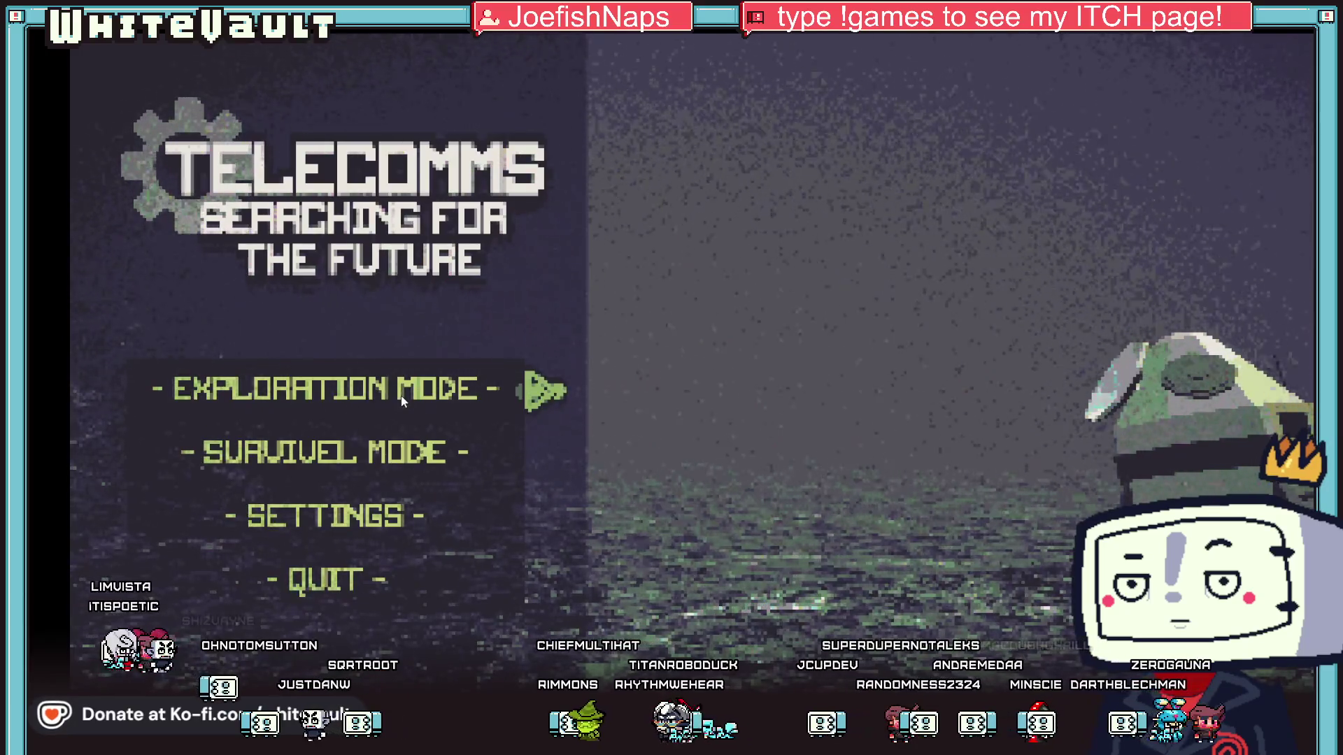
{"action": "left_click", "coordinate": [401, 398]}
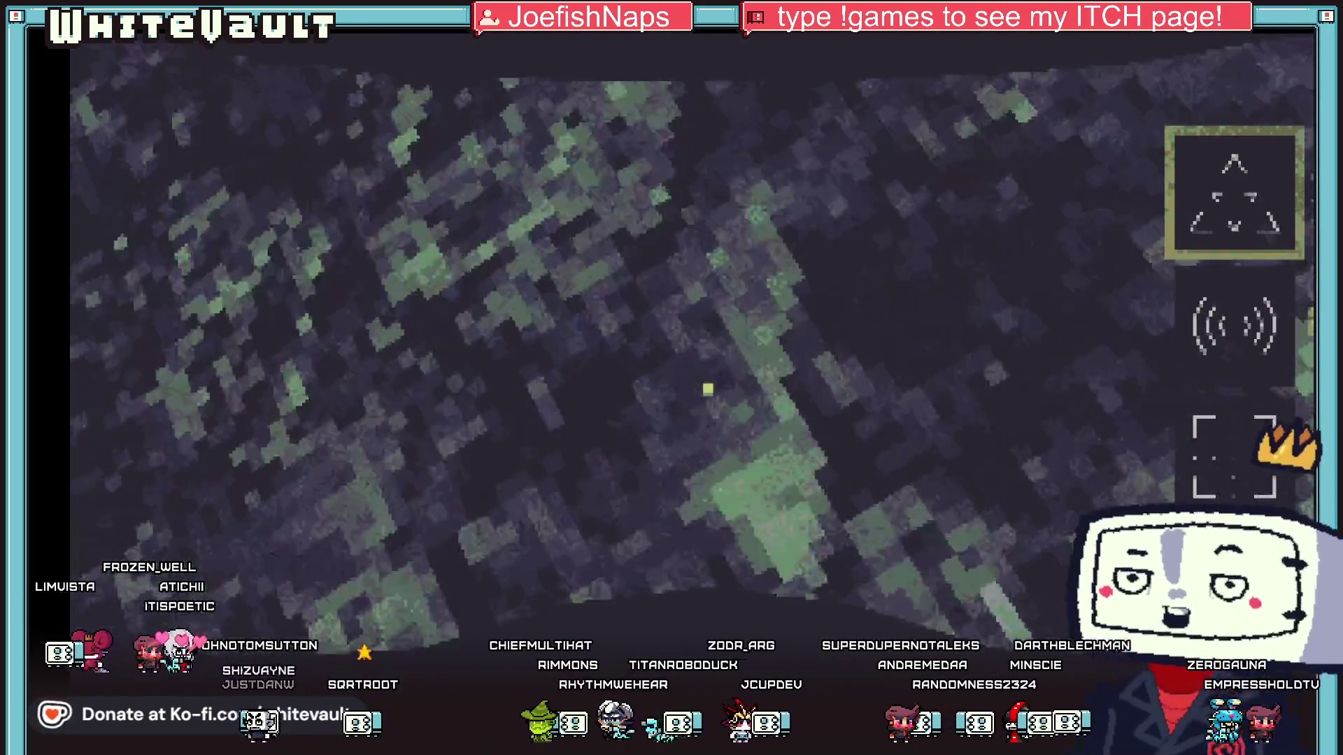
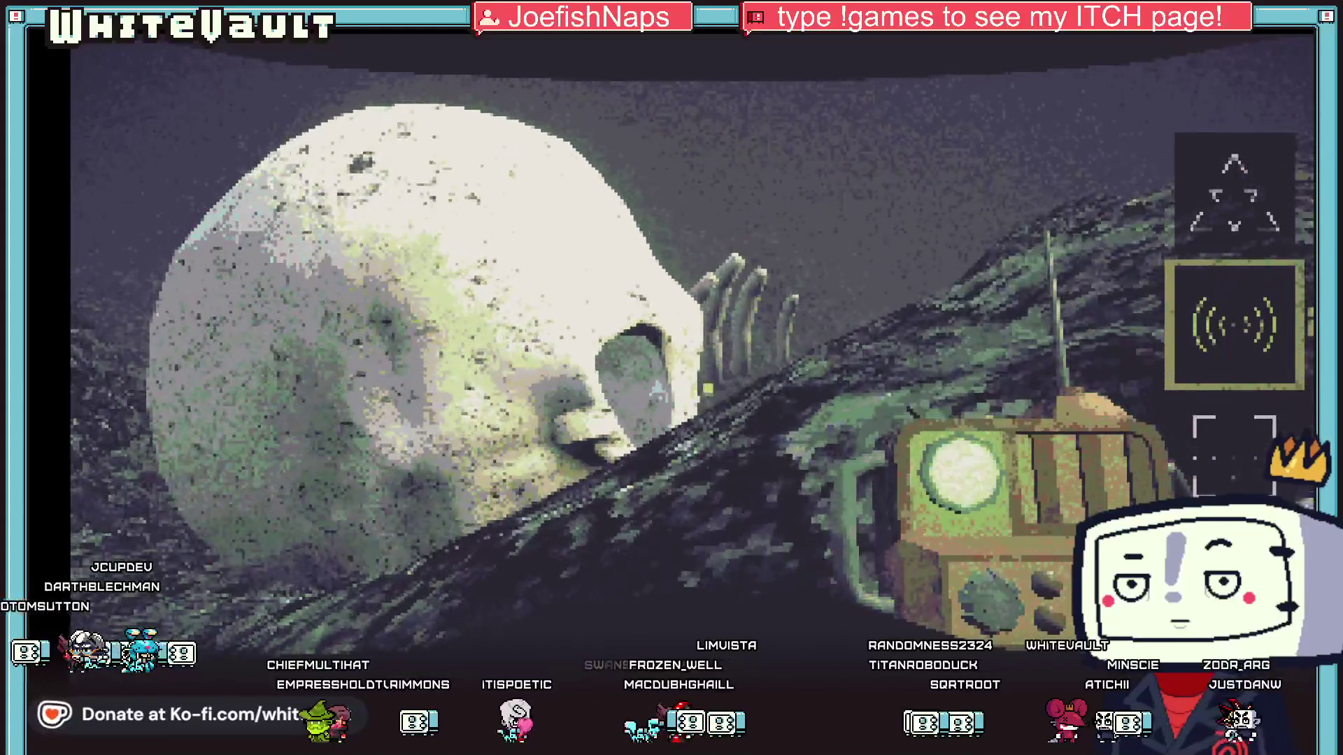
Step: Walk past the giant skull and turn toward the hill straight ahead
{"action": "key", "text": "w"}
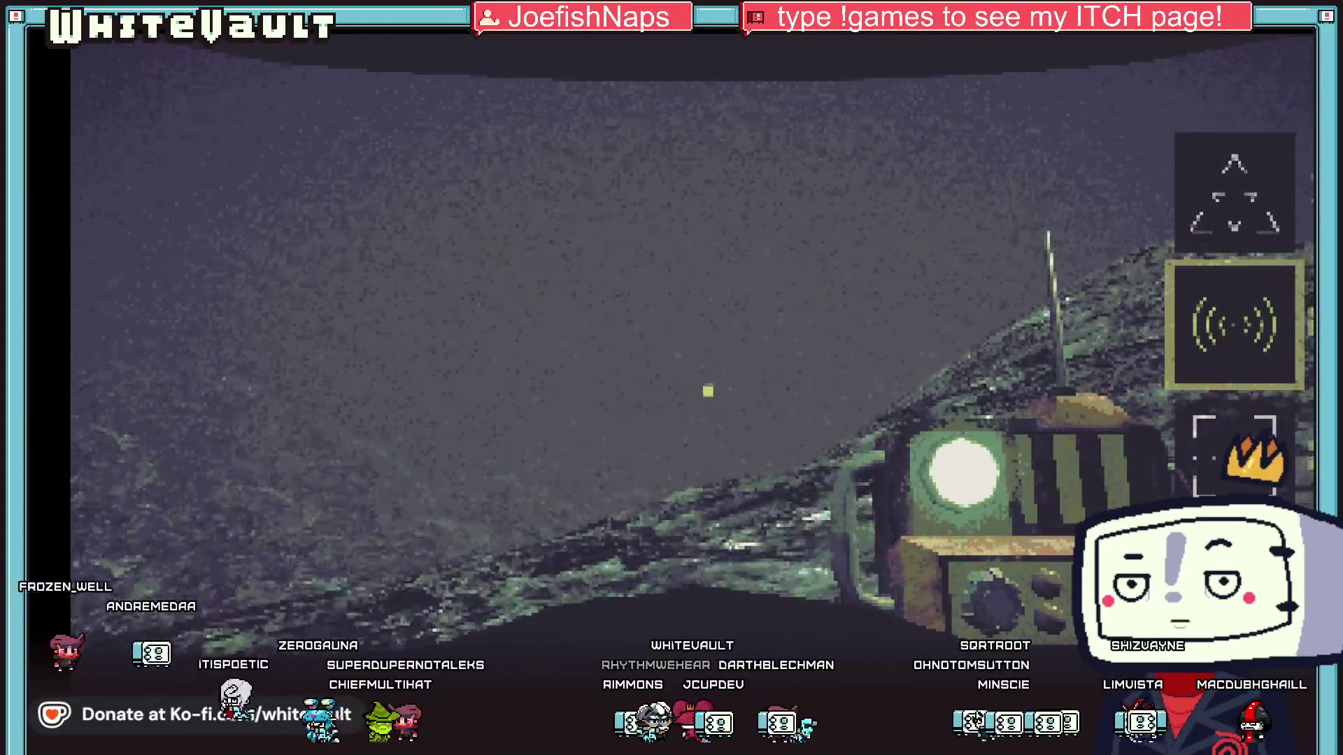
{"action": "key", "text": "w"}
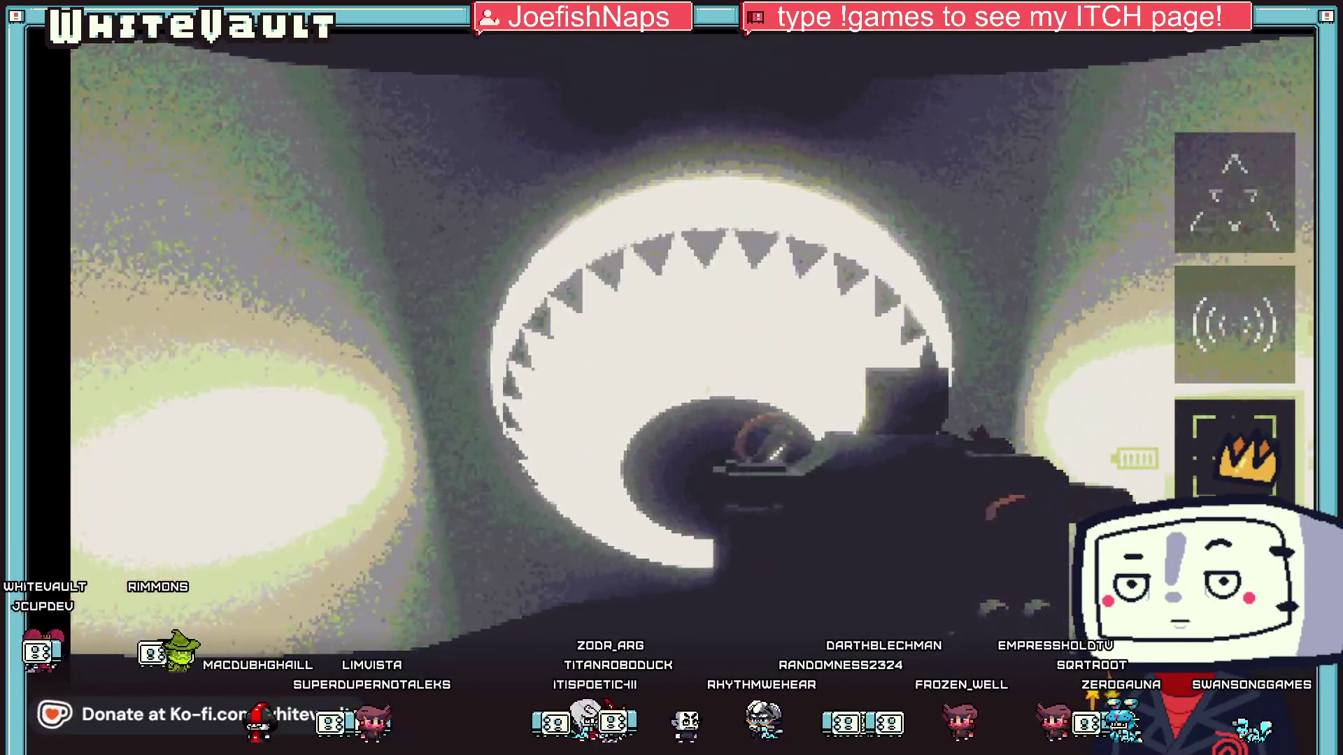
Step: Walk up to the glowing toothed ring and face it
{"action": "key", "text": "w"}
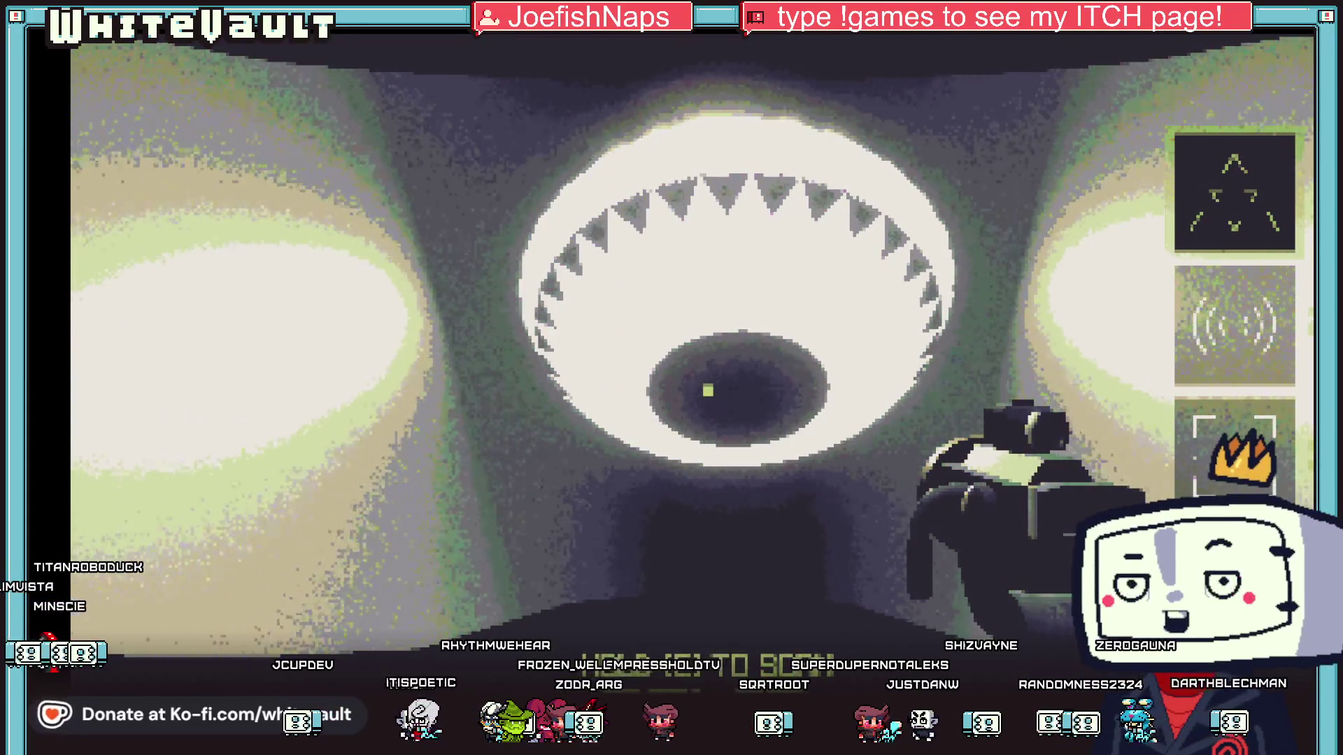
Step: Scan the toothed ring with E, then walk back out onto the dark hills
{"action": "key", "text": "e"}
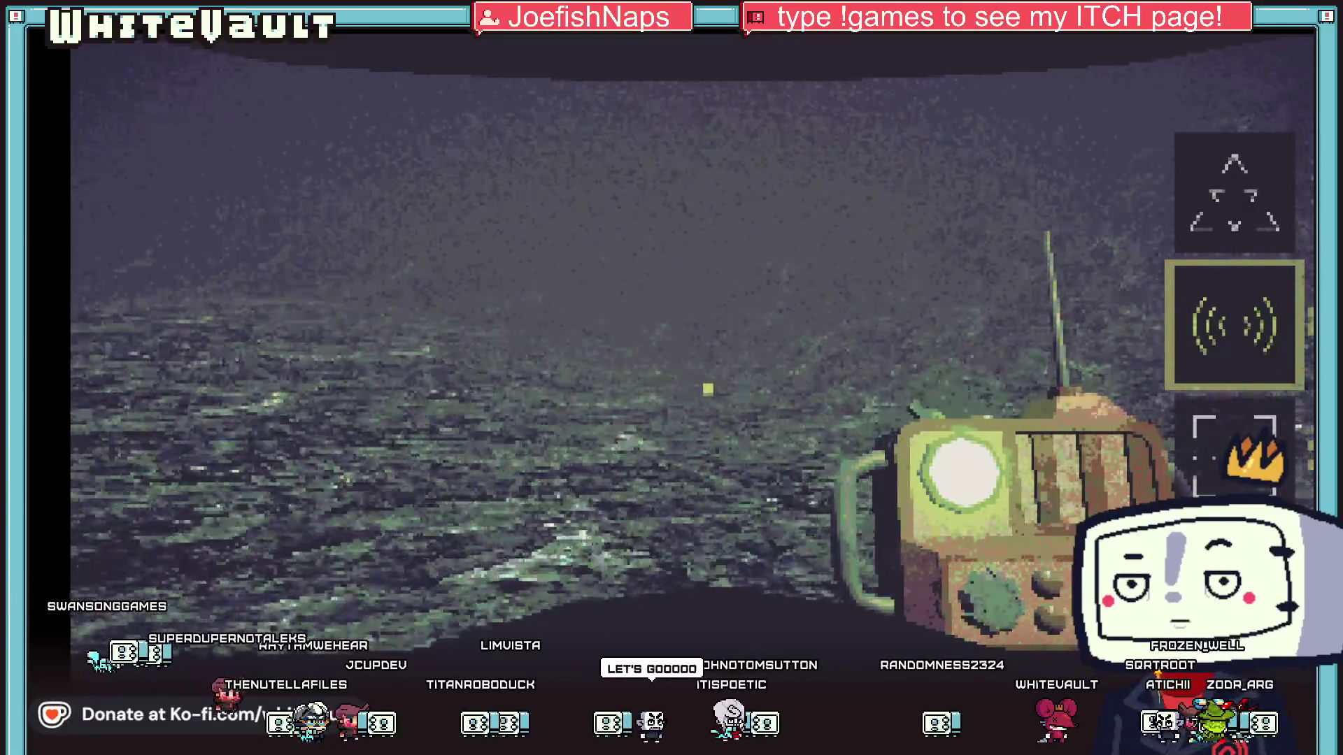
{"action": "key", "text": "w"}
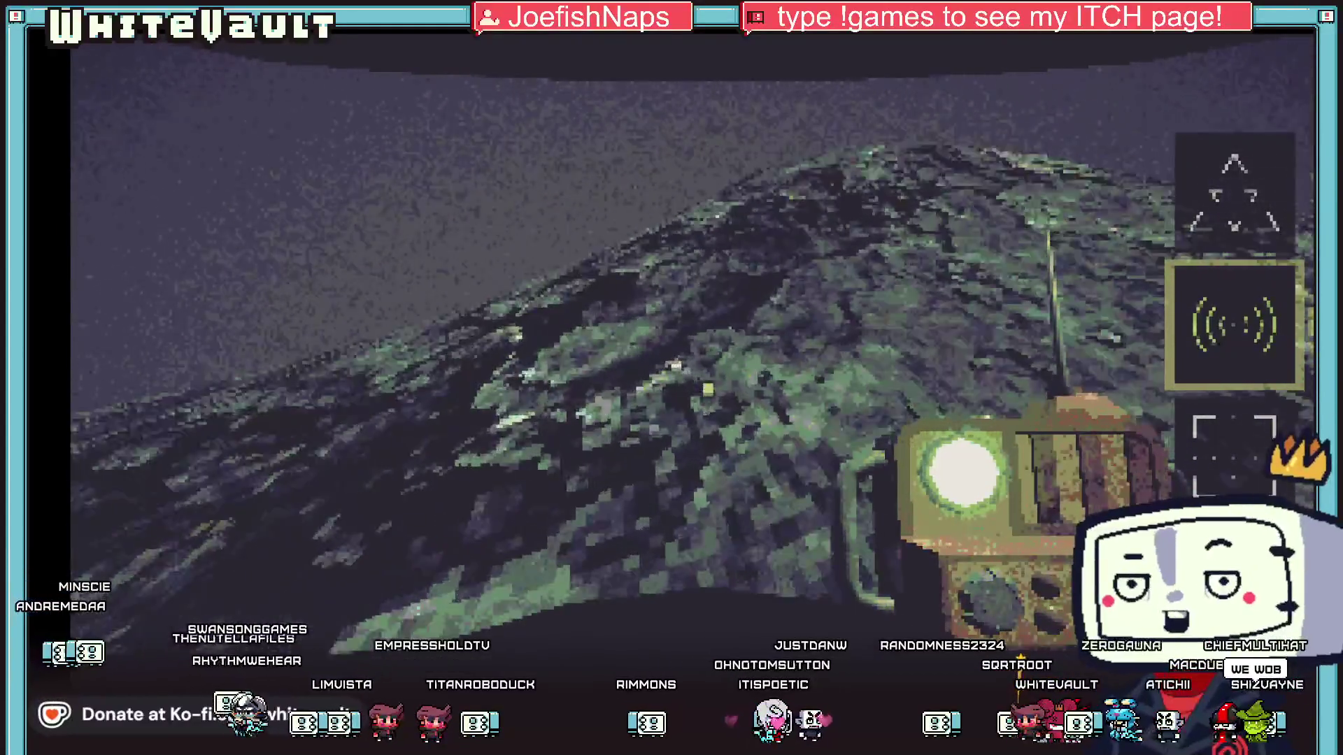
Step: Walk up the grassy slope and across the terrain toward the open horizon
{"action": "key", "text": "w"}
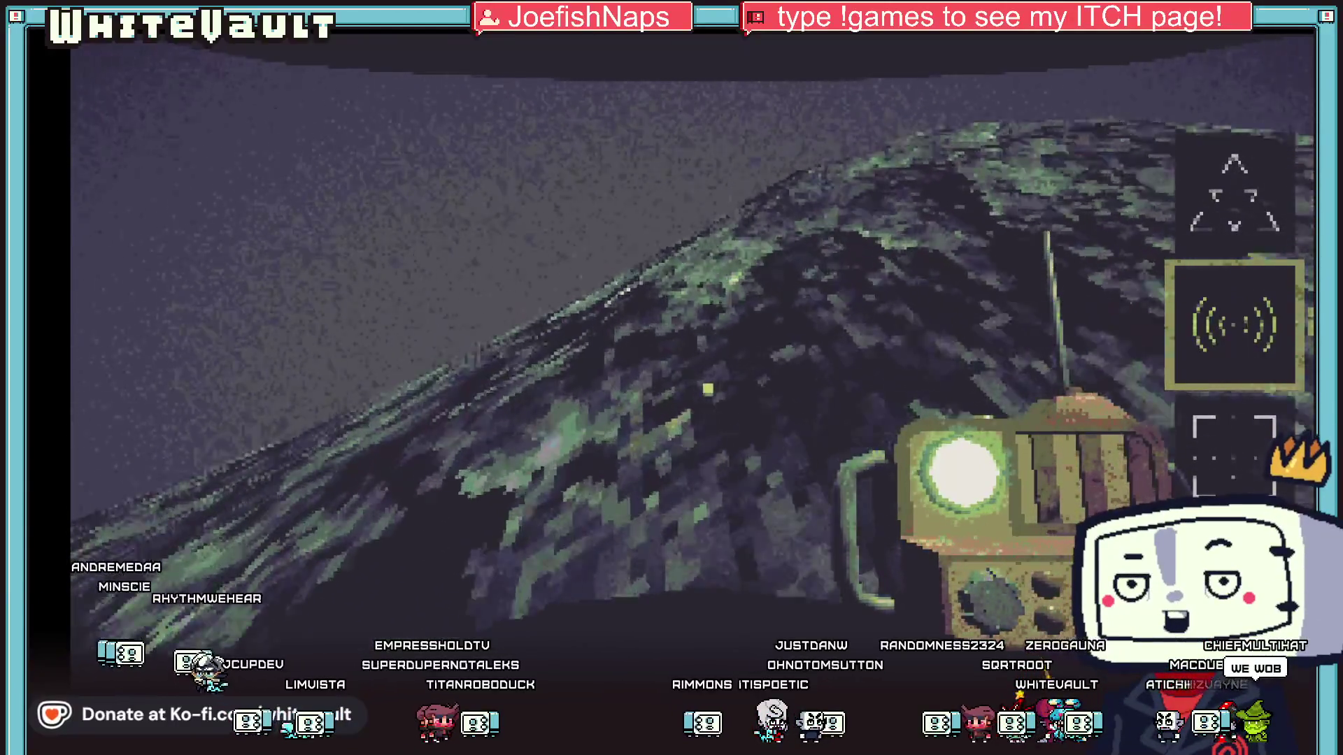
{"action": "key", "text": "w"}
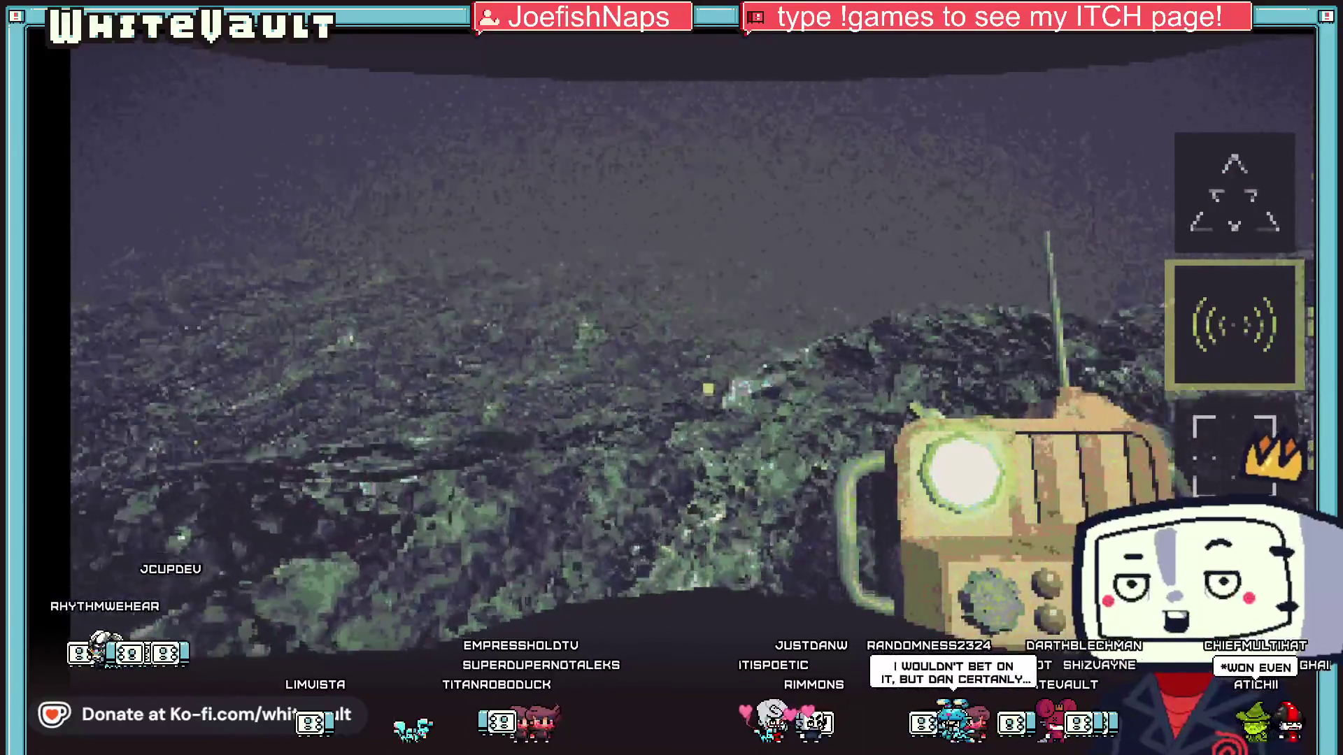
{"action": "key", "text": "w"}
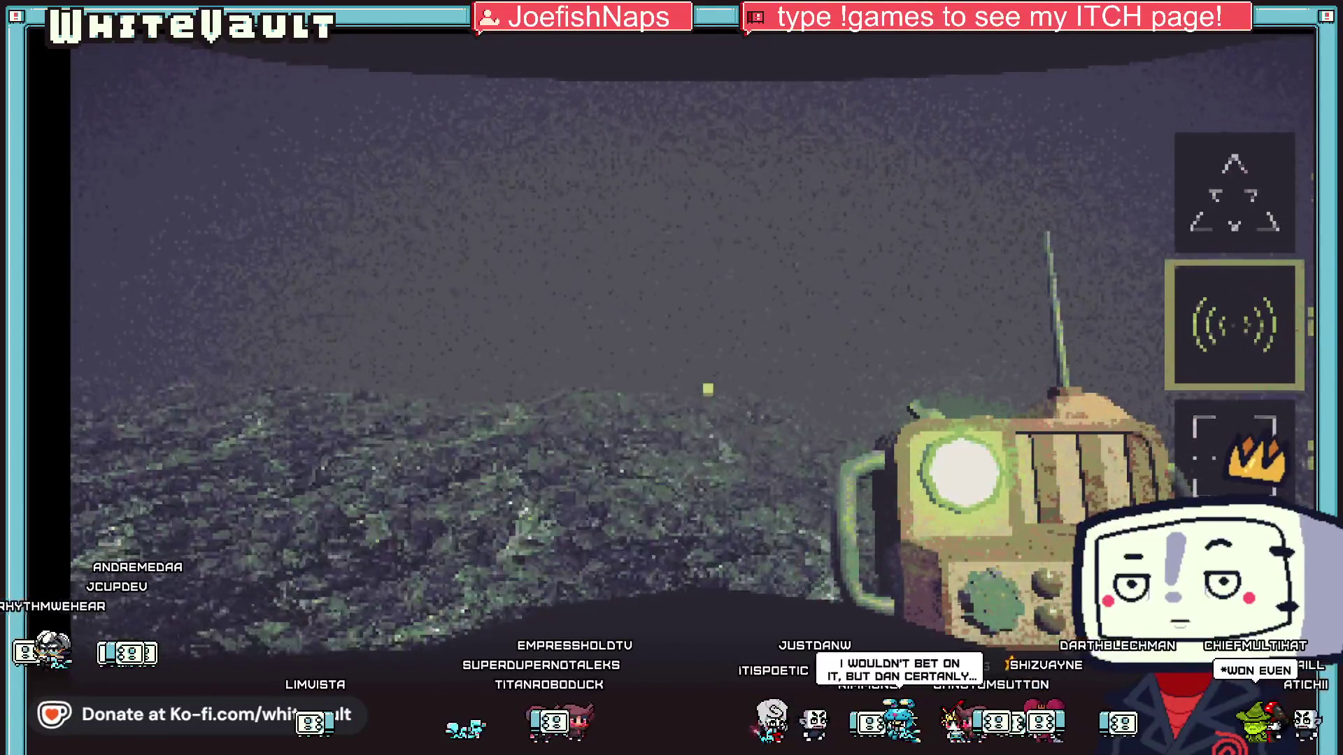
{"action": "key", "text": "w"}
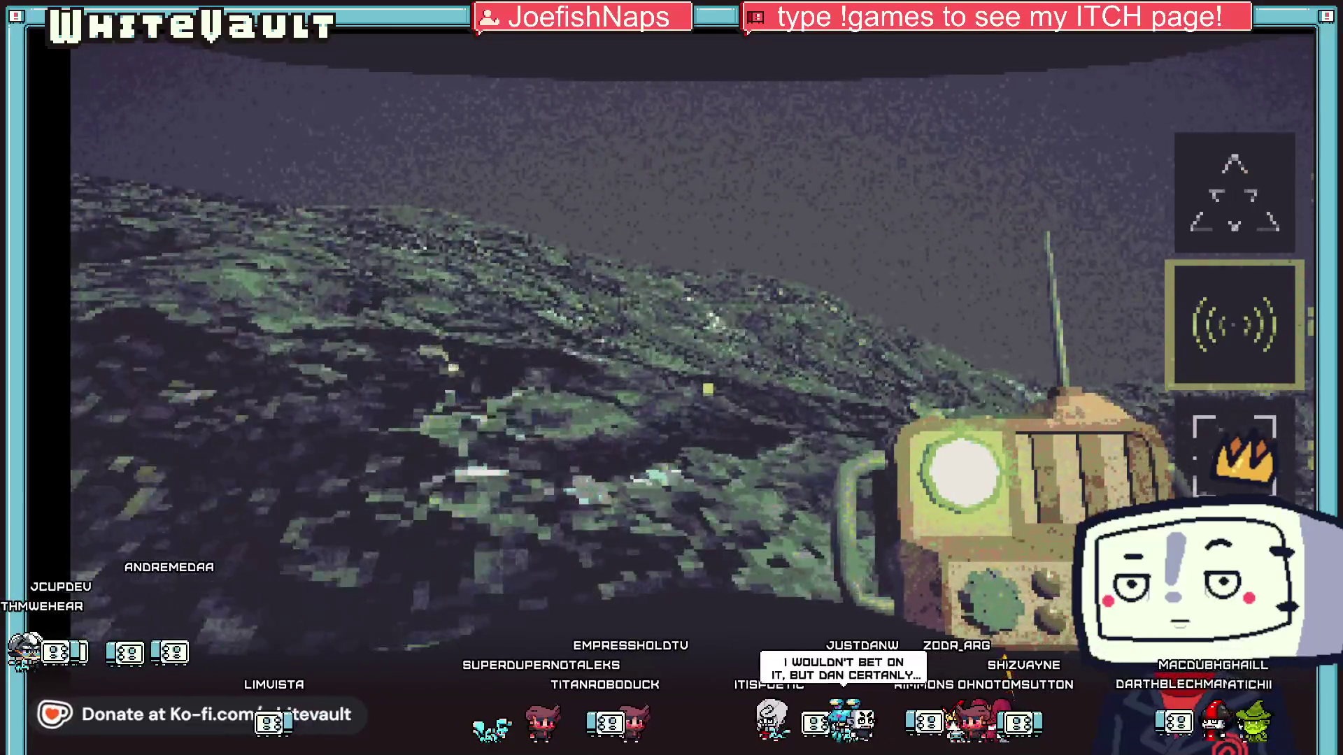
{"action": "key", "text": "w"}
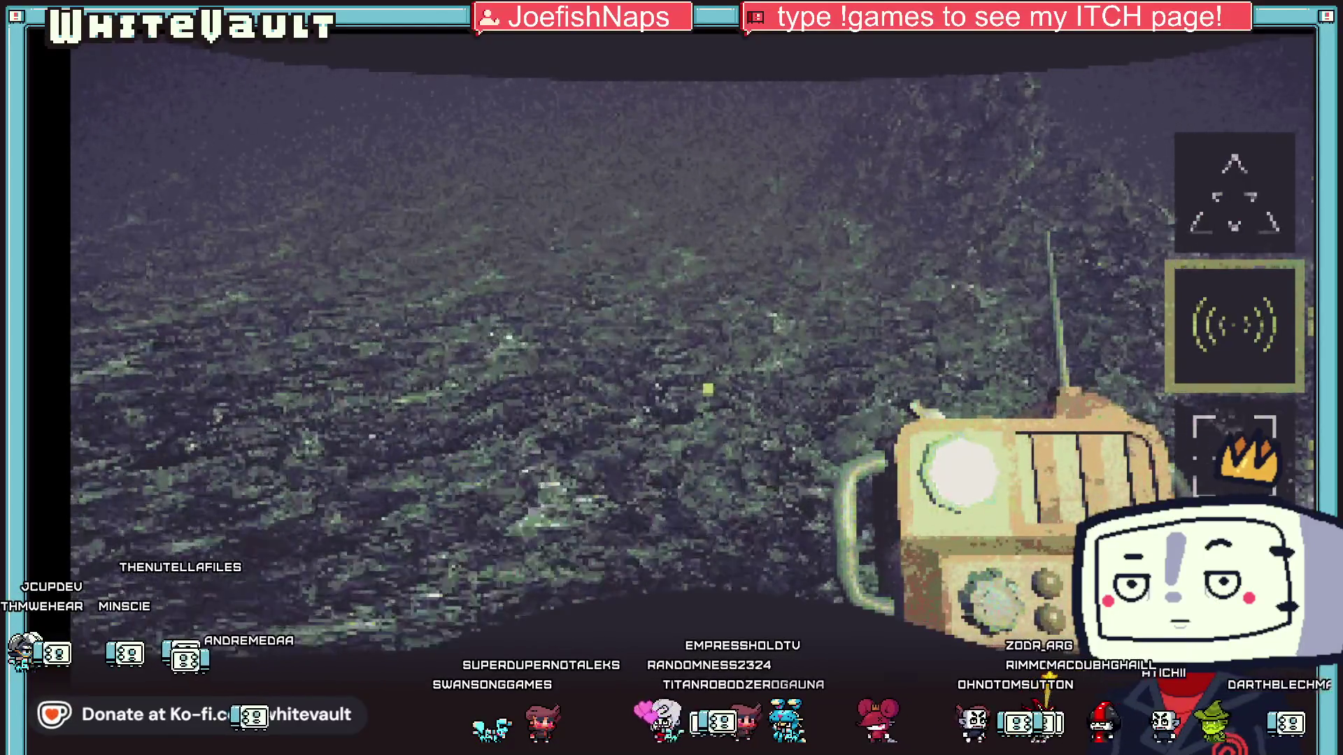
{"action": "key", "text": "w"}
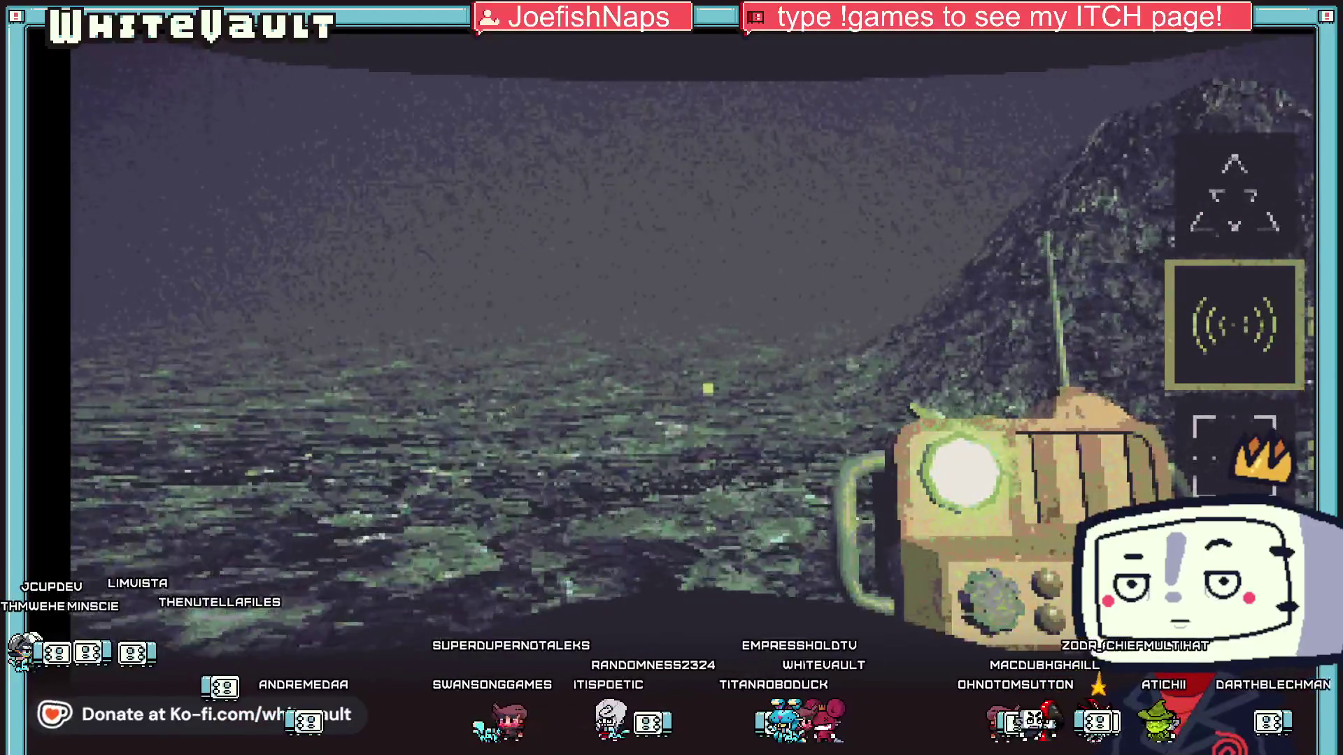
{"action": "key", "text": "w"}
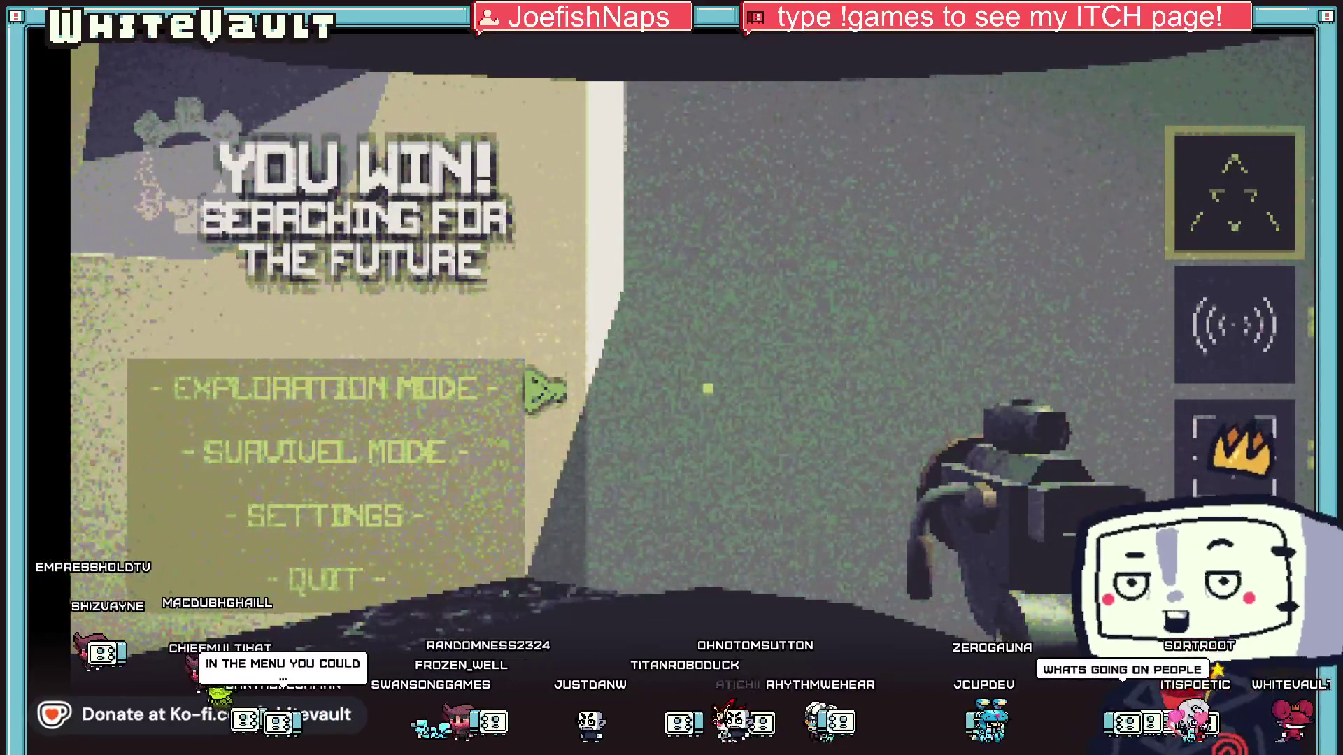
Step: Exit the game's fullscreen and switch back to the witch sprite in Aseprite
{"action": "key", "text": "Escape"}
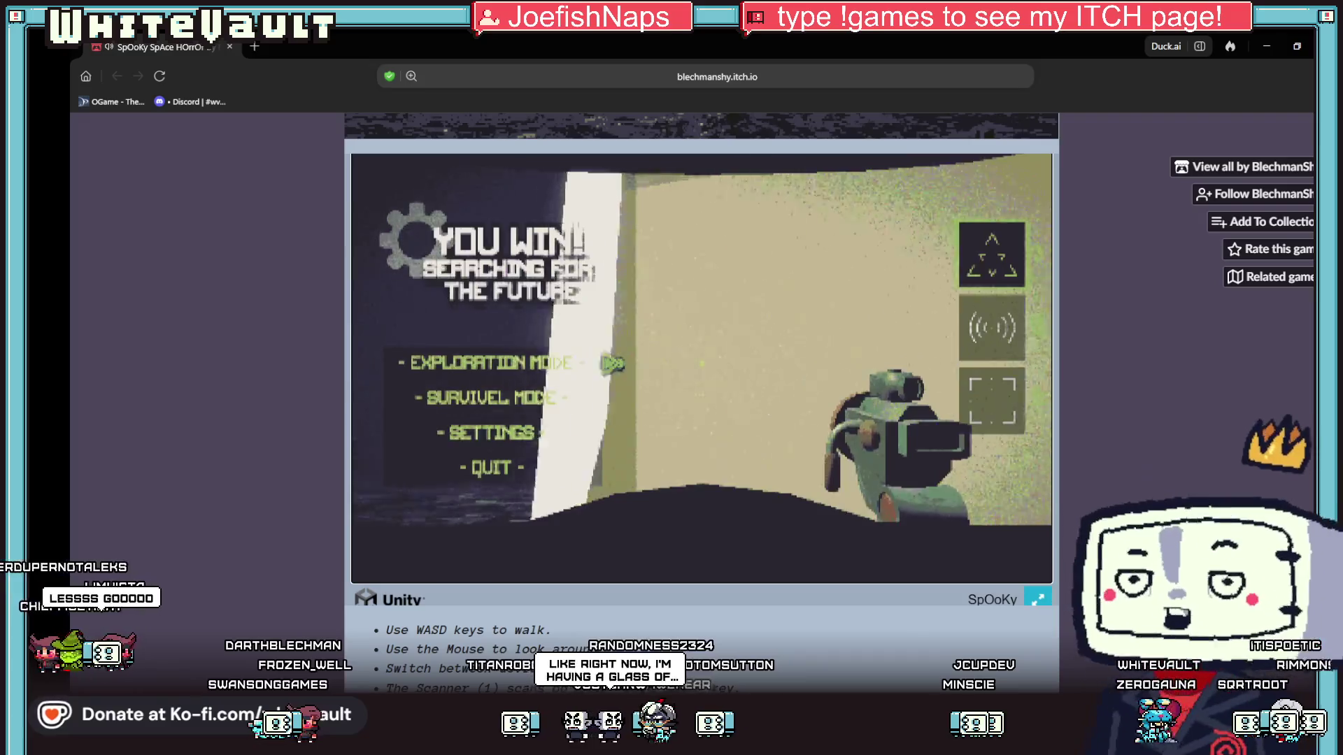
{"action": "key", "text": "super"}
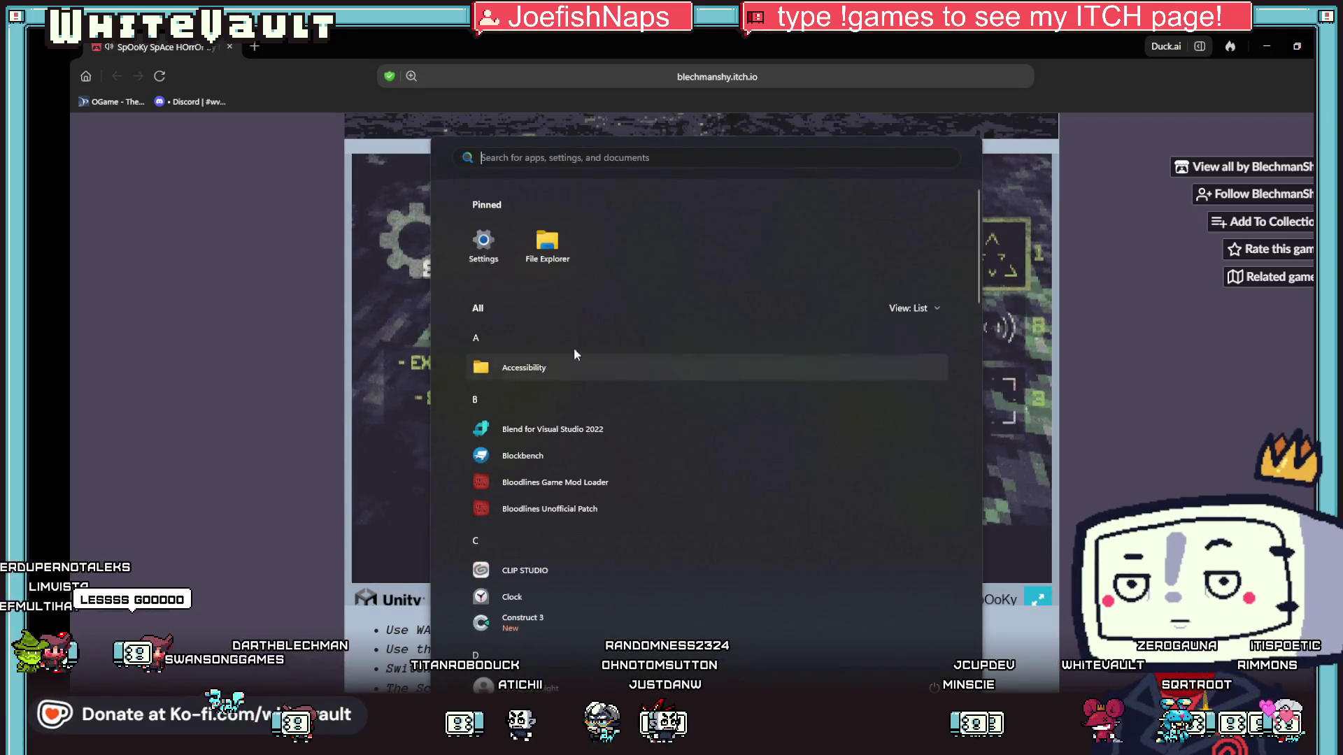
{"action": "key", "text": "super"}
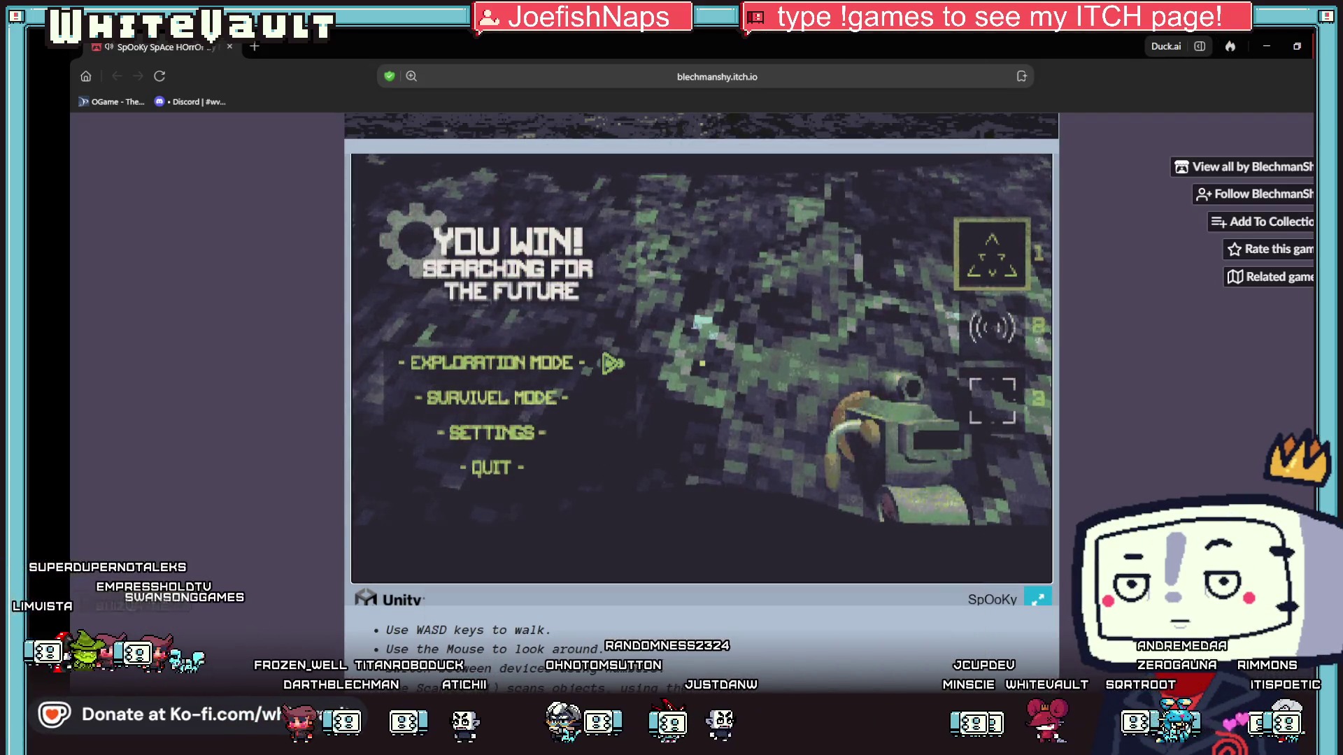
{"action": "key", "text": "alt+Tab"}
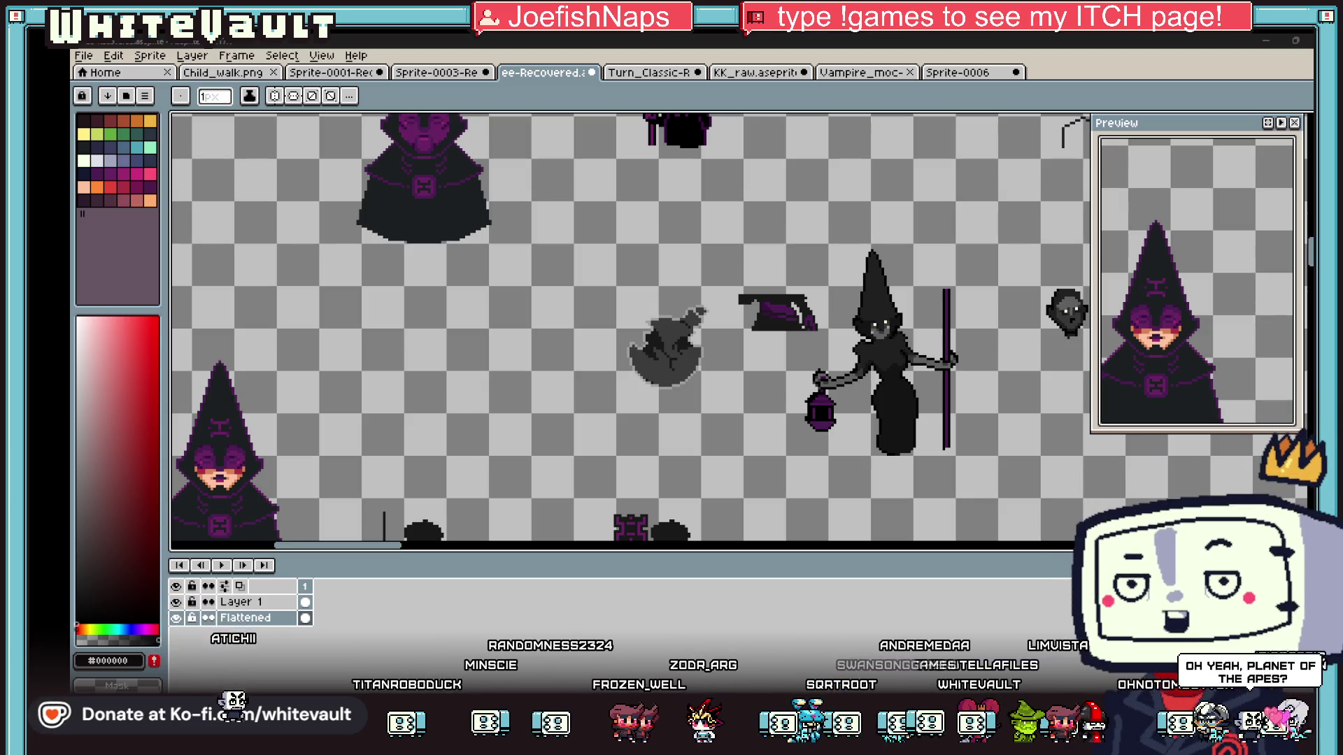
Step: Zoom into the witch's face and sample its mid-grey #616161 as the drawing colour
{"action": "scroll", "coordinate": [977, 357], "scroll_direction": "up", "scroll_amount": 1}
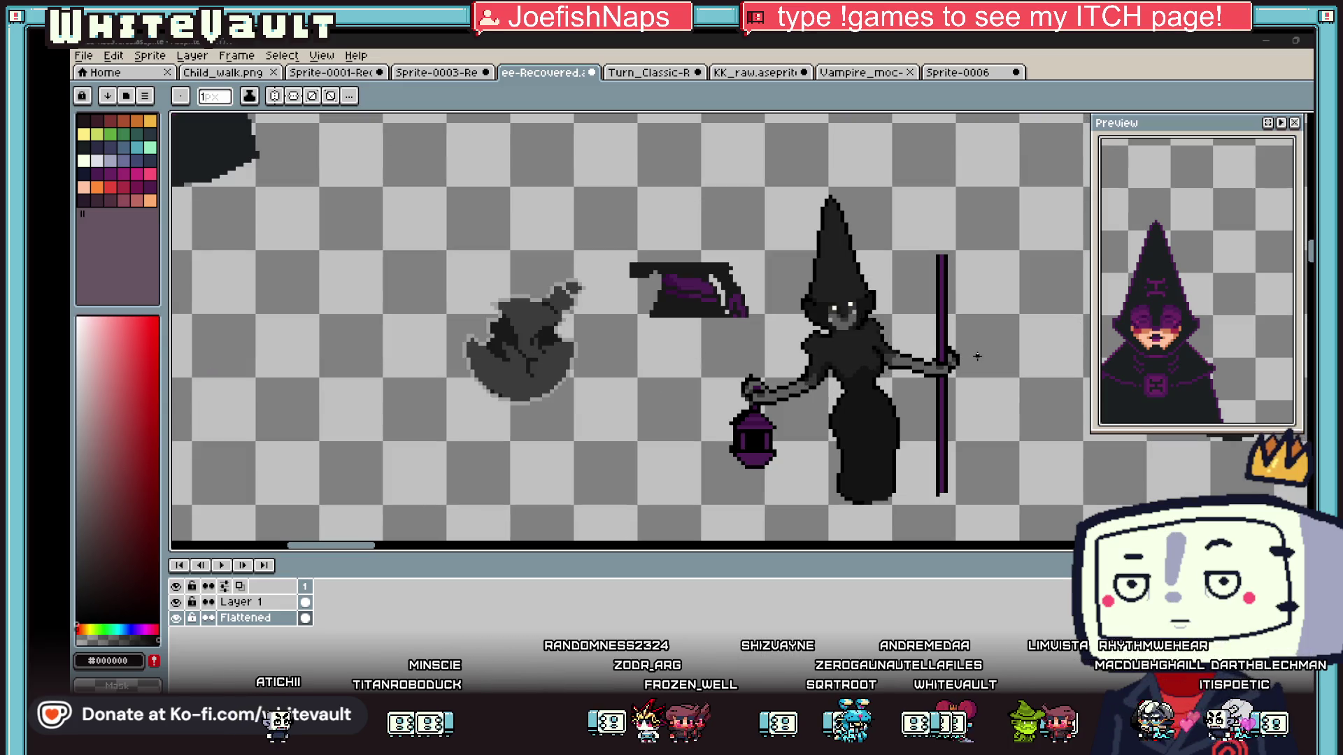
{"action": "scroll", "coordinate": [862, 324], "scroll_direction": "up", "scroll_amount": 3}
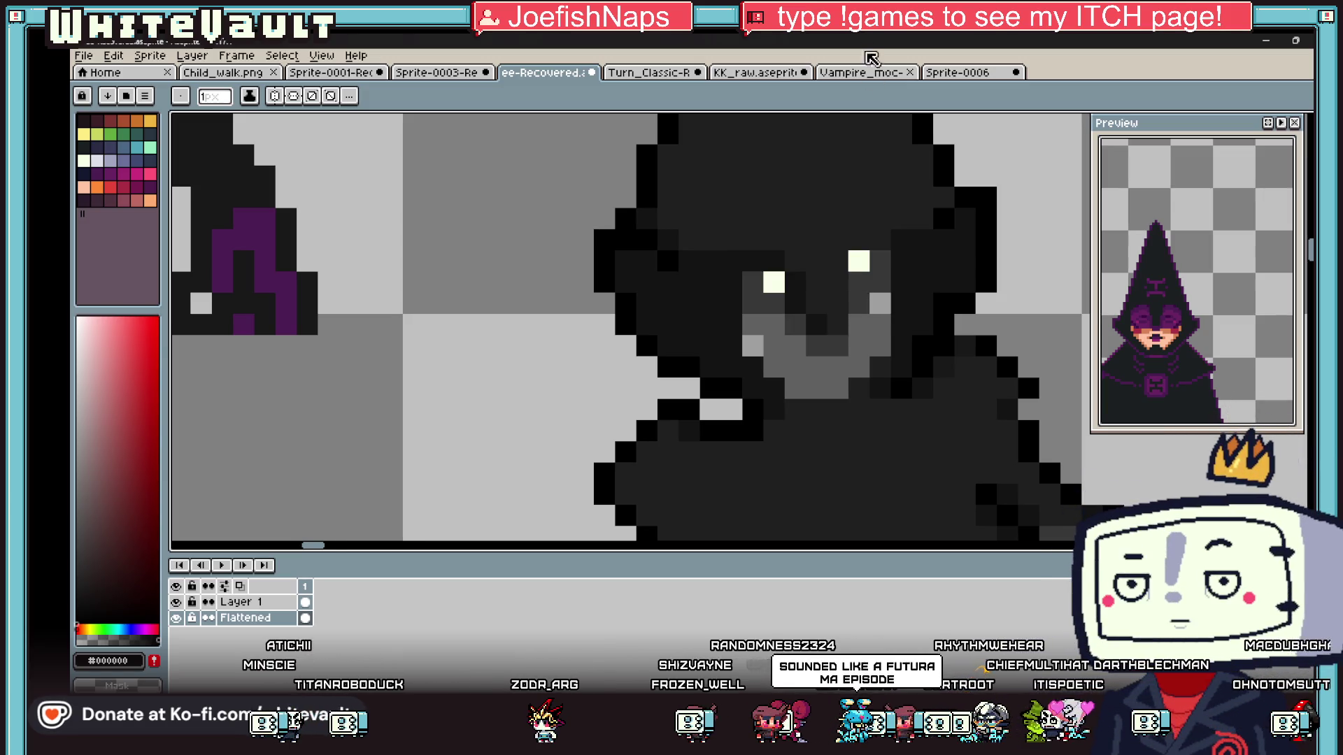
{"action": "left_click", "coordinate": [853, 301], "text": "alt"}
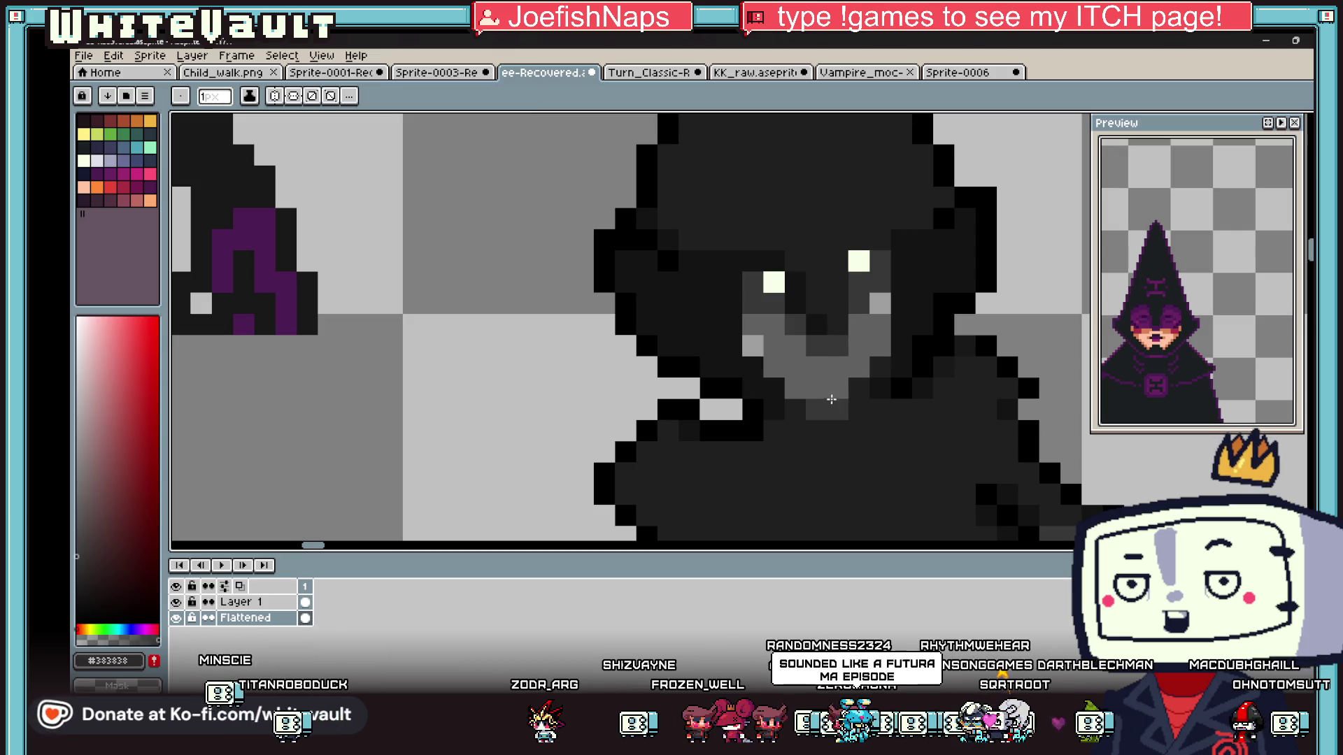
{"action": "scroll", "coordinate": [826, 372], "scroll_direction": "down", "scroll_amount": 4}
{"action": "scroll", "coordinate": [910, 397], "scroll_direction": "up", "scroll_amount": 5}
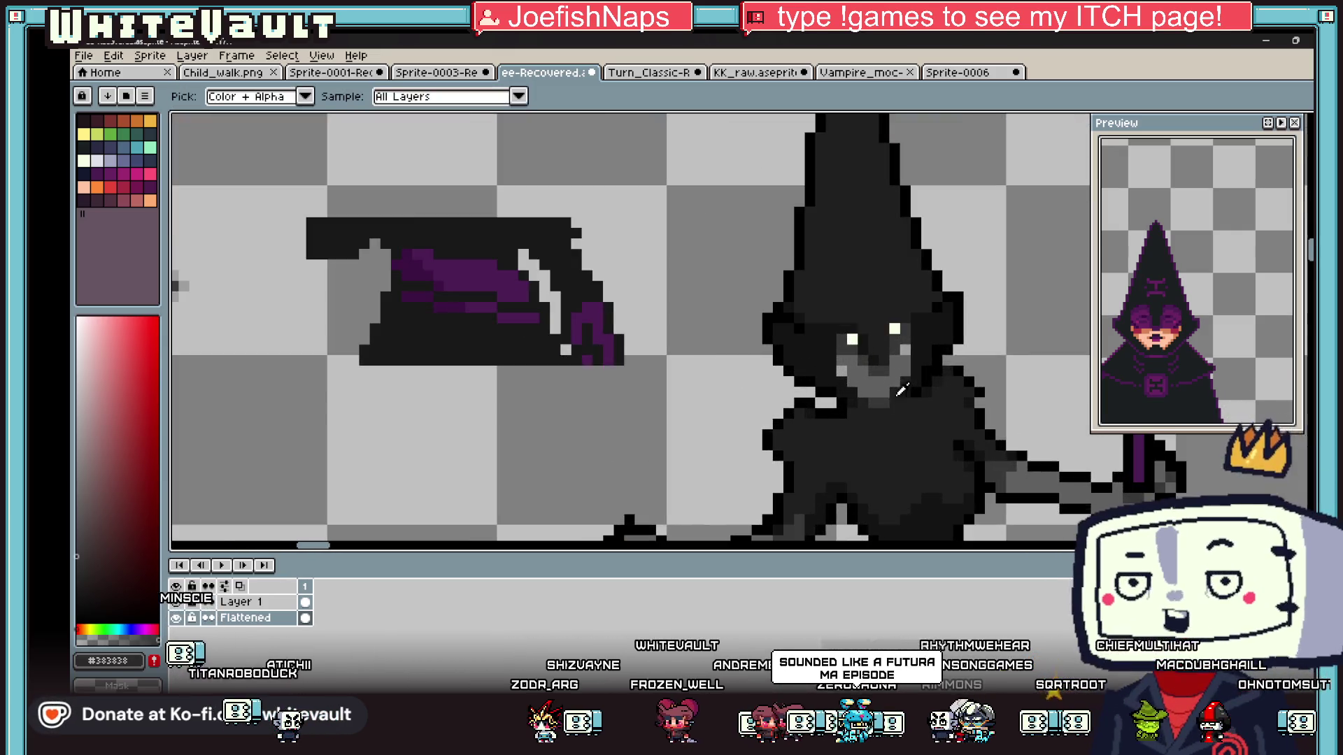
{"action": "left_click", "coordinate": [880, 341], "text": "alt"}
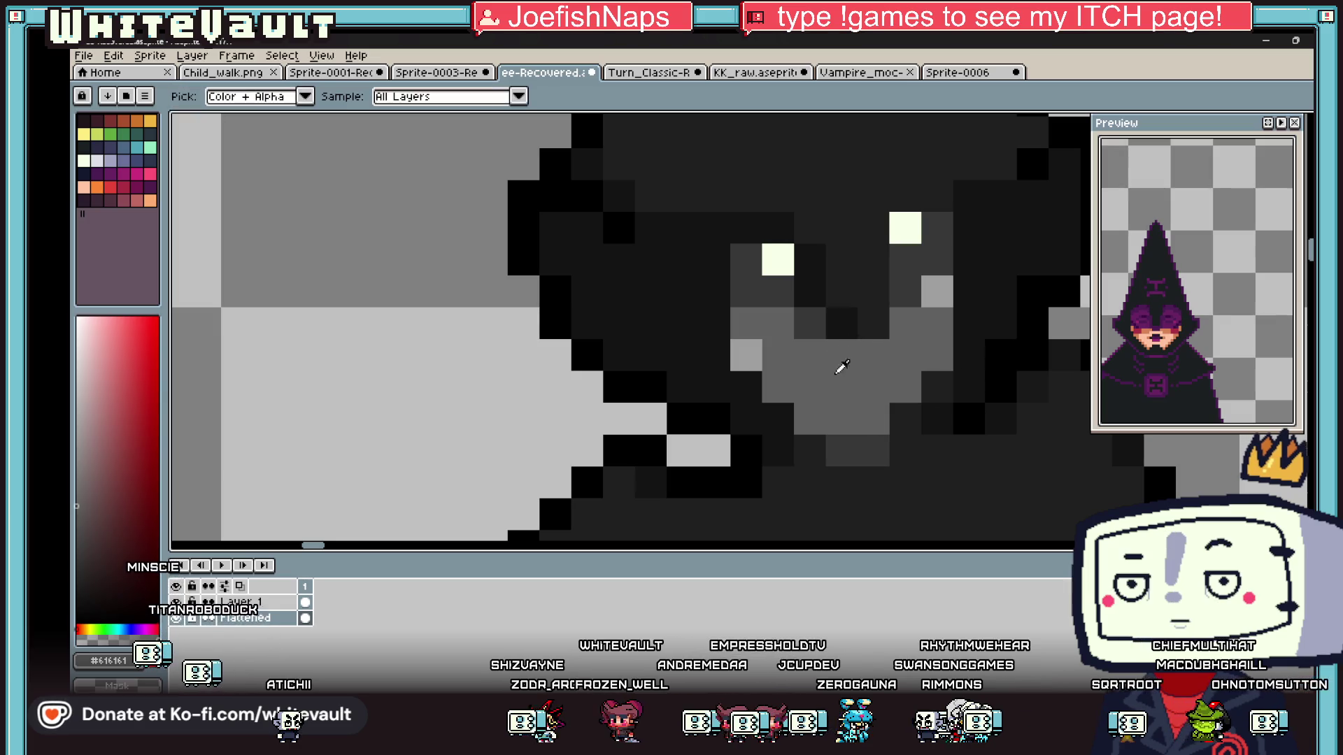
{"action": "scroll", "coordinate": [703, 338], "scroll_direction": "down", "scroll_amount": 4}
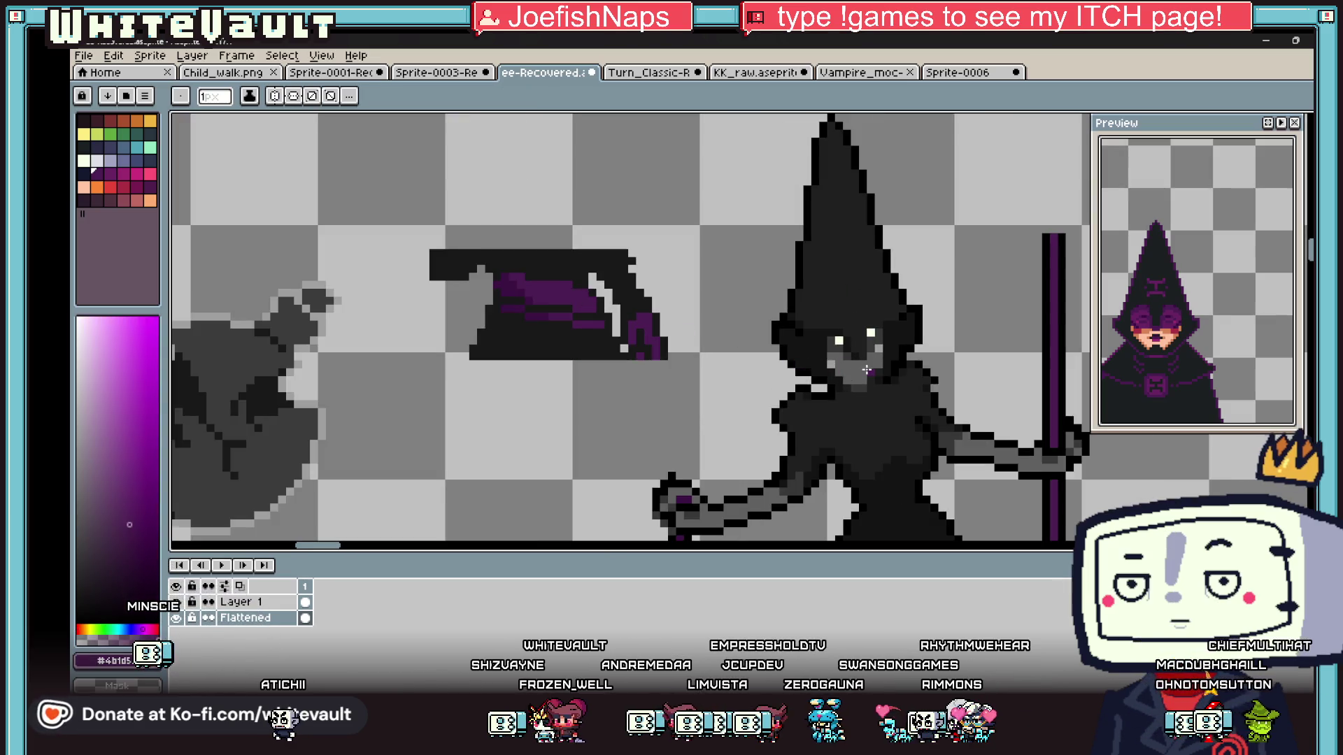
Step: Paint purple pixels over the witch's mouth and resample a face colour
{"action": "scroll", "coordinate": [850, 364], "scroll_direction": "up", "scroll_amount": 4}
{"action": "mouse_move", "coordinate": [839, 344]}
{"action": "left_mouse_down"}
{"action": "mouse_move", "coordinate": [804, 339]}
{"action": "mouse_move", "coordinate": [774, 371]}
{"action": "mouse_move", "coordinate": [873, 373]}
{"action": "left_mouse_up"}
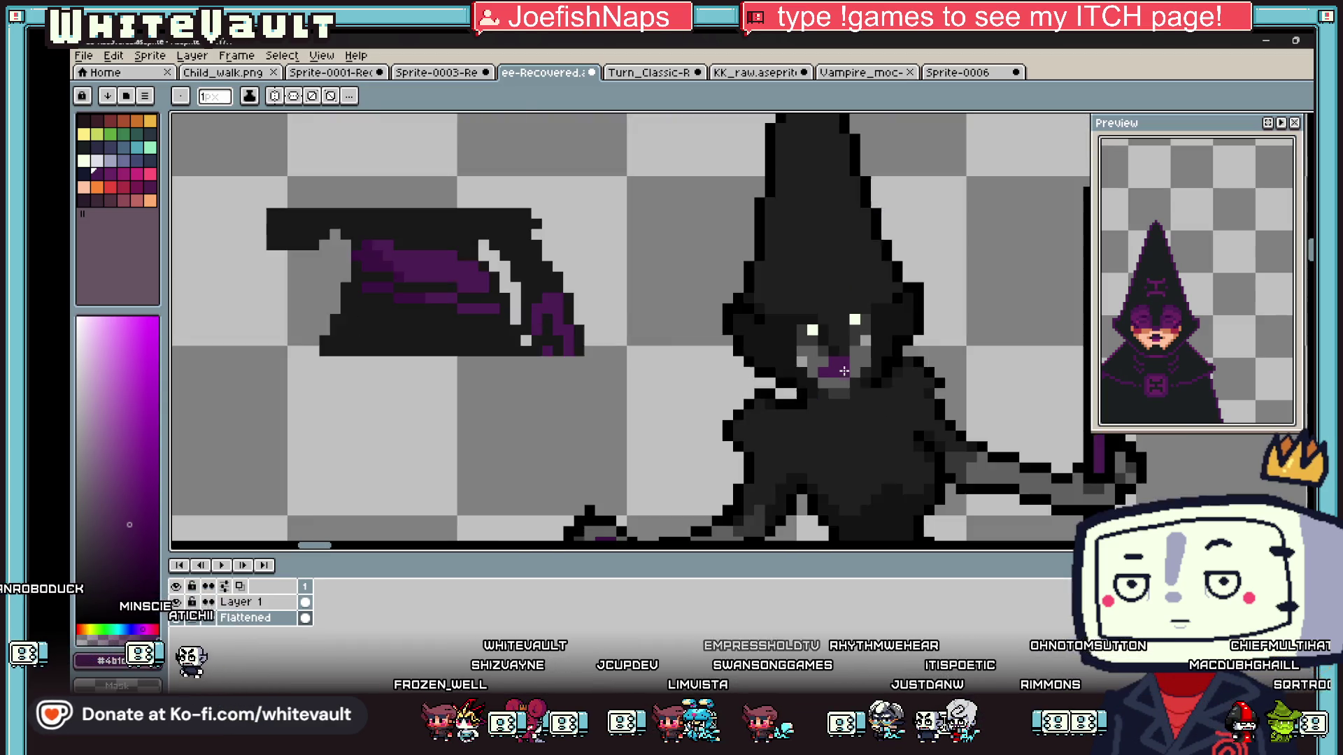
{"action": "scroll", "coordinate": [873, 373], "scroll_direction": "down", "scroll_amount": 3}
{"action": "key", "text": "alt"}
{"action": "scroll", "coordinate": [858, 359], "scroll_direction": "down", "scroll_amount": 1}
{"action": "scroll", "coordinate": [858, 360], "scroll_direction": "up", "scroll_amount": 1}
{"action": "left_click", "coordinate": [857, 359], "text": "alt"}
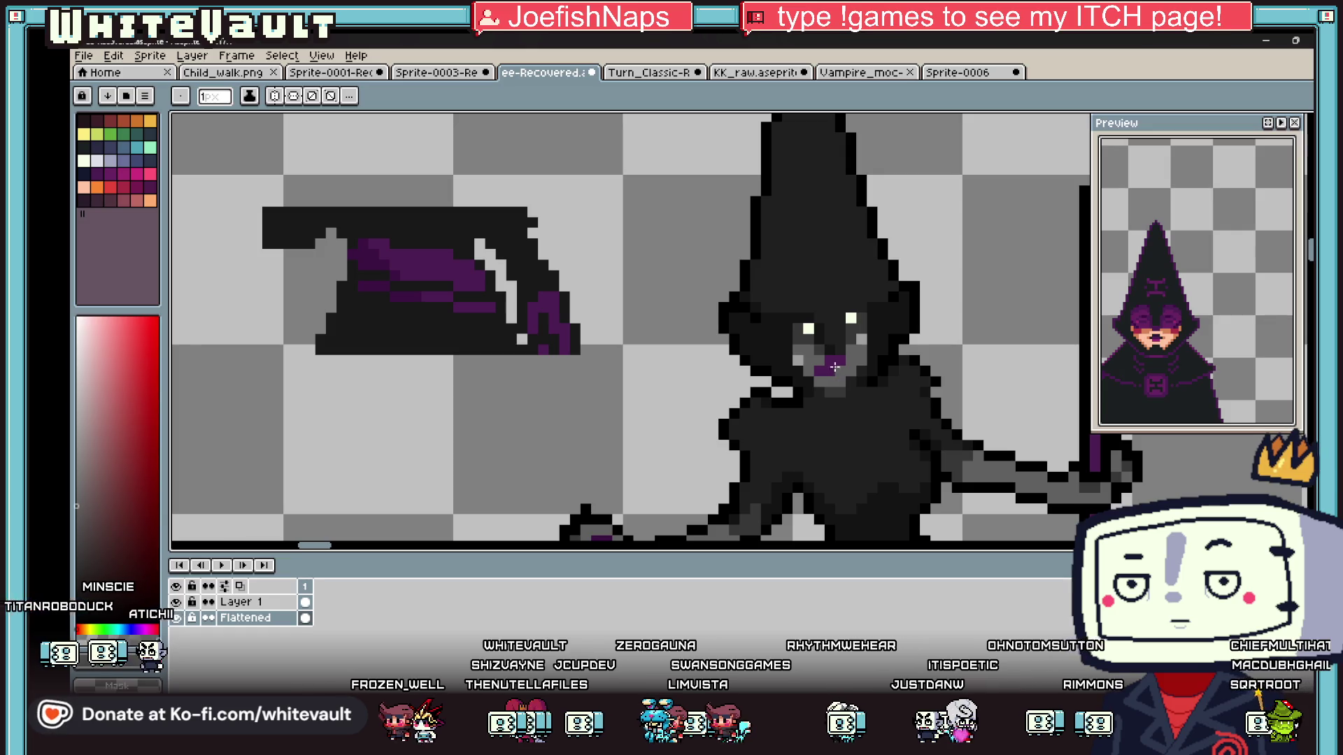
Step: Take the wing's purple and dot purple pixels onto the witch's face
{"action": "key", "text": "alt"}
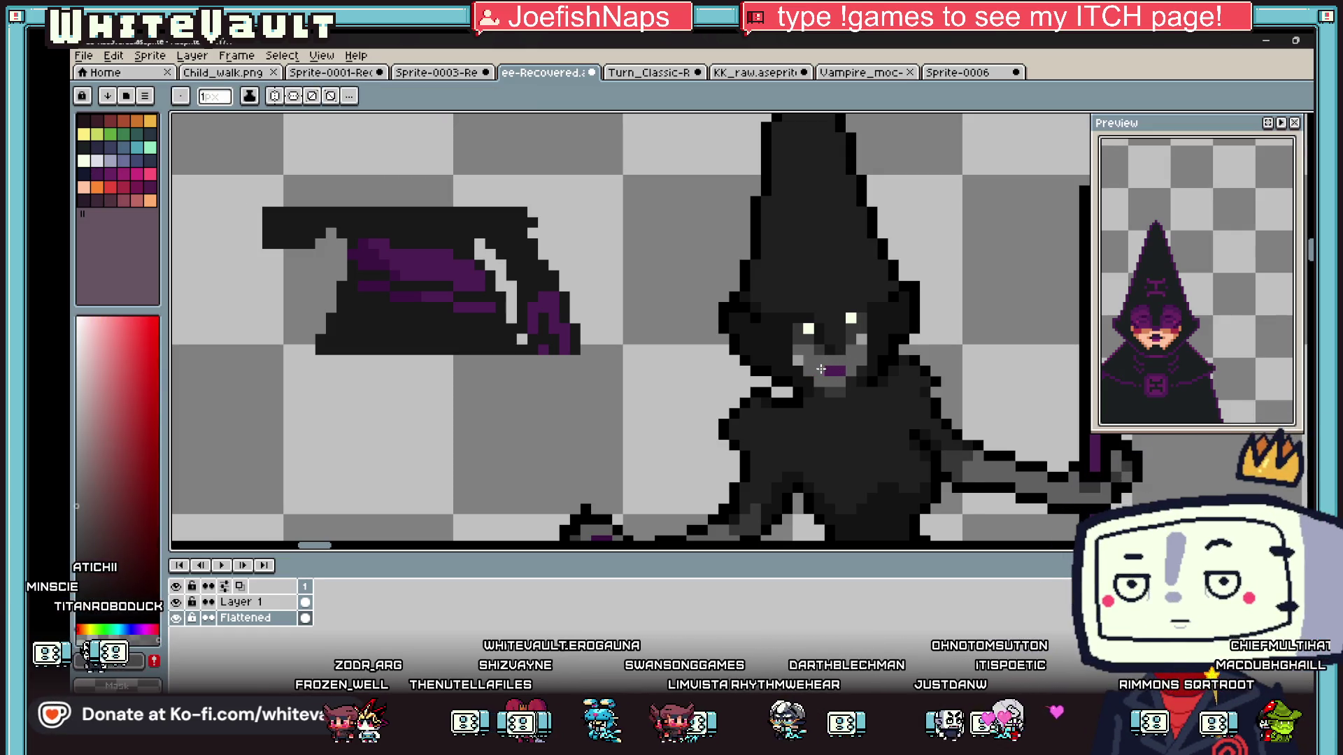
{"action": "left_click", "coordinate": [538, 315], "text": "alt"}
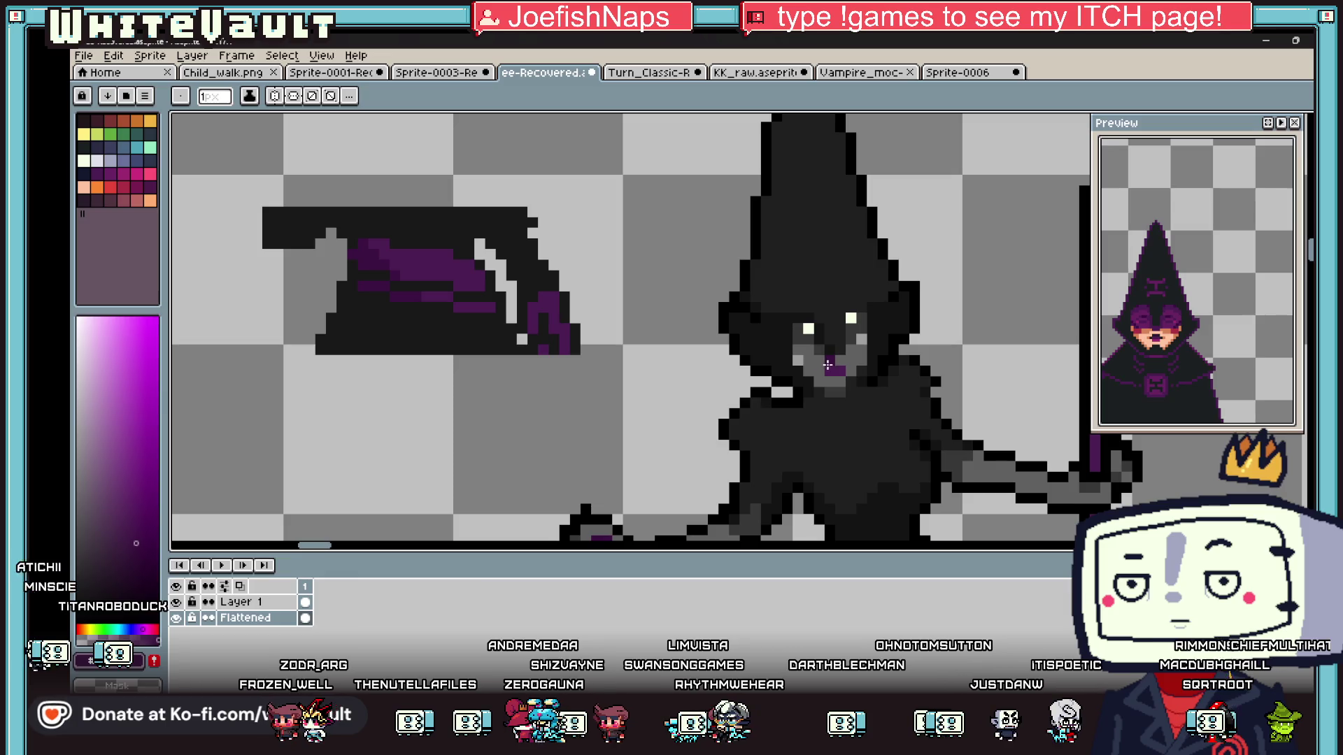
{"action": "scroll", "coordinate": [899, 379], "scroll_direction": "down", "scroll_amount": 4}
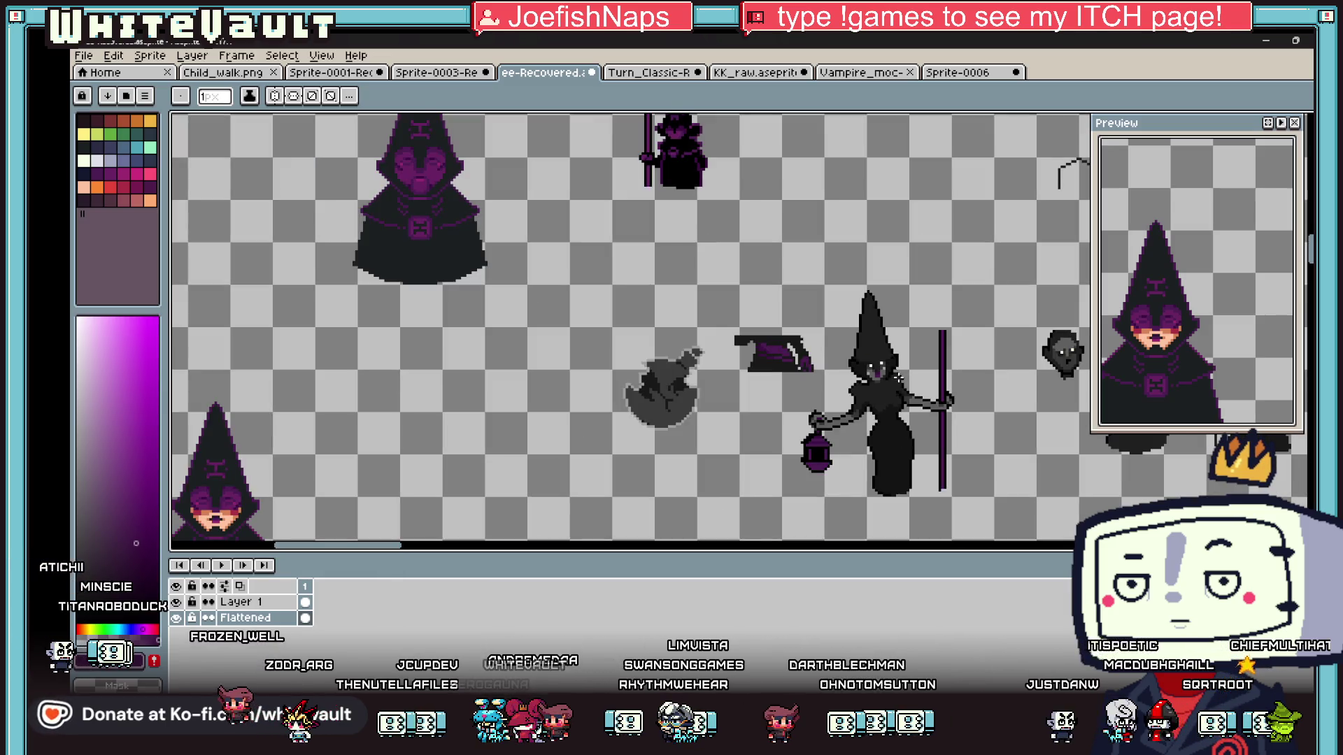
{"action": "left_click", "coordinate": [899, 378], "text": "alt"}
{"action": "scroll", "coordinate": [874, 378], "scroll_direction": "up", "scroll_amount": 4}
{"action": "left_click", "coordinate": [843, 387], "text": "alt"}
{"action": "left_click", "coordinate": [857, 378]}
{"action": "scroll", "coordinate": [861, 389], "scroll_direction": "down", "scroll_amount": 5}
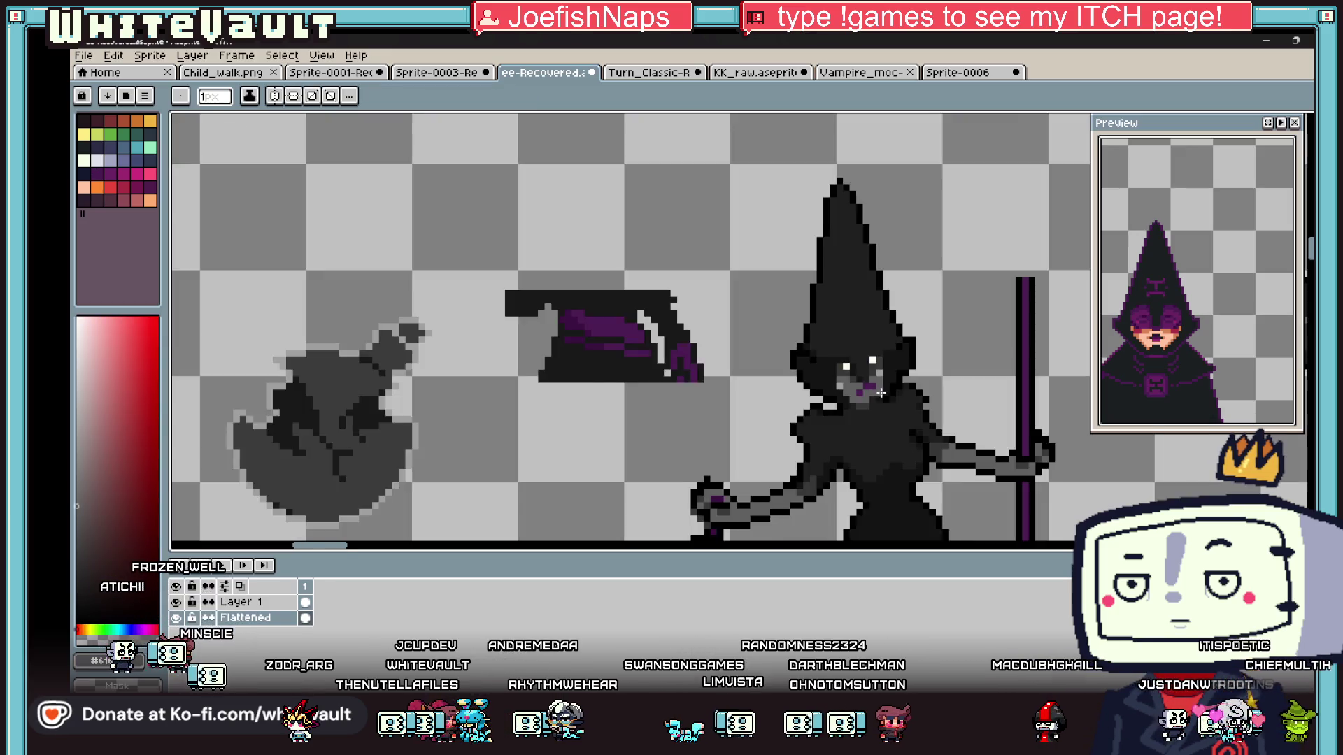
{"action": "scroll", "coordinate": [664, 316], "scroll_direction": "up", "scroll_amount": 5}
Step: Sample the hat's purple and the face greys #616161, #141414 and #383838
{"action": "key", "text": "alt"}
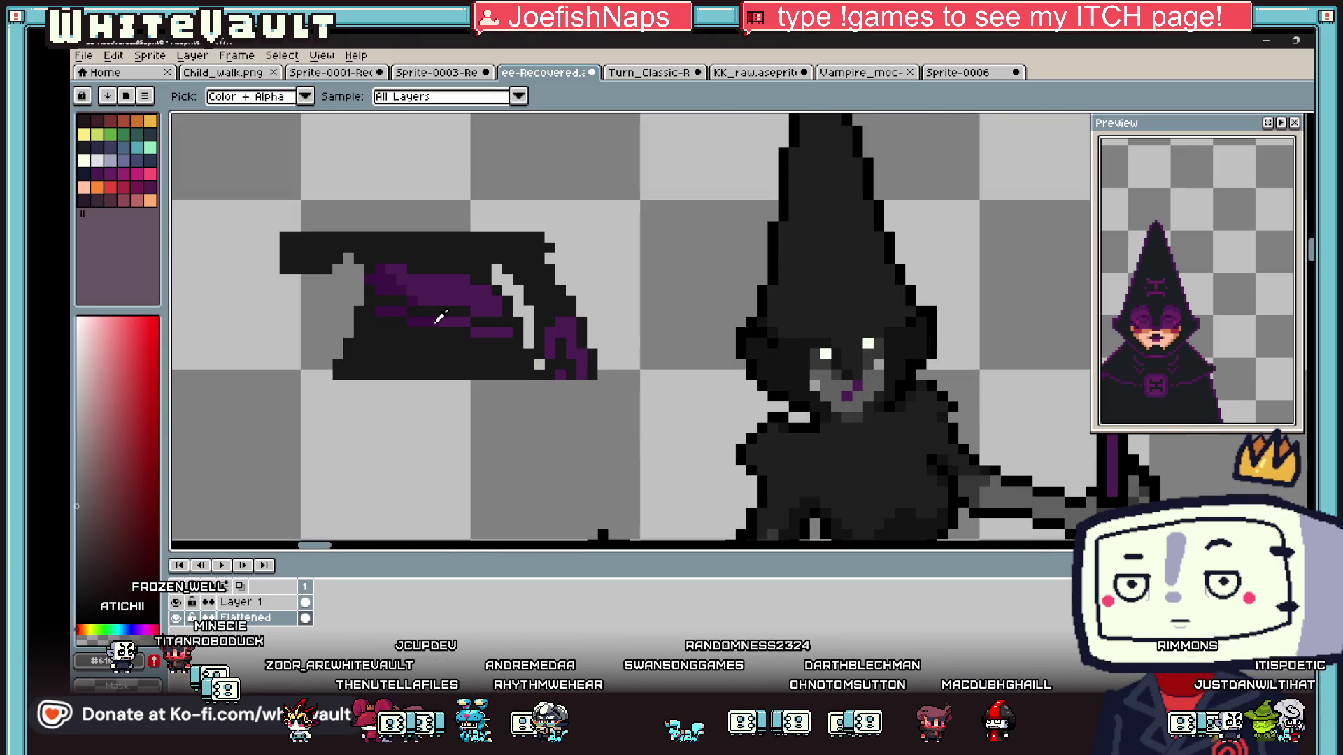
{"action": "left_click", "coordinate": [441, 317], "text": "alt"}
{"action": "scroll", "coordinate": [913, 412], "scroll_direction": "down", "scroll_amount": 3}
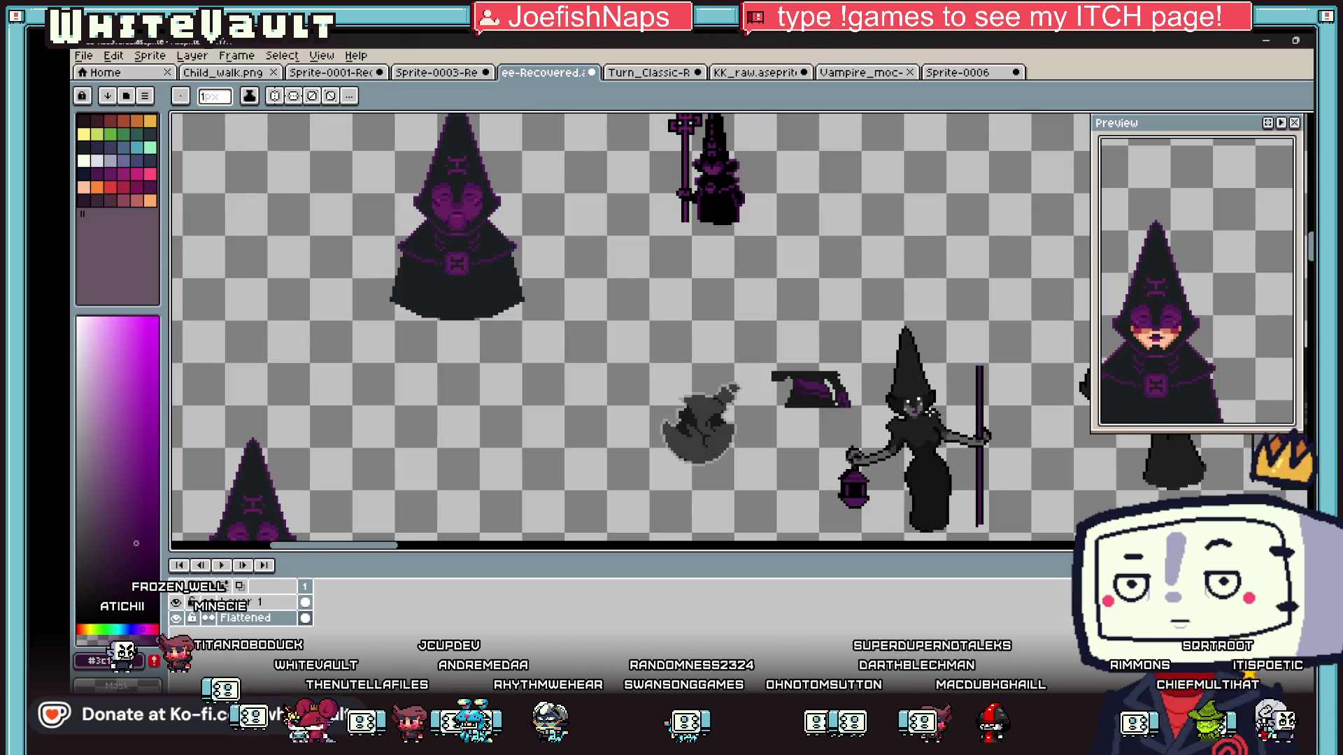
{"action": "scroll", "coordinate": [899, 409], "scroll_direction": "up", "scroll_amount": 3}
{"action": "left_click", "coordinate": [899, 409], "text": "alt"}
{"action": "scroll", "coordinate": [899, 409], "scroll_direction": "down", "scroll_amount": 3}
{"action": "scroll", "coordinate": [909, 420], "scroll_direction": "up", "scroll_amount": 4}
{"action": "scroll", "coordinate": [912, 428], "scroll_direction": "down", "scroll_amount": 2}
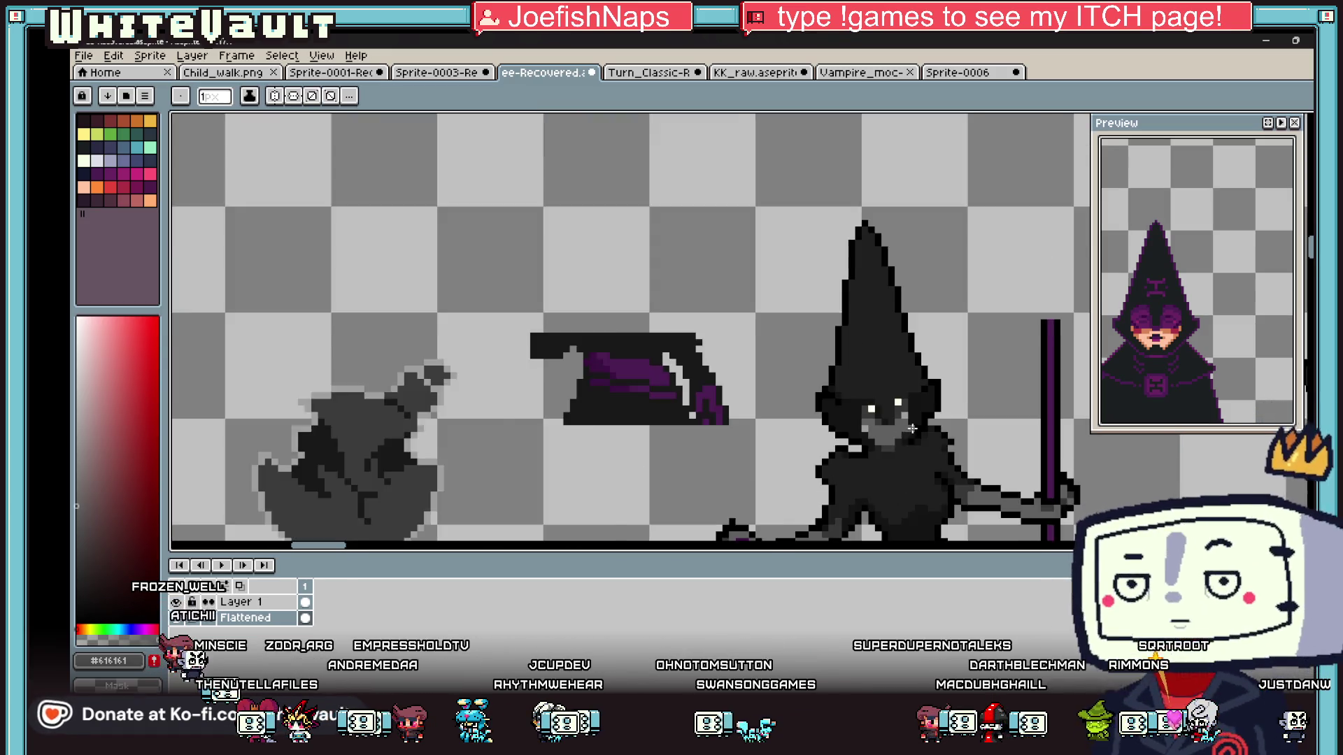
{"action": "scroll", "coordinate": [903, 409], "scroll_direction": "up", "scroll_amount": 2}
{"action": "left_click", "coordinate": [892, 393], "text": "alt"}
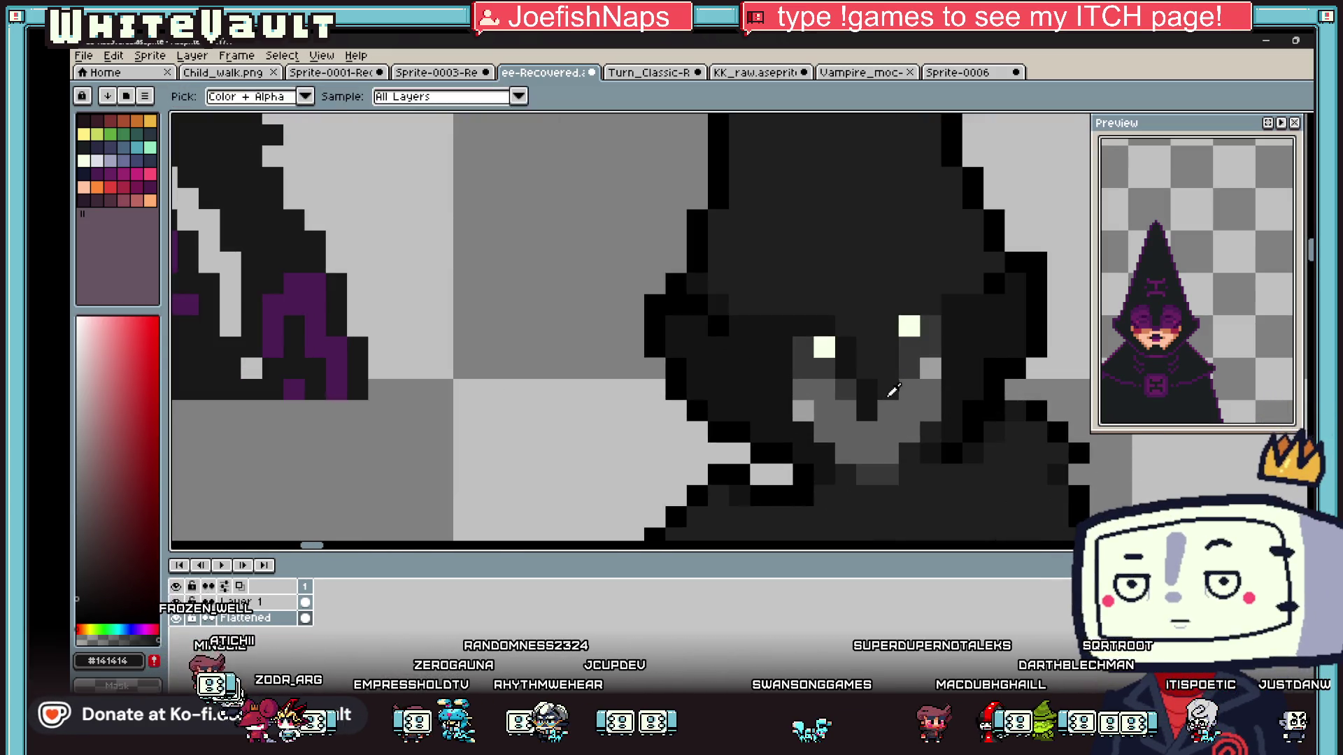
{"action": "left_click", "coordinate": [829, 387], "text": "alt"}
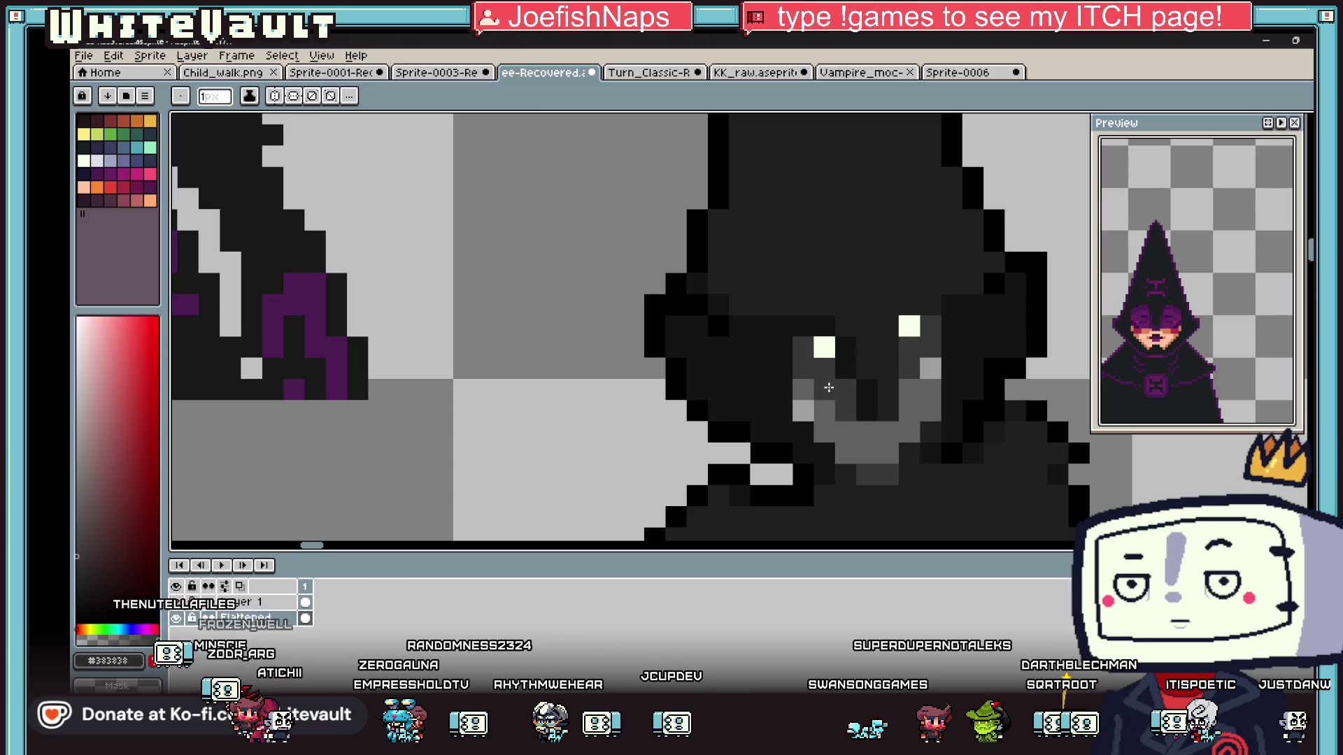
Step: Lighten two face pixels with grey
{"action": "scroll", "coordinate": [902, 391], "scroll_direction": "down", "scroll_amount": 4}
{"action": "scroll", "coordinate": [930, 403], "scroll_direction": "up", "scroll_amount": 4}
{"action": "scroll", "coordinate": [931, 402], "scroll_direction": "up", "scroll_amount": 3}
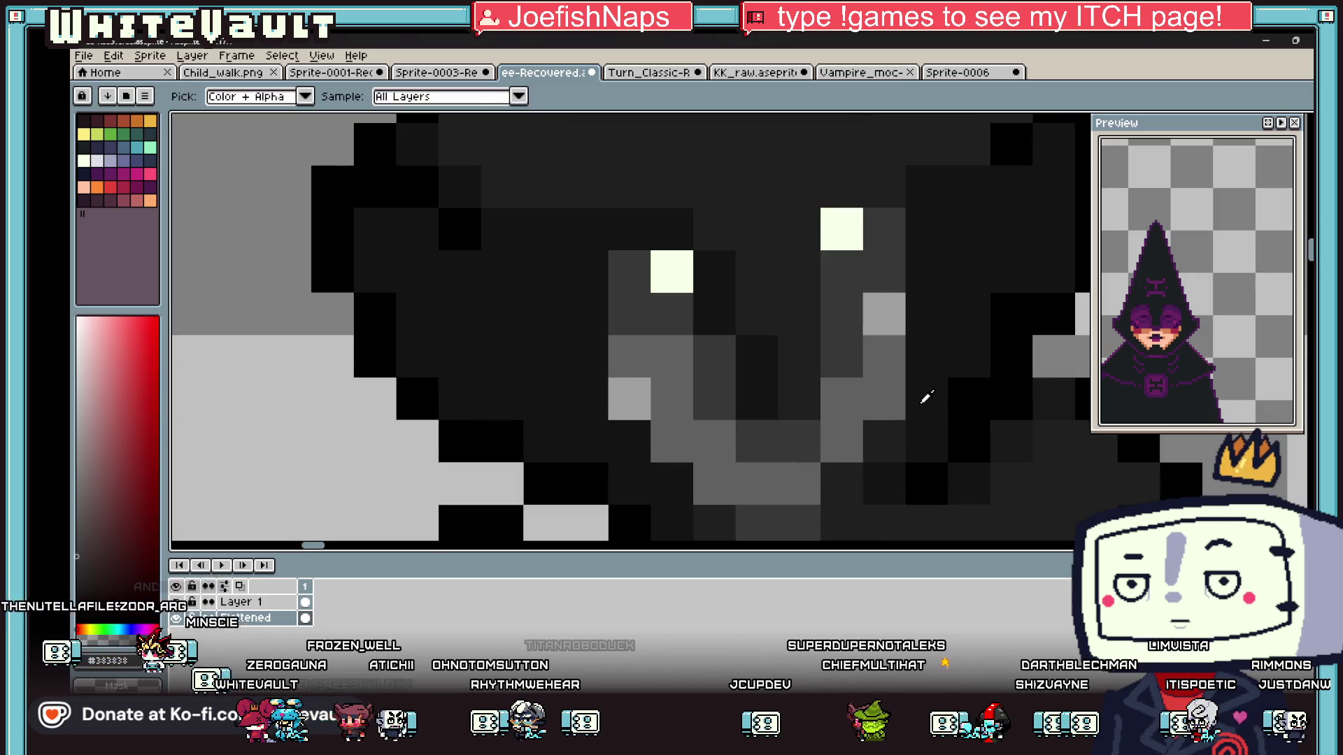
{"action": "left_click_drag", "start_coordinate": [755, 441], "coordinate": [721, 400]}
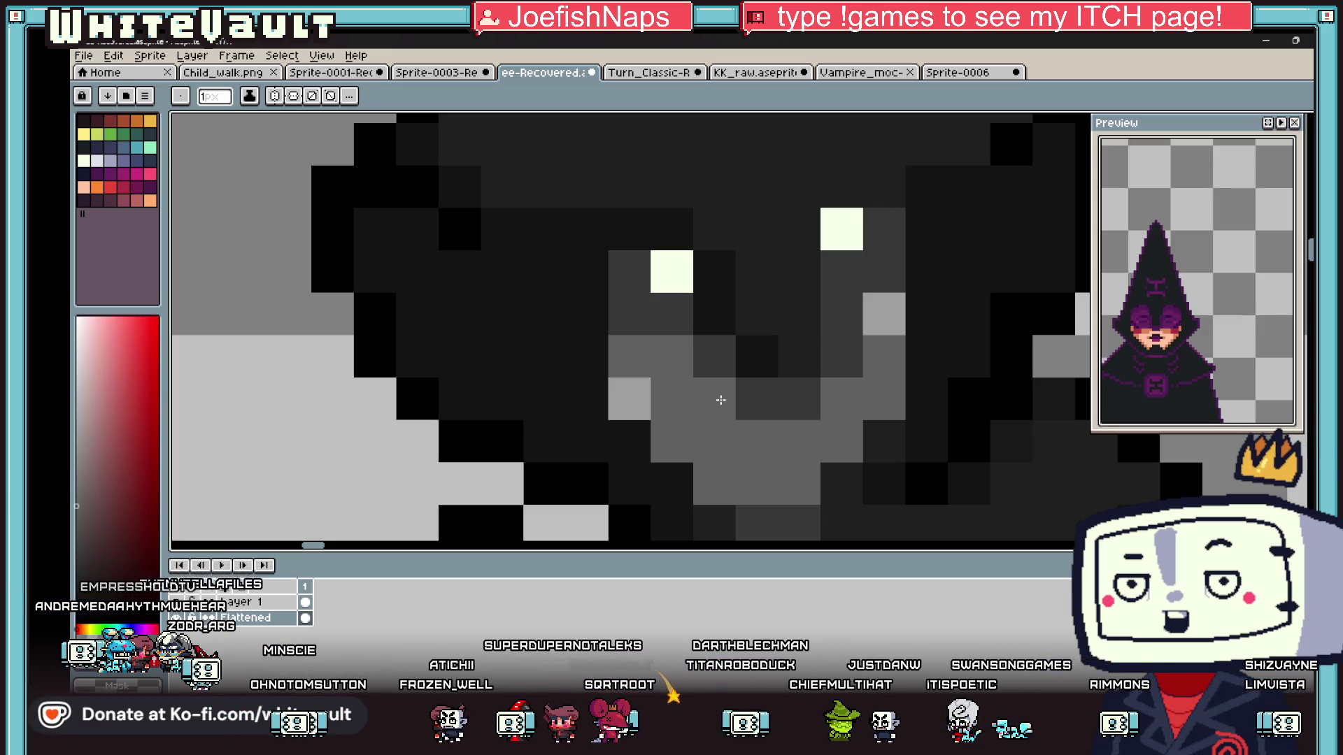
{"action": "key", "text": "i"}
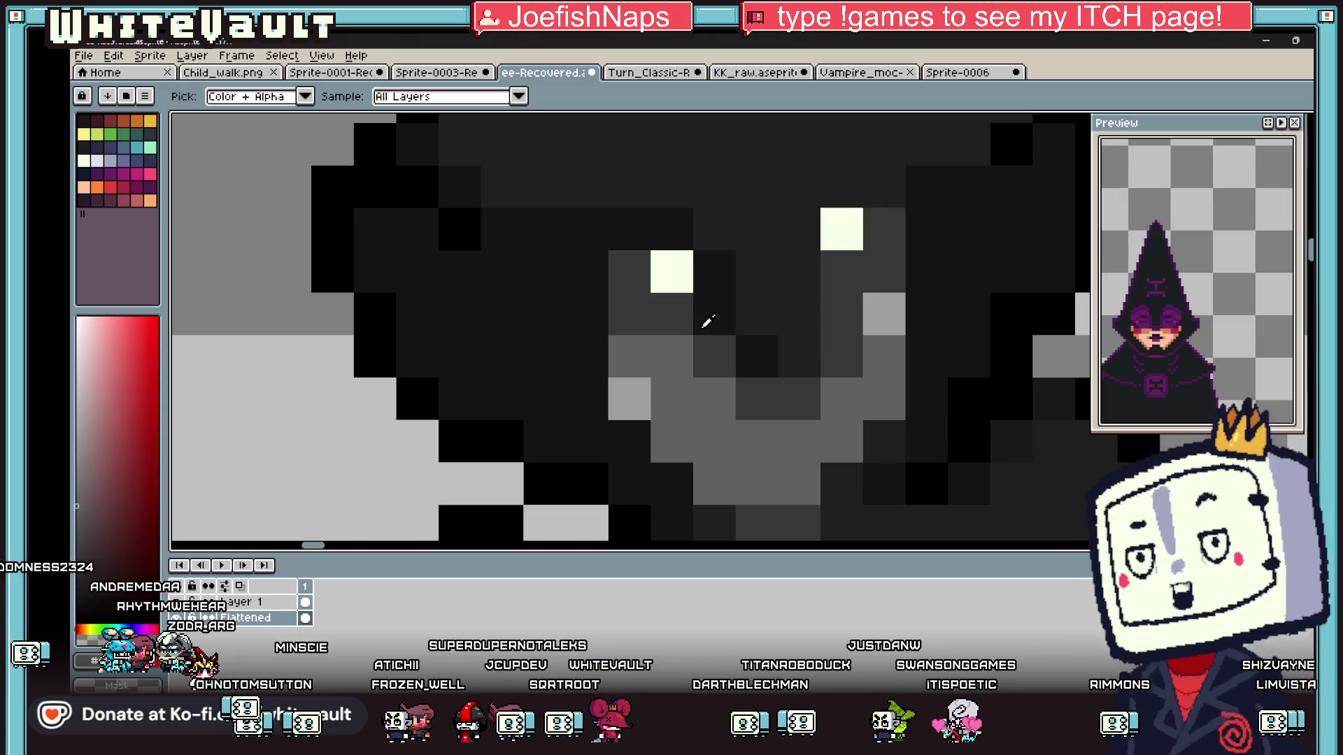
{"action": "scroll", "coordinate": [705, 321], "scroll_direction": "down", "scroll_amount": 6}
{"action": "scroll", "coordinate": [806, 362], "scroll_direction": "up", "scroll_amount": 2}
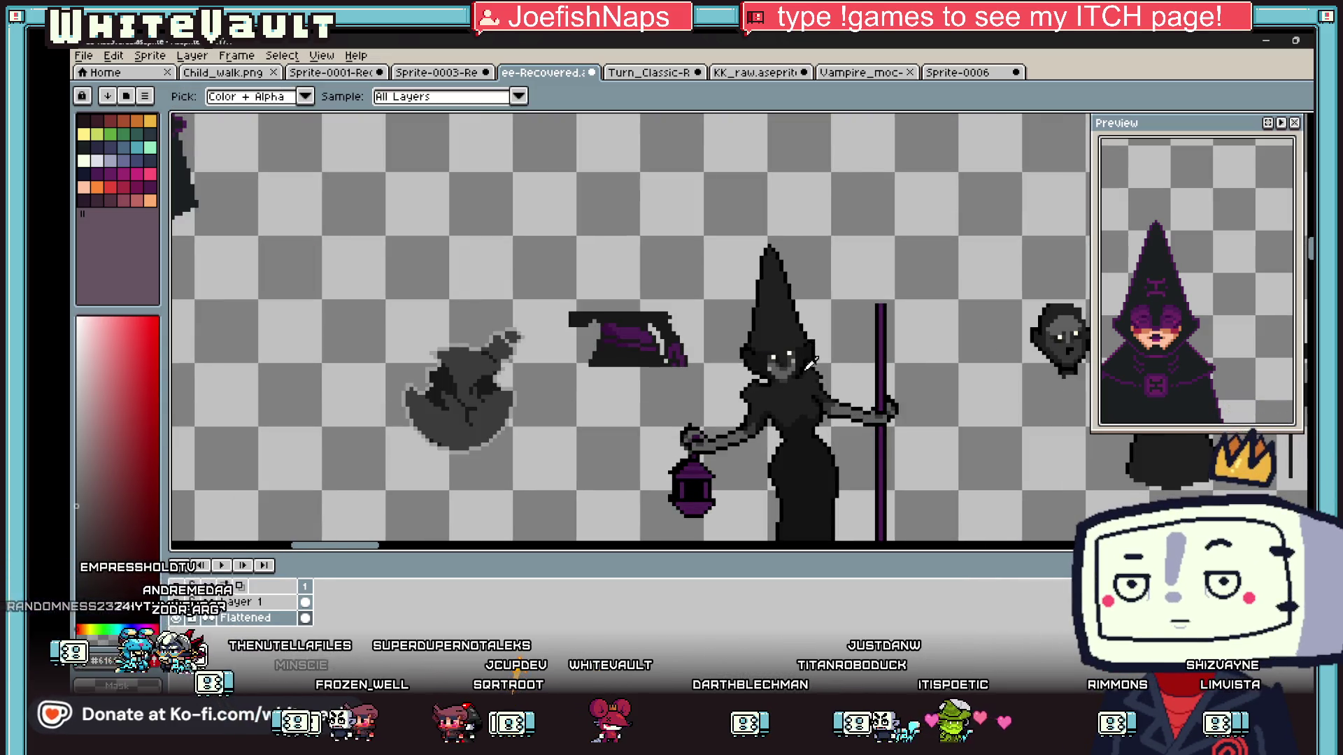
Step: Pick the staff's purple and place the first purple stripe pixel on the hat
{"action": "scroll", "coordinate": [869, 356], "scroll_direction": "up", "scroll_amount": 1}
{"action": "scroll", "coordinate": [849, 362], "scroll_direction": "up", "scroll_amount": 1}
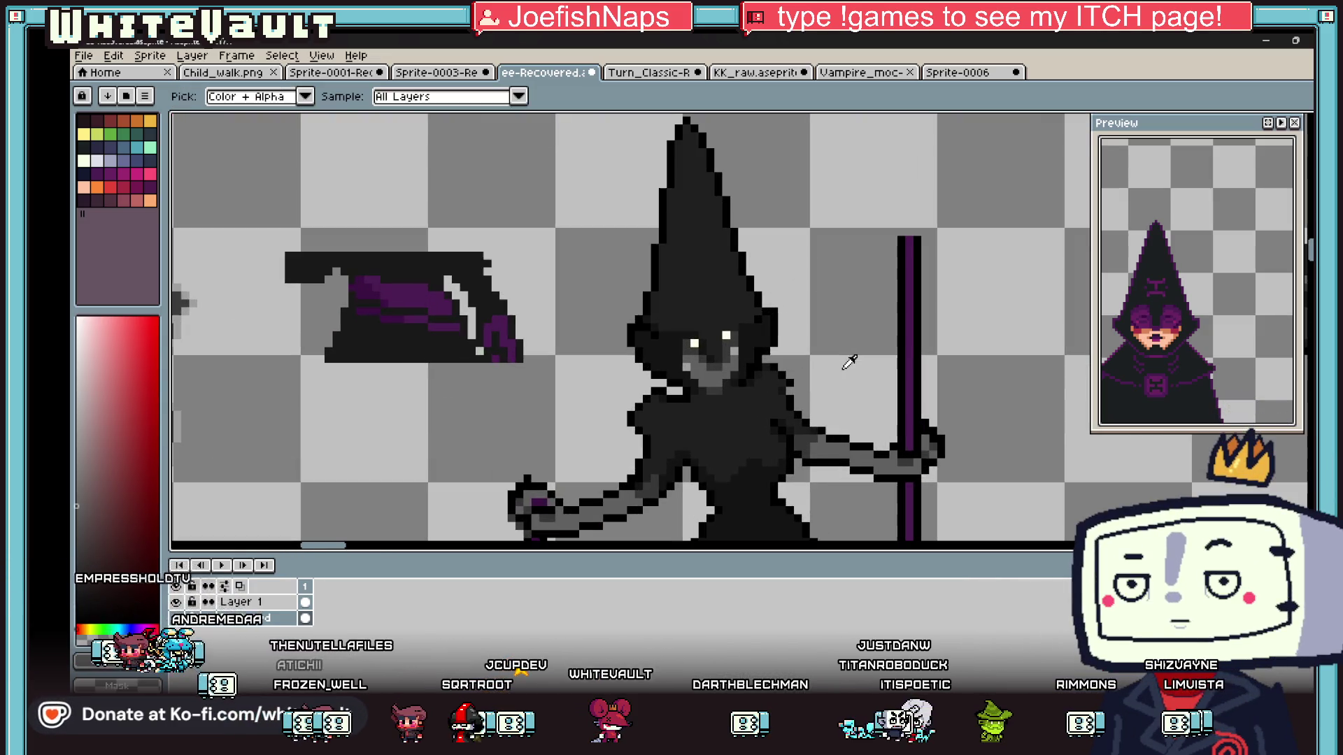
{"action": "left_click", "coordinate": [911, 368]}
{"action": "key", "text": "b"}
{"action": "scroll", "coordinate": [637, 218], "scroll_direction": "up", "scroll_amount": 2}
{"action": "left_click", "coordinate": [636, 217]}
{"action": "scroll", "coordinate": [644, 225], "scroll_direction": "up", "scroll_amount": 1}
{"action": "scroll", "coordinate": [662, 232], "scroll_direction": "down", "scroll_amount": 2}
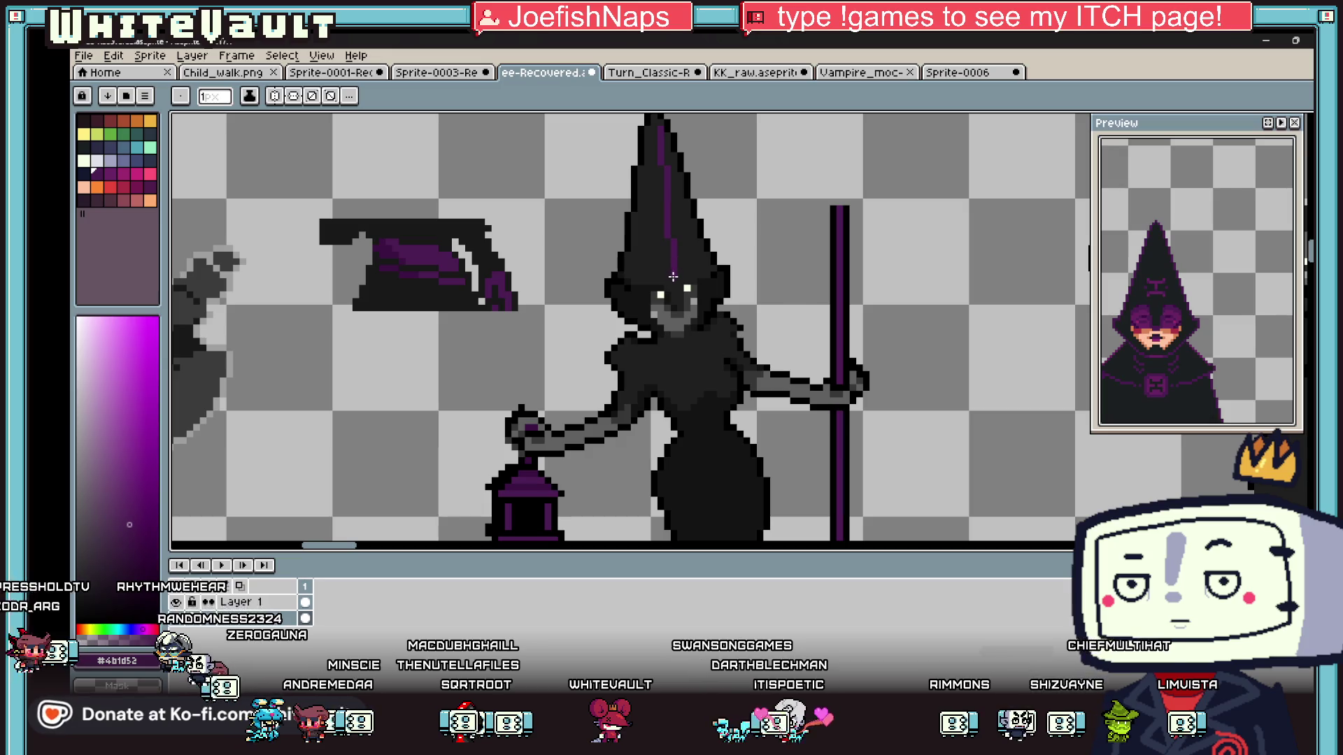
Step: Draw a straight purple stripe down the front of the dress
{"action": "scroll", "coordinate": [685, 349], "scroll_direction": "up", "scroll_amount": 1}
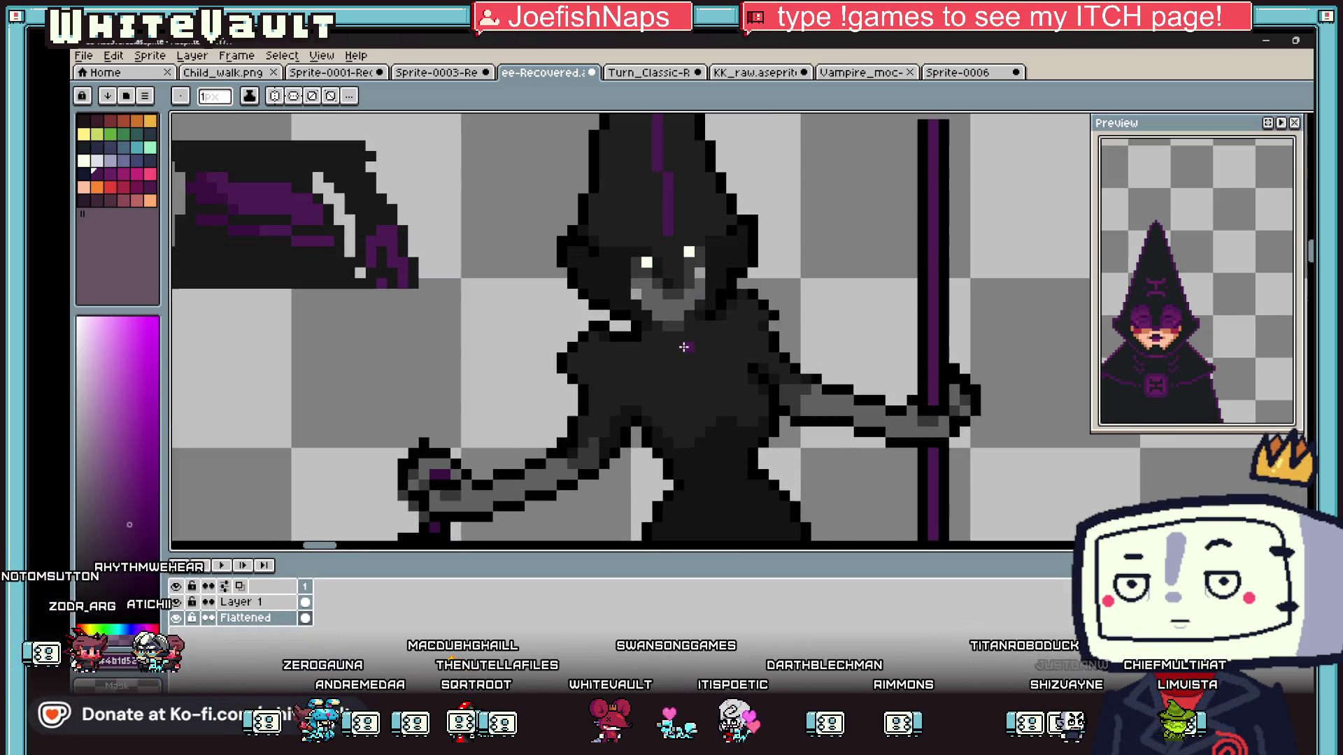
{"action": "scroll", "coordinate": [726, 402], "scroll_direction": "down", "scroll_amount": 2}
{"action": "scroll", "coordinate": [714, 473], "scroll_direction": "up", "scroll_amount": 1}
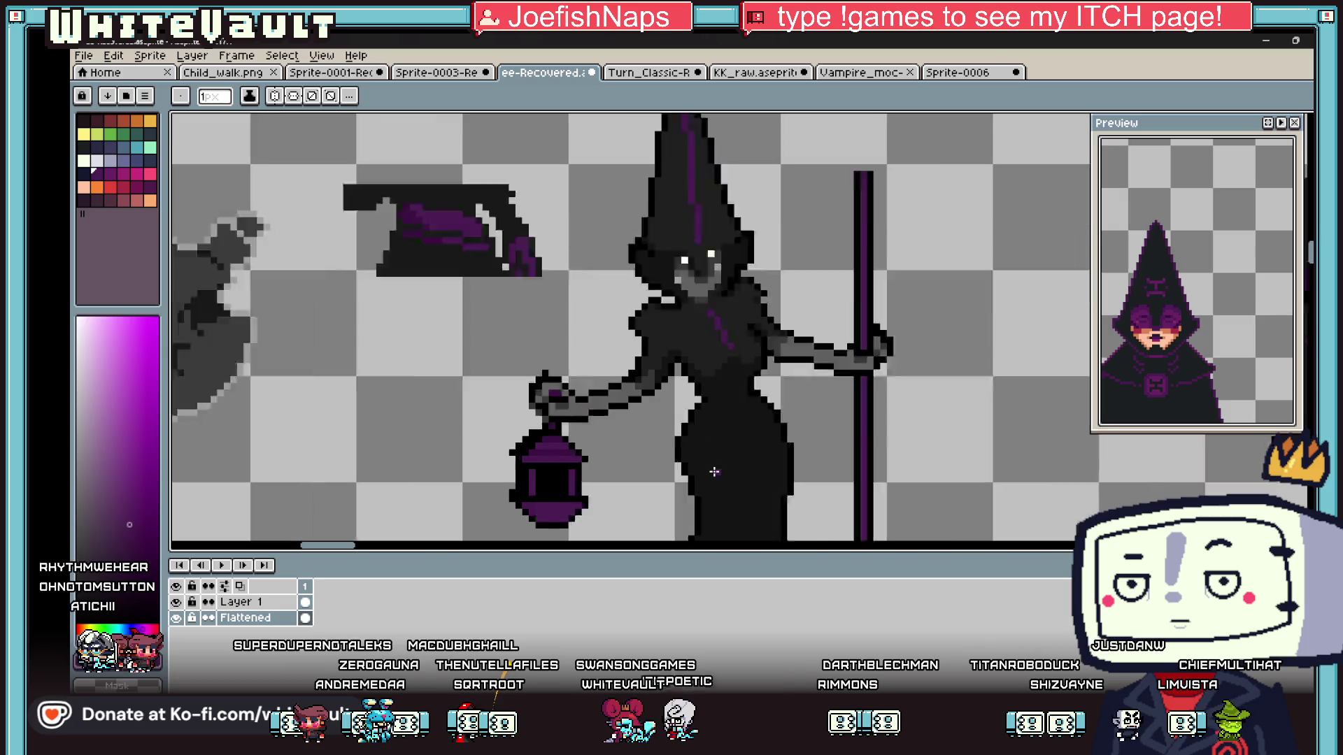
{"action": "scroll", "coordinate": [761, 356], "scroll_direction": "up", "scroll_amount": 1}
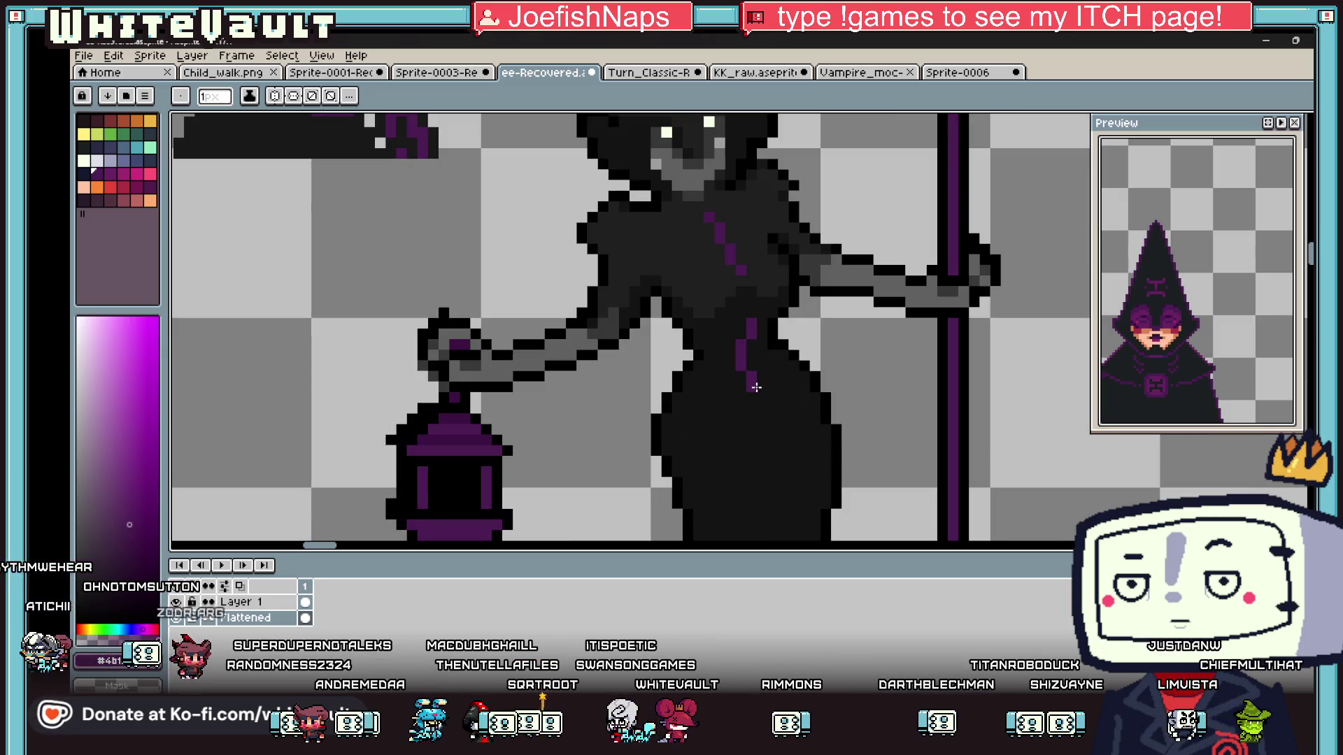
{"action": "scroll", "coordinate": [765, 396], "scroll_direction": "down", "scroll_amount": 5}
{"action": "left_click", "coordinate": [774, 415], "text": "shift"}
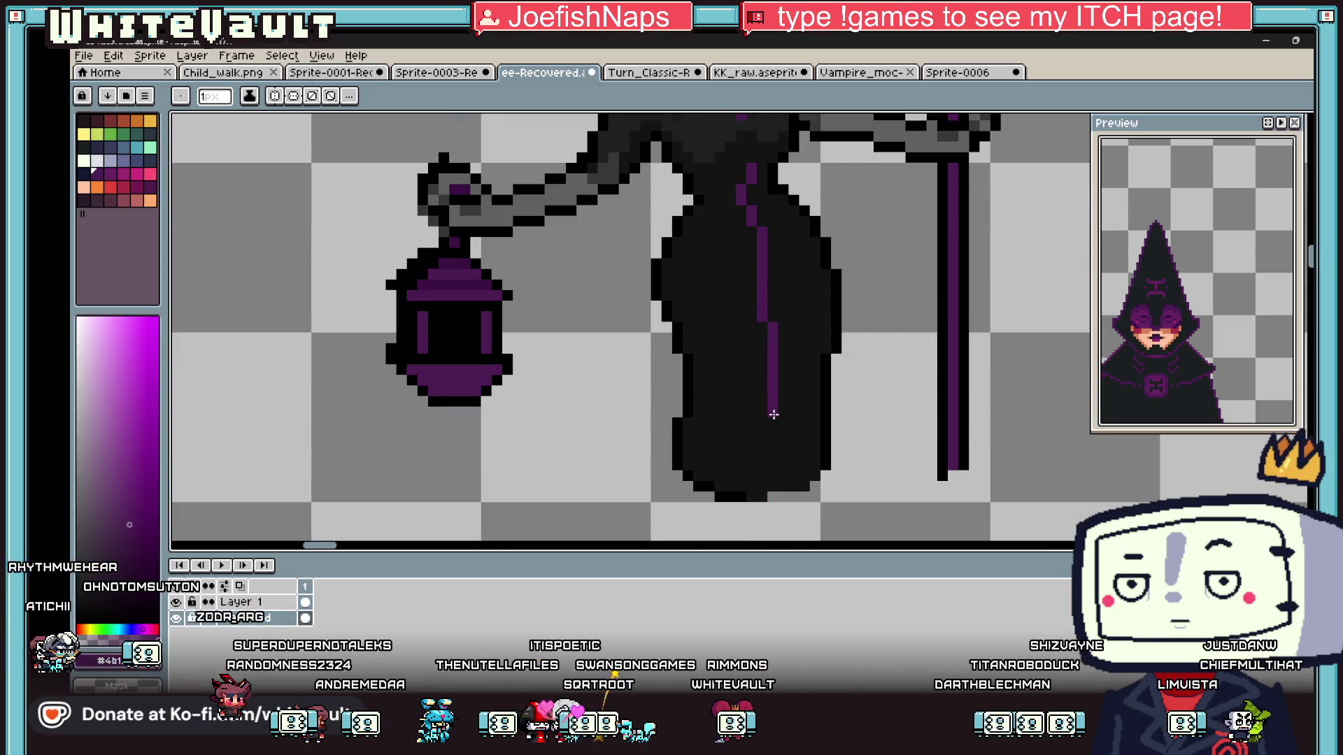
Step: Sample the dark robe colour and return to the Pencil, zooming around the sprite
{"action": "key", "text": "i"}
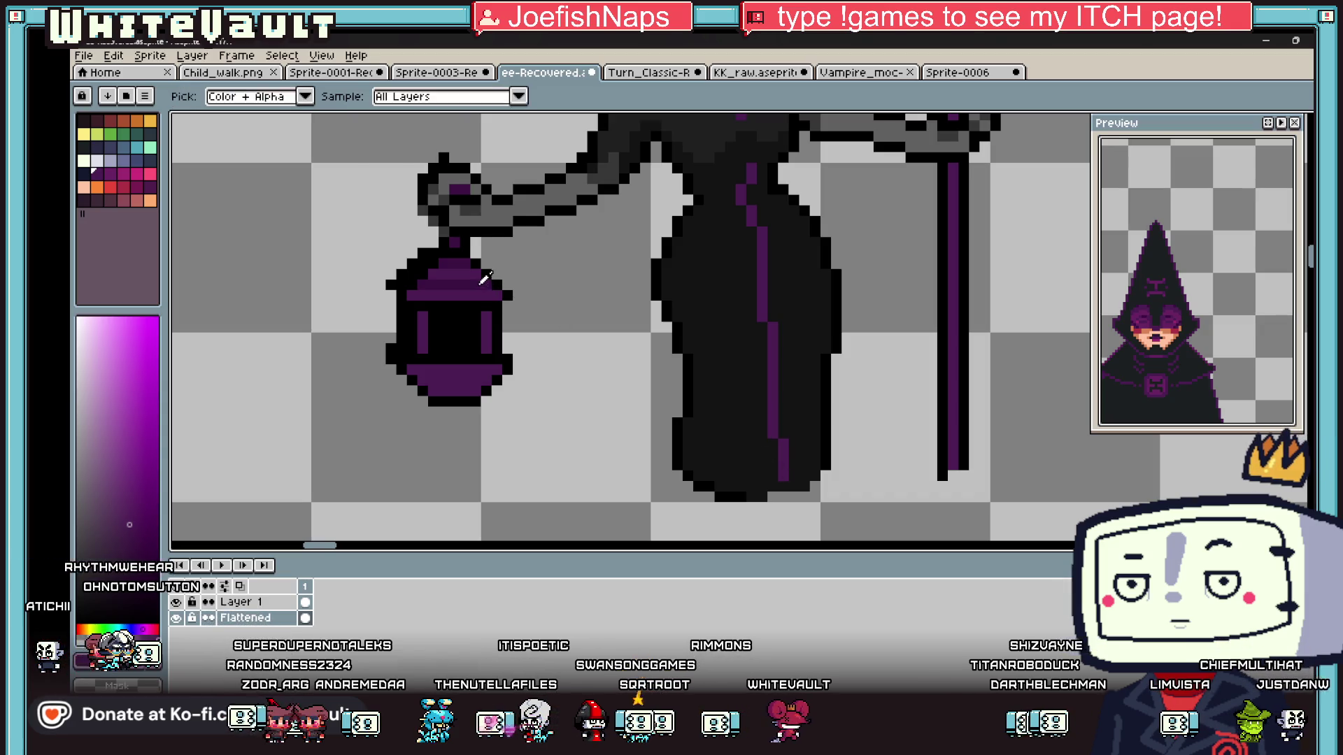
{"action": "left_click", "coordinate": [485, 279]}
{"action": "key", "text": "b"}
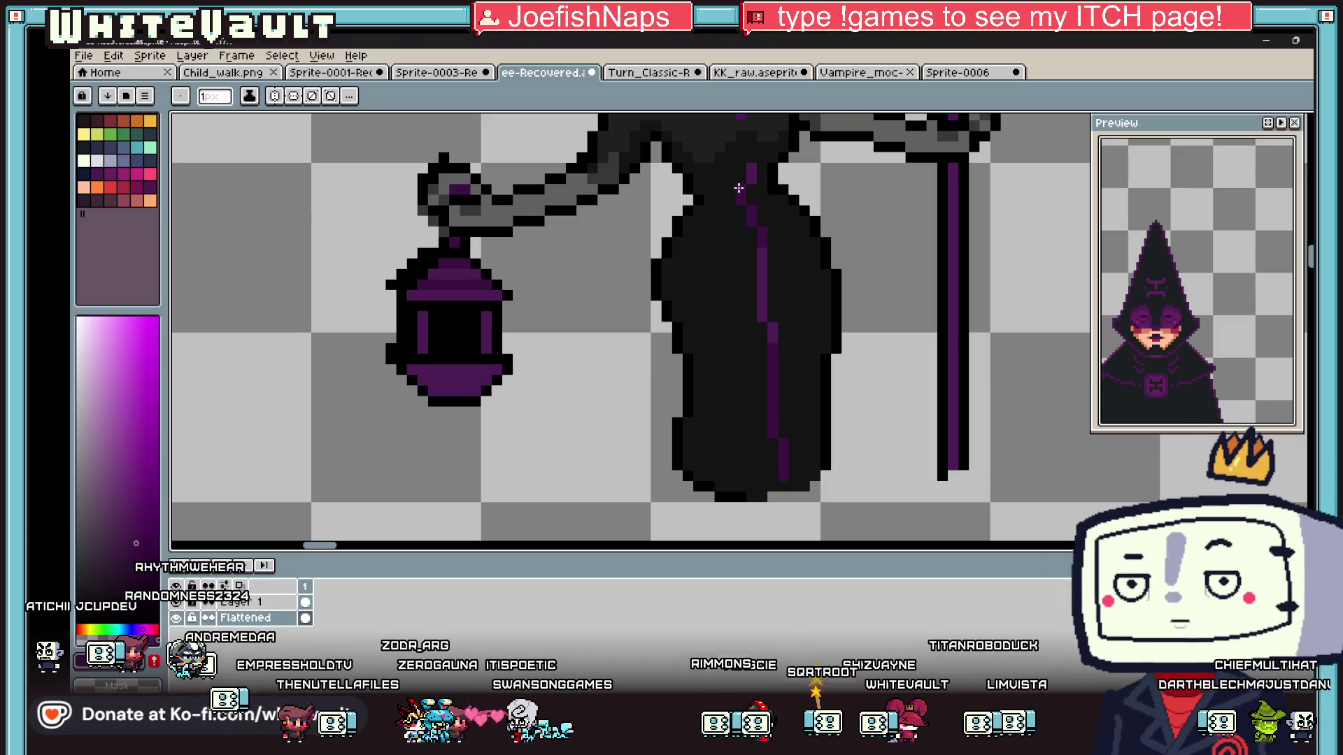
{"action": "scroll", "coordinate": [738, 203], "scroll_direction": "down", "scroll_amount": 3}
{"action": "scroll", "coordinate": [698, 179], "scroll_direction": "up", "scroll_amount": 3}
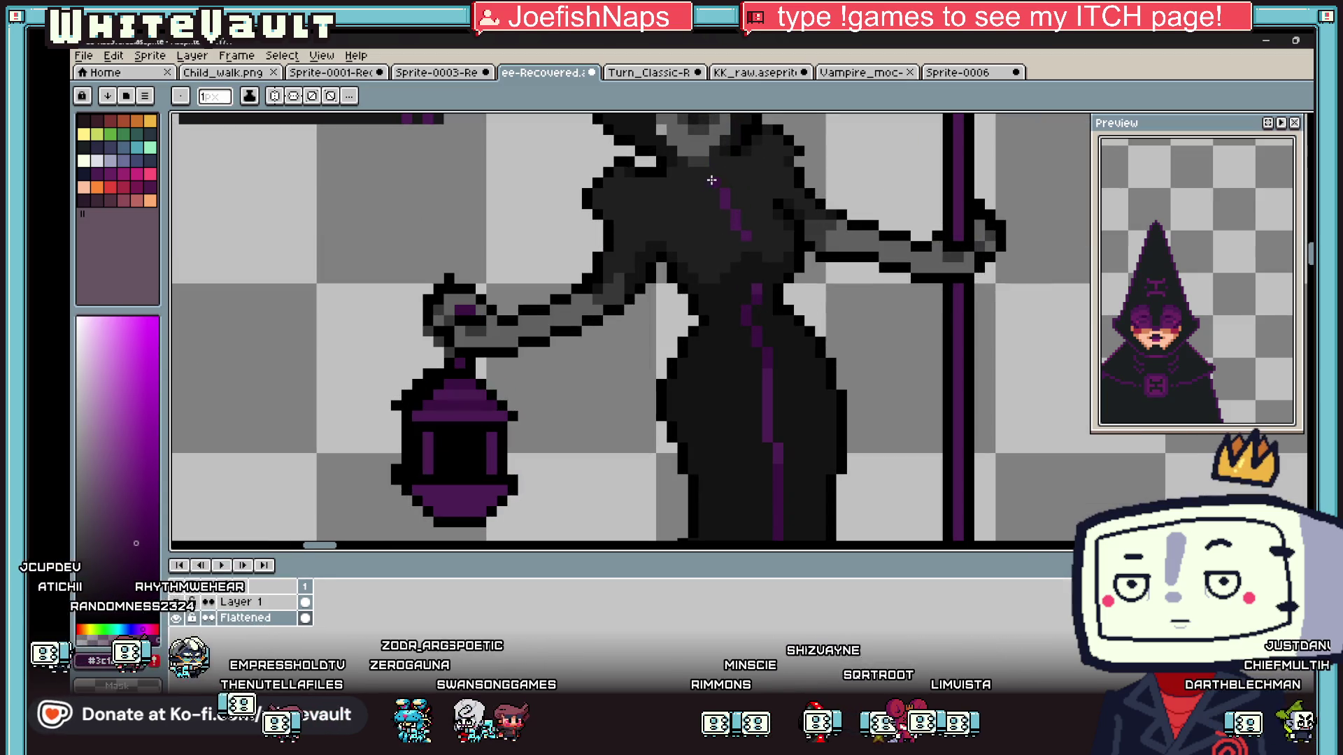
{"action": "scroll", "coordinate": [725, 193], "scroll_direction": "down", "scroll_amount": 4}
{"action": "scroll", "coordinate": [733, 216], "scroll_direction": "up", "scroll_amount": 3}
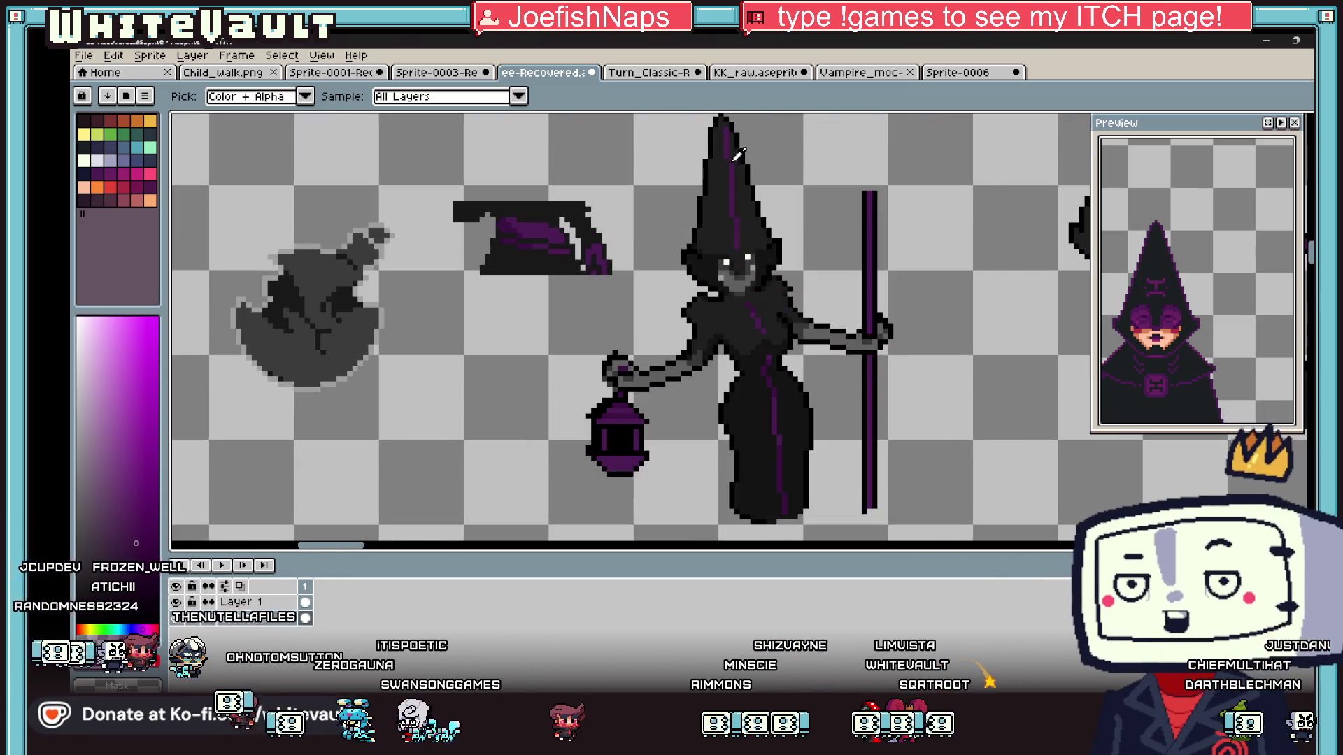
{"action": "scroll", "coordinate": [733, 216], "scroll_direction": "up", "scroll_amount": 2}
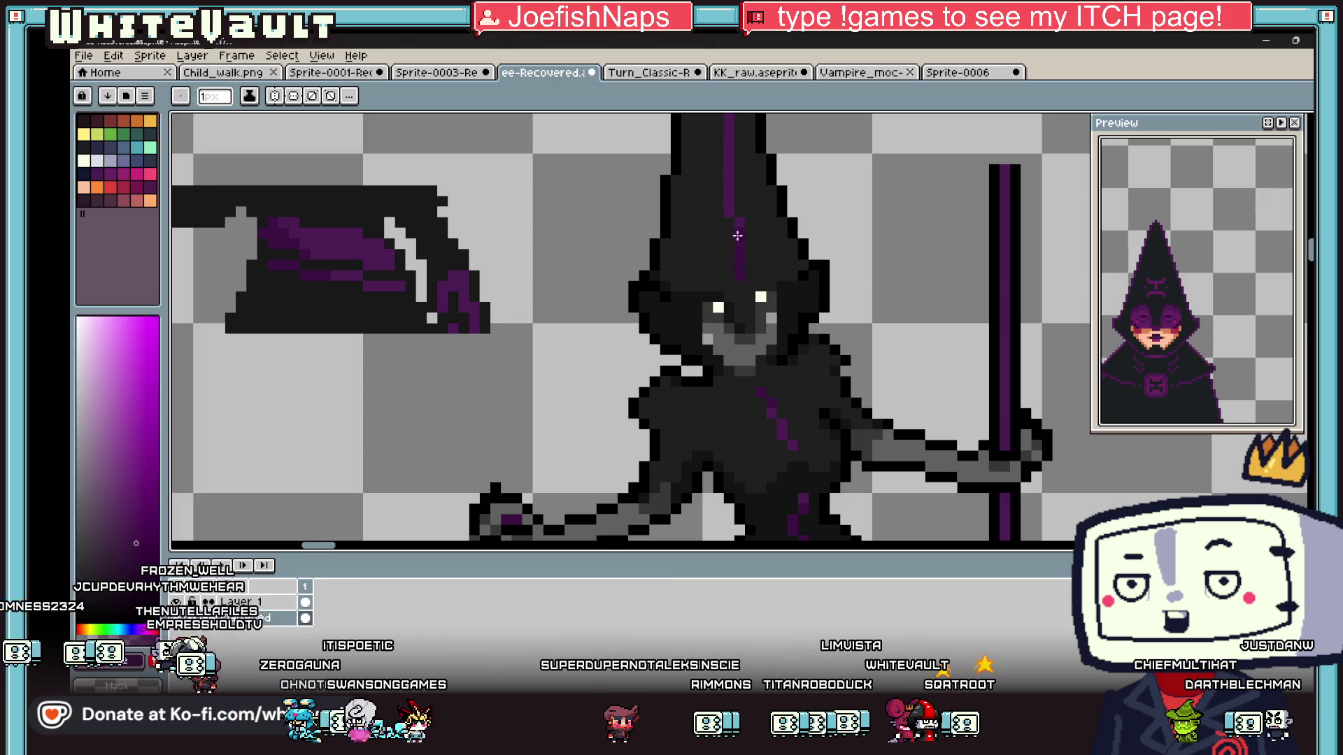
{"action": "scroll", "coordinate": [739, 223], "scroll_direction": "down", "scroll_amount": 3}
Step: Pick a purple shade from the canvas for the hat highlight
{"action": "key", "text": "alt"}
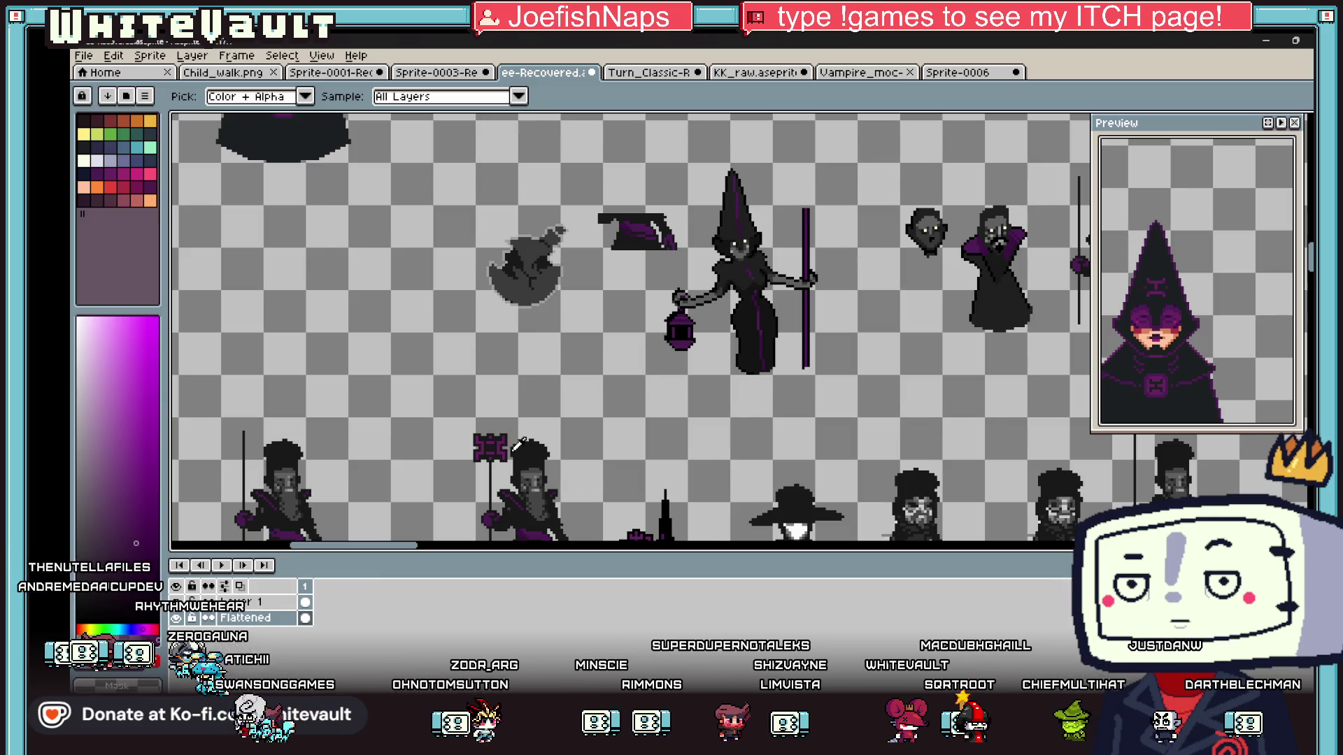
{"action": "scroll", "coordinate": [515, 441], "scroll_direction": "down", "scroll_amount": 3}
{"action": "scroll", "coordinate": [568, 275], "scroll_direction": "up", "scroll_amount": 1}
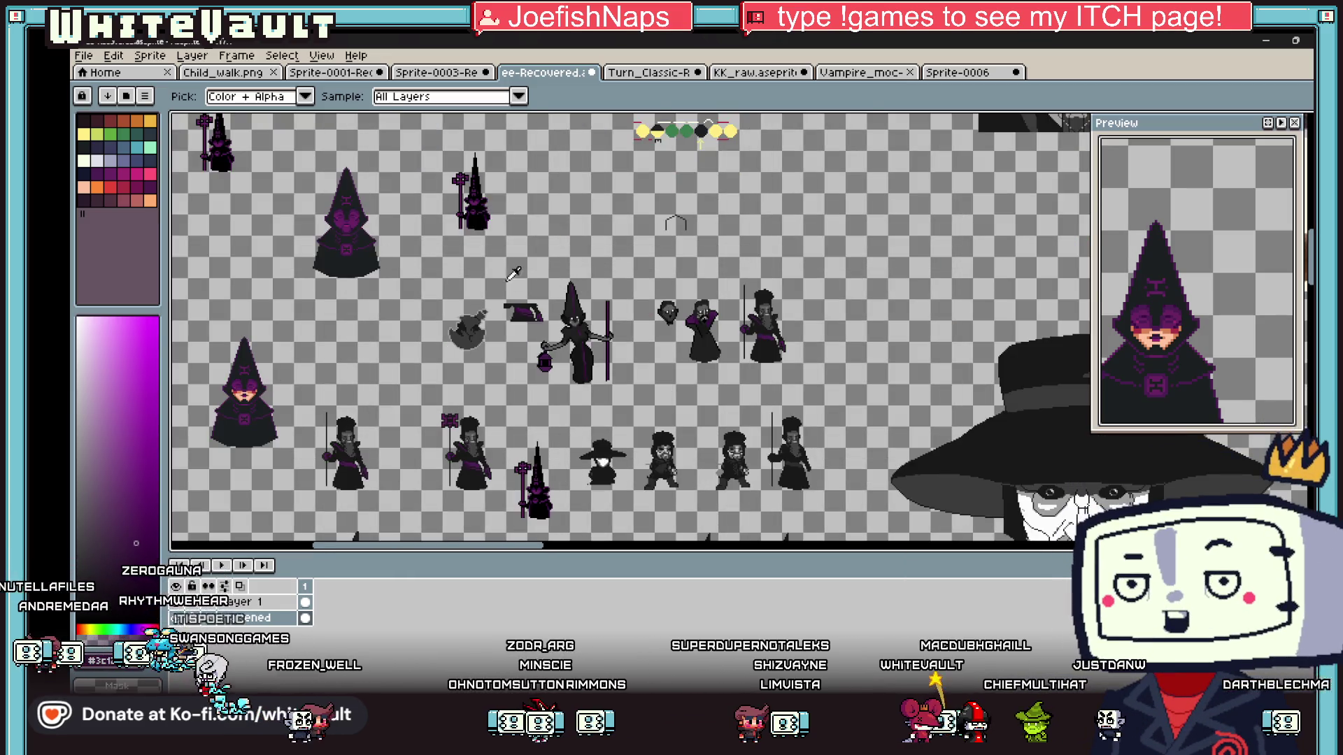
{"action": "scroll", "coordinate": [366, 210], "scroll_direction": "up", "scroll_amount": 3}
{"action": "scroll", "coordinate": [914, 308], "scroll_direction": "down", "scroll_amount": 2}
{"action": "scroll", "coordinate": [948, 360], "scroll_direction": "up", "scroll_amount": 3}
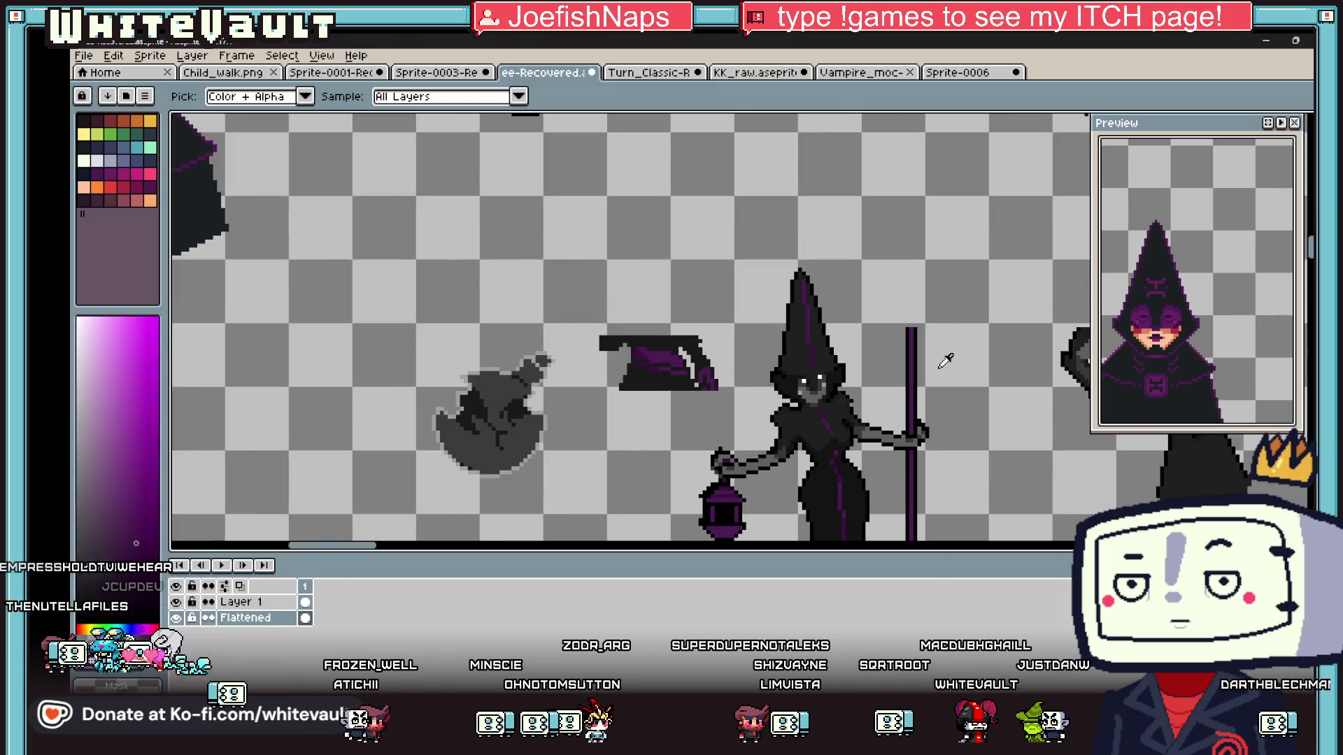
{"action": "scroll", "coordinate": [721, 326], "scroll_direction": "up", "scroll_amount": 2}
{"action": "left_click", "coordinate": [720, 326]}
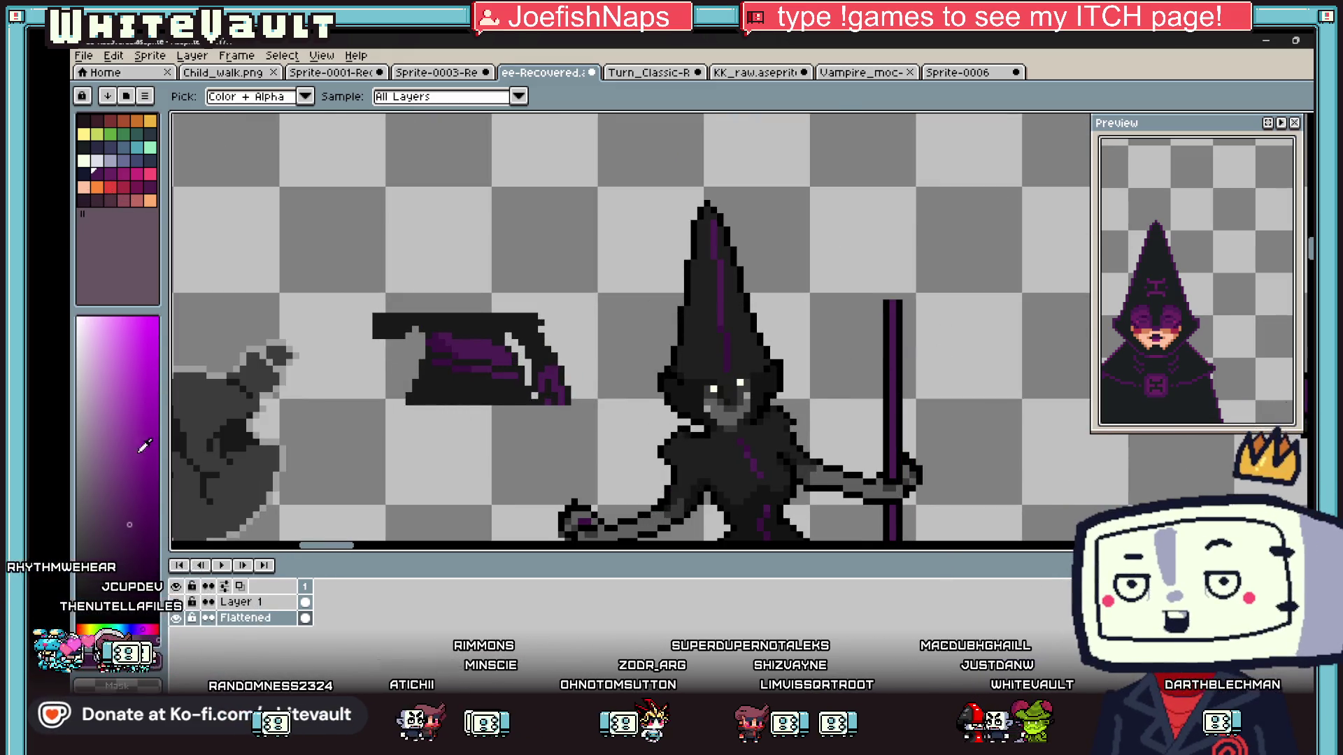
Step: Paint a lighter purple highlight on the upper hat stripe and touch up the robe stripe
{"action": "left_click", "coordinate": [108, 496]}
{"action": "scroll", "coordinate": [374, 382], "scroll_direction": "up", "scroll_amount": 2}
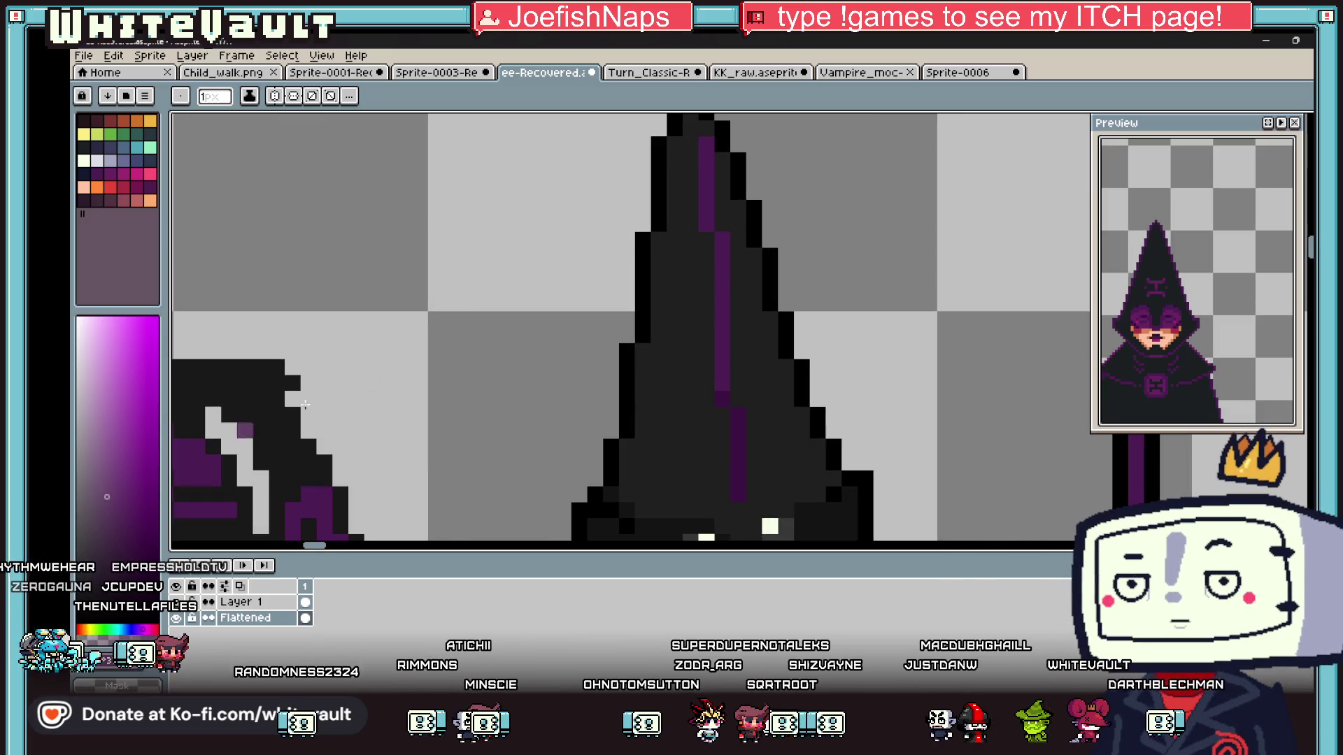
{"action": "left_click_drag", "start_coordinate": [723, 240], "coordinate": [724, 281]}
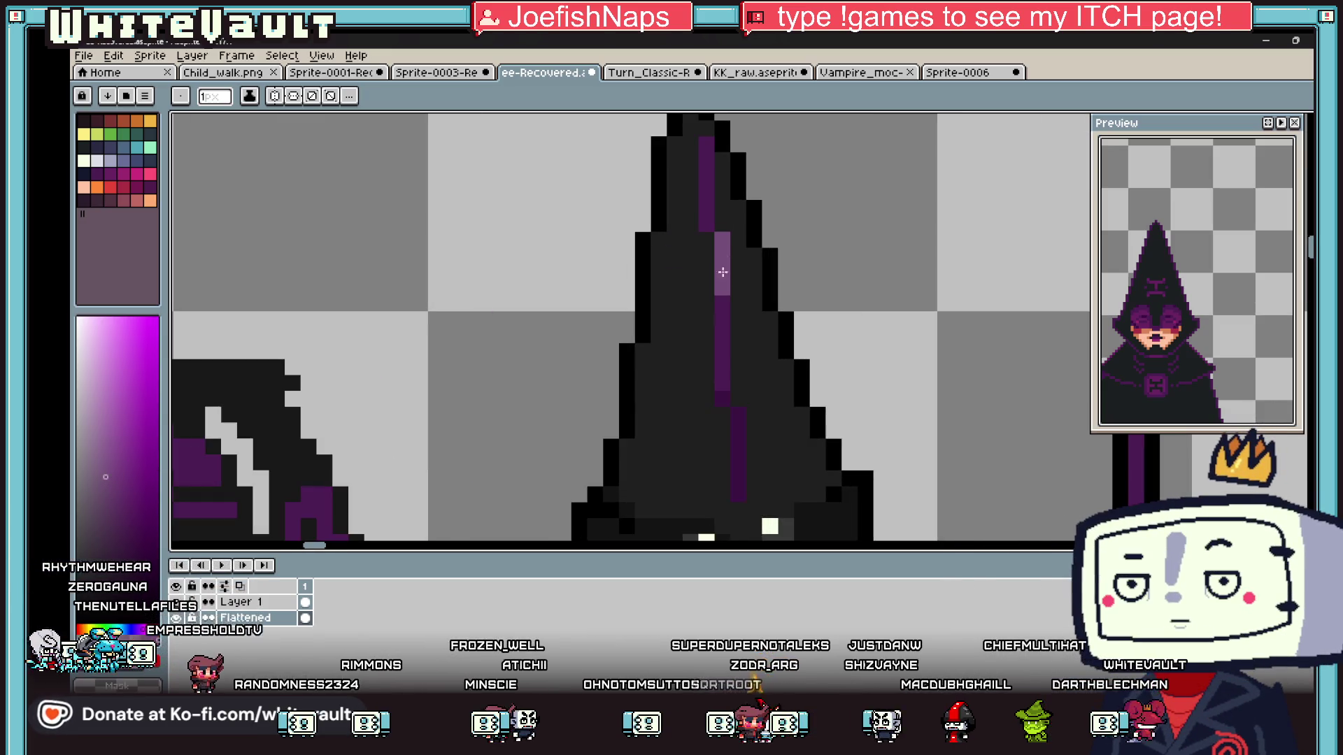
{"action": "scroll", "coordinate": [709, 224], "scroll_direction": "down", "scroll_amount": 4}
{"action": "scroll", "coordinate": [729, 395], "scroll_direction": "up", "scroll_amount": 4}
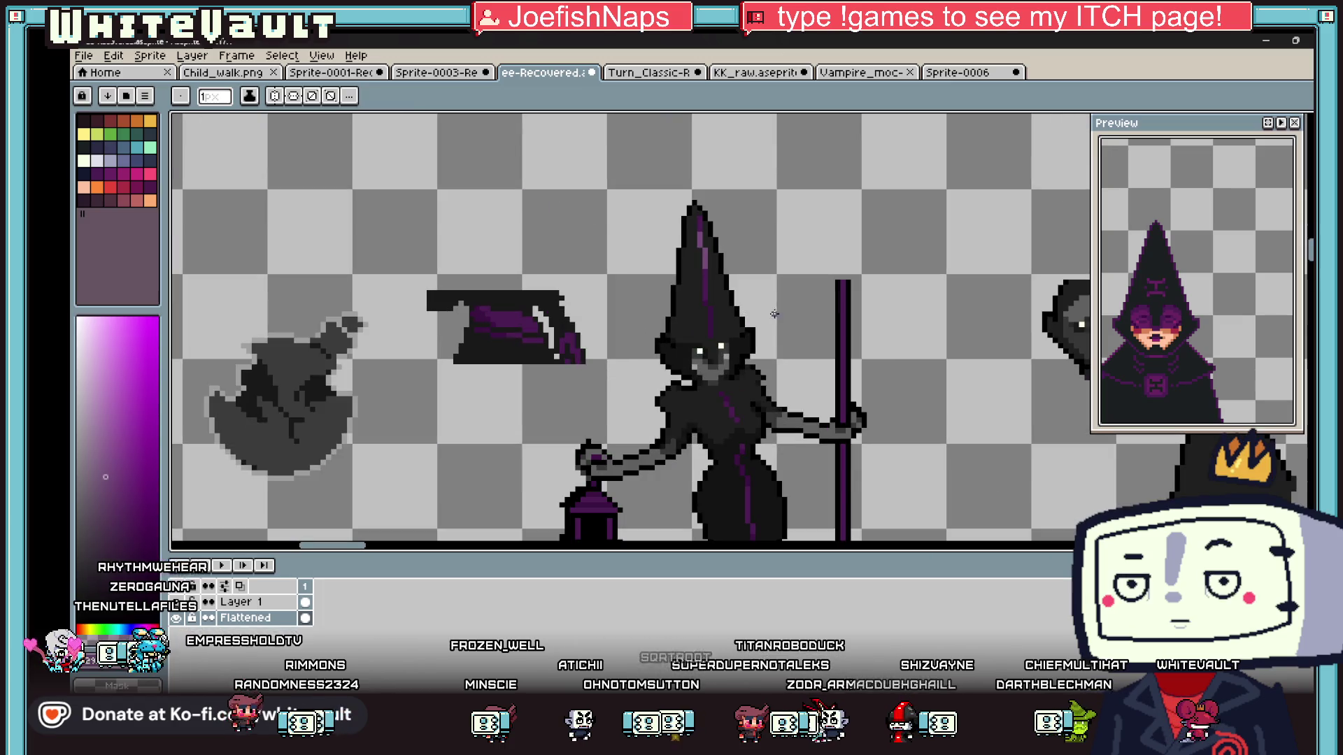
{"action": "left_click_drag", "start_coordinate": [726, 391], "coordinate": [733, 404]}
{"action": "scroll", "coordinate": [719, 381], "scroll_direction": "down", "scroll_amount": 3}
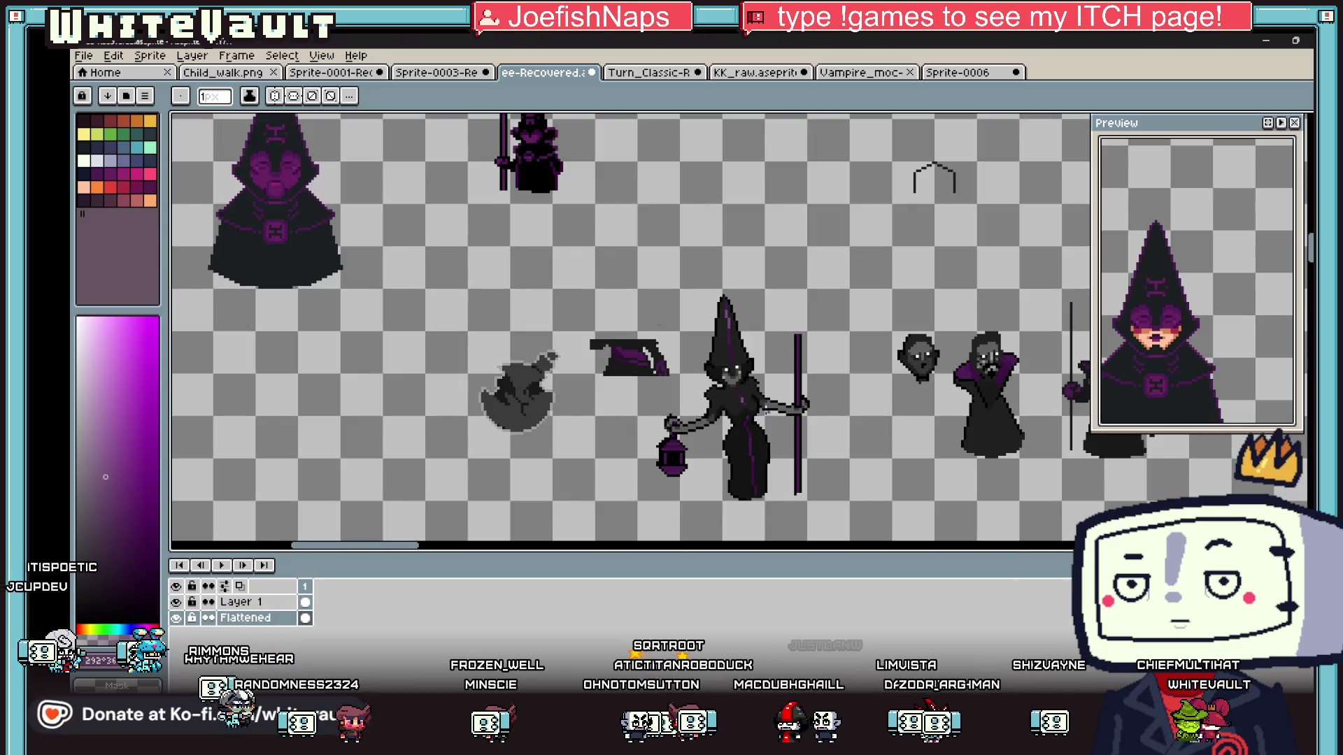
{"action": "scroll", "coordinate": [742, 434], "scroll_direction": "up", "scroll_amount": 3}
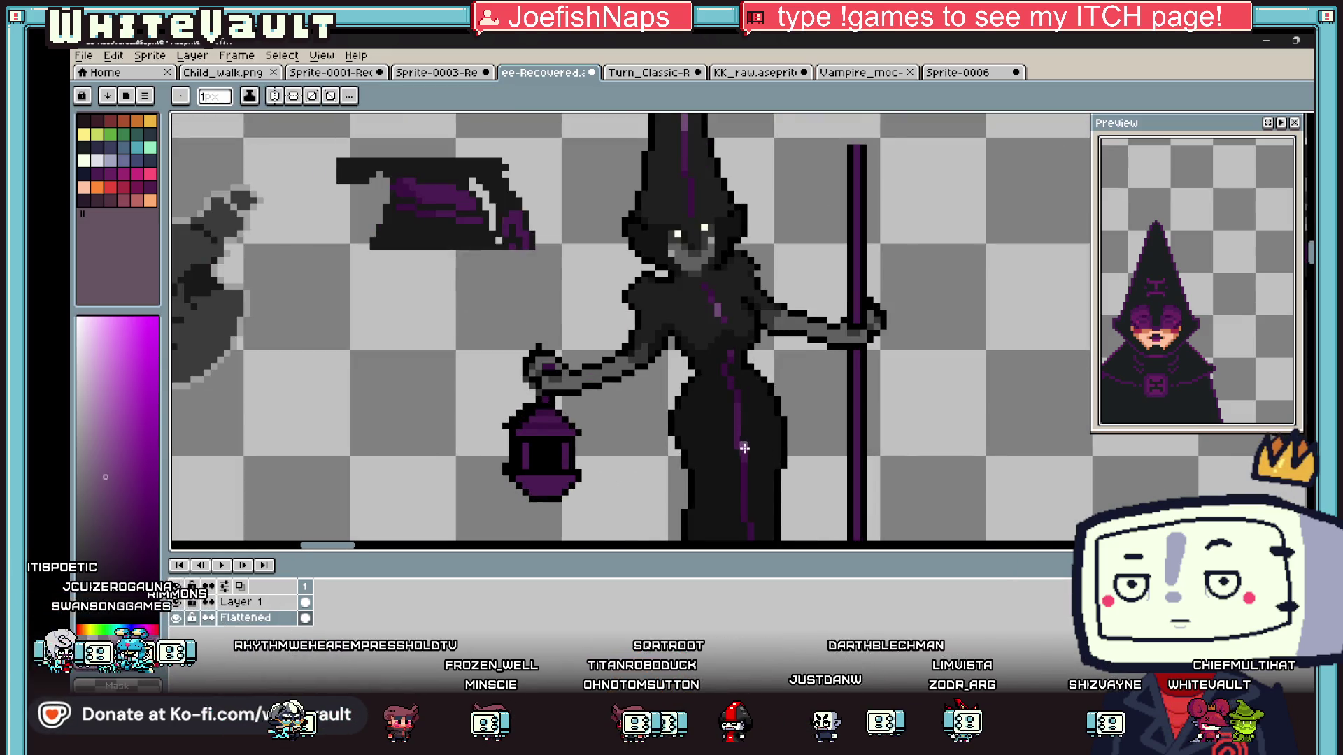
{"action": "scroll", "coordinate": [732, 446], "scroll_direction": "up", "scroll_amount": 1}
{"action": "scroll", "coordinate": [752, 430], "scroll_direction": "down", "scroll_amount": 4}
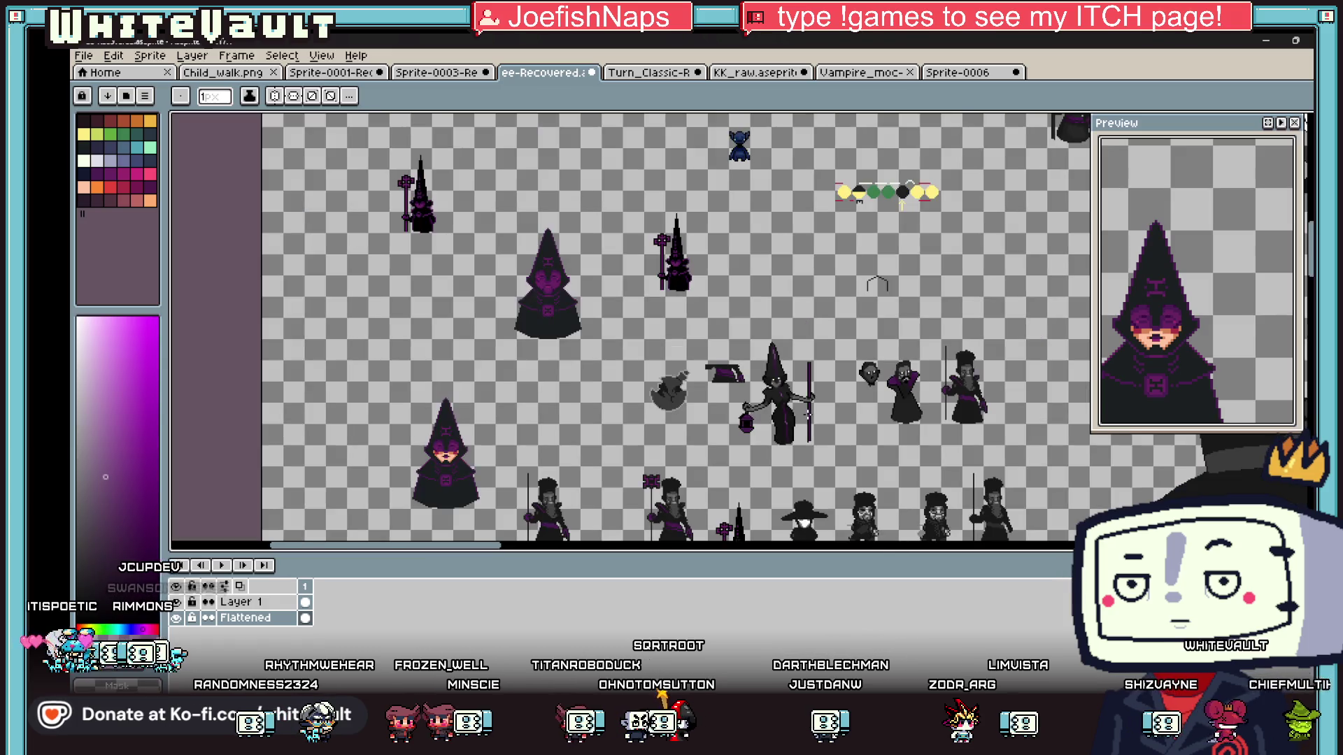
{"action": "scroll", "coordinate": [770, 392], "scroll_direction": "up", "scroll_amount": 4}
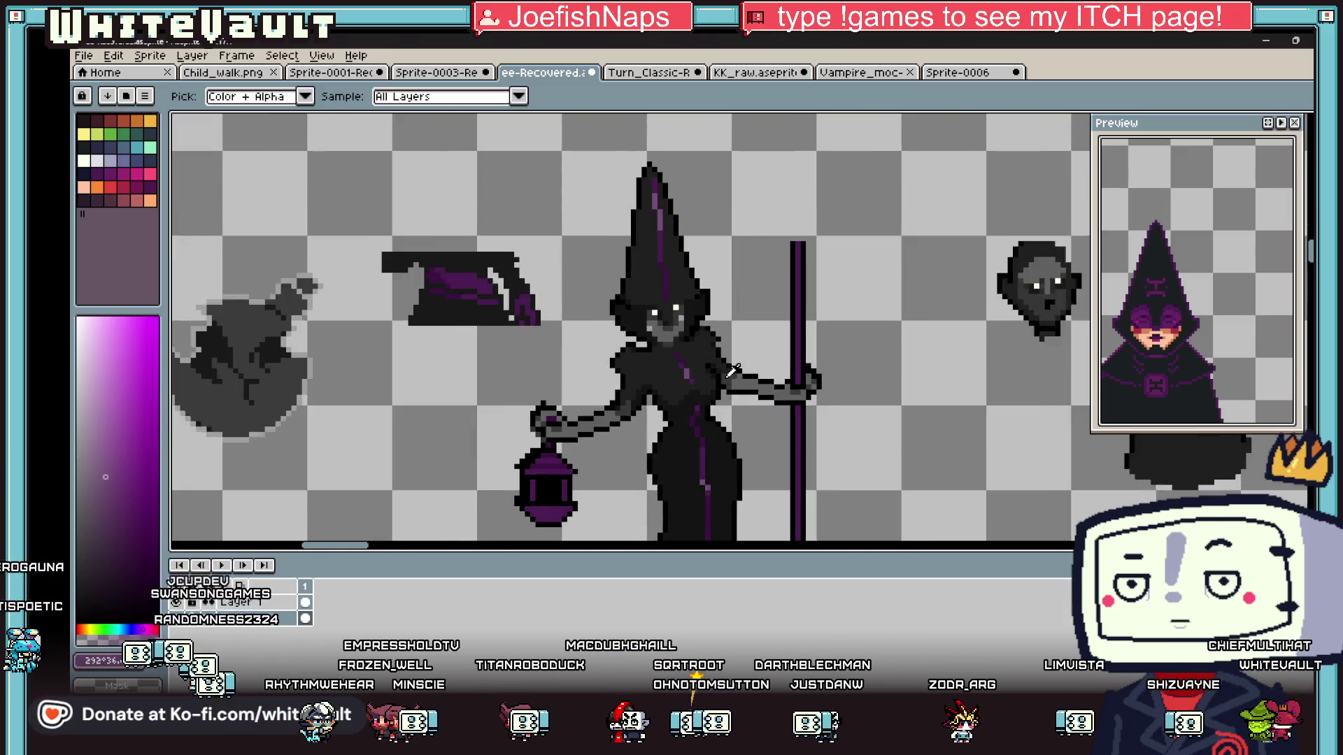
{"action": "scroll", "coordinate": [713, 358], "scroll_direction": "down", "scroll_amount": 4}
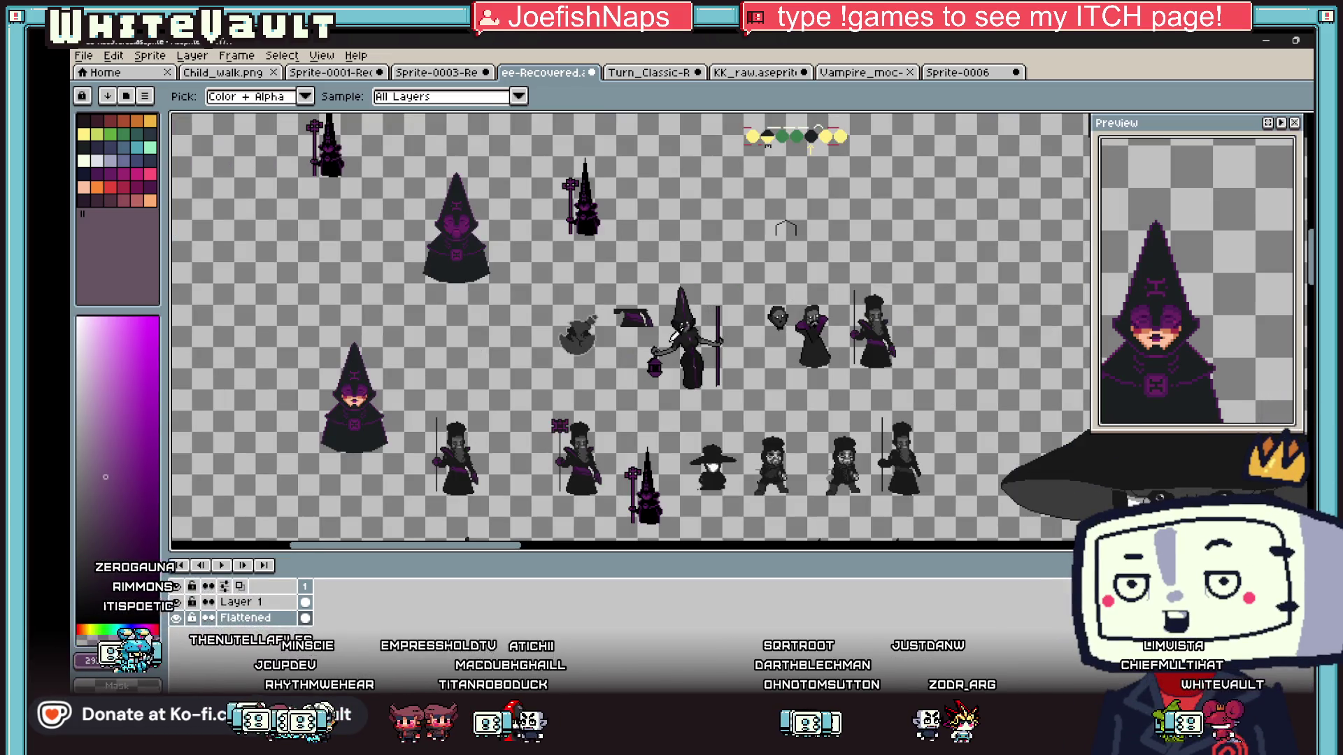
{"action": "scroll", "coordinate": [675, 336], "scroll_direction": "up", "scroll_amount": 2}
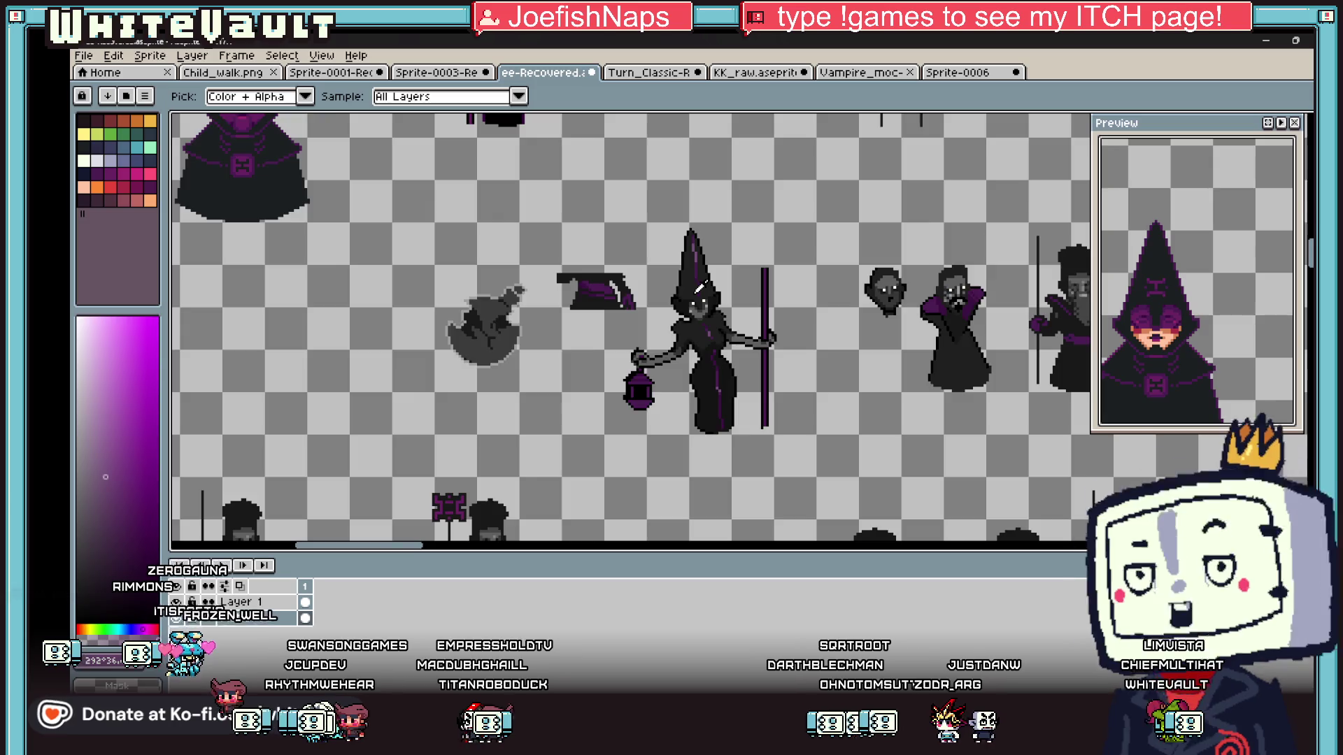
{"action": "scroll", "coordinate": [702, 287], "scroll_direction": "up", "scroll_amount": 2}
{"action": "scroll", "coordinate": [741, 301], "scroll_direction": "down", "scroll_amount": 1}
{"action": "scroll", "coordinate": [747, 298], "scroll_direction": "down", "scroll_amount": 3}
{"action": "scroll", "coordinate": [782, 288], "scroll_direction": "up", "scroll_amount": 2}
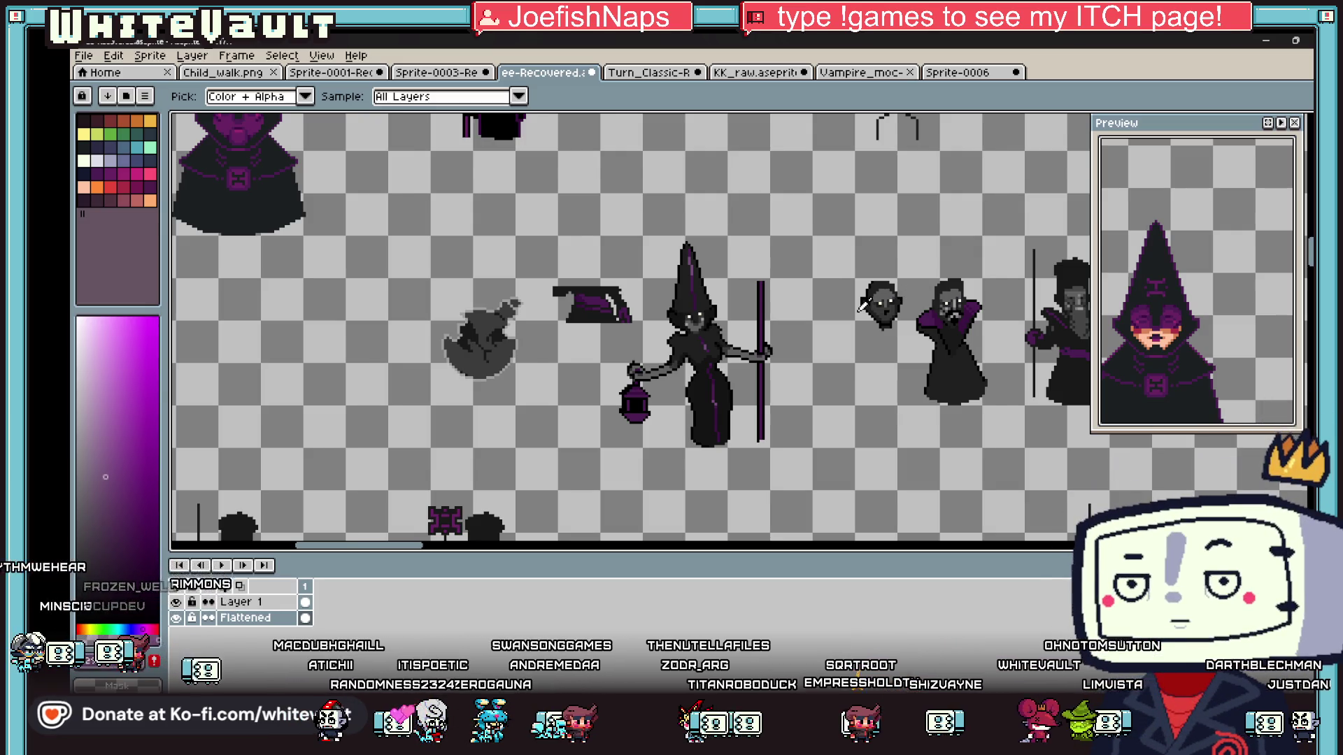
{"action": "scroll", "coordinate": [862, 306], "scroll_direction": "down", "scroll_amount": 2}
{"action": "scroll", "coordinate": [822, 327], "scroll_direction": "up", "scroll_amount": 2}
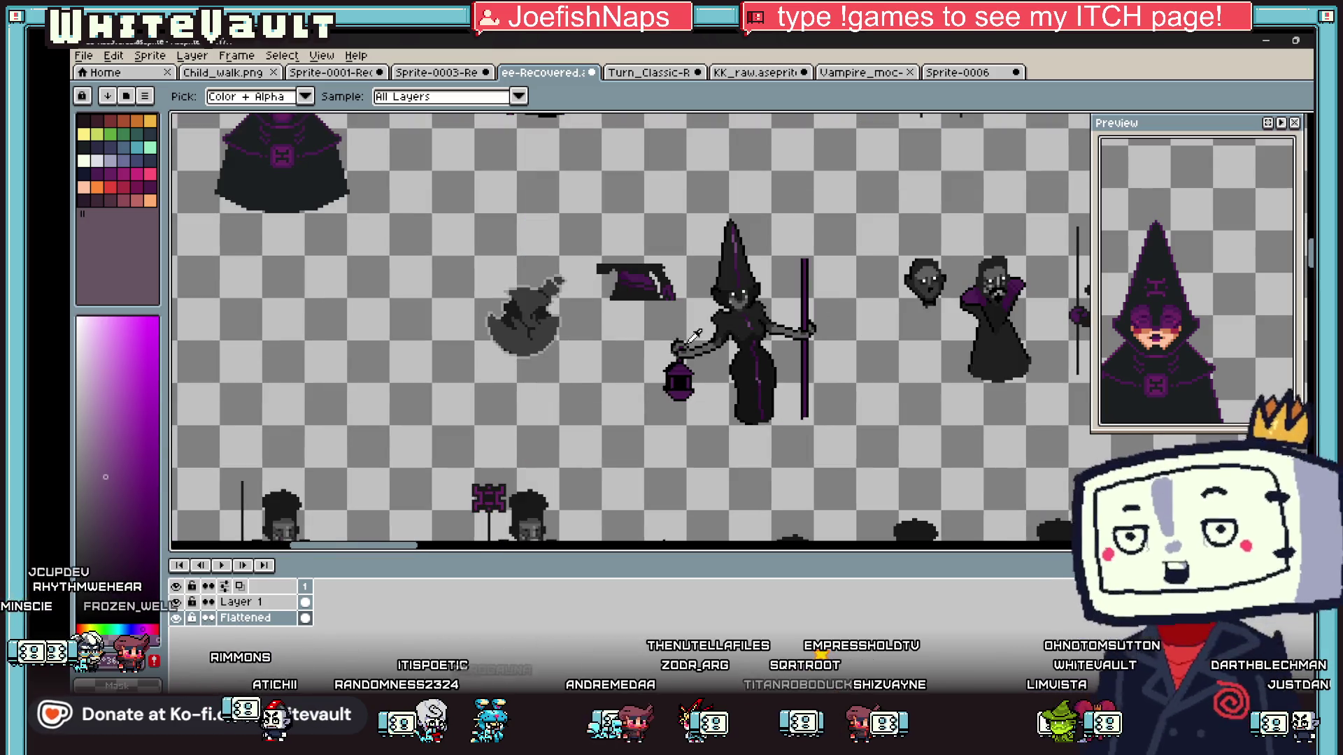
{"action": "scroll", "coordinate": [689, 336], "scroll_direction": "up", "scroll_amount": 2}
{"action": "key", "text": "b"}
{"action": "scroll", "coordinate": [671, 340], "scroll_direction": "down", "scroll_amount": 2}
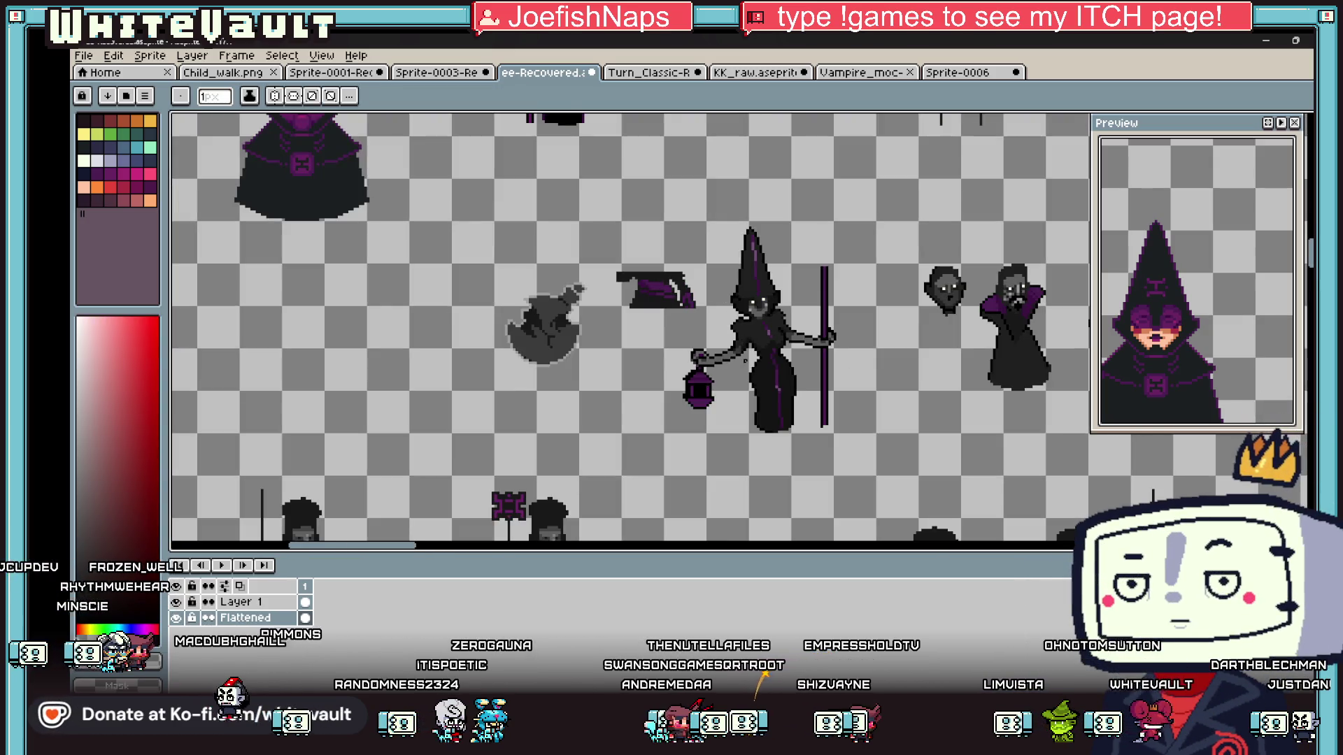